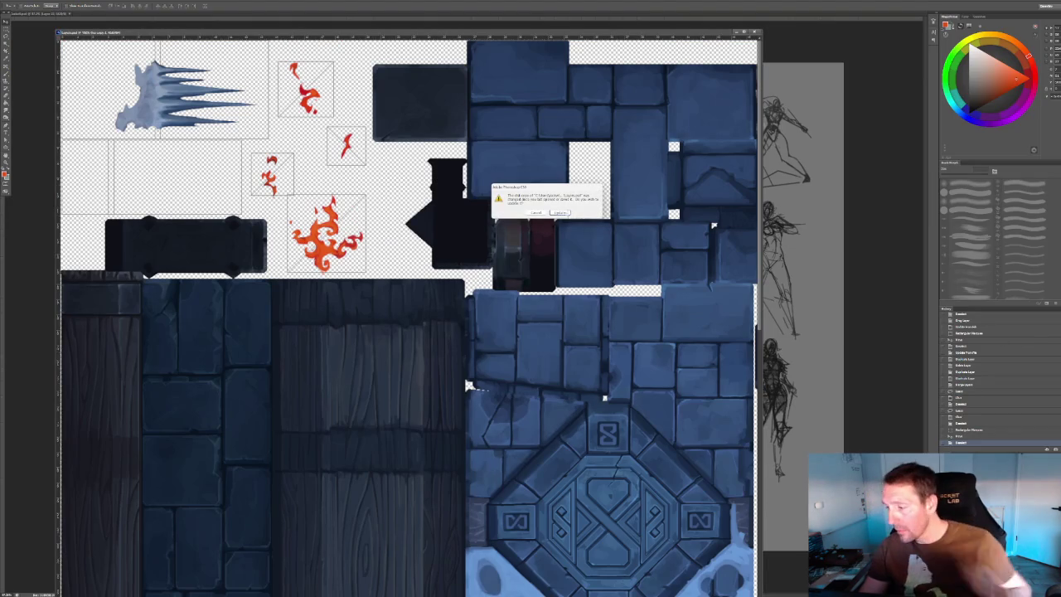
Accept reloading the texture from disk and zoom in on the flame sprite.
left_click(559, 213)
scroll(336, 120, "up", 3, "alt")
scroll(352, 128, "up", 5, "alt")
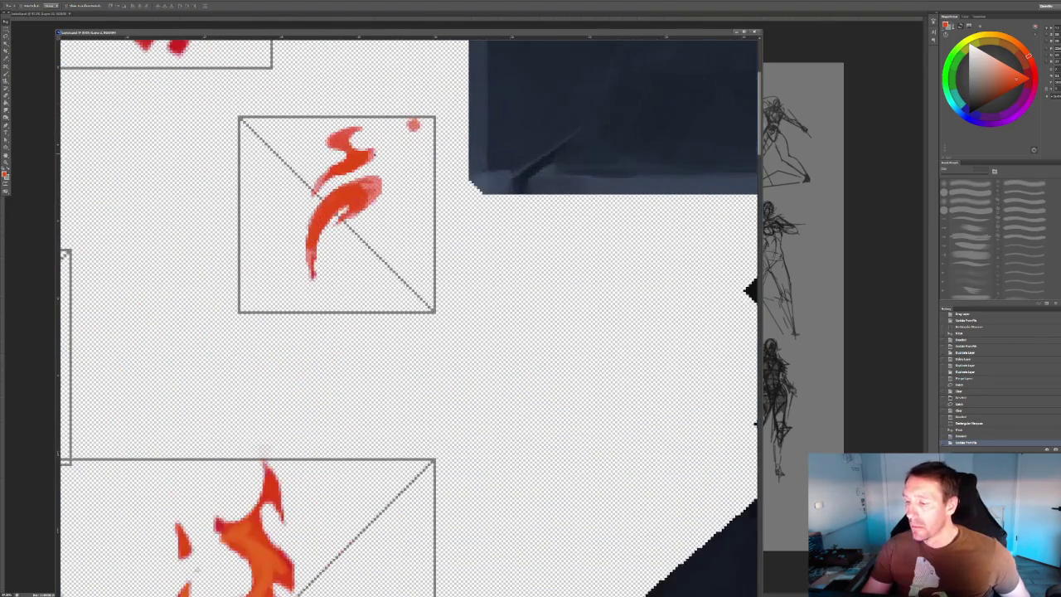
Lasso the small red flame and shift its lower stroke down and to the left.
key("m")
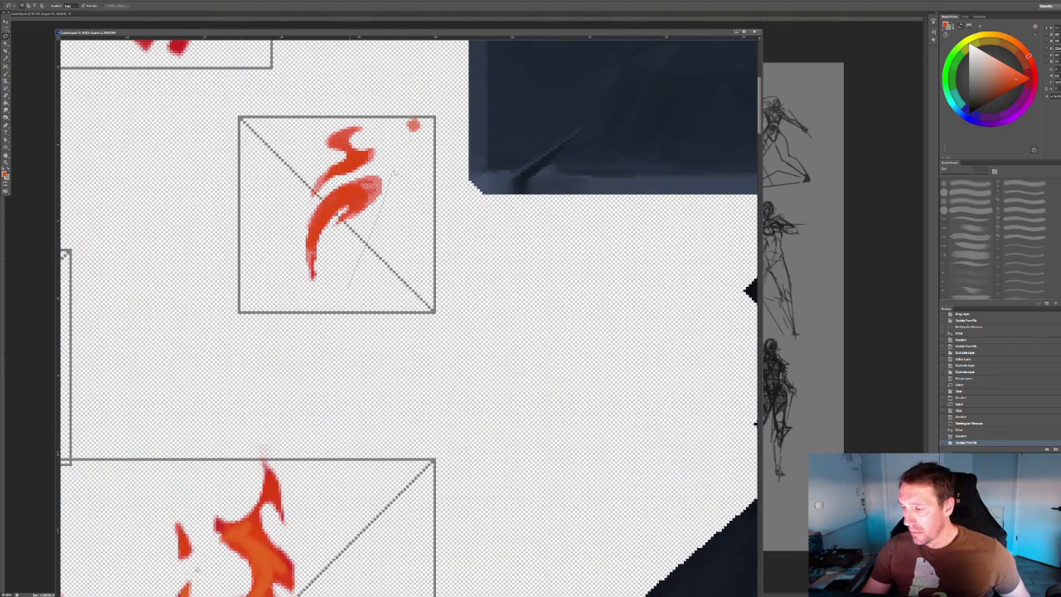
left_click_drag(353, 286, 294, 228)
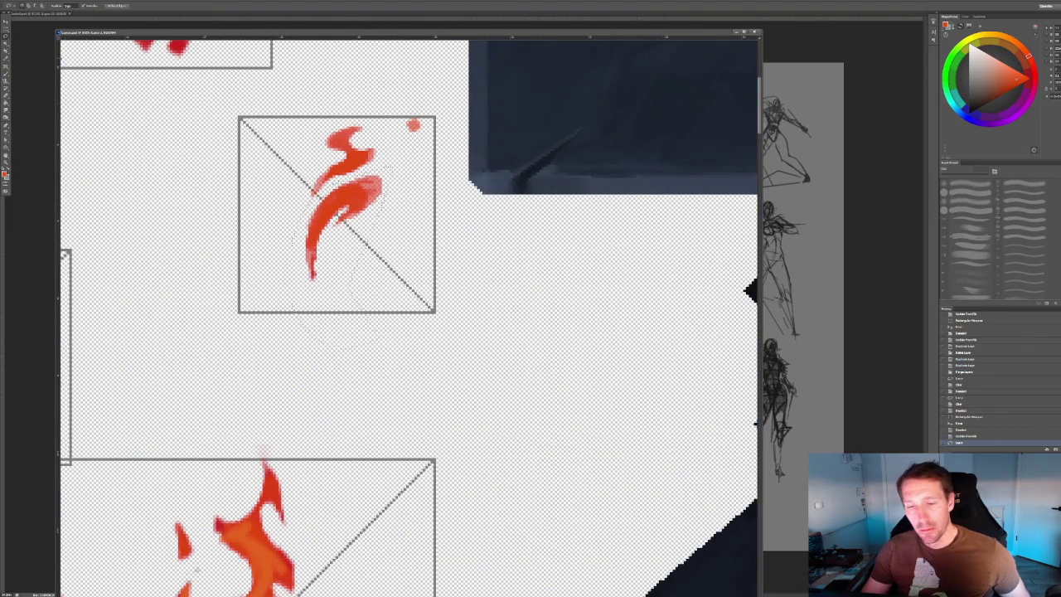
key("v")
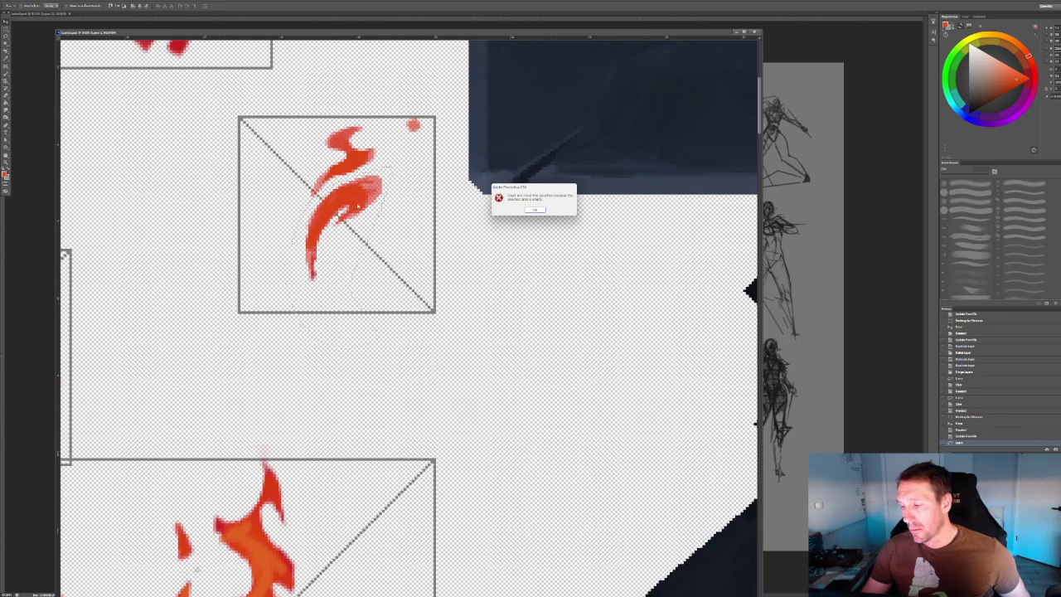
key("Return")
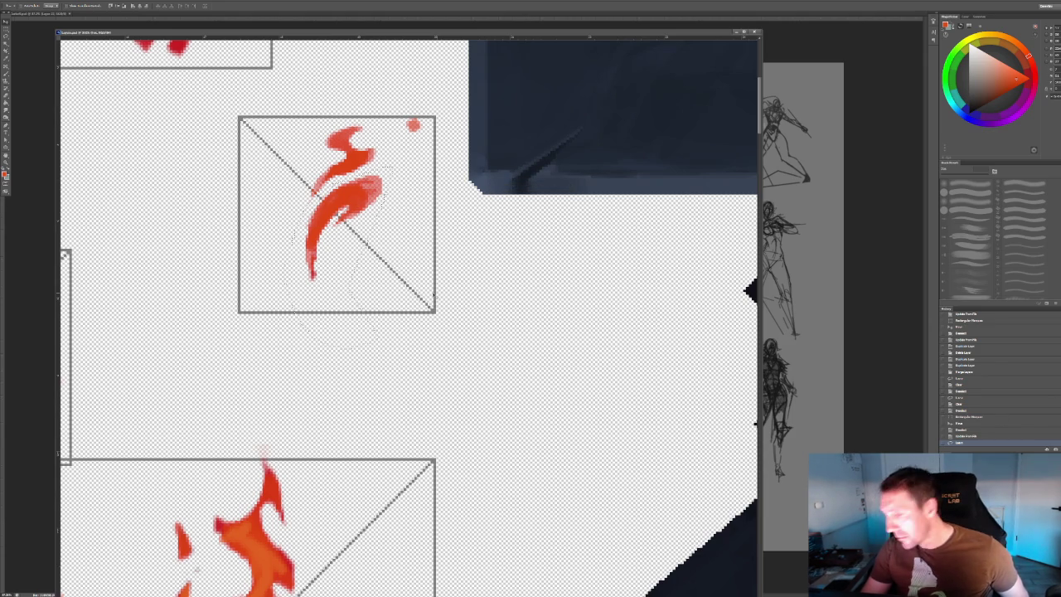
left_click_drag(361, 199, 319, 225)
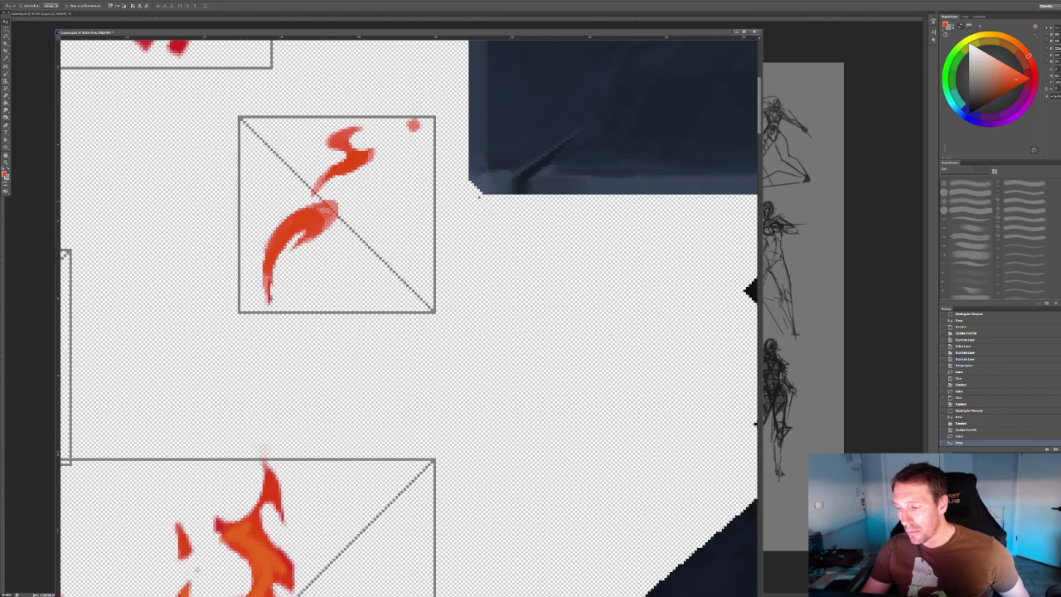
scroll(399, 230, "down", 3, "alt")
scroll(414, 225, "down", 2, "alt")
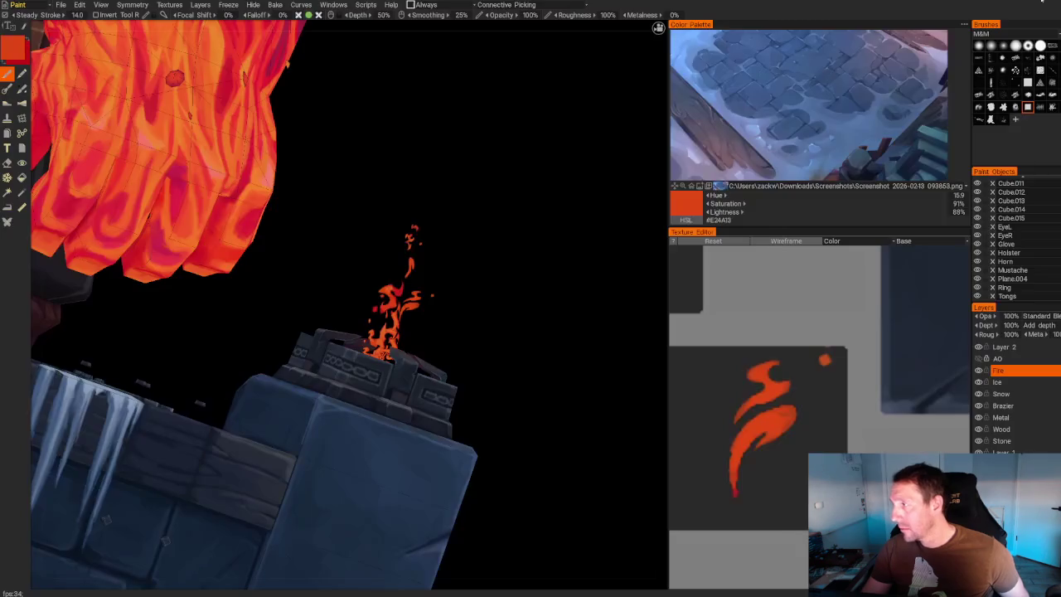
Switch to 3DCoat and orbit the character to a top-down view of the brazier flame.
key("alt+Tab")
middle_click_drag(554, 222, 368, 194)
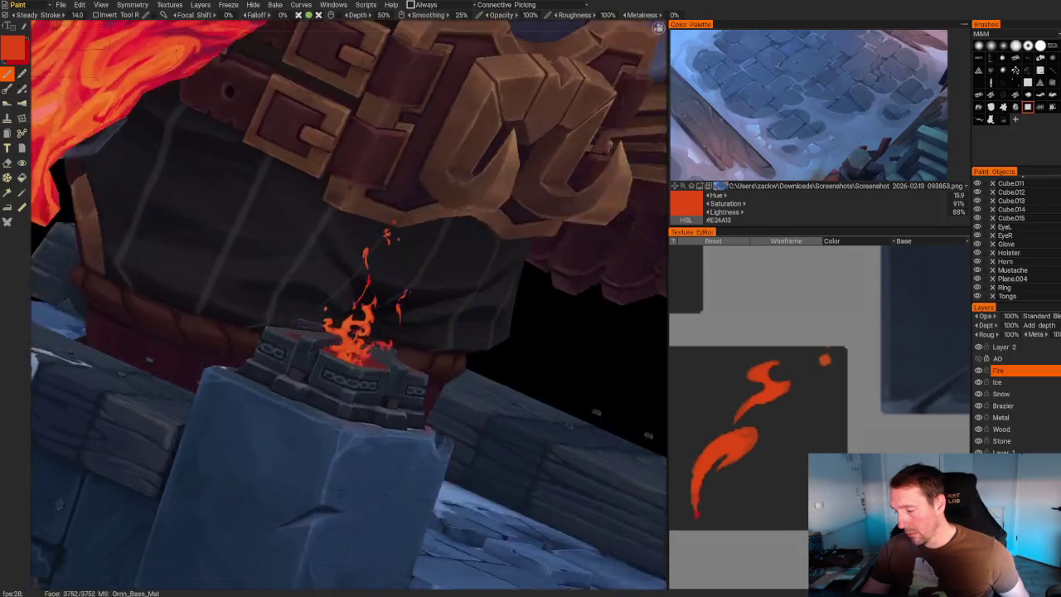
scroll(152, 201, "down", 5)
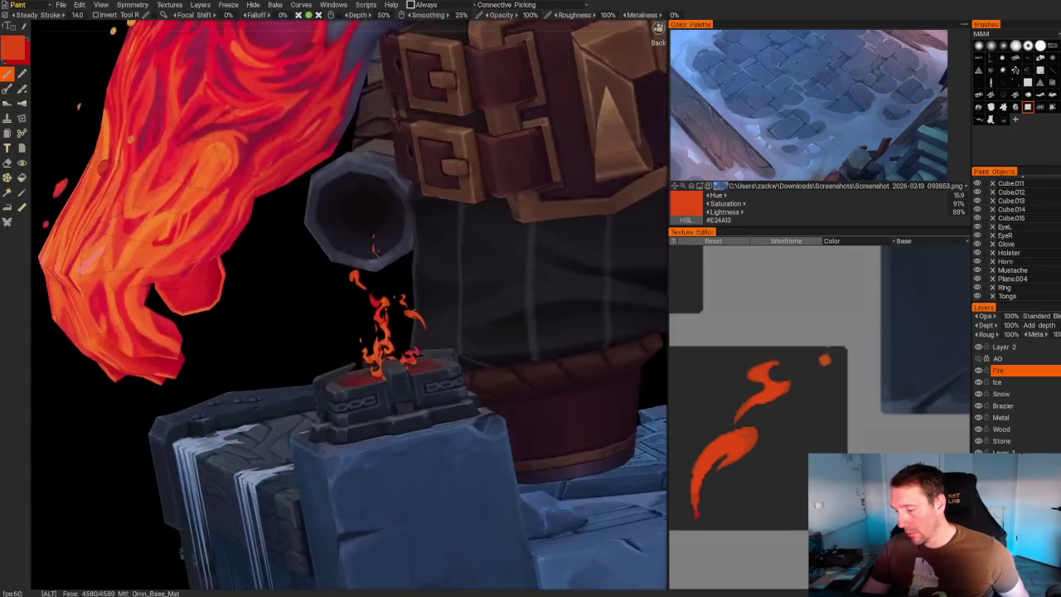
middle_click_drag(151, 201, 151, 243)
scroll(248, 310, "up", 5)
middle_click_drag(249, 310, 225, 218)
scroll(225, 218, "up", 3)
scroll(267, 218, "up", 3)
middle_click_drag(224, 158, 497, 249)
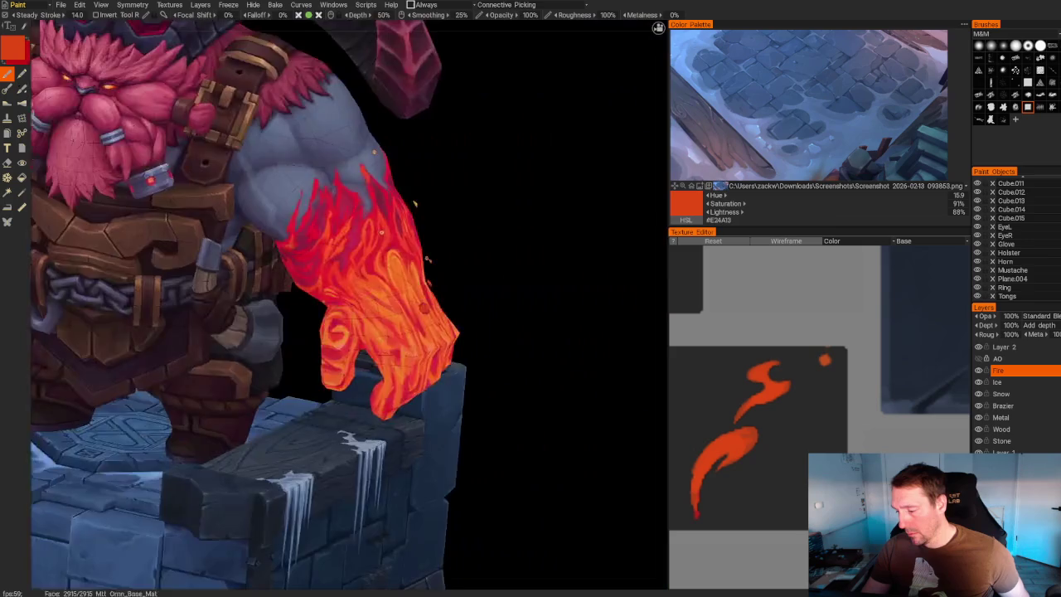
scroll(497, 249, "down", 3)
scroll(594, 312, "down", 3)
middle_click_drag(594, 312, 461, 291)
scroll(490, 331, "up", 4)
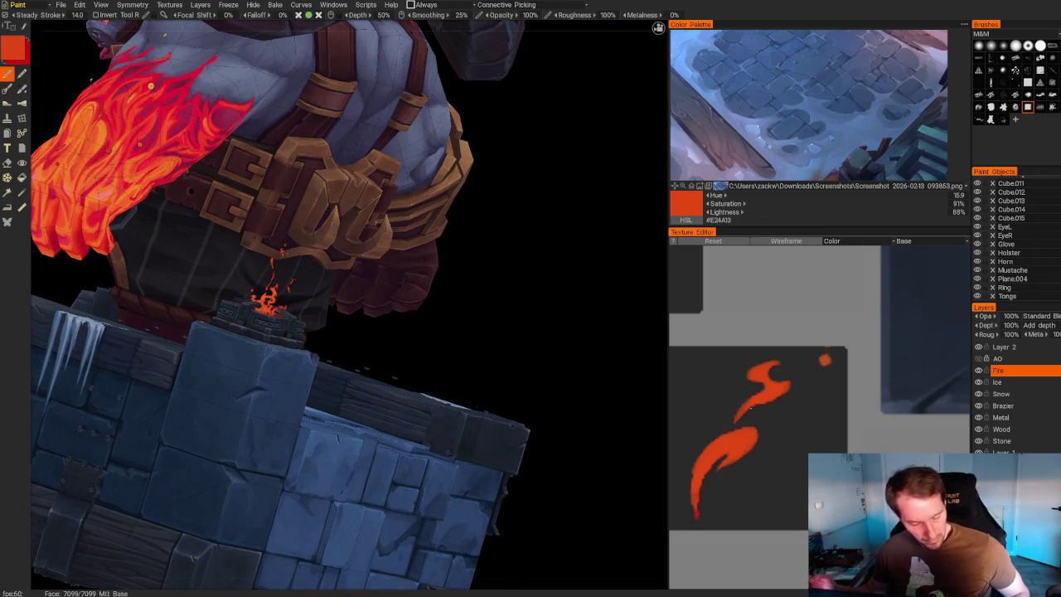
Erase parts of the flame and repaint it with a deeper red.
key("e")
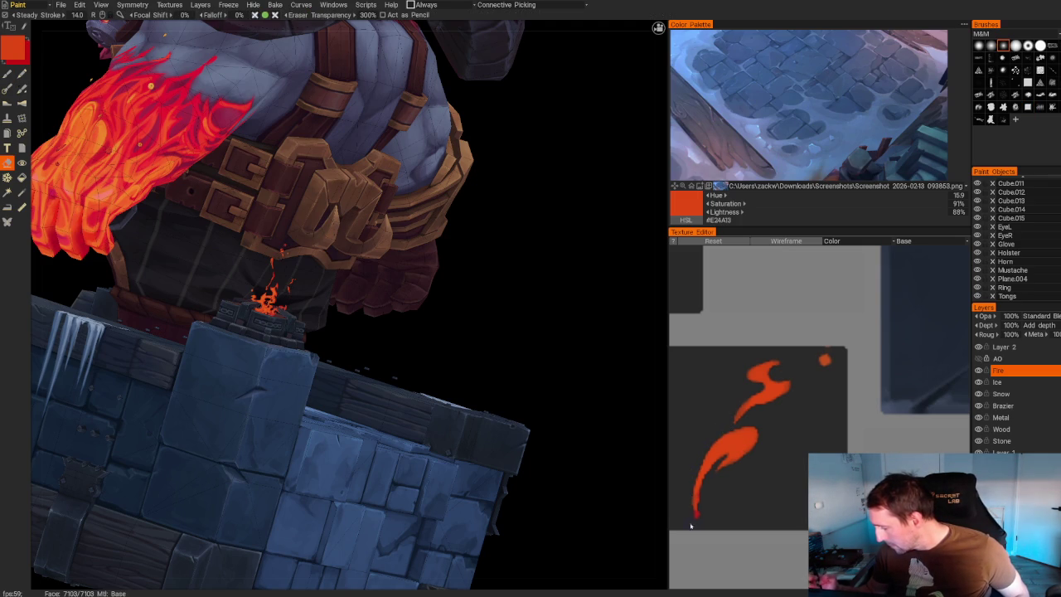
key("b")
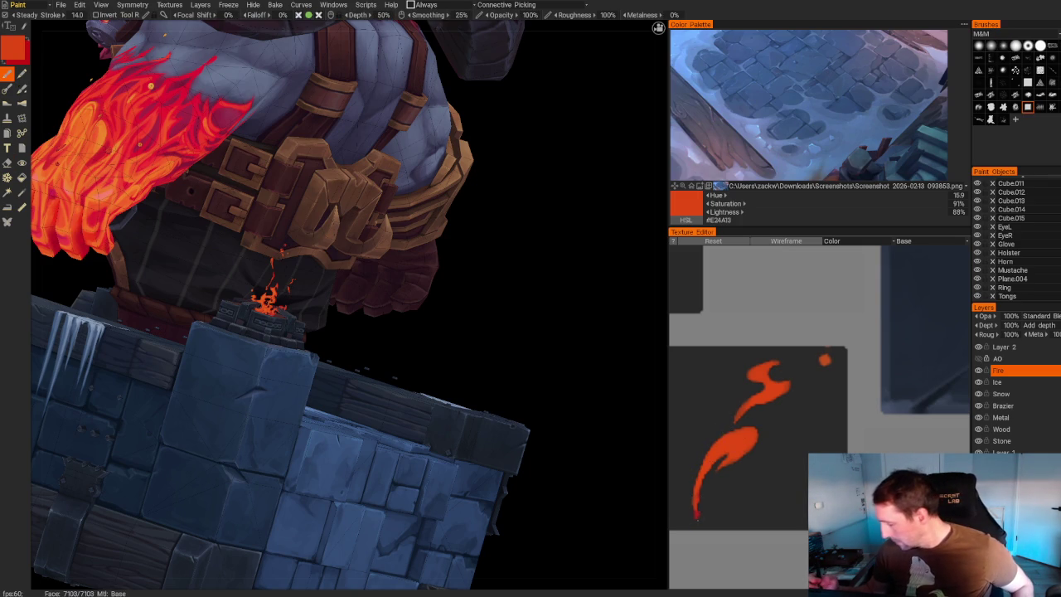
key("v")
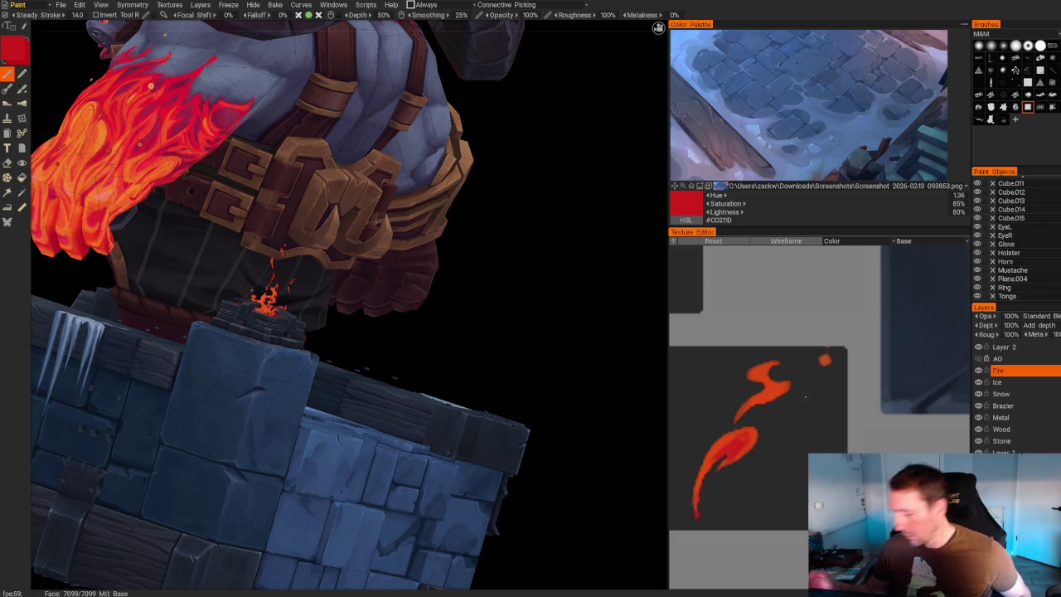
left_click_drag(525, 343, 522, 390)
scroll(520, 435, "up", 5)
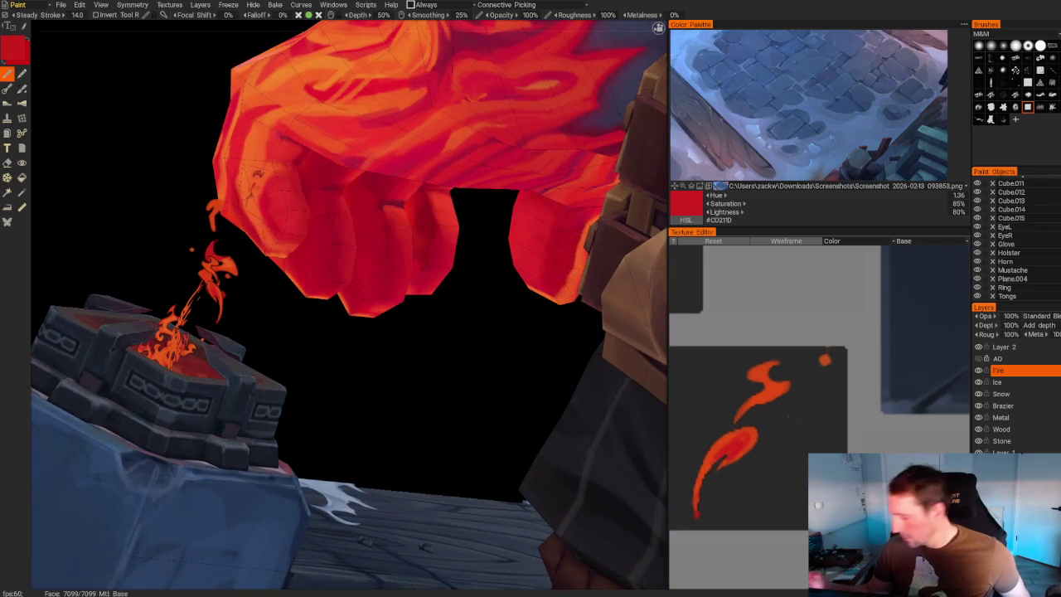
Add alternating red and orange flame touches, finishing on a lighter orange #E3571A.
key("v")
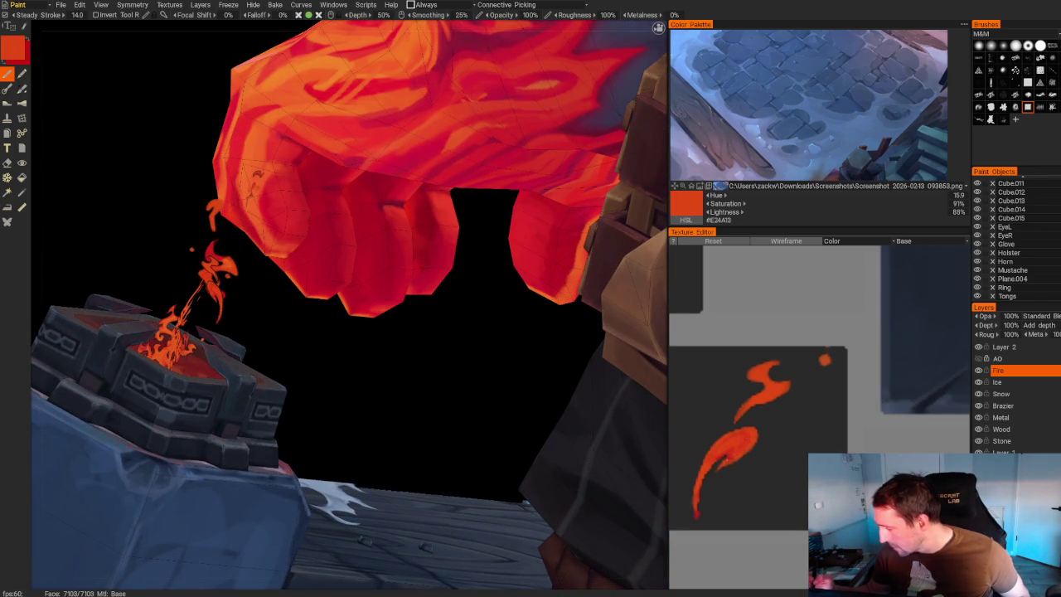
key("v")
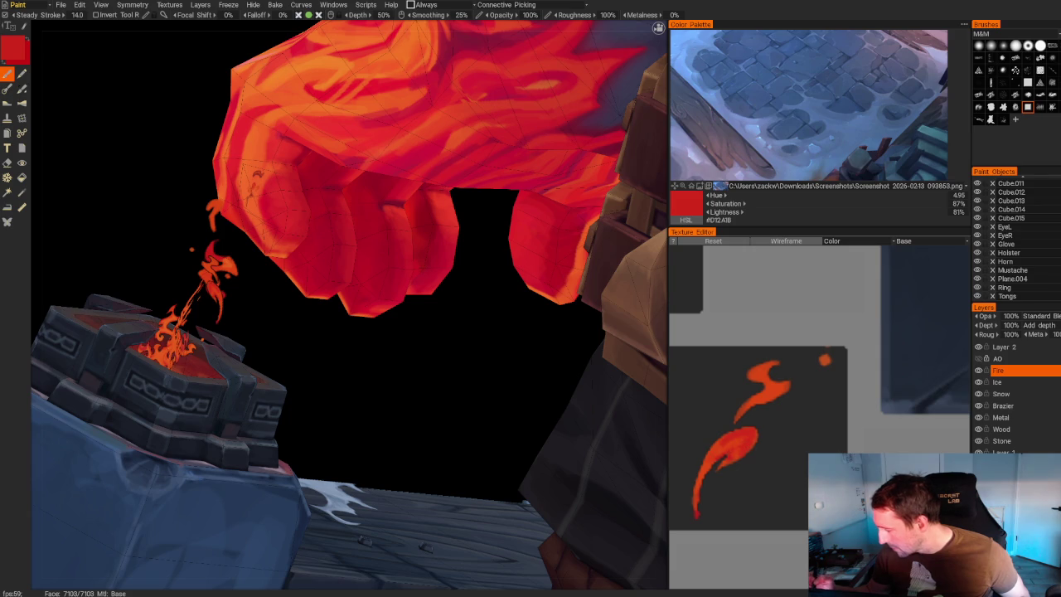
key("v")
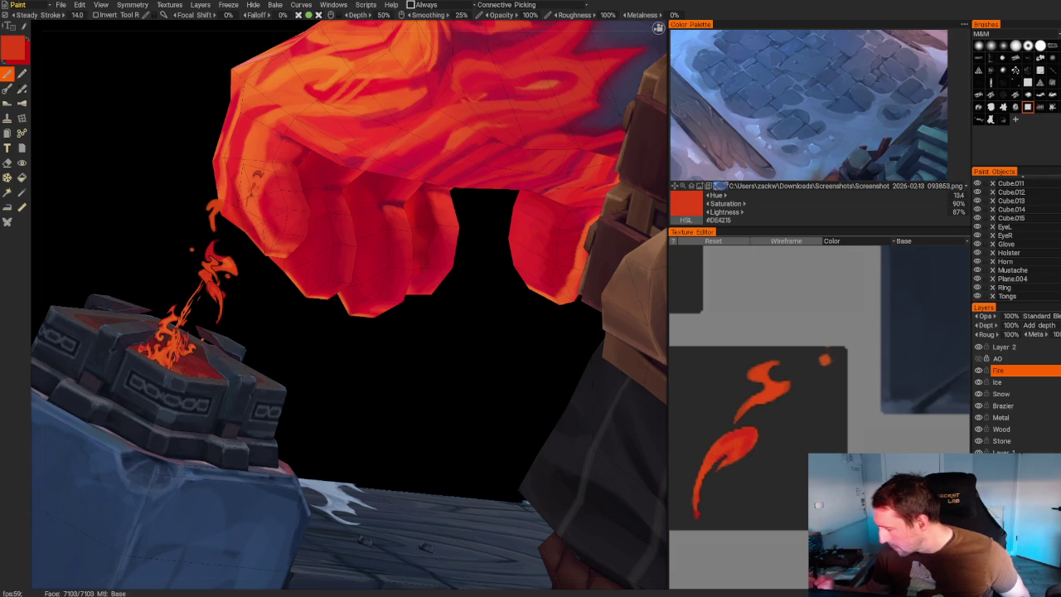
key("v")
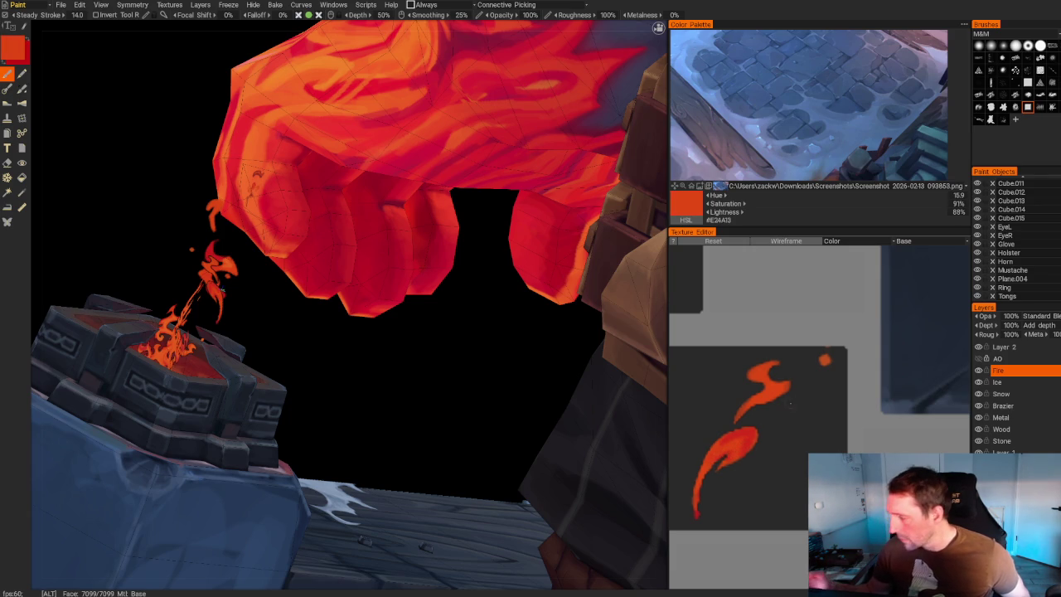
scroll(819, 398, "down", 2)
scroll(819, 398, "down", 2)
key("v")
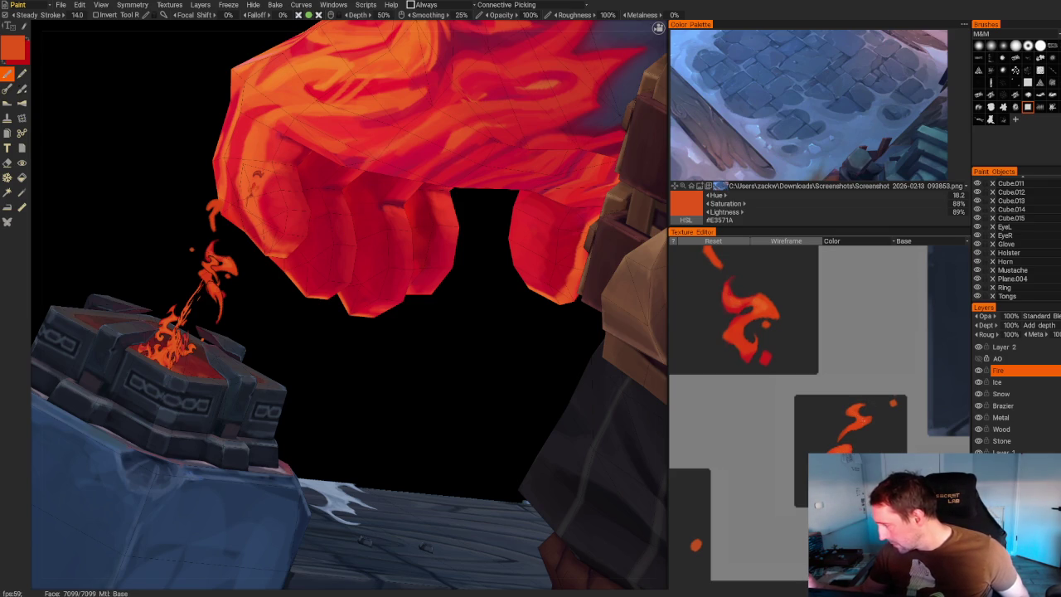
Erase stray paint around the brazier flame, fist and belt.
mouse_move(379, 367)
left_mouse_down()
mouse_move(214, 282)
mouse_move(226, 438)
mouse_move(175, 450)
left_mouse_up()
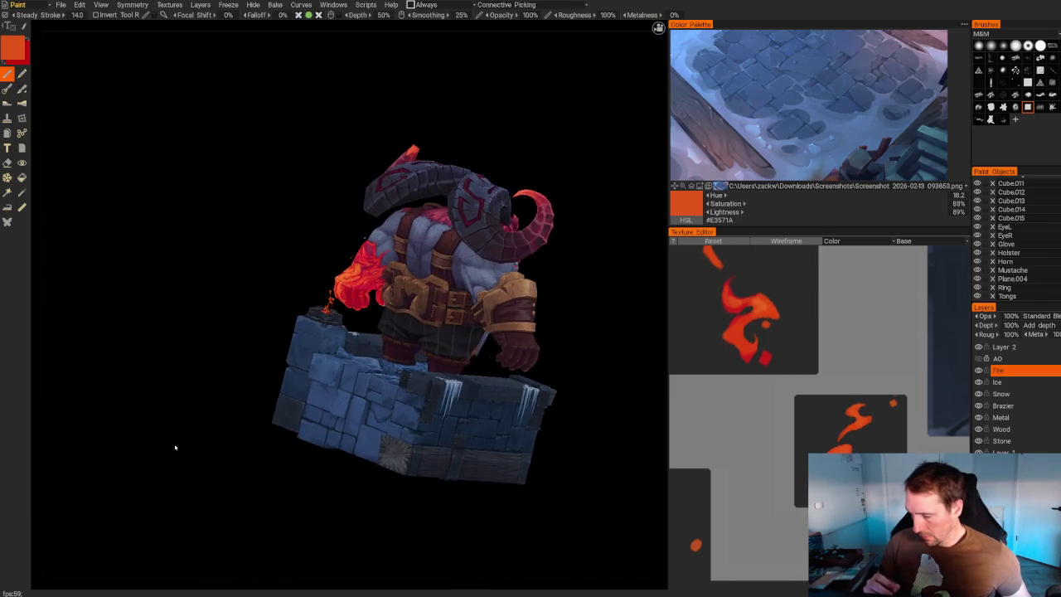
scroll(175, 448, "up", 5)
mouse_move(107, 446)
left_mouse_down()
mouse_move(92, 449)
mouse_move(218, 512)
left_mouse_up()
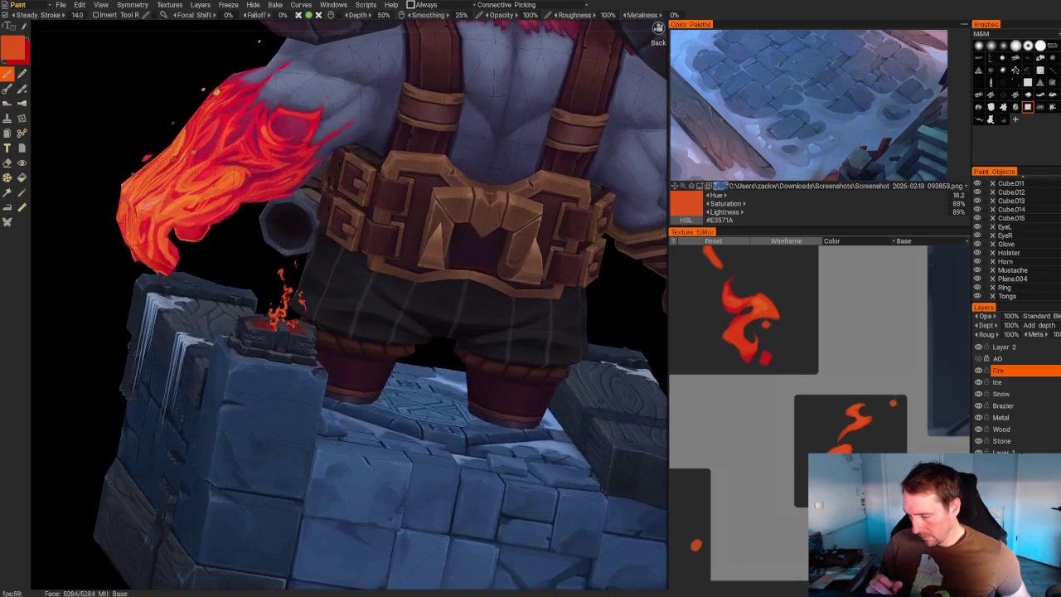
key("e")
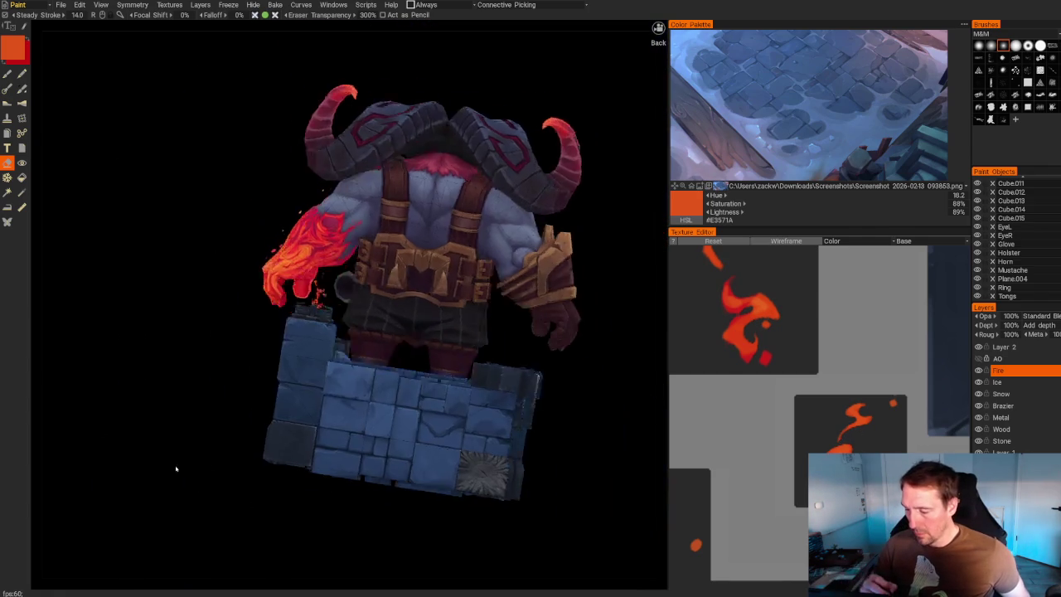
mouse_move(178, 467)
left_mouse_down()
mouse_move(151, 461)
mouse_move(480, 336)
mouse_move(521, 370)
mouse_move(516, 452)
mouse_move(522, 409)
mouse_move(498, 416)
mouse_move(489, 435)
mouse_move(499, 465)
mouse_move(455, 415)
mouse_move(473, 455)
left_mouse_up()
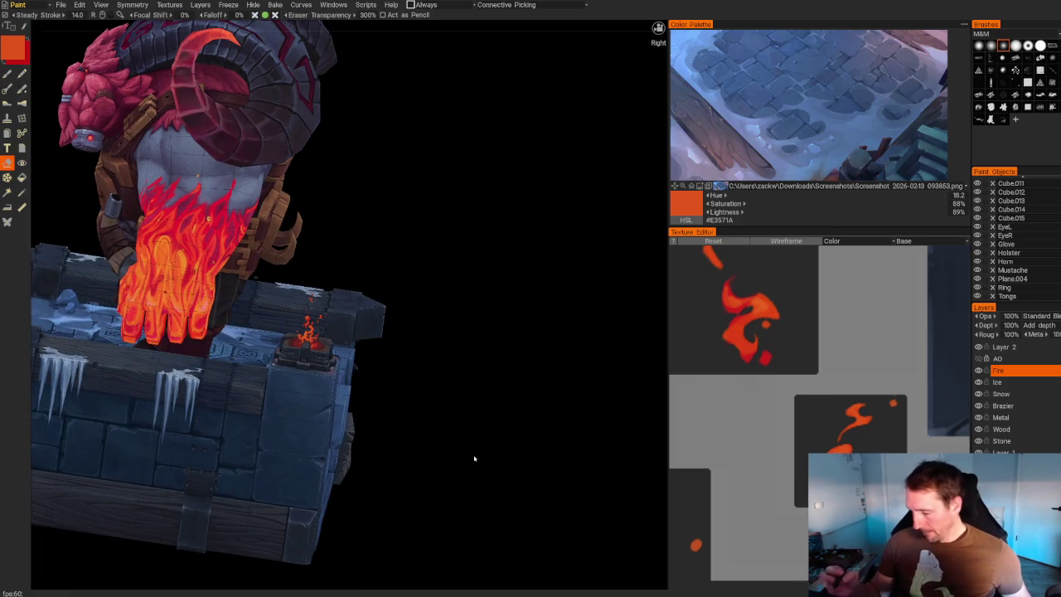
View the whole model from above and make the Snow layer active.
mouse_move(514, 372)
left_mouse_down("alt")
mouse_move(514, 422)
mouse_move(482, 375)
mouse_move(452, 385)
left_mouse_up("alt")
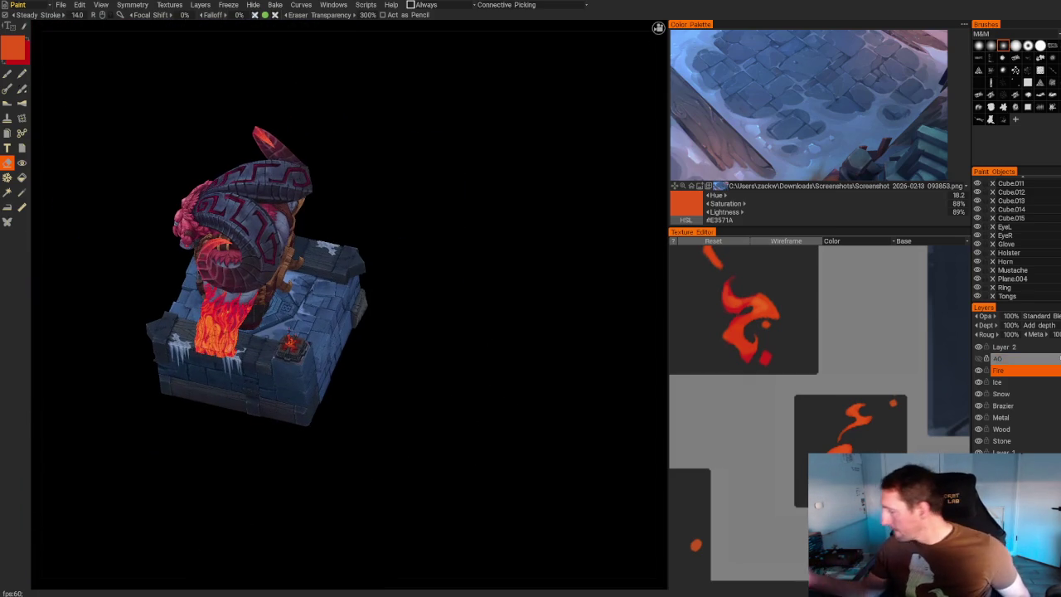
left_click(1015, 383)
left_click(1016, 393)
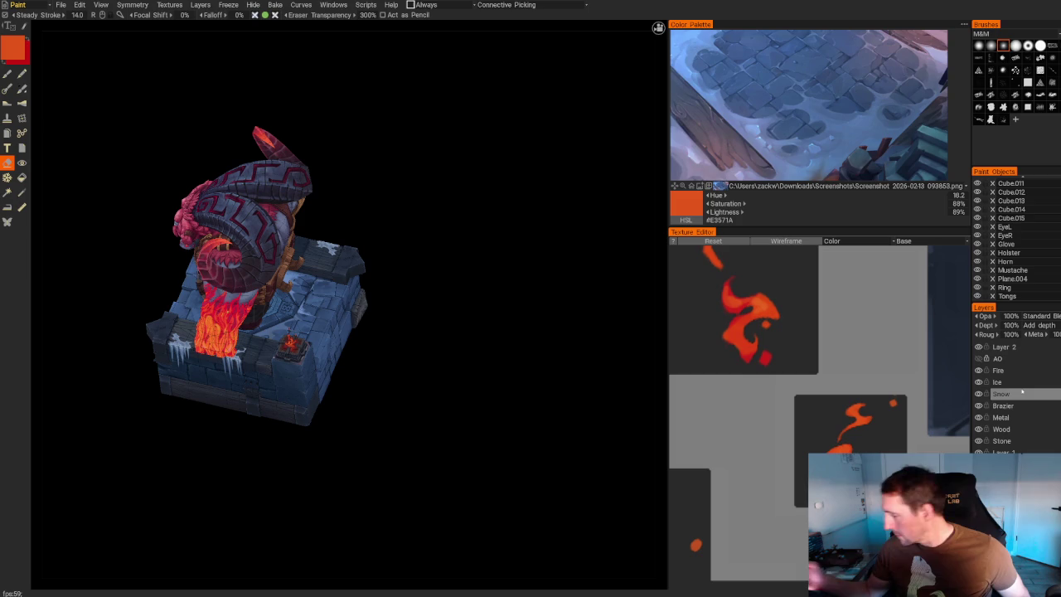
Zoom onto the snowy block top and paint darker blue #485078 over the snow patch edges.
key("b")
left_click_drag(464, 303, 511, 334, "alt")
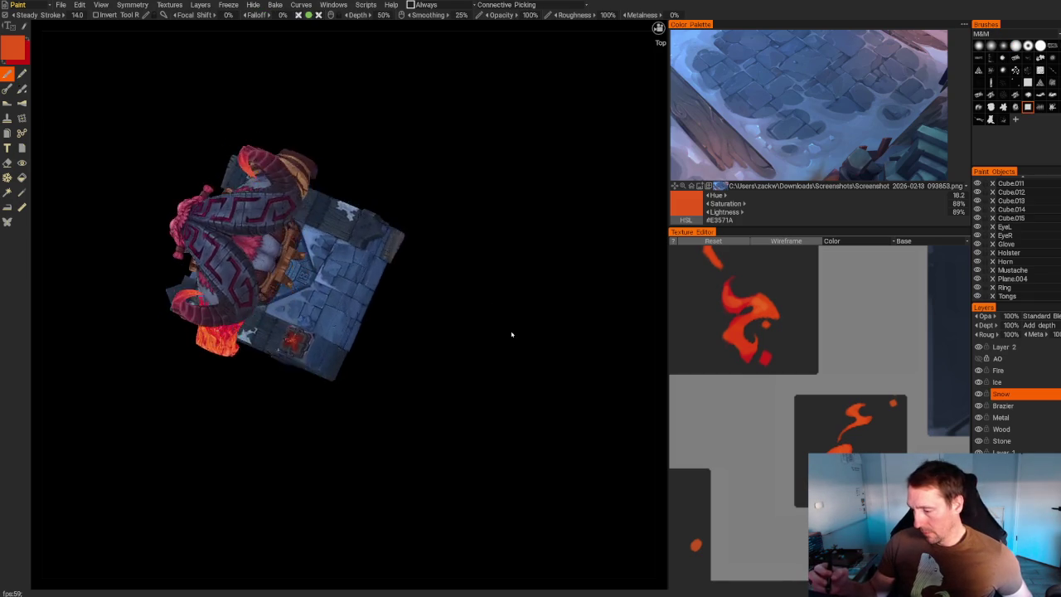
right_click_drag(512, 334, 542, 438, "alt")
left_click_drag(542, 438, 530, 421, "alt")
right_click_drag(530, 421, 571, 468, "alt")
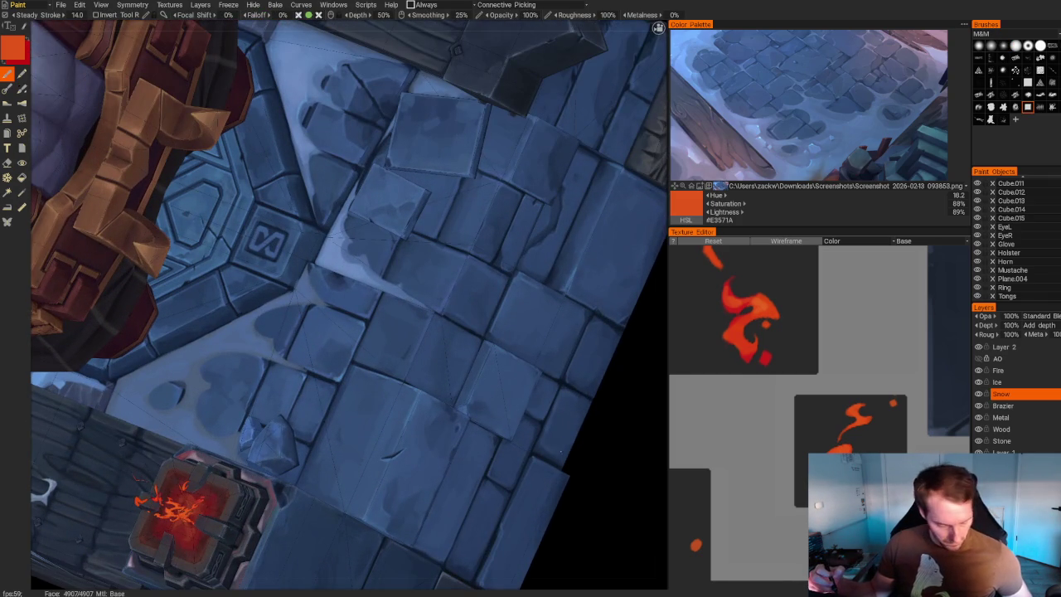
key("e")
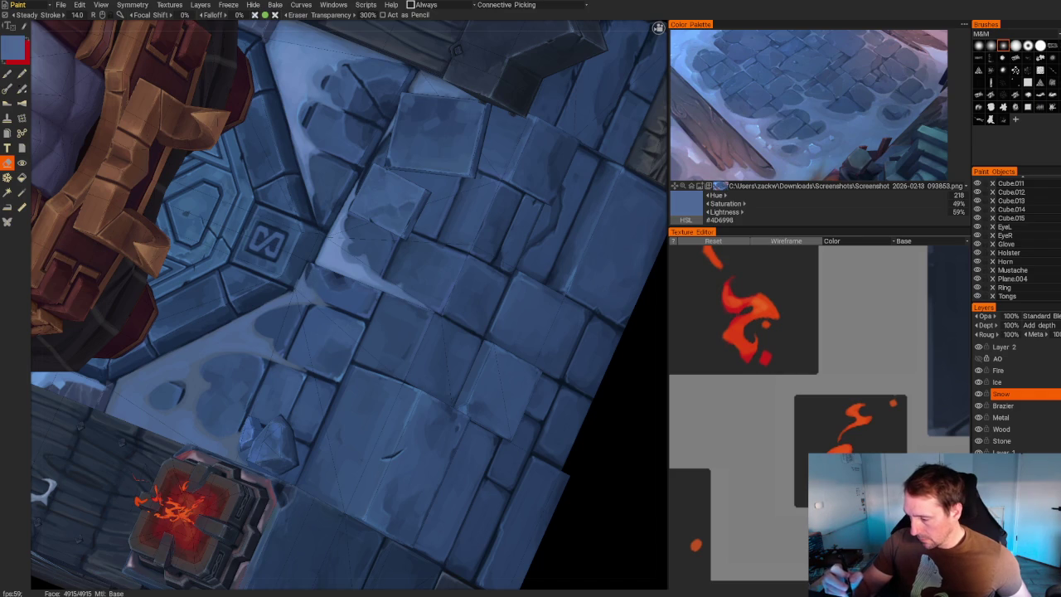
key("b")
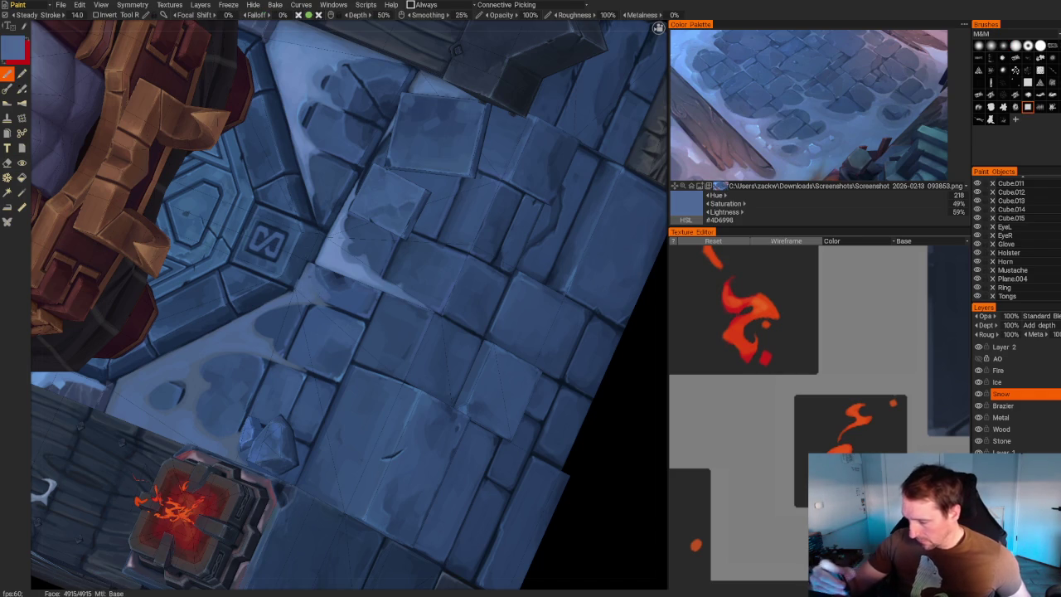
key("v")
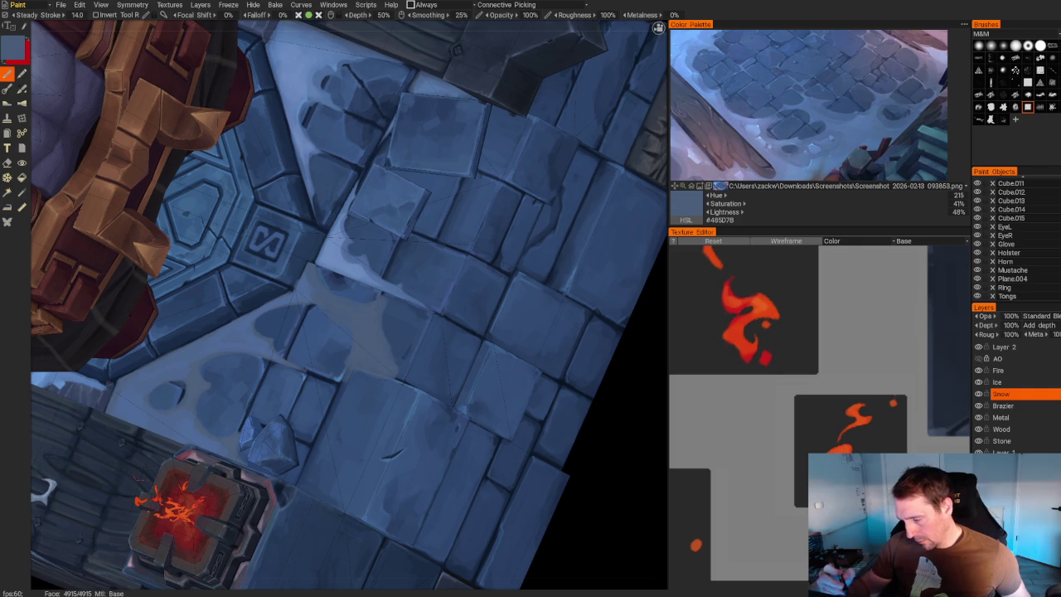
scroll(374, 152, "down", 10)
mouse_move(374, 152)
left_mouse_down("alt")
mouse_move(438, 146)
mouse_move(457, 171)
left_mouse_up("alt")
scroll(560, 305, "up", 5)
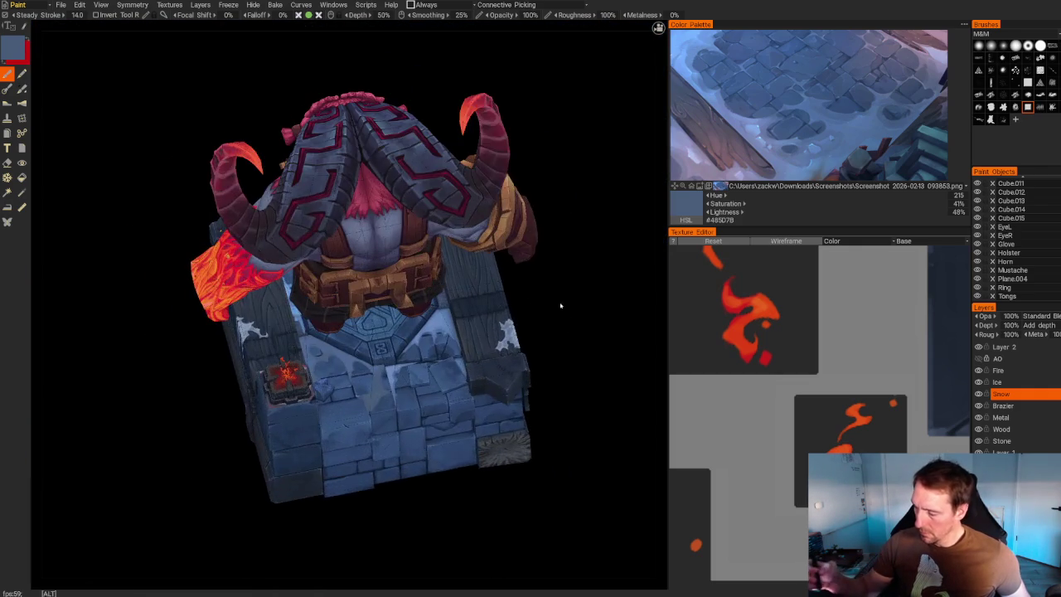
Paint lighter blue snow shading on the steps, then orbit around the model.
scroll(561, 306, "up", 5)
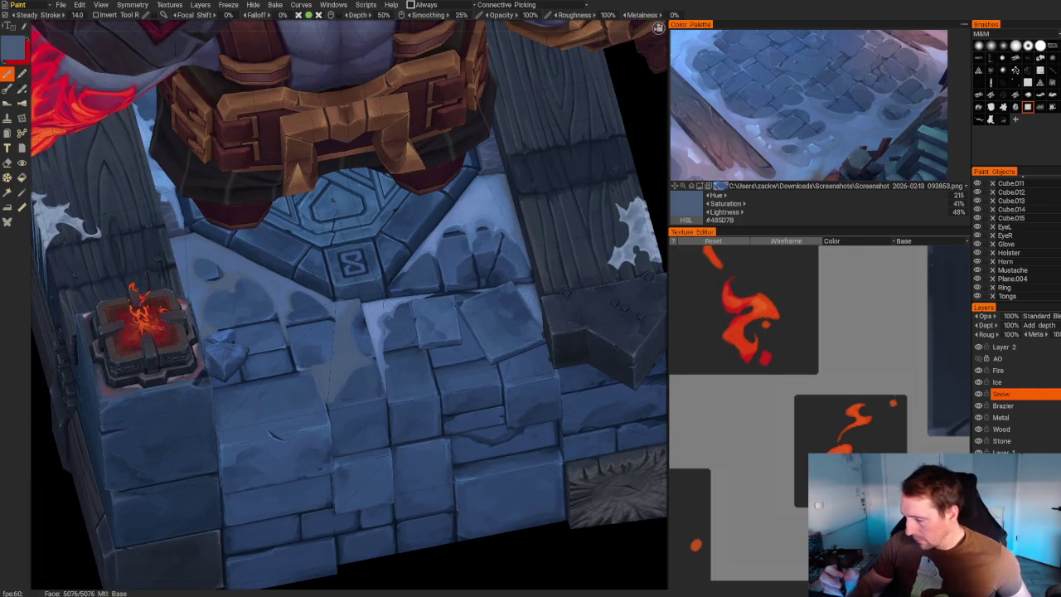
key("v")
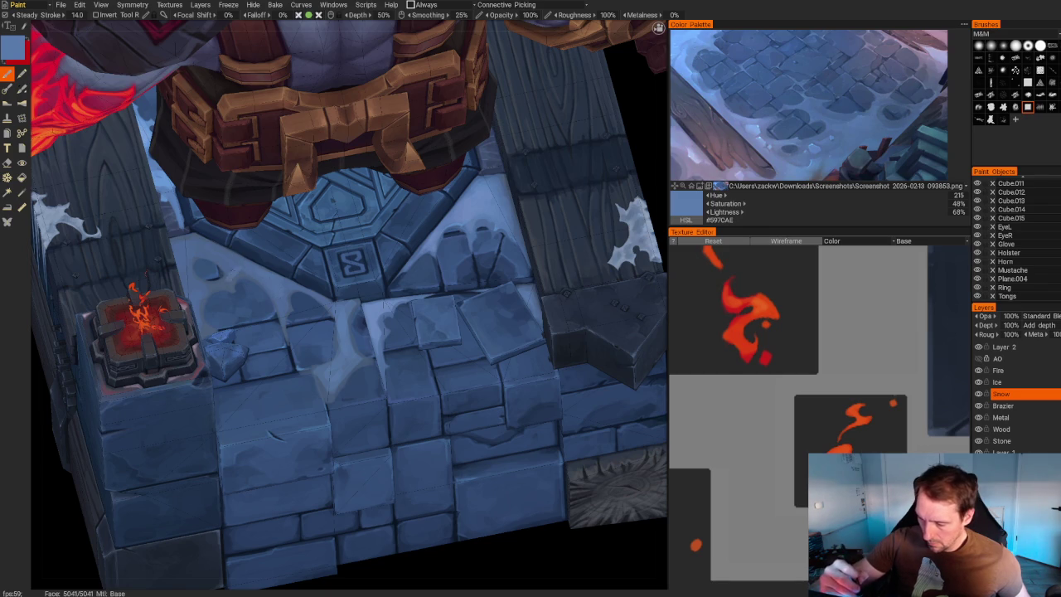
scroll(544, 249, "down", 5)
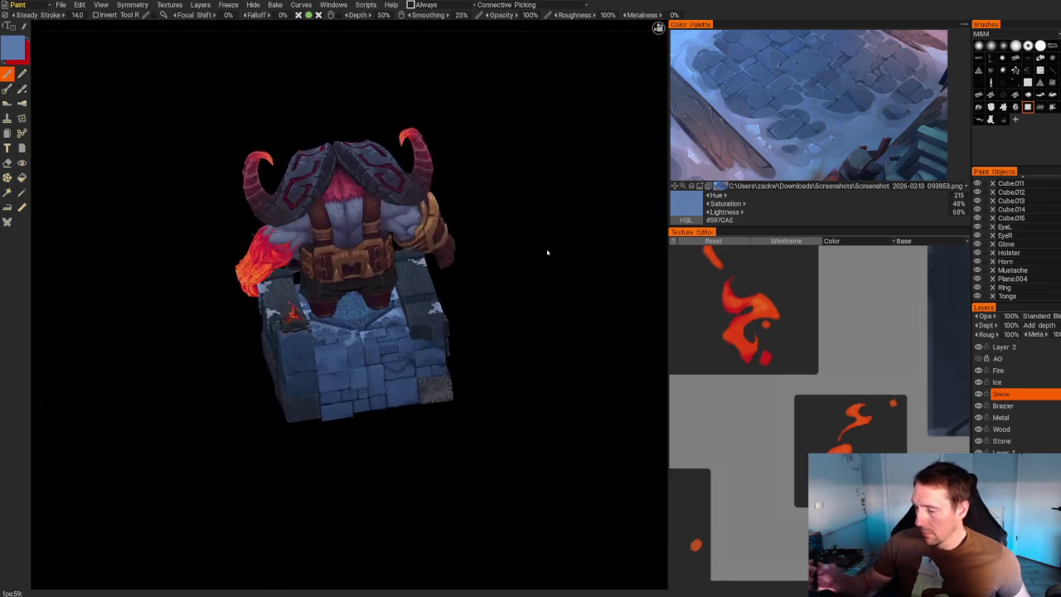
left_click_drag(545, 248, 206, 498)
scroll(206, 499, "up", 3)
scroll(206, 498, "up", 3)
scroll(205, 498, "up", 2)
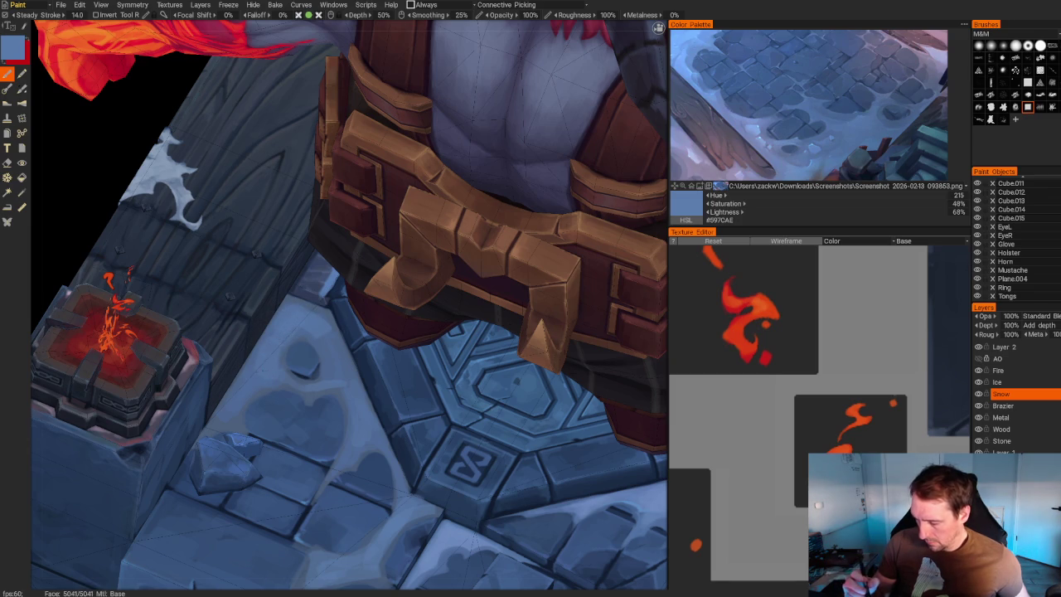
Paint mid stone blue, then lighter #688DBF strokes along the snow edges.
key("v")
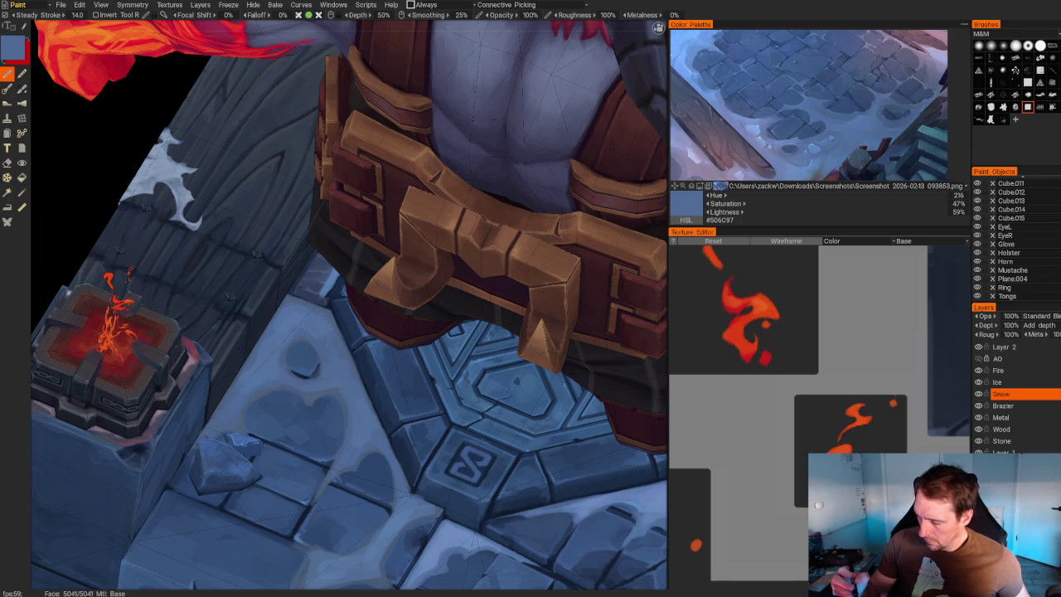
scroll(348, 307, "down", 10)
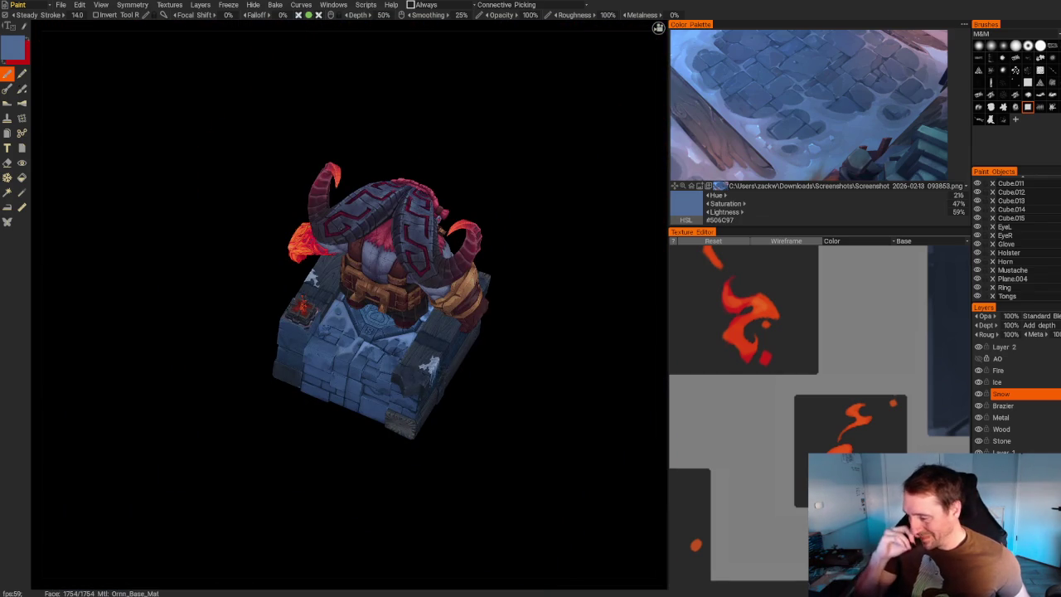
left_click_drag(464, 331, 552, 315)
scroll(552, 315, "up", 5)
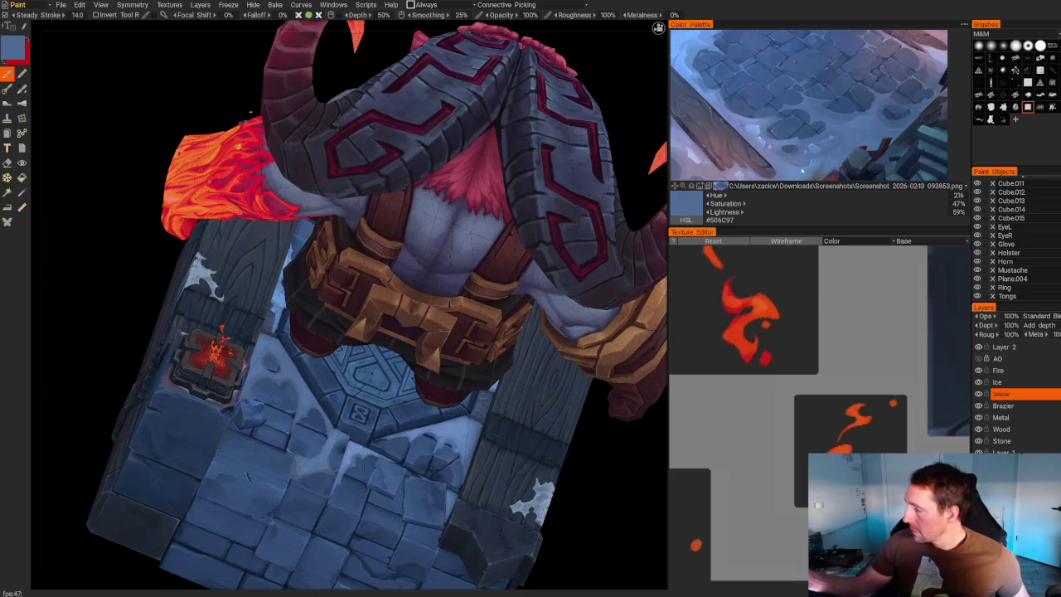
key("v")
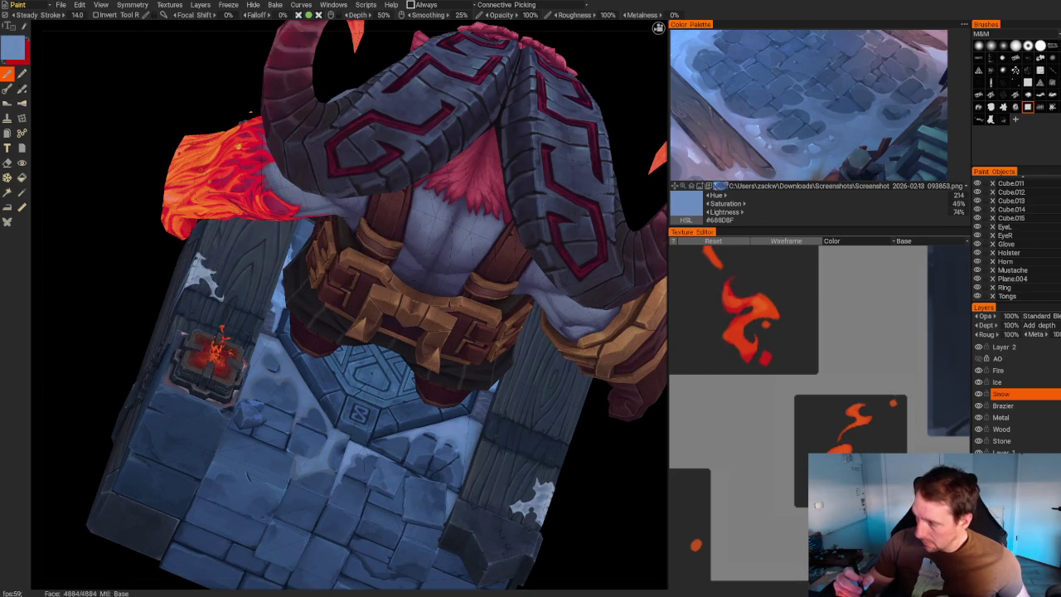
scroll(318, 355, "up", 3)
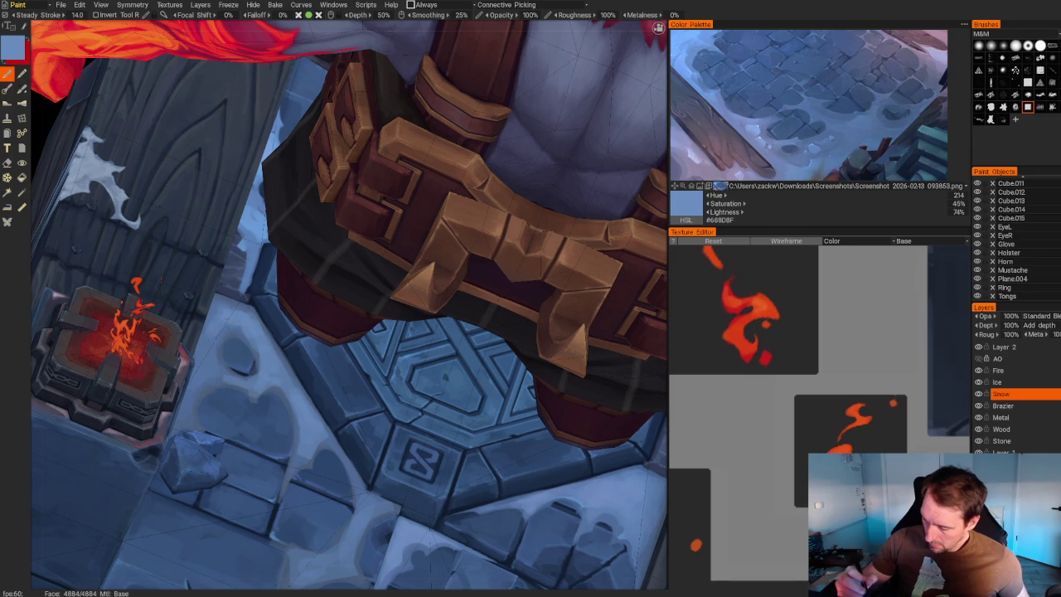
Erase stray snow paint on the platform tiles while orbiting around the base.
left_click_drag(216, 340, 228, 550, "alt")
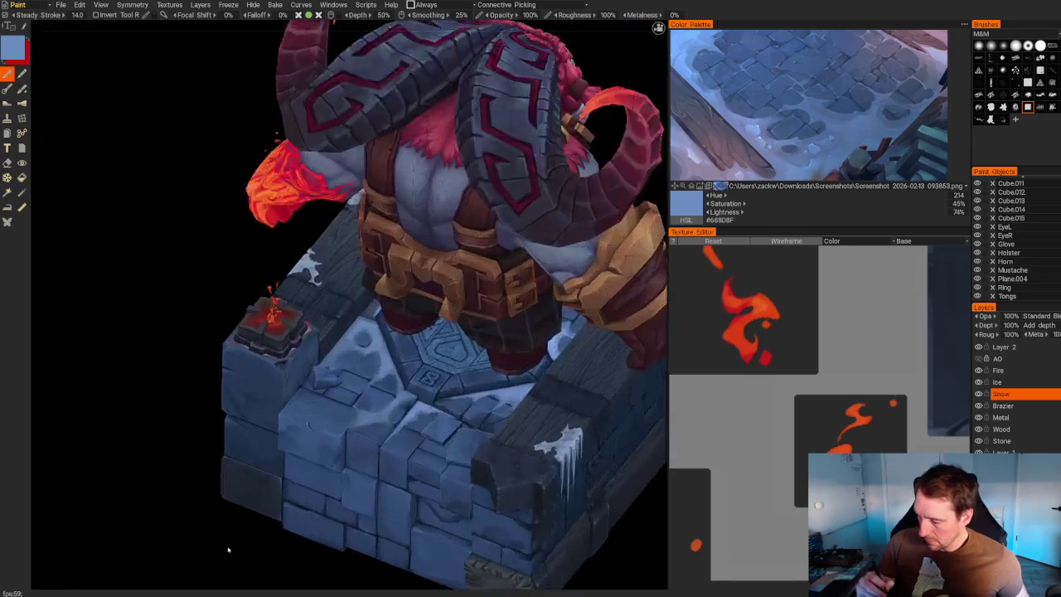
scroll(228, 549, "up", 5)
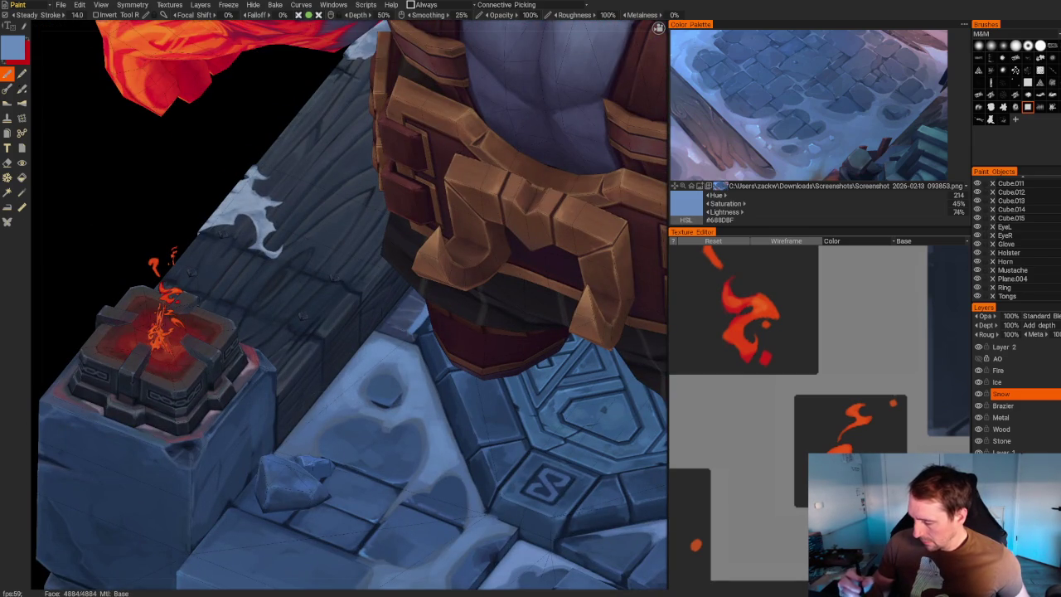
mouse_move(295, 443)
left_mouse_down("alt")
mouse_move(174, 424)
mouse_move(199, 564)
left_mouse_up("alt")
scroll(142, 402, "up", 3)
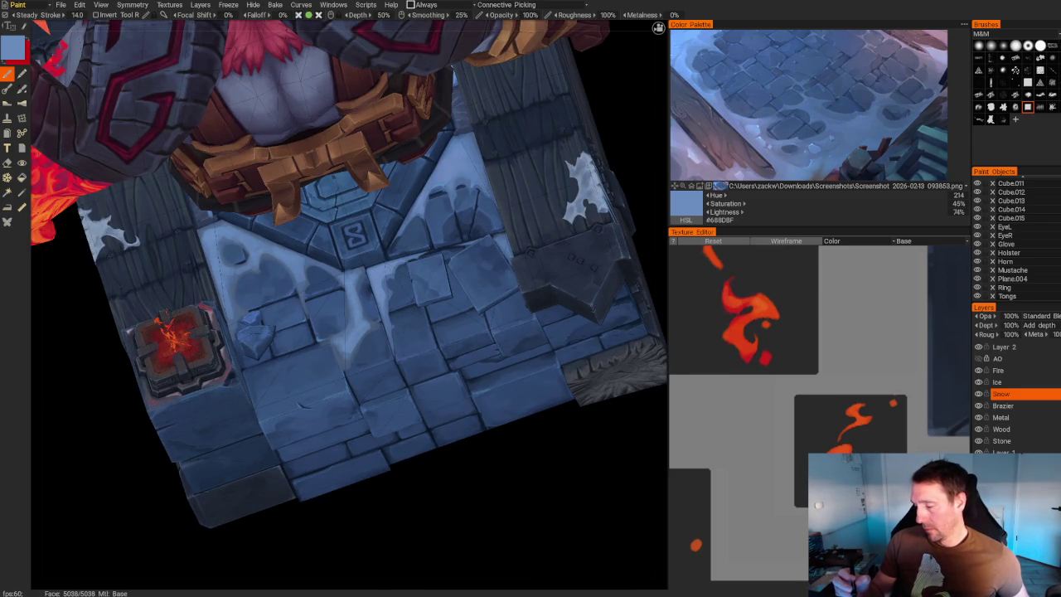
scroll(395, 334, "up", 2)
key("e")
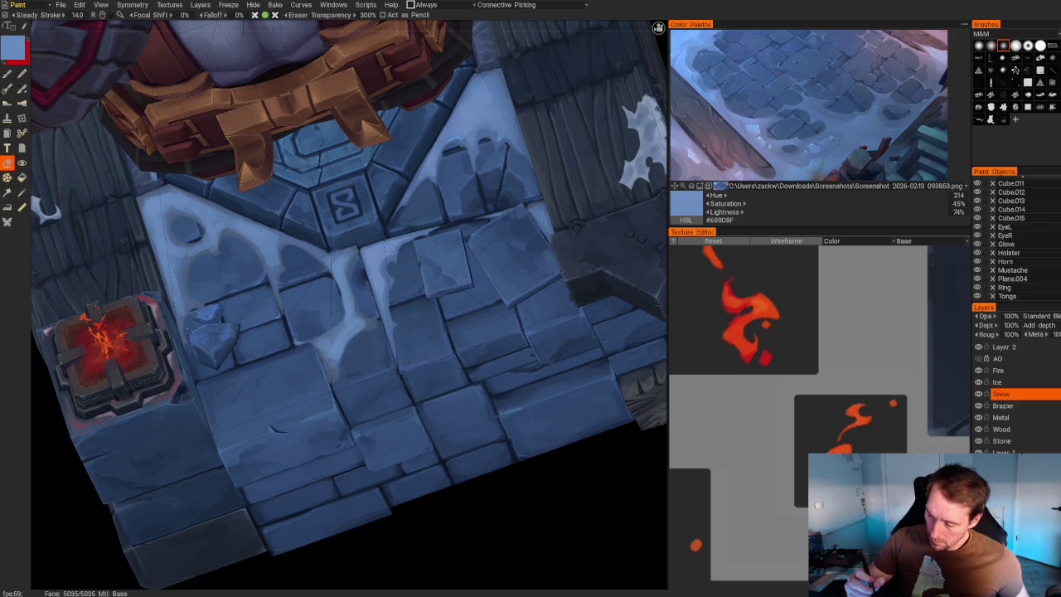
scroll(398, 417, "down", 5)
left_click_drag(398, 417, 464, 511)
scroll(465, 511, "up", 5)
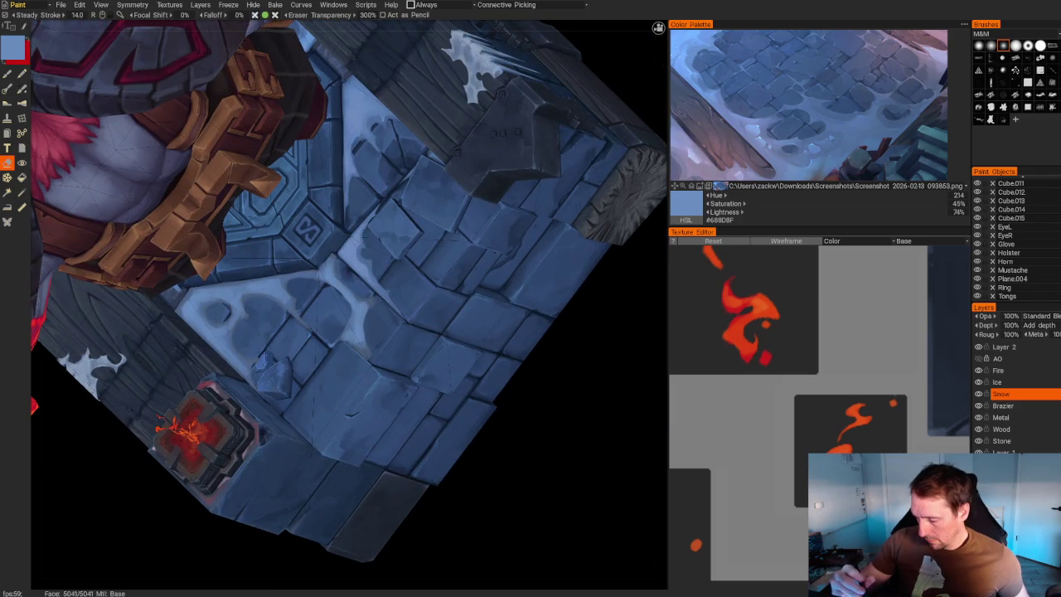
scroll(459, 246, "down", 5)
left_click_drag(459, 246, 479, 208)
scroll(450, 288, "up", 5)
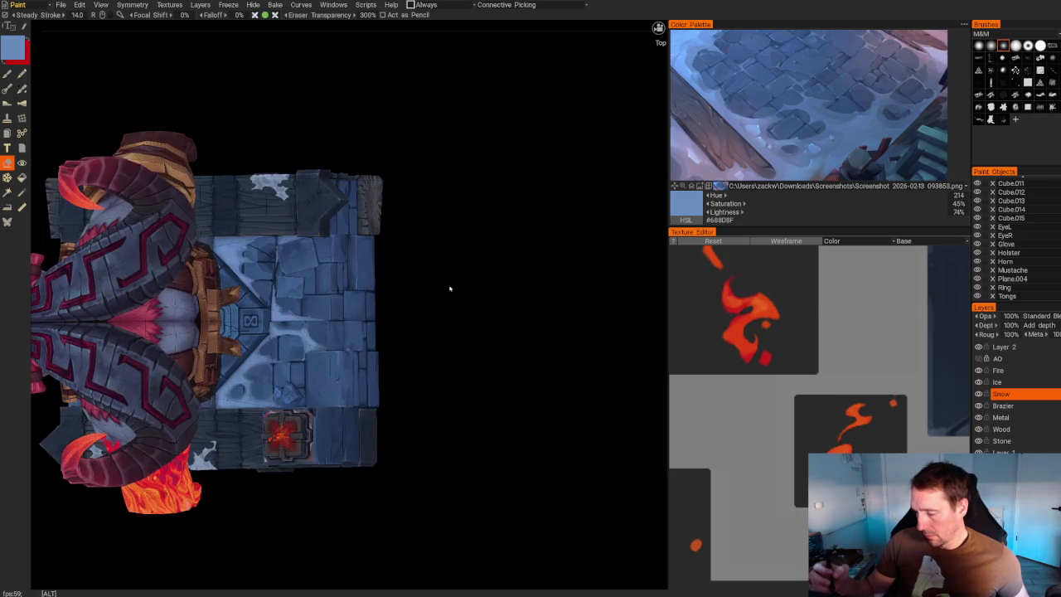
Sample pale blue #6C8BBE and erase stray snow along the wall block edges.
scroll(450, 288, "up", 5)
key("v")
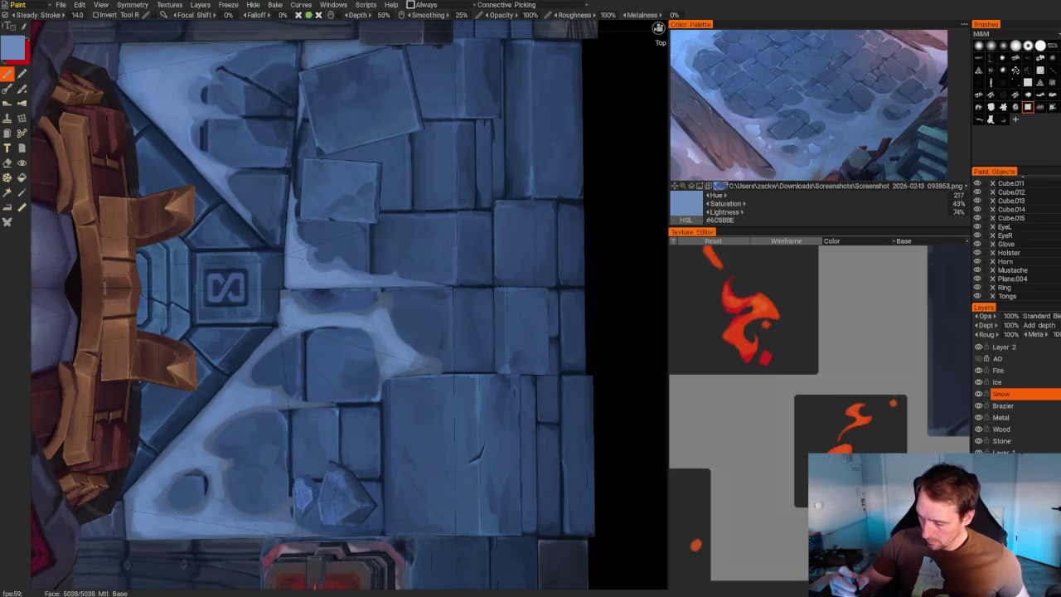
mouse_move(623, 268)
left_mouse_down()
mouse_move(581, 315)
mouse_move(547, 331)
left_mouse_up()
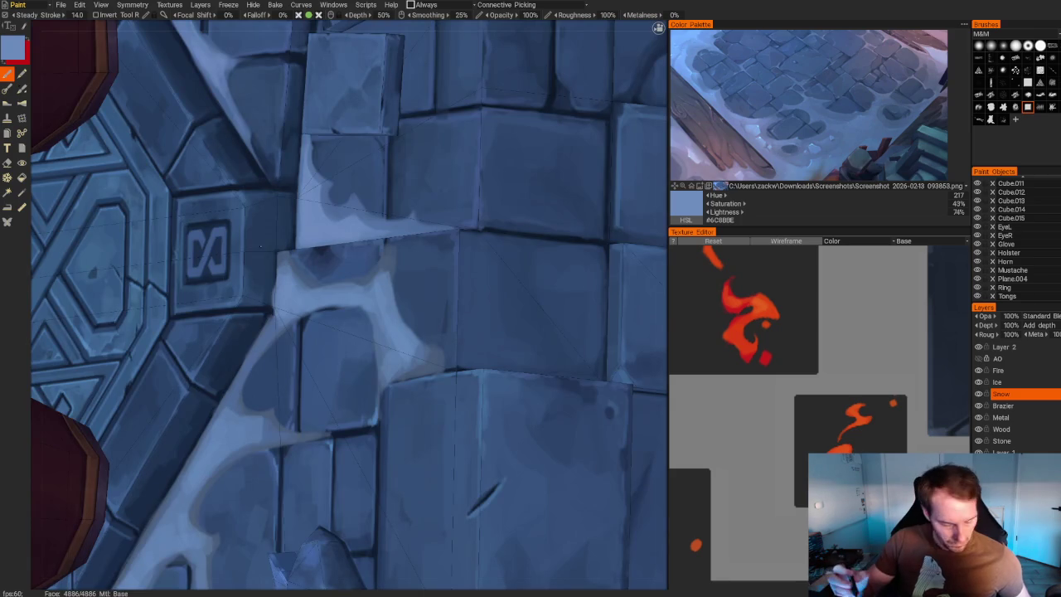
key("e")
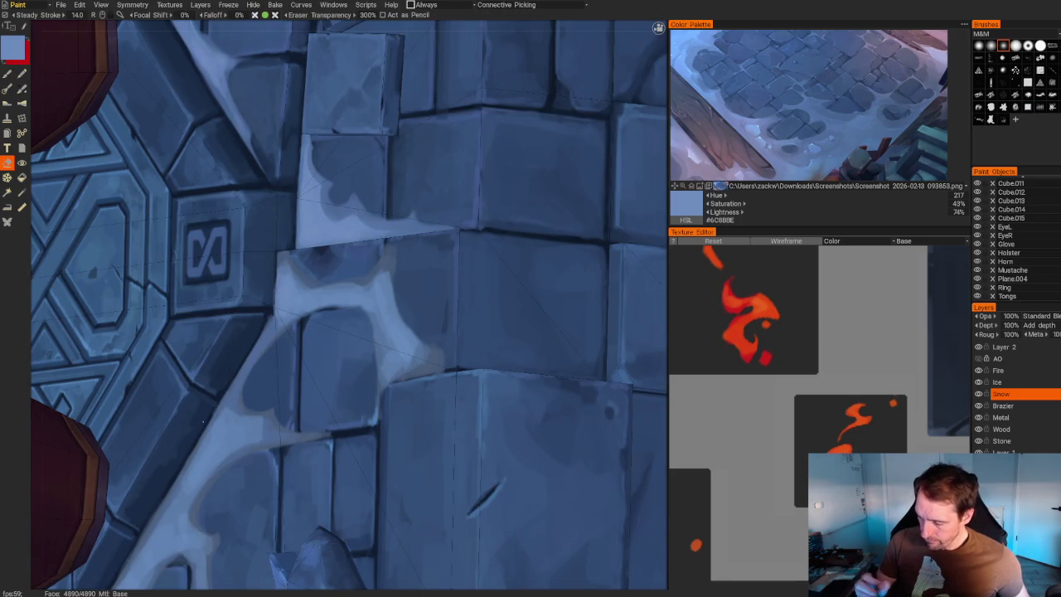
scroll(348, 307, "down", 5)
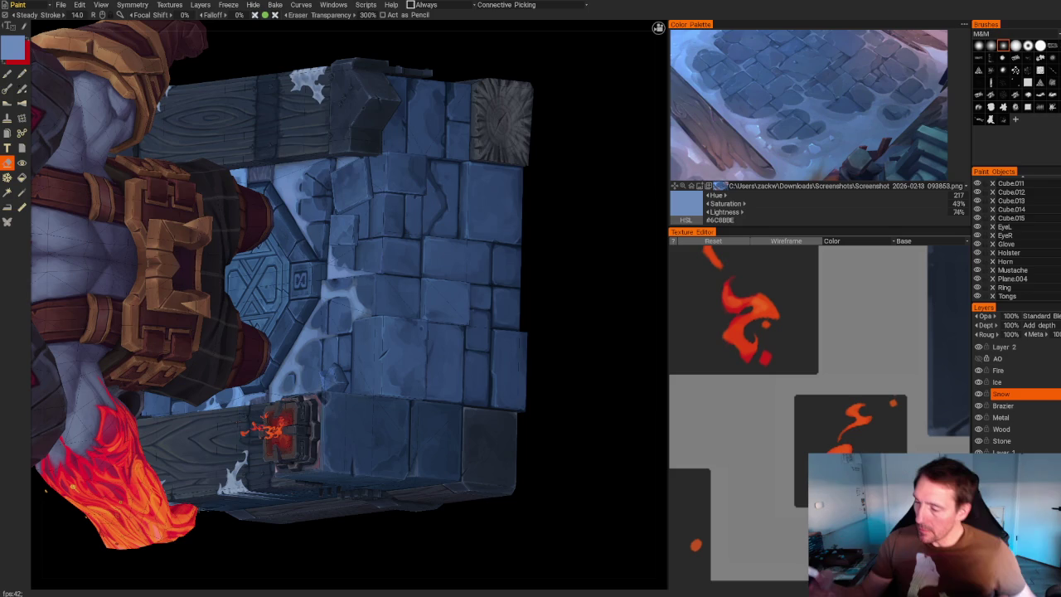
Darken a small part of the snow edge on the stone wall with stone blue.
left_click_drag(569, 253, 594, 303)
scroll(594, 304, "up", 5)
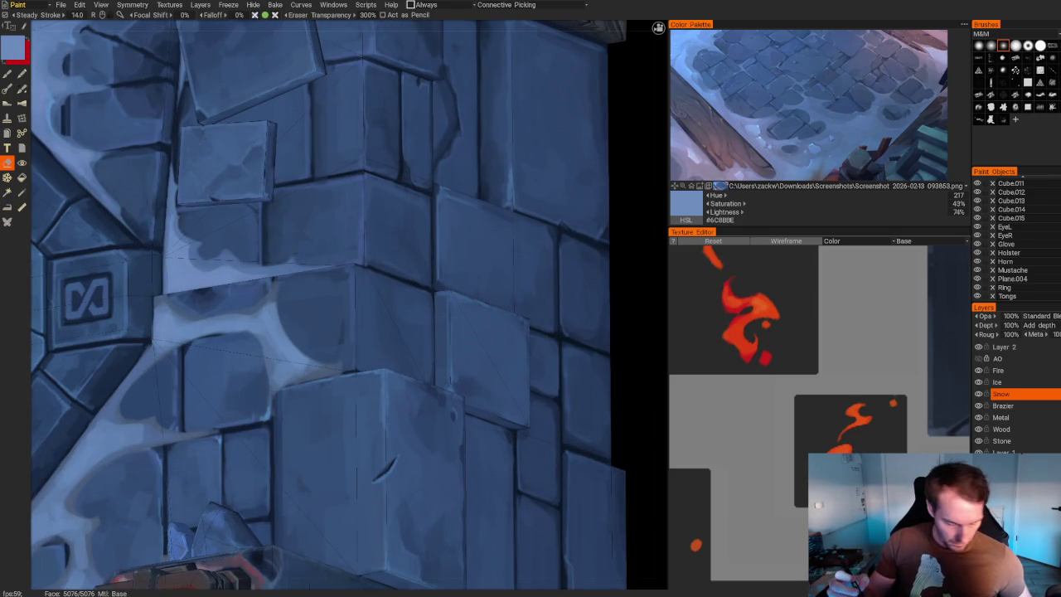
key("b")
key("v")
left_click_drag(275, 327, 307, 366)
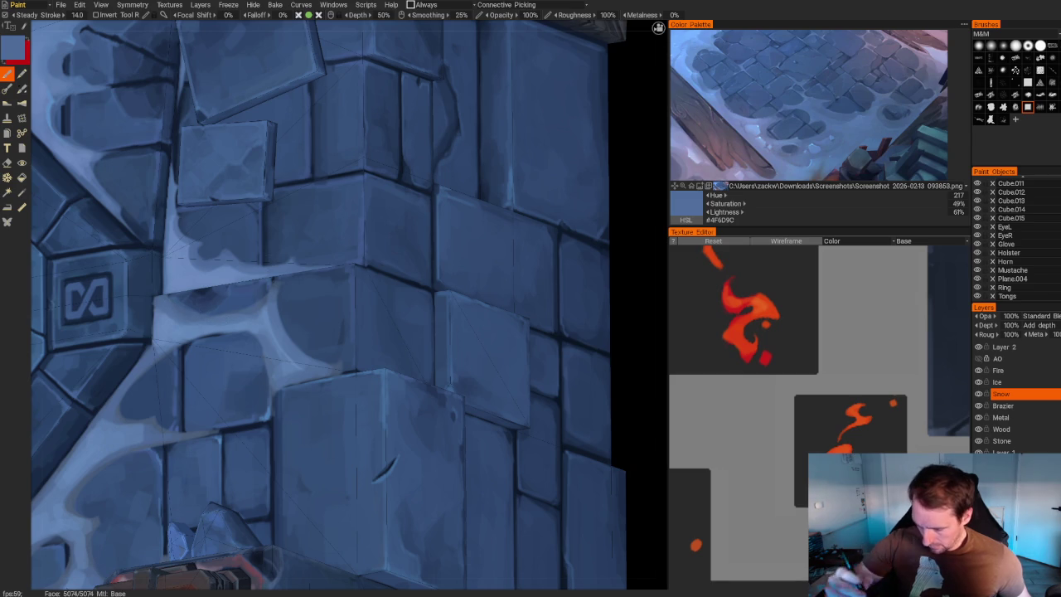
Paint light snow strokes along the dark block edge beside the emblem.
scroll(411, 119, "down", 5)
scroll(411, 119, "down", 5)
left_click_drag(412, 120, 344, 232)
scroll(343, 232, "up", 5)
scroll(343, 232, "up", 3)
scroll(344, 232, "up", 3)
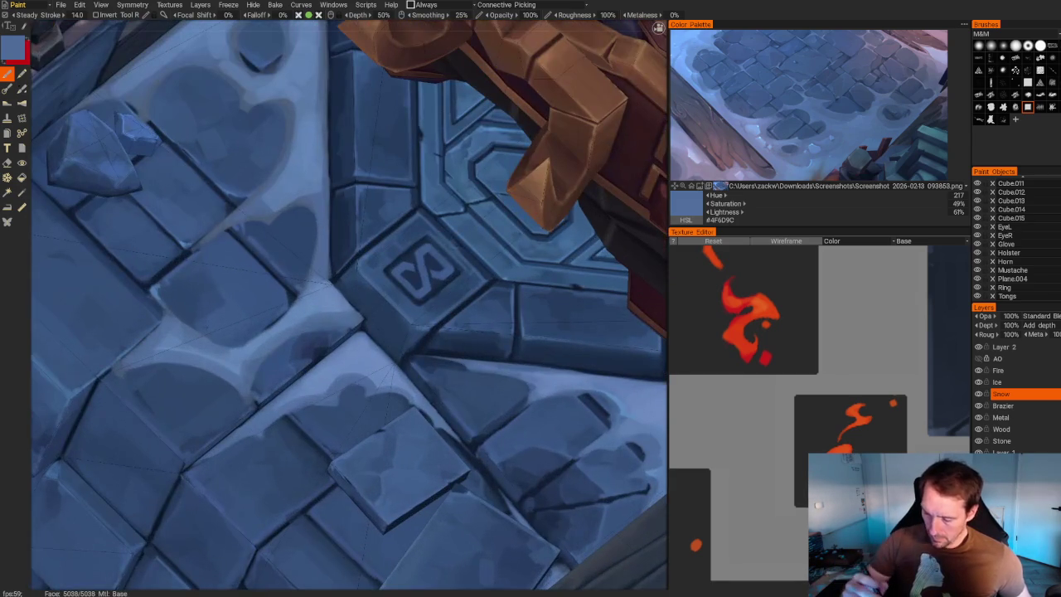
left_click_drag(176, 319, 168, 277)
mouse_move(181, 320)
left_mouse_down()
mouse_move(176, 265)
mouse_move(162, 268)
left_mouse_up()
mouse_move(162, 313)
left_mouse_down()
mouse_move(146, 288)
mouse_move(154, 300)
left_mouse_up()
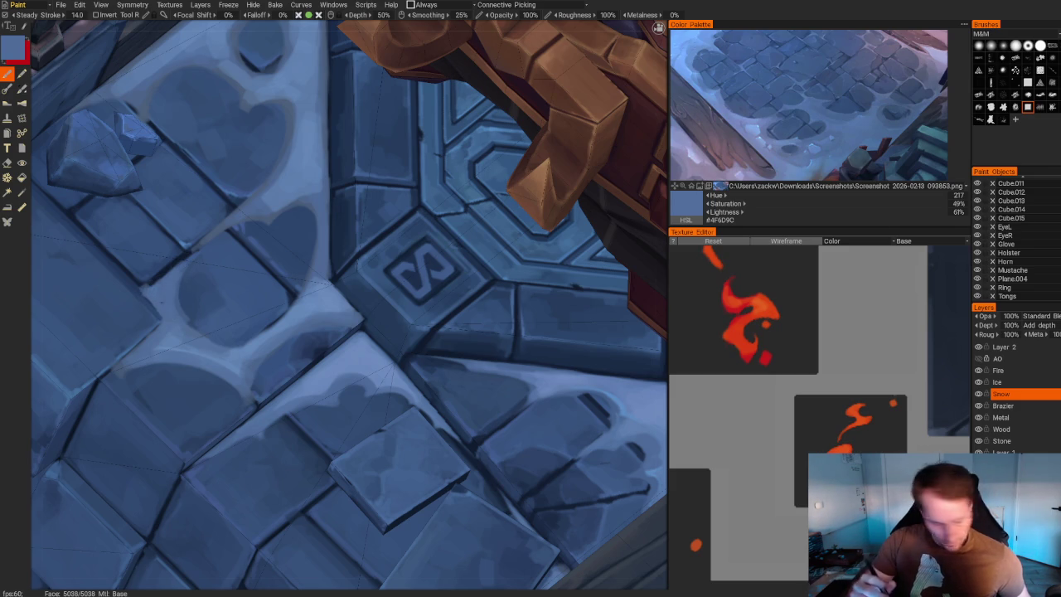
Erase small snow bits near the edge and re-pick darker stone blue #495078.
key("e")
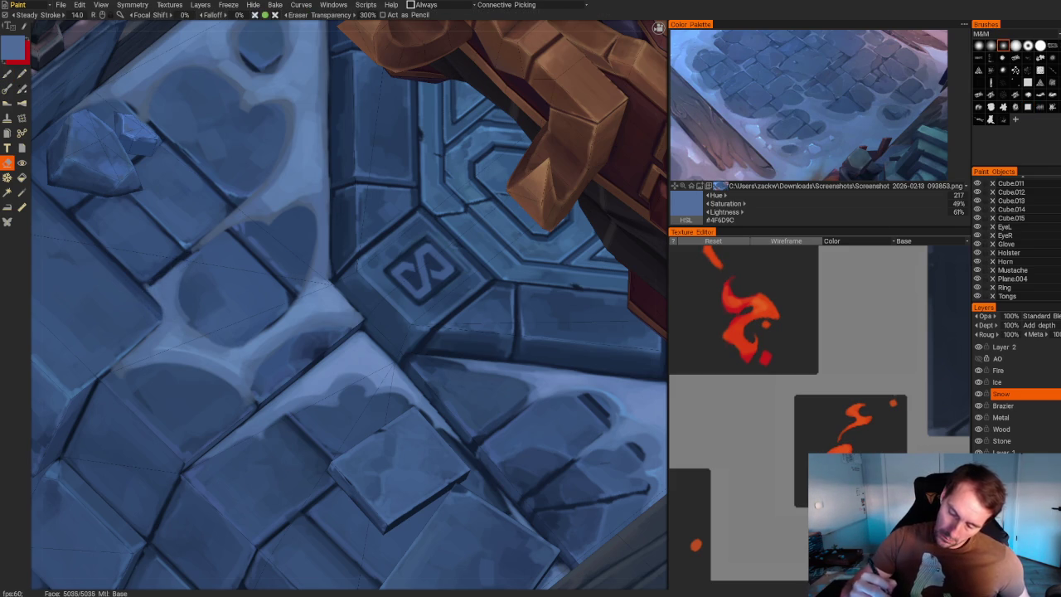
left_click_drag(149, 332, 122, 361)
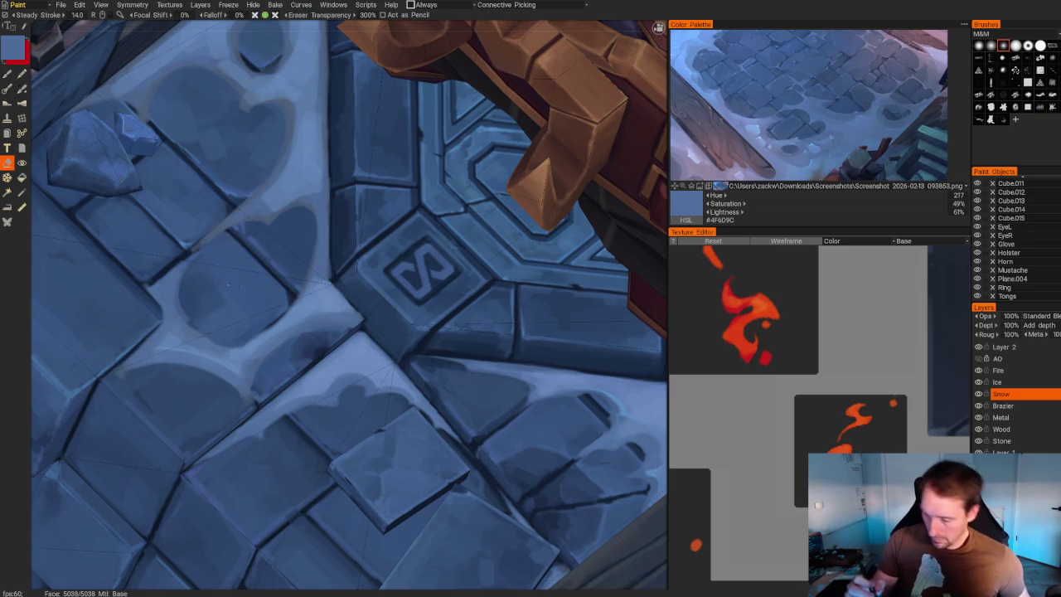
key("b")
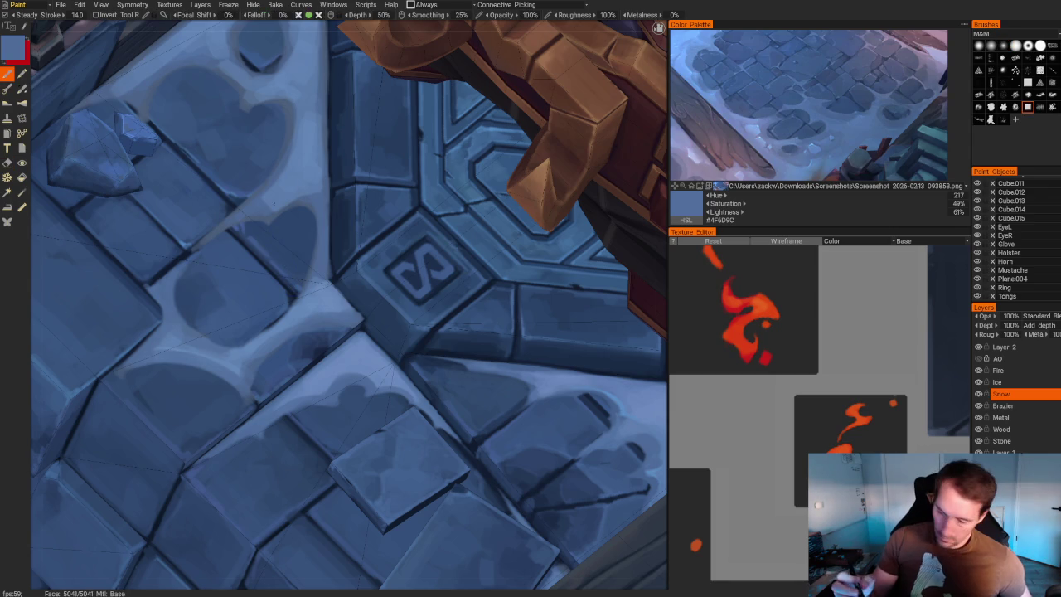
key("v")
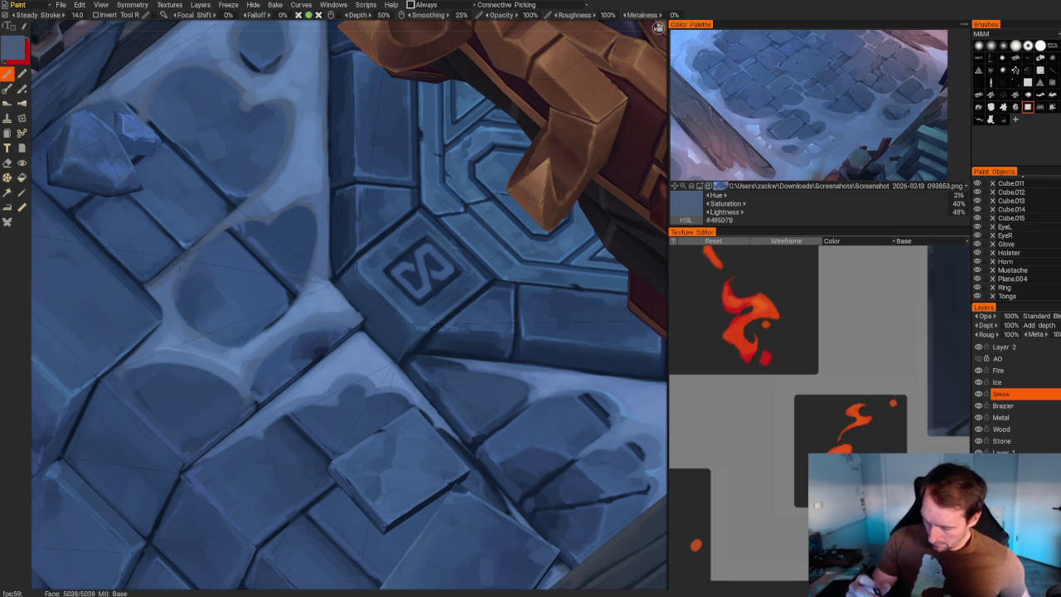
key("Home")
mouse_move(230, 175)
left_mouse_down()
mouse_move(226, 103)
mouse_move(234, 147)
mouse_move(290, 154)
left_mouse_up()
scroll(234, 146, "up", 10)
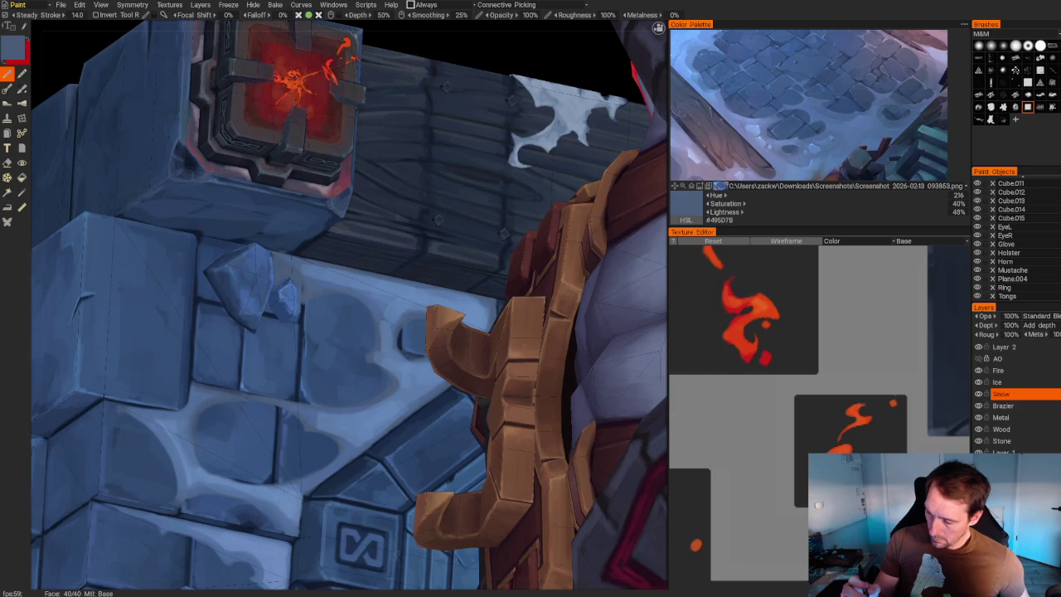
Paint two light strokes down the stone block beside the brazier.
left_click_drag(365, 149, 357, 138, "alt")
scroll(356, 138, "down", 5)
scroll(357, 137, "up", 3)
scroll(356, 137, "up", 3)
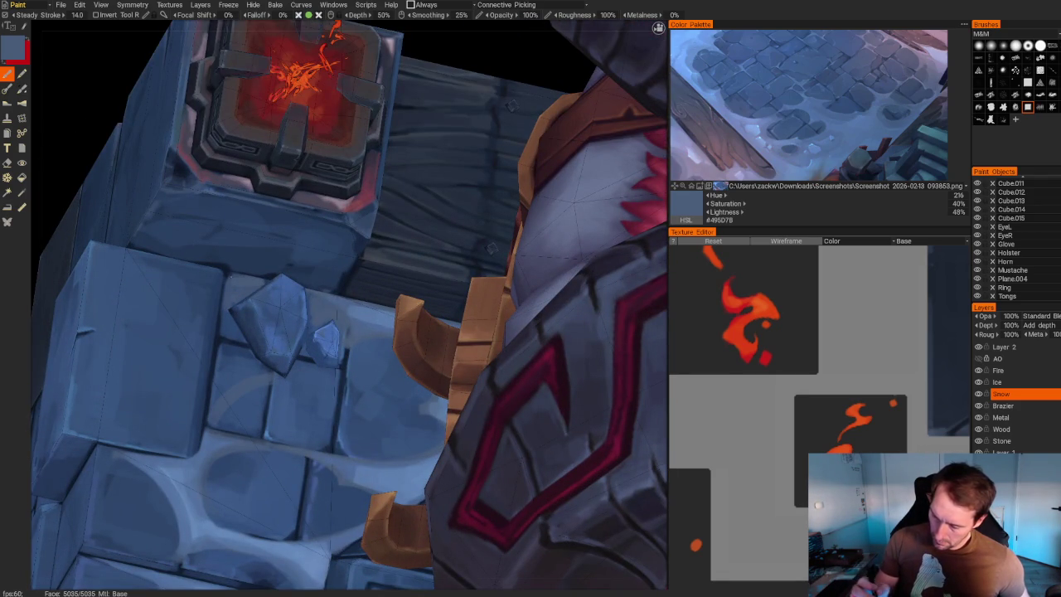
left_click_drag(223, 312, 219, 402)
mouse_move(234, 317)
left_mouse_down()
mouse_move(249, 365)
mouse_move(240, 334)
mouse_move(235, 371)
left_mouse_up()
Undo those strokes and repaint a snow-coloured highlight across the block.
left_click_drag(348, 249, 389, 166, "alt")
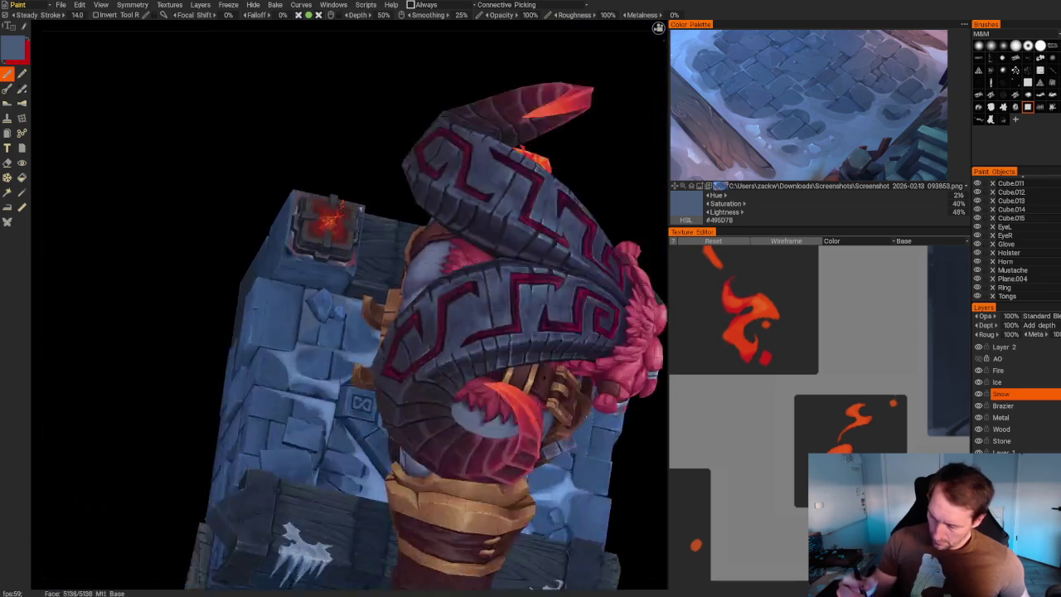
right_click_drag(390, 166, 395, 99, "alt")
left_click_drag(396, 99, 431, 116, "alt")
right_click_drag(431, 116, 431, 248, "alt")
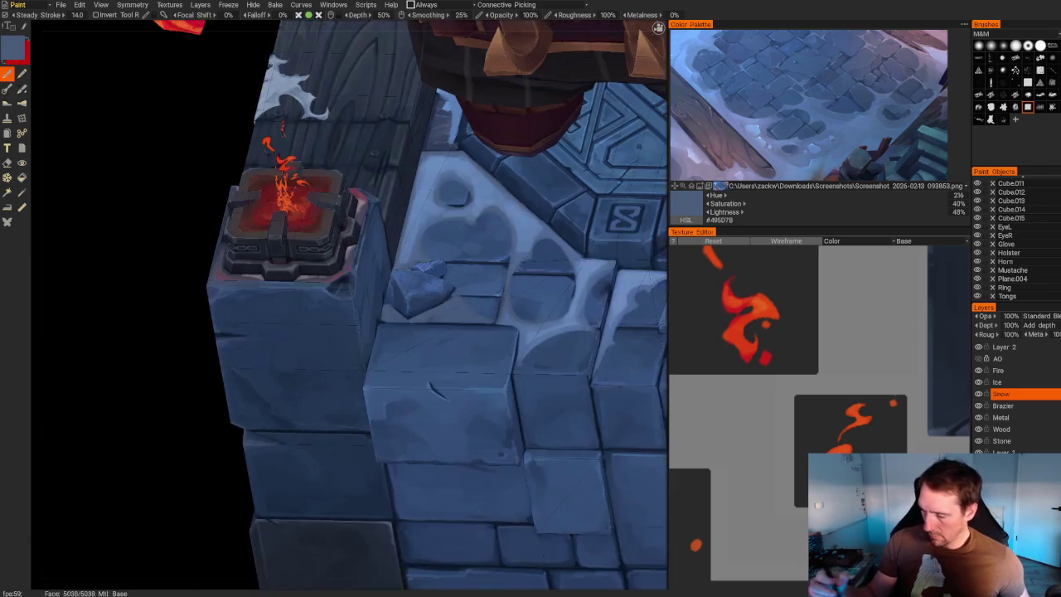
key("ctrl+z")
key("ctrl+z")
key("b")
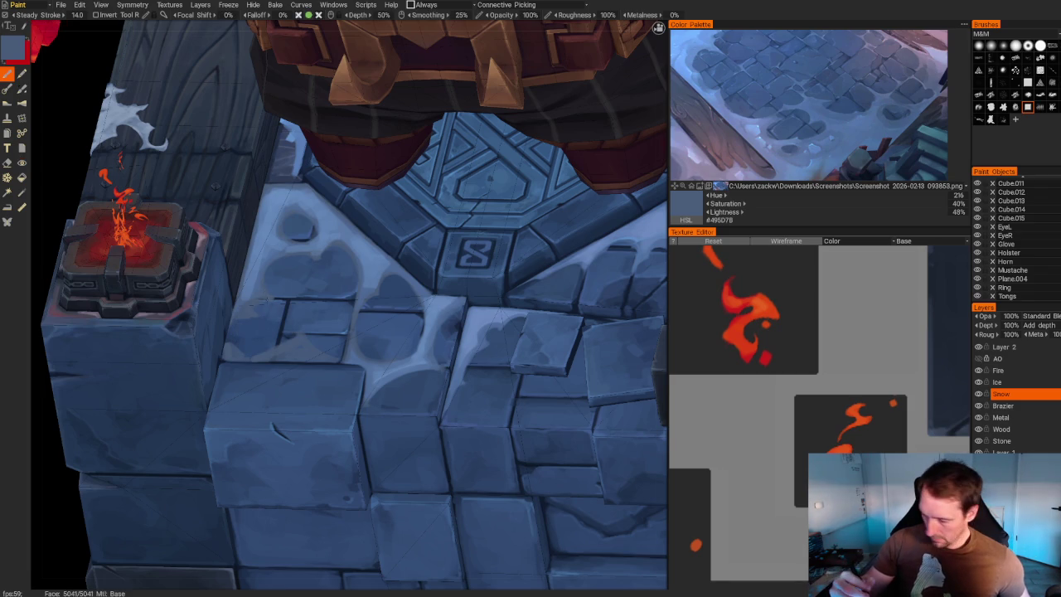
left_click_drag(271, 324, 229, 333)
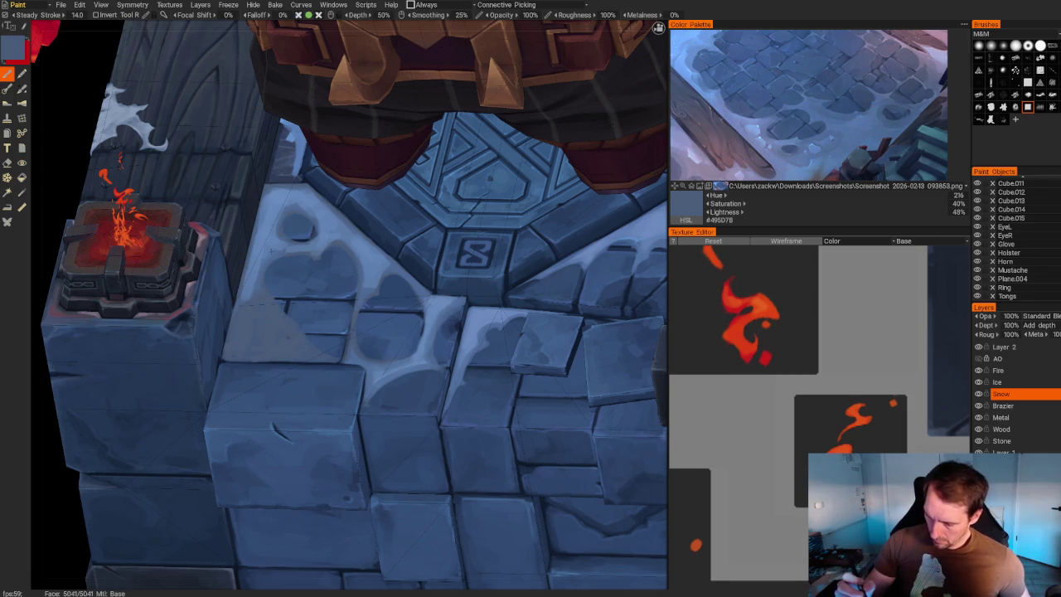
Add lighter blue highlight patches on the stone, then darken the colour to #4D6A99.
key("v")
mouse_move(267, 294)
left_mouse_down()
mouse_move(290, 335)
mouse_move(247, 305)
left_mouse_up()
left_click_drag(248, 343, 229, 325)
left_click_drag(294, 355, 234, 350)
scroll(498, 257, "down", 5)
scroll(514, 249, "down", 5)
left_click_drag(521, 248, 481, 264, "alt")
scroll(480, 265, "up", 5)
scroll(481, 265, "up", 3)
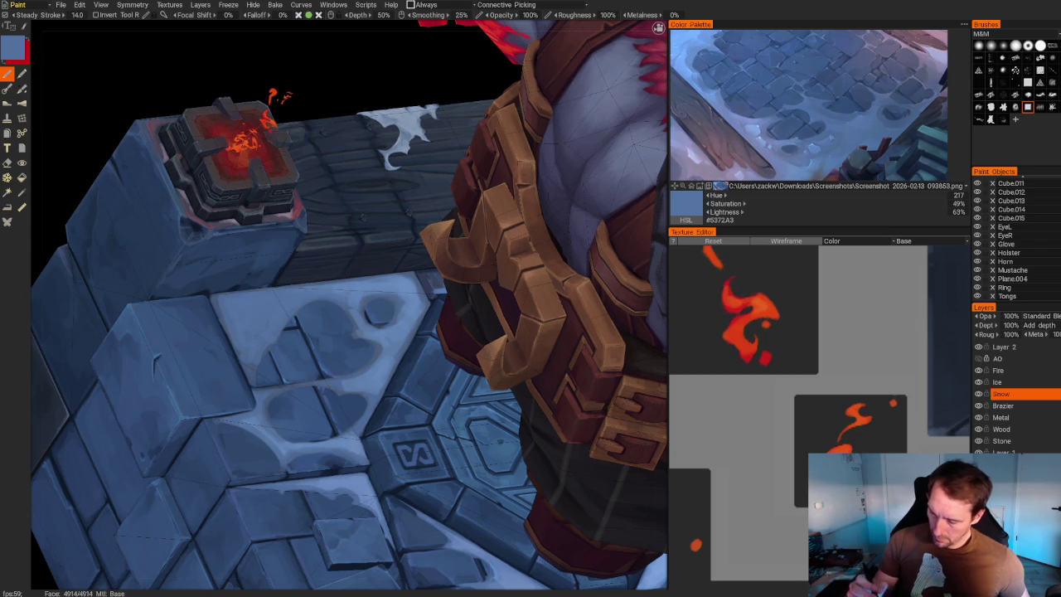
key("v")
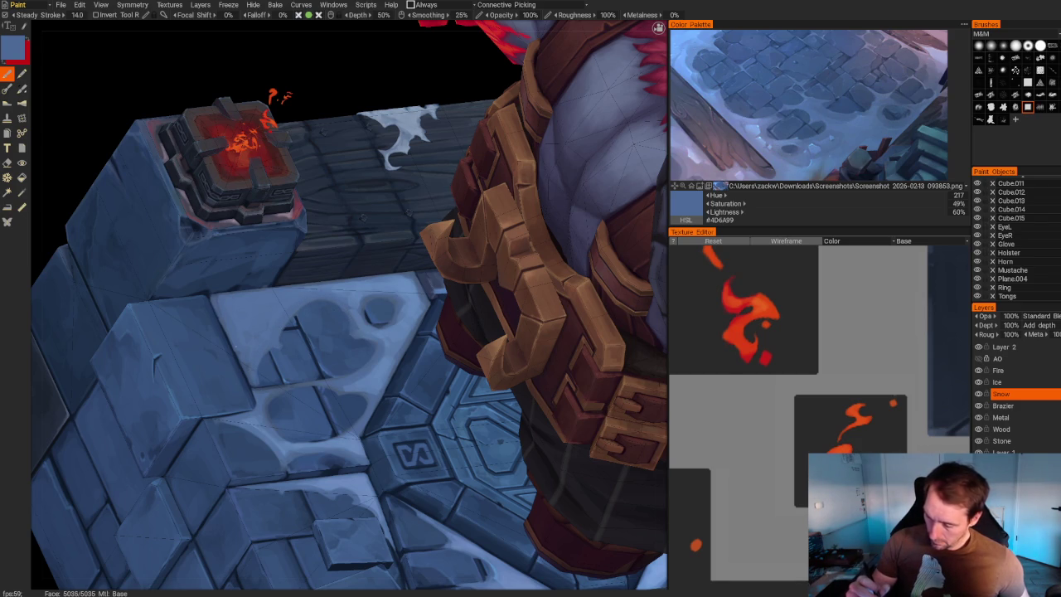
scroll(304, 225, "down", 10)
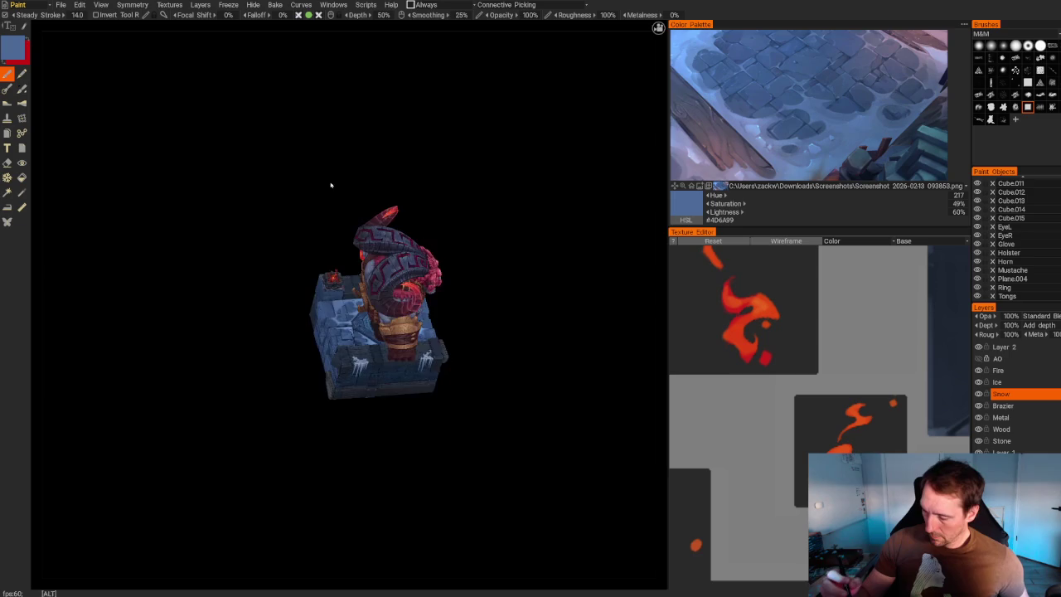
Paint a light blue stroke along the first tile edge beside the emblem.
scroll(332, 185, "up", 15)
left_click_drag(222, 313, 222, 341)
left_click_drag(221, 341, 242, 338)
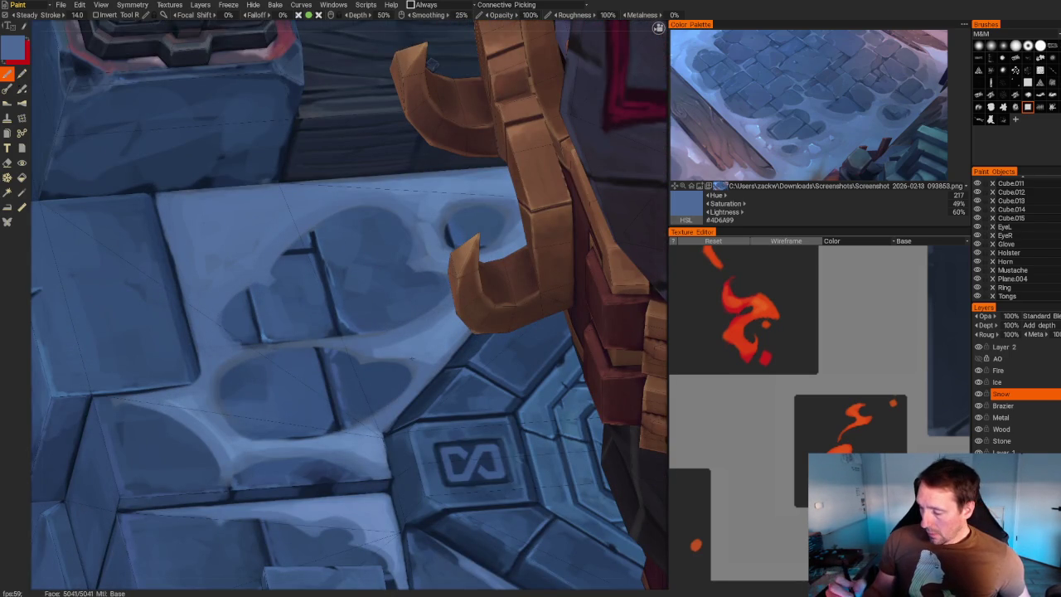
key("v")
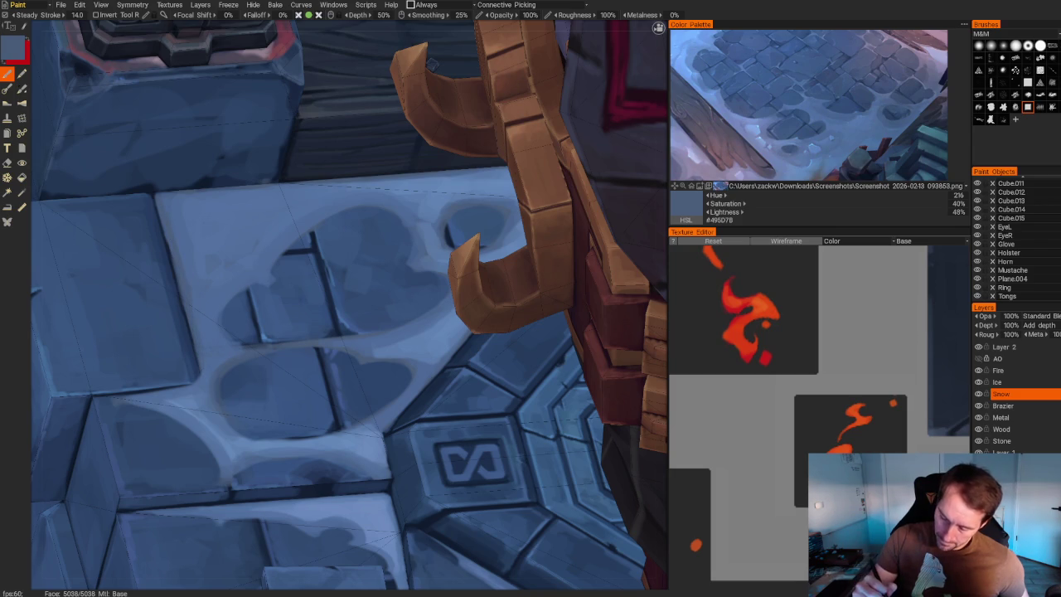
mouse_move(331, 299)
right_mouse_down()
mouse_move(290, 104)
mouse_move(331, 249)
right_mouse_up()
scroll(289, 104, "down", 5)
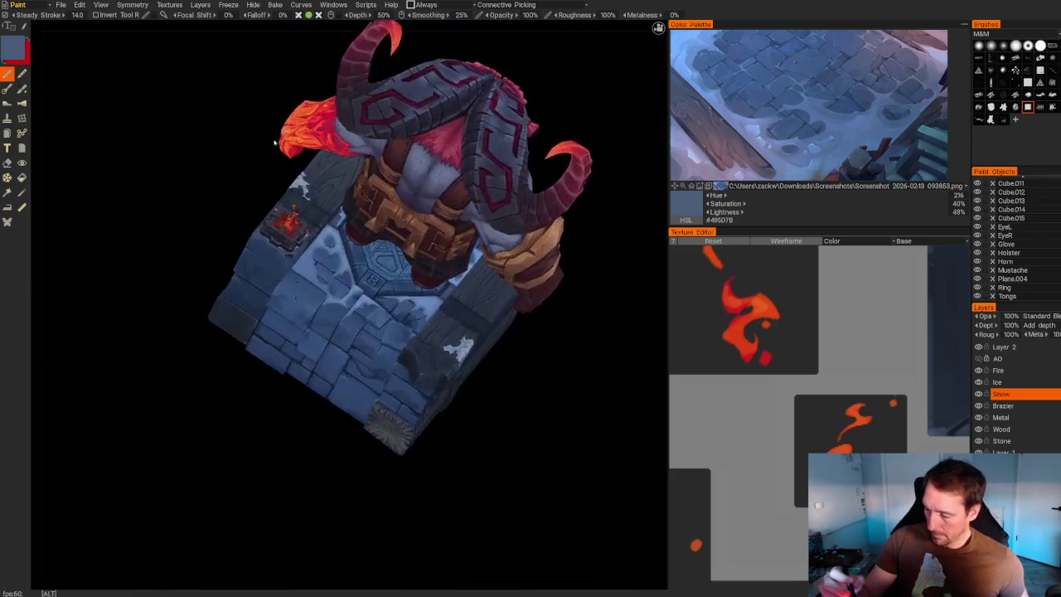
scroll(332, 249, "up", 5)
Highlight four more tile edges in lighter blue, ending on a 70%-lightness blue.
key("v")
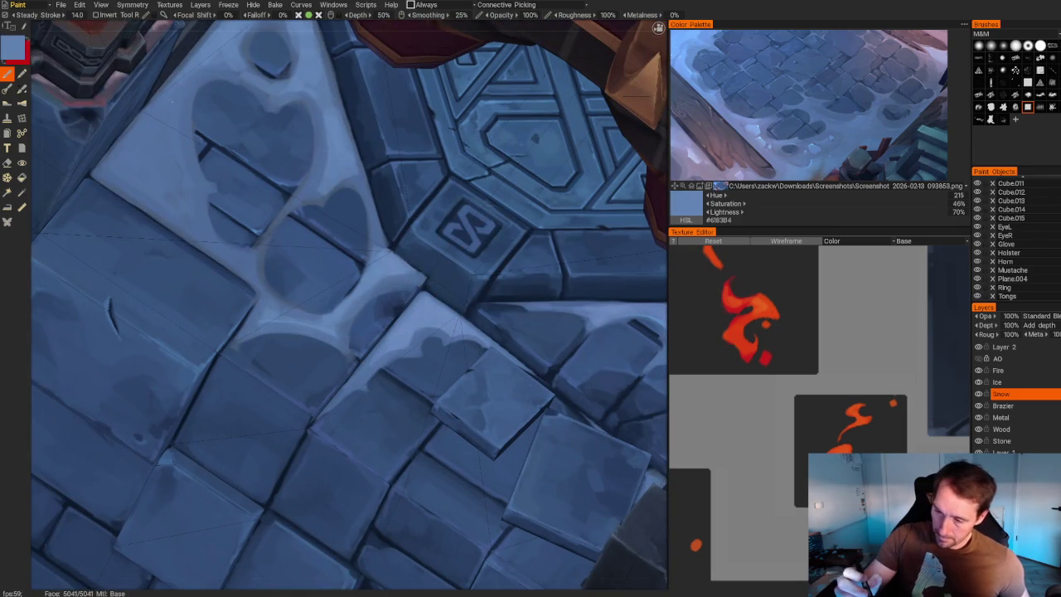
left_click_drag(158, 100, 120, 194)
left_click_drag(186, 110, 173, 171)
mouse_move(195, 134)
left_mouse_down()
mouse_move(166, 188)
mouse_move(188, 222)
left_mouse_up()
left_click_drag(181, 153, 150, 209)
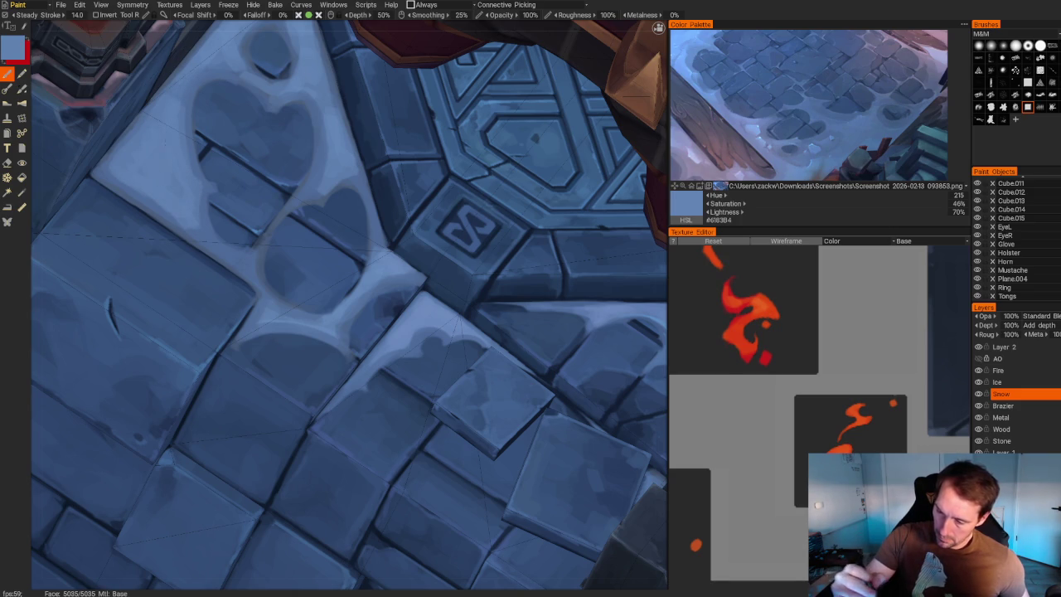
key("v")
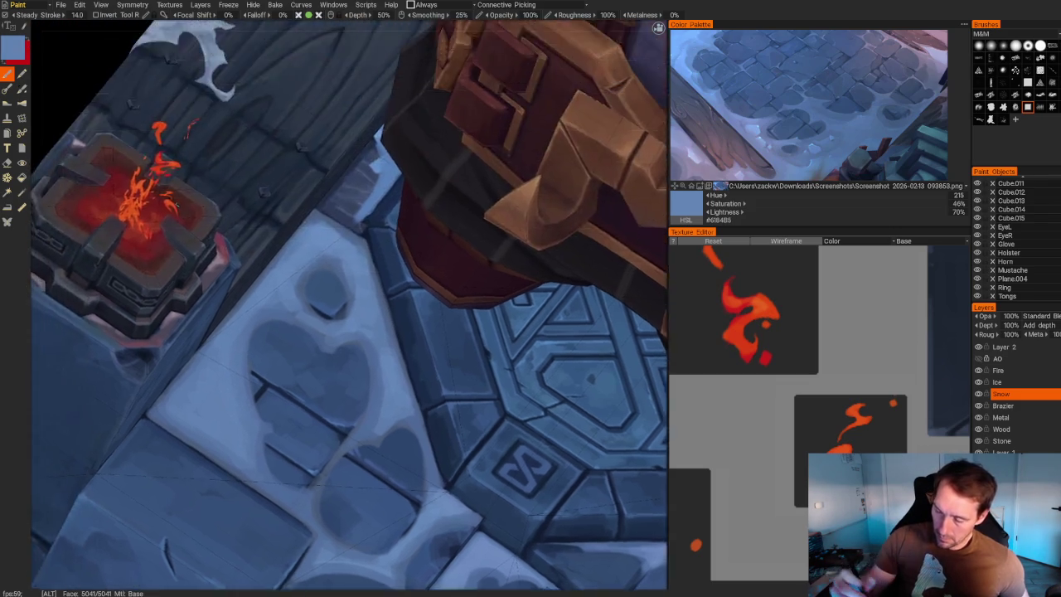
scroll(279, 118, "down", 5)
mouse_move(279, 119)
left_mouse_down()
mouse_move(374, 353)
mouse_move(389, 349)
left_mouse_up()
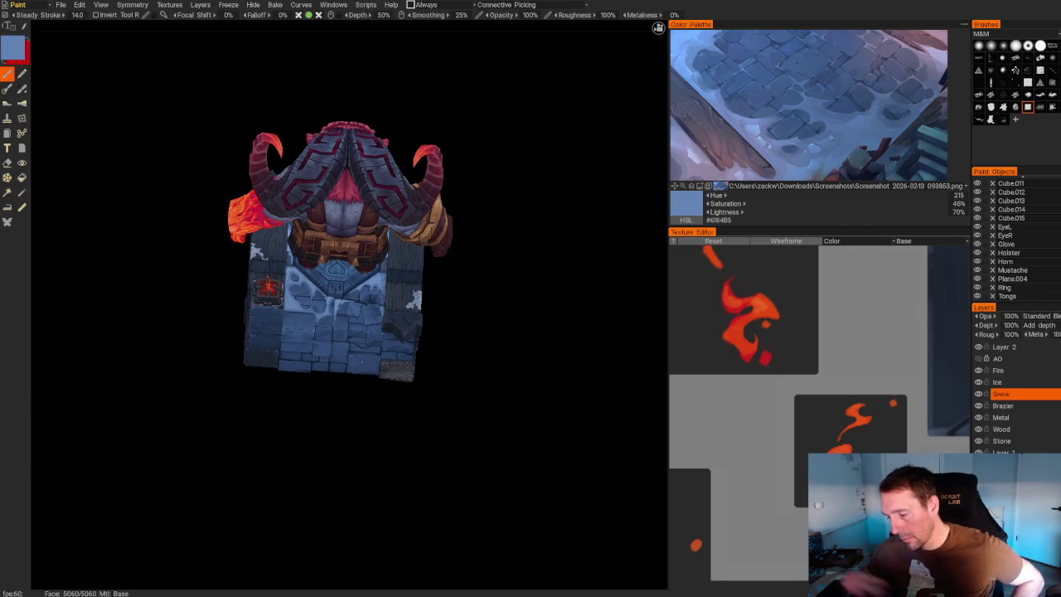
Tune the blue paint colour darker and lighter while orbiting along the stone wall.
mouse_move(525, 466)
left_mouse_down()
mouse_move(340, 325)
mouse_move(443, 443)
mouse_move(529, 229)
left_mouse_up()
scroll(367, 334, "up", 5)
scroll(367, 335, "down", 4)
scroll(528, 230, "up", 5)
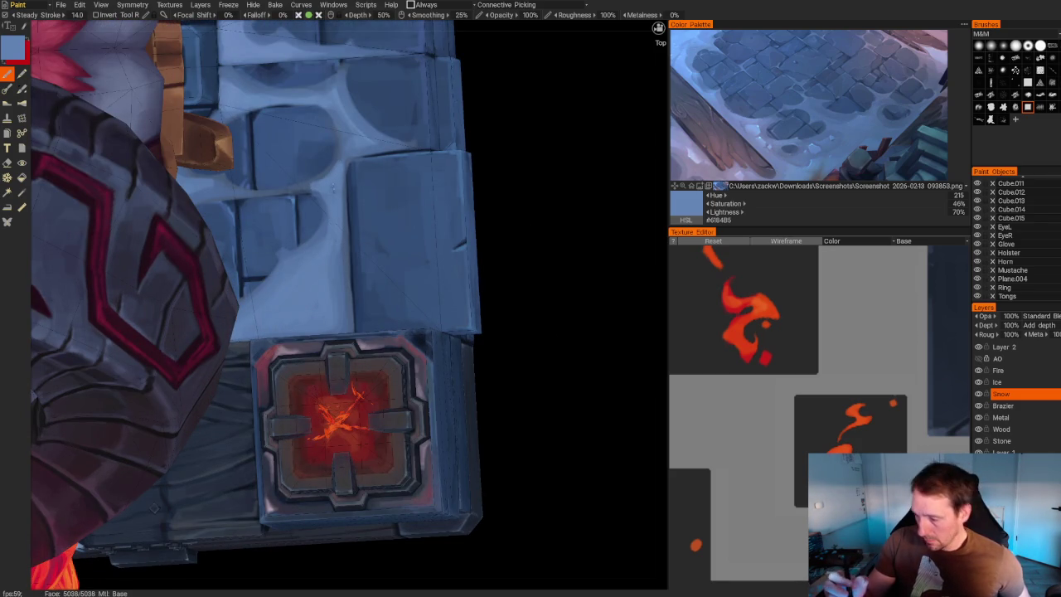
key("v")
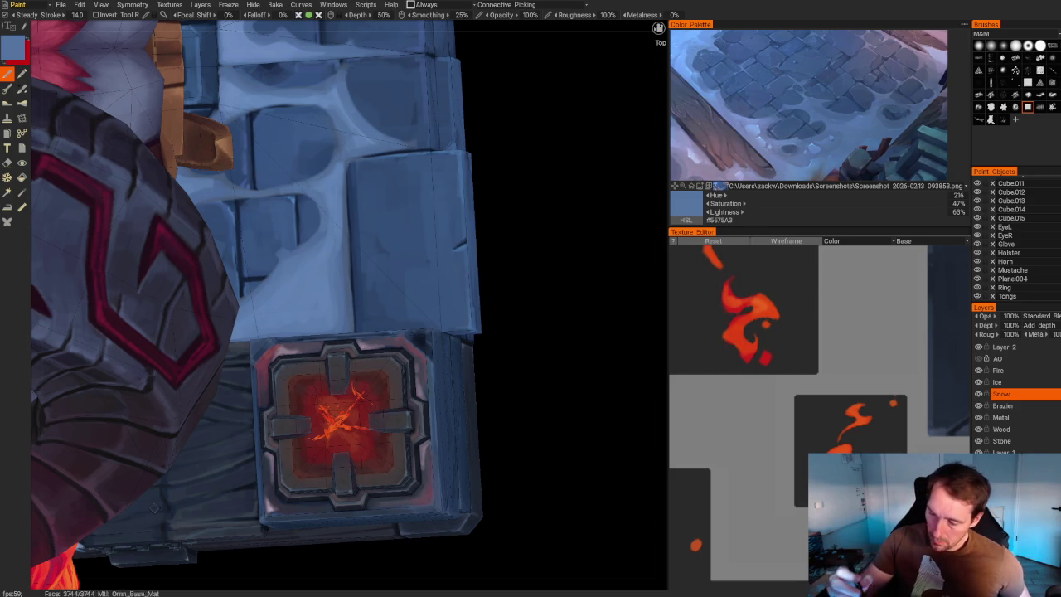
scroll(521, 221, "down", 5)
left_click_drag(521, 221, 436, 158)
scroll(436, 159, "up", 5)
key("v")
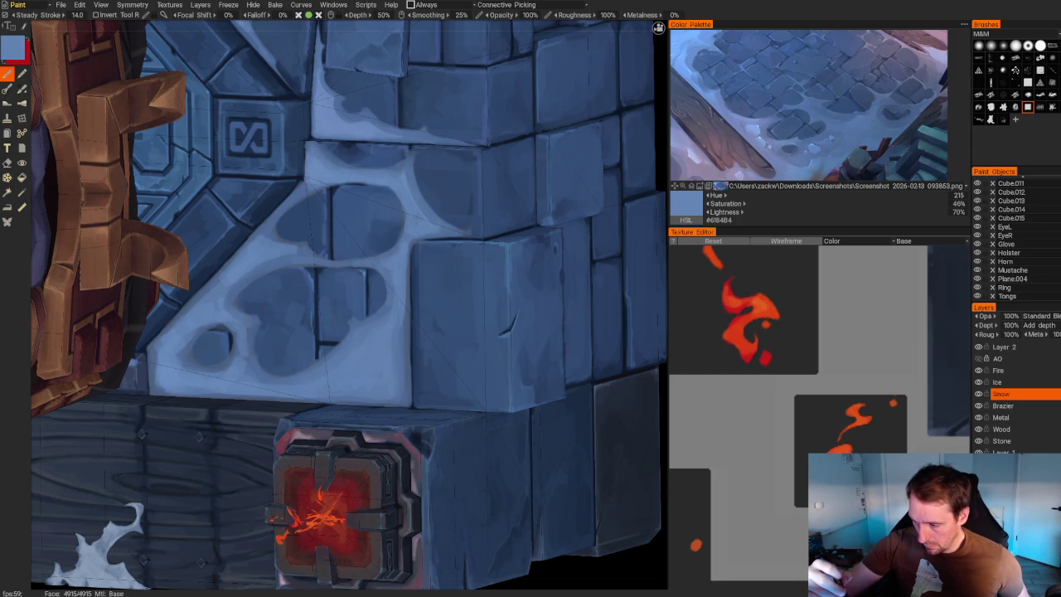
key("v")
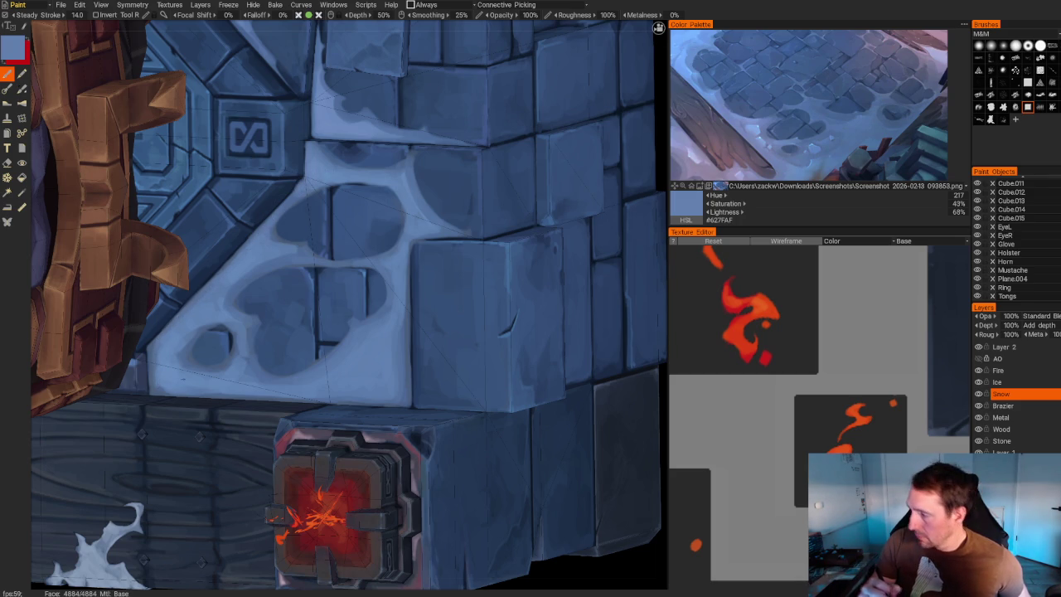
From a front view, keep adjusting the blue shade for the snow patch.
scroll(462, 177, "down", 10)
mouse_move(462, 178)
left_mouse_down()
mouse_move(520, 177)
mouse_move(494, 261)
mouse_move(530, 348)
mouse_move(464, 357)
left_mouse_up()
scroll(542, 247, "up", 5)
scroll(464, 357, "up", 5)
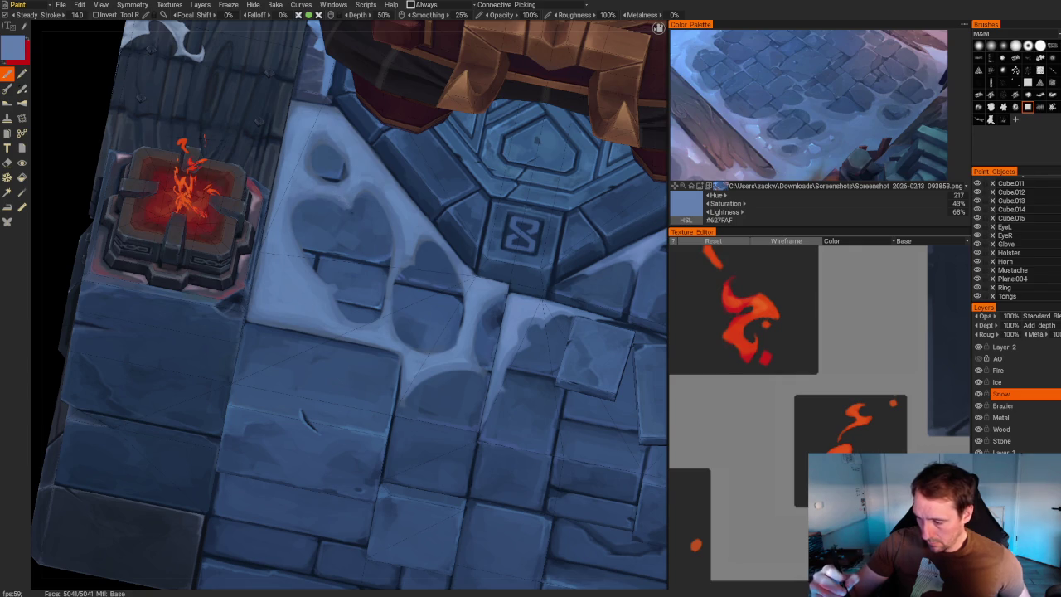
key("v")
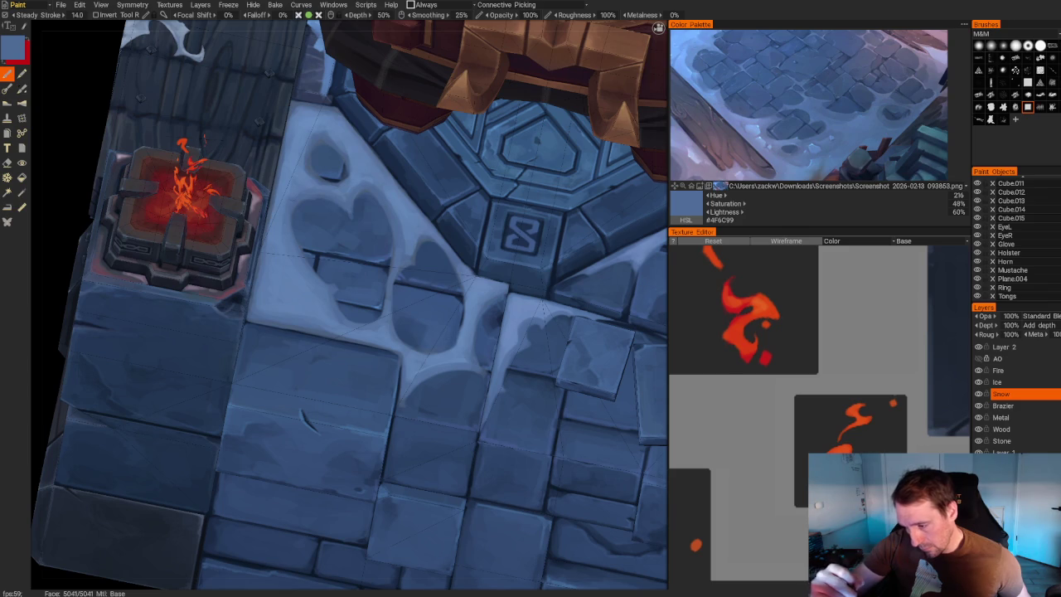
key("v")
key("v")
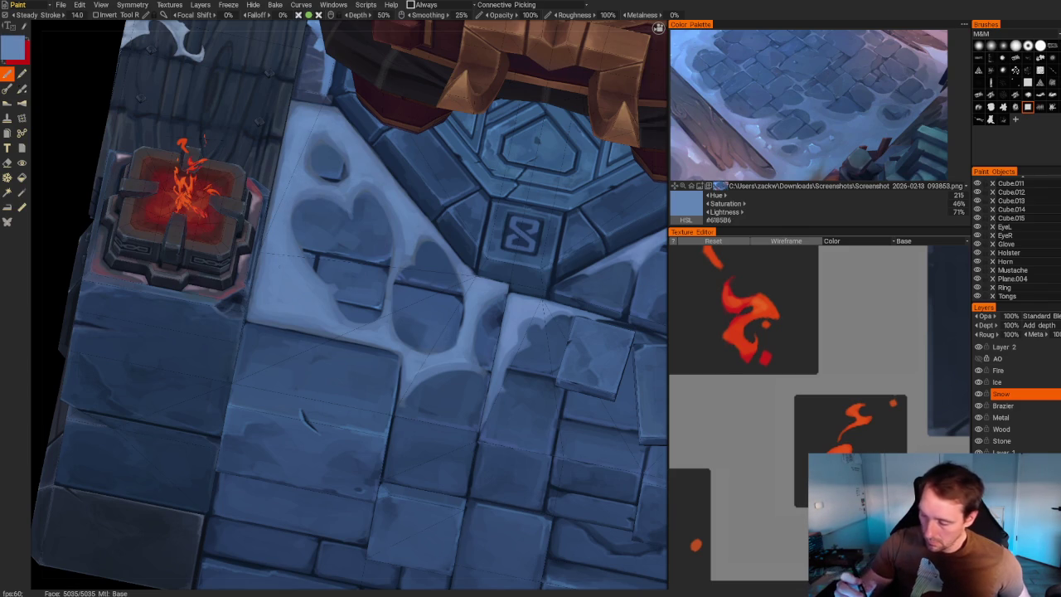
scroll(531, 248, "down", 10)
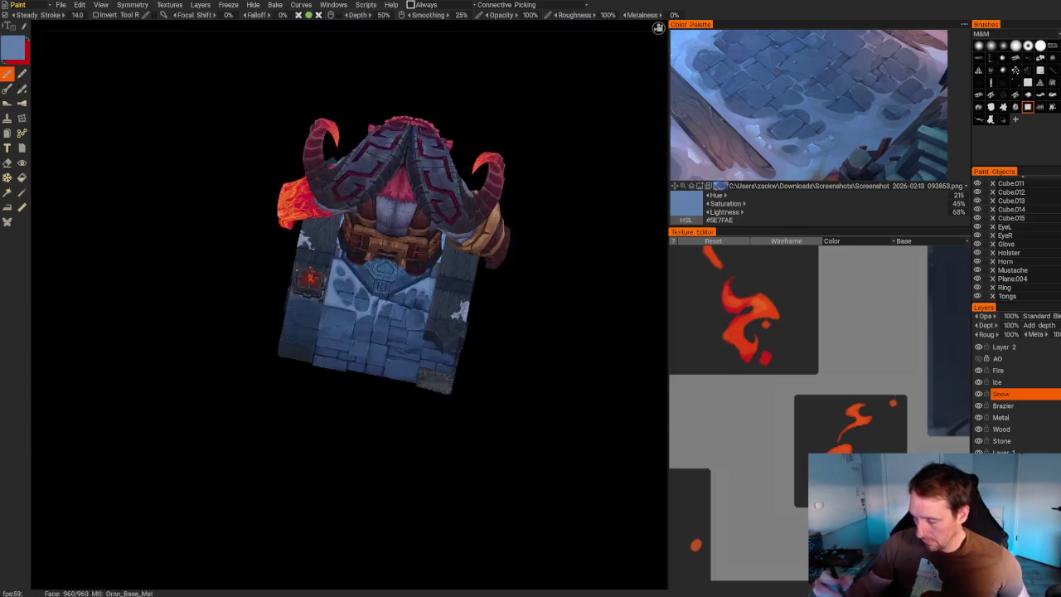
left_click_drag(540, 213, 526, 231)
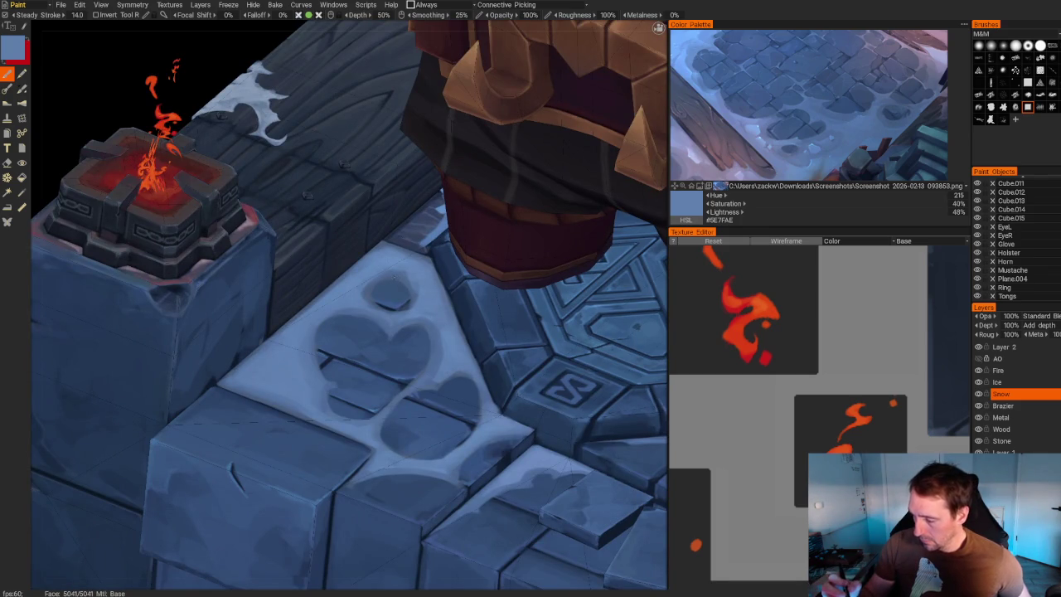
key("v")
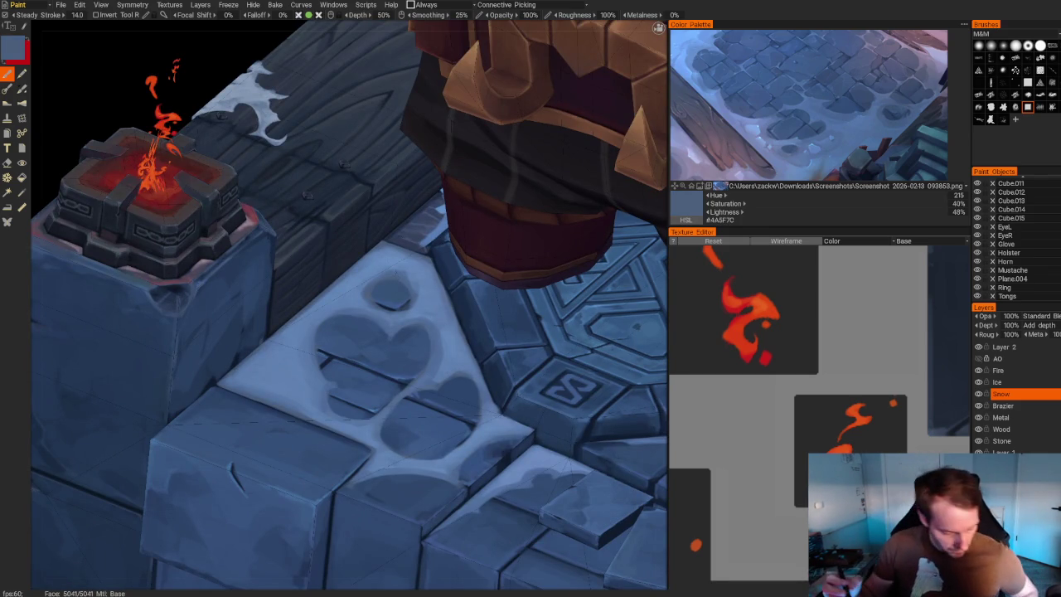
Use the eraser, sample lighter blue #5F8CBD from the reference, and return to the brush.
key("e")
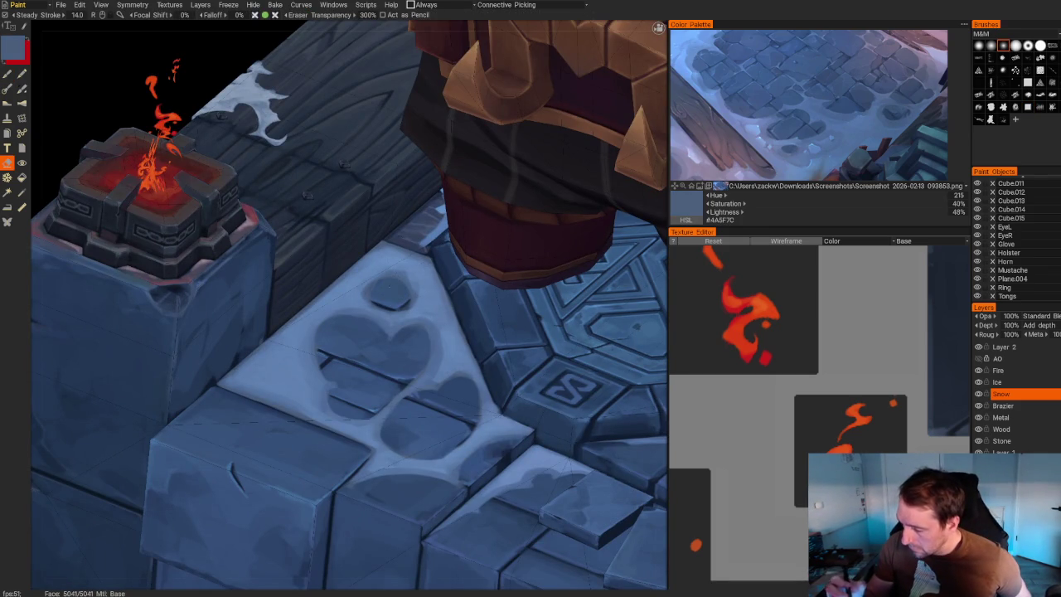
scroll(585, 219, "up", 2)
scroll(585, 219, "up", 2)
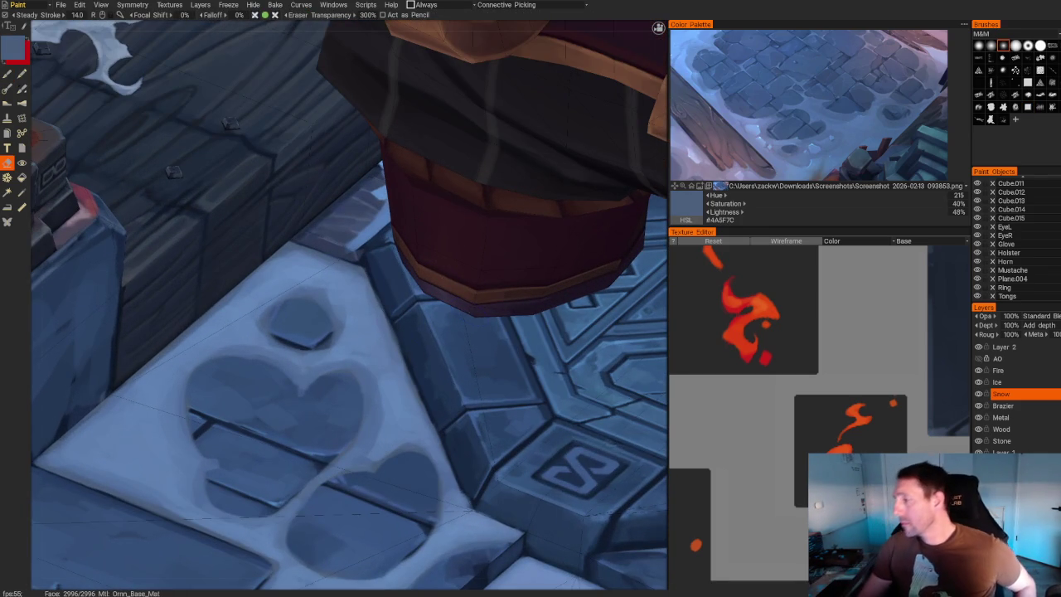
scroll(812, 112, "up", 1)
scroll(787, 100, "up", 1)
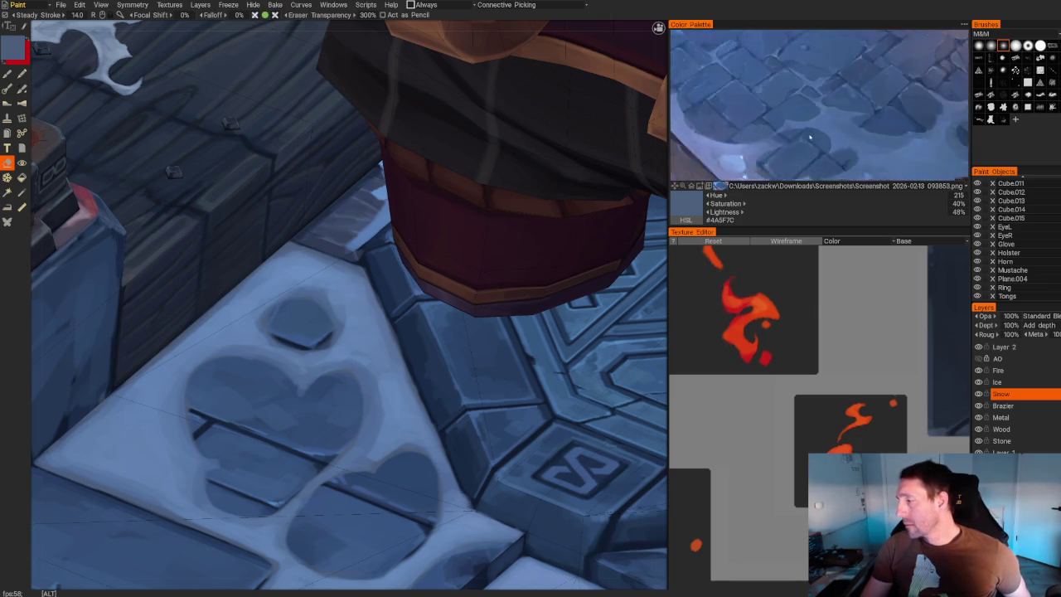
scroll(763, 83, "up", 1)
scroll(734, 64, "up", 1)
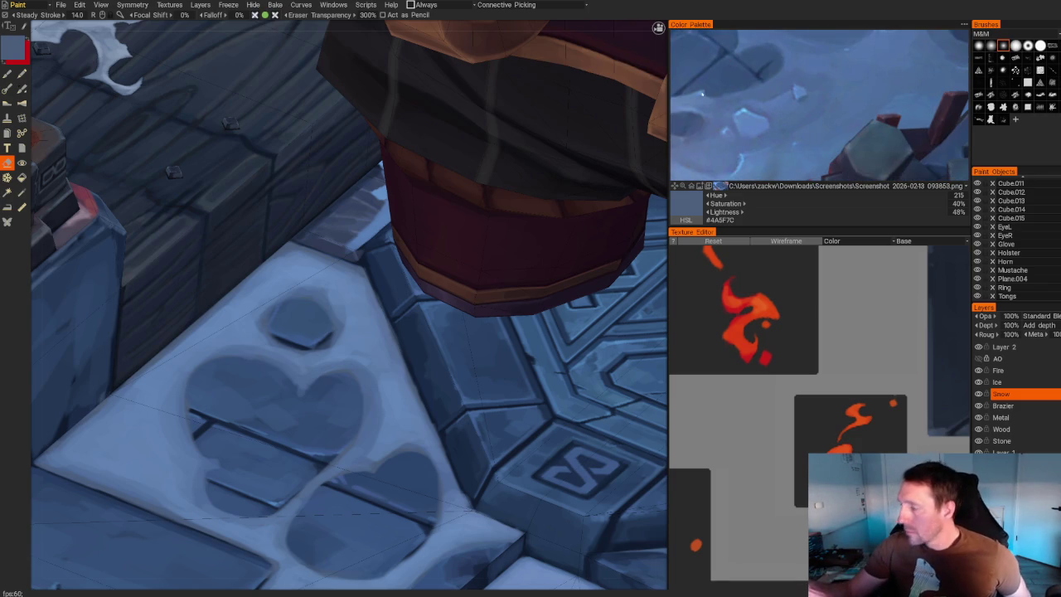
left_click(715, 85)
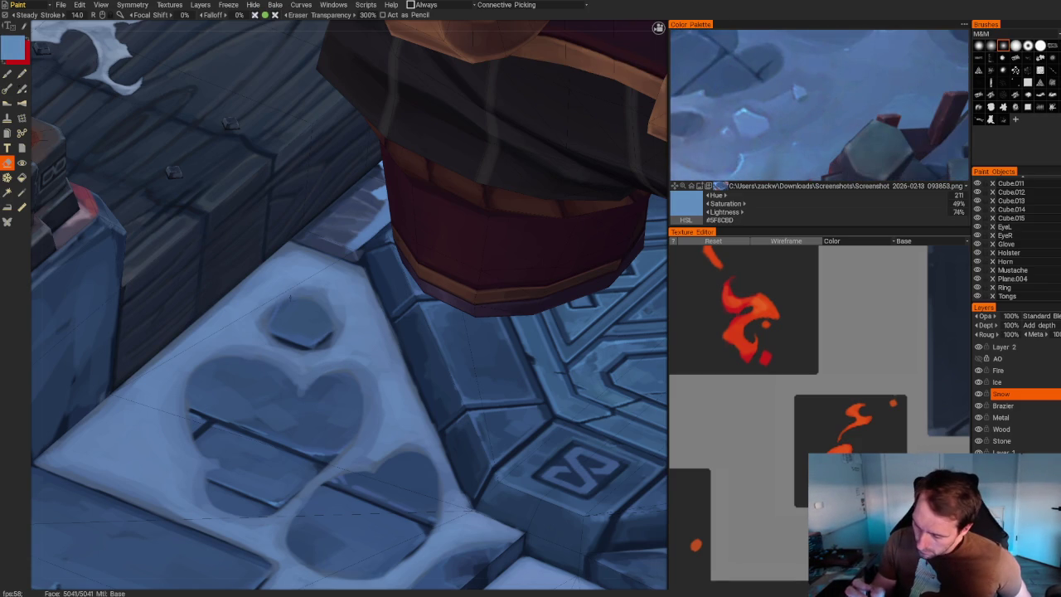
key("b")
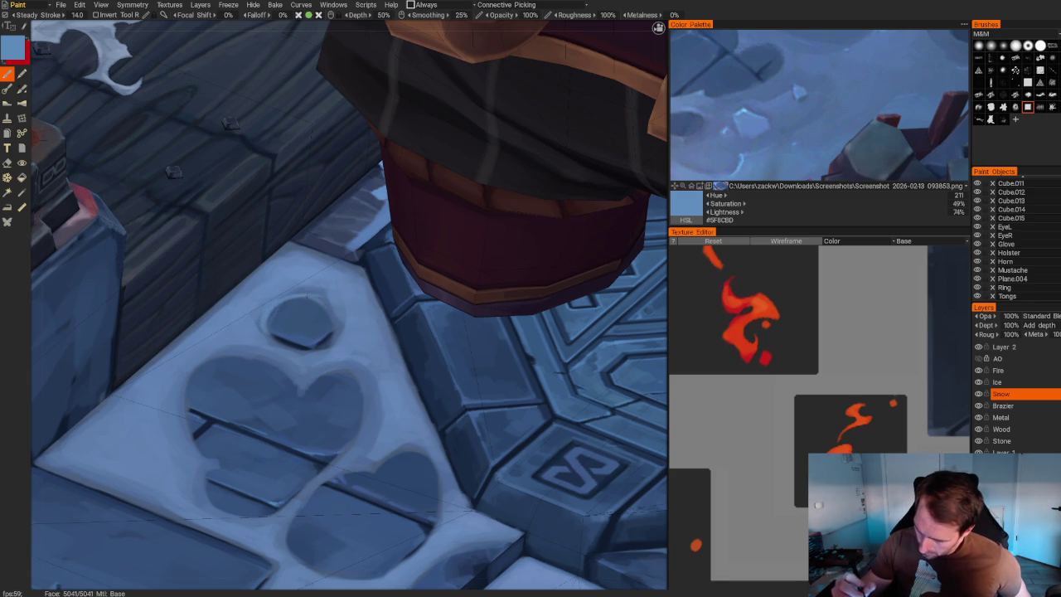
scroll(314, 472, "down", 10)
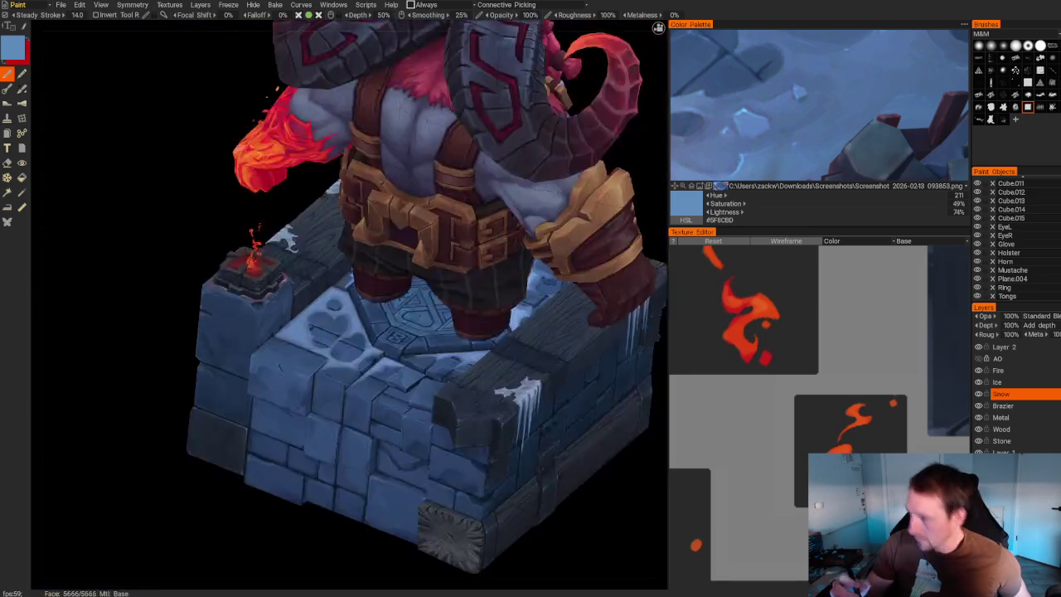
Paint a light snow-coloured rim along the heart gap's upper edge.
right_click_drag(273, 464, 314, 472)
scroll(314, 472, "up", 3)
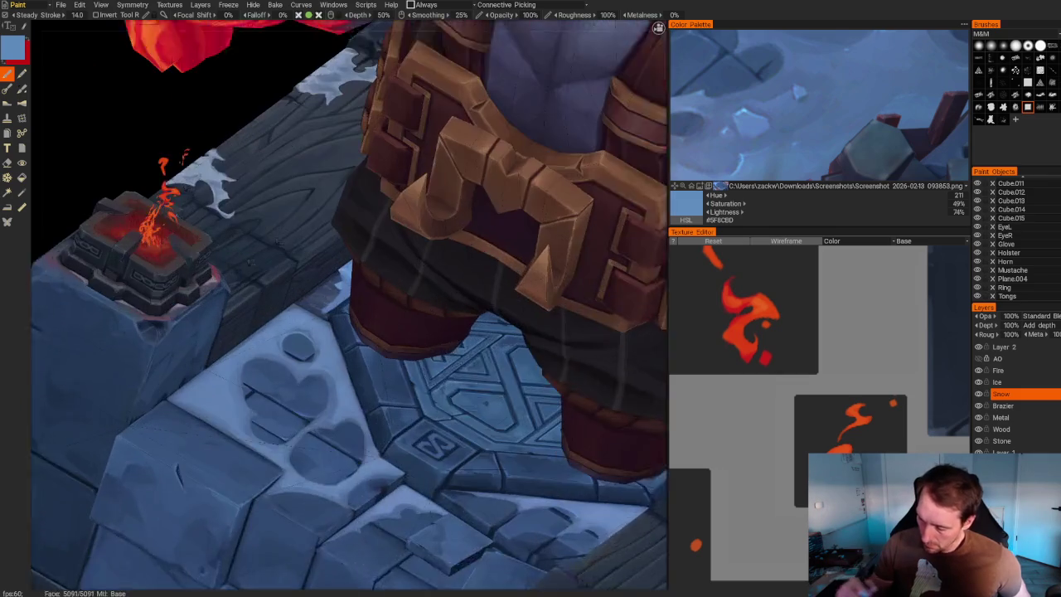
scroll(315, 472, "up", 2)
scroll(314, 472, "up", 3)
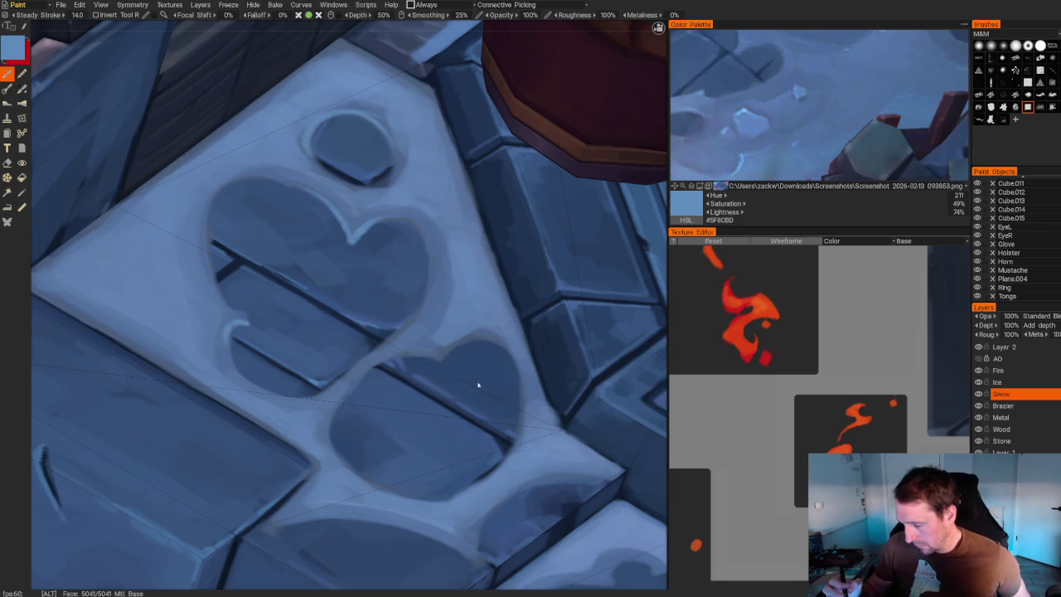
scroll(481, 384, "up", 2)
mouse_move(415, 296)
left_mouse_down()
mouse_move(324, 315)
mouse_move(287, 358)
left_mouse_up()
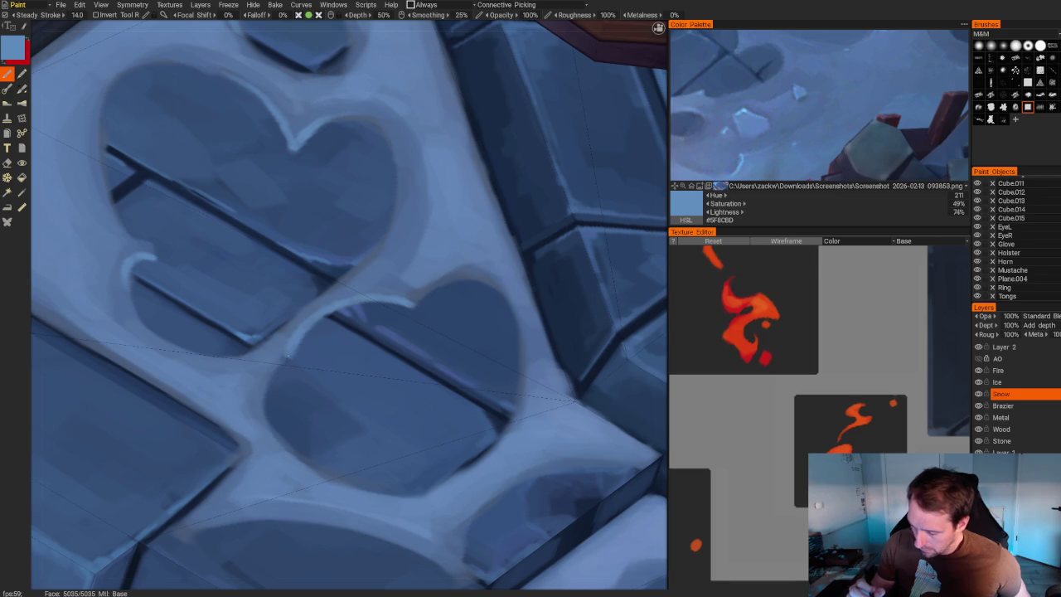
Add light snow strokes along the heart gap's right edge.
scroll(291, 349, "down", 3)
scroll(282, 249, "down", 5)
middle_click_drag(267, 150, 263, 147)
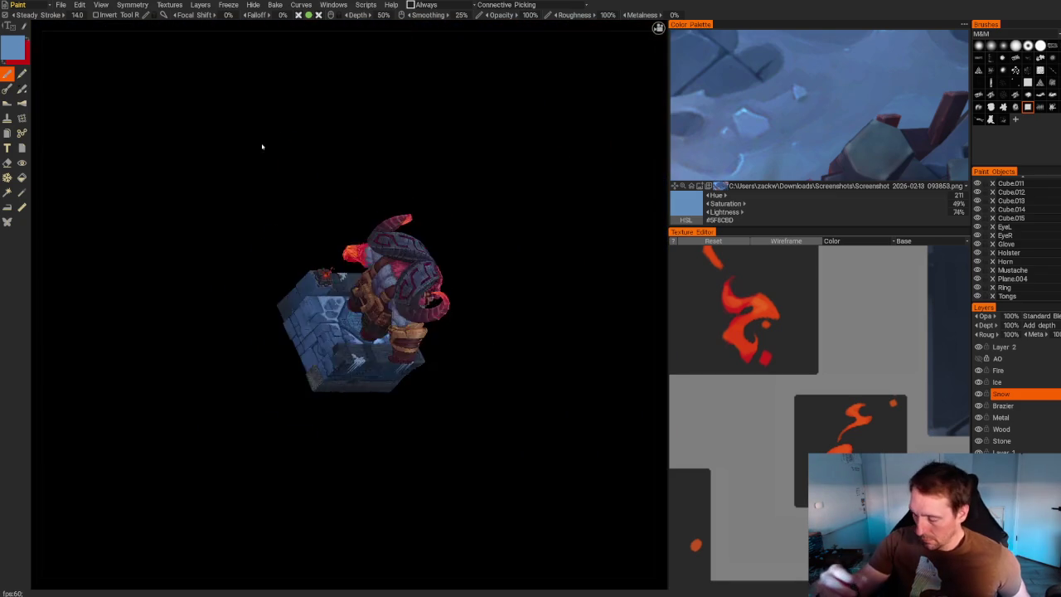
scroll(357, 348, "up", 8)
scroll(207, 315, "up", 3)
scroll(207, 314, "up", 3)
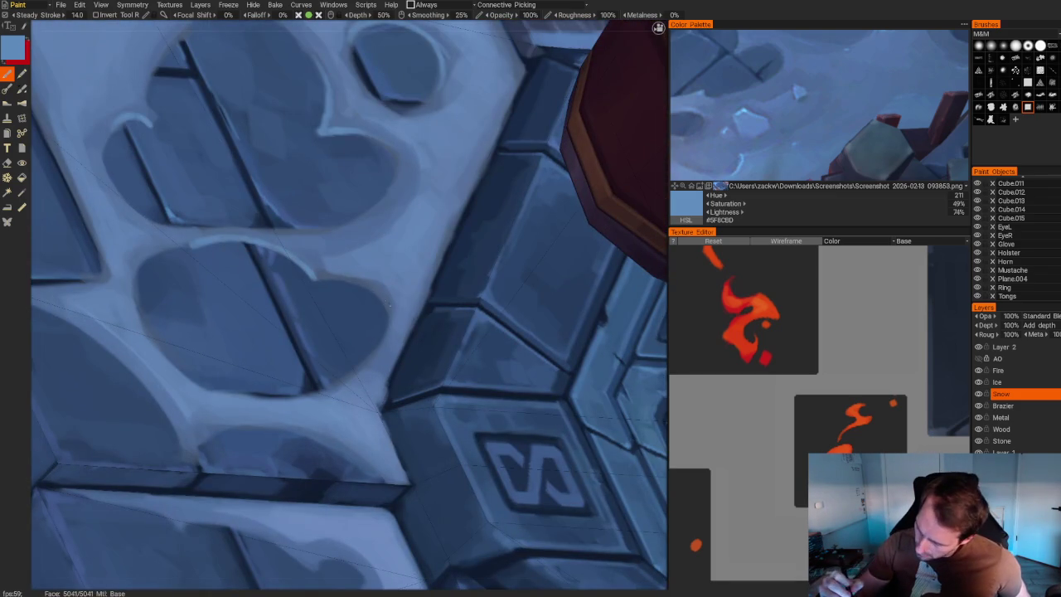
mouse_move(391, 306)
left_mouse_down()
mouse_move(389, 335)
mouse_move(332, 389)
left_mouse_up()
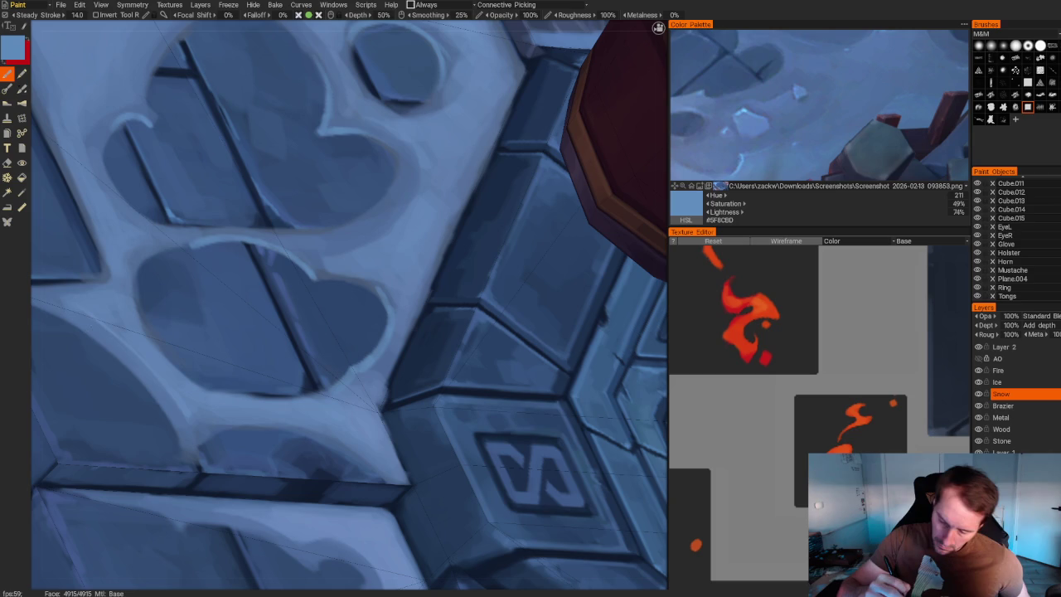
Tidy the heart-shaped rim highlights with the eraser.
scroll(297, 132, "down", 1)
scroll(297, 132, "down", 3)
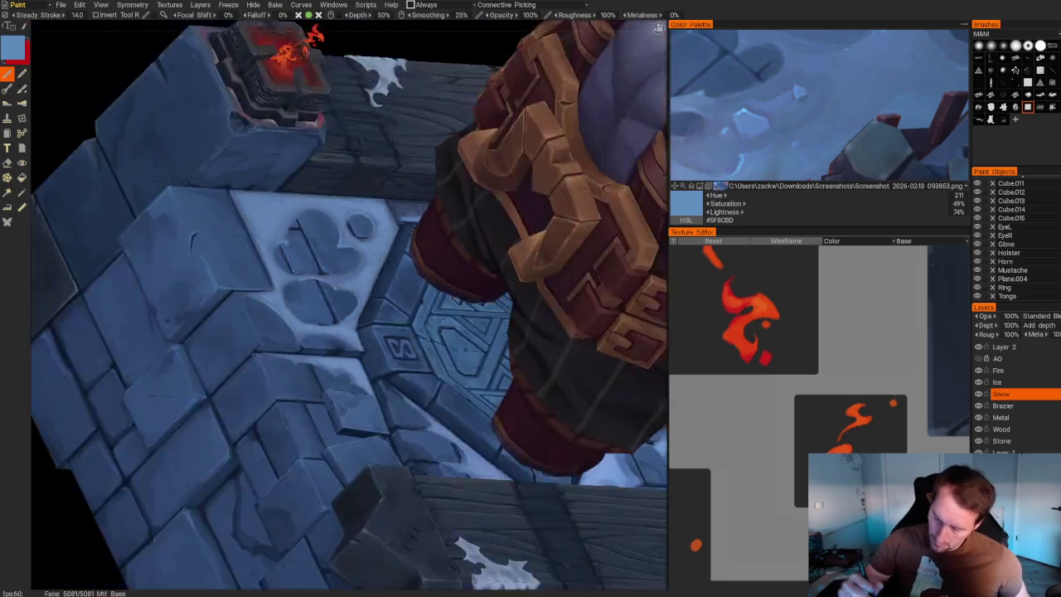
scroll(298, 132, "down", 5)
left_click_drag(249, 141, 298, 132)
scroll(449, 214, "up", 10)
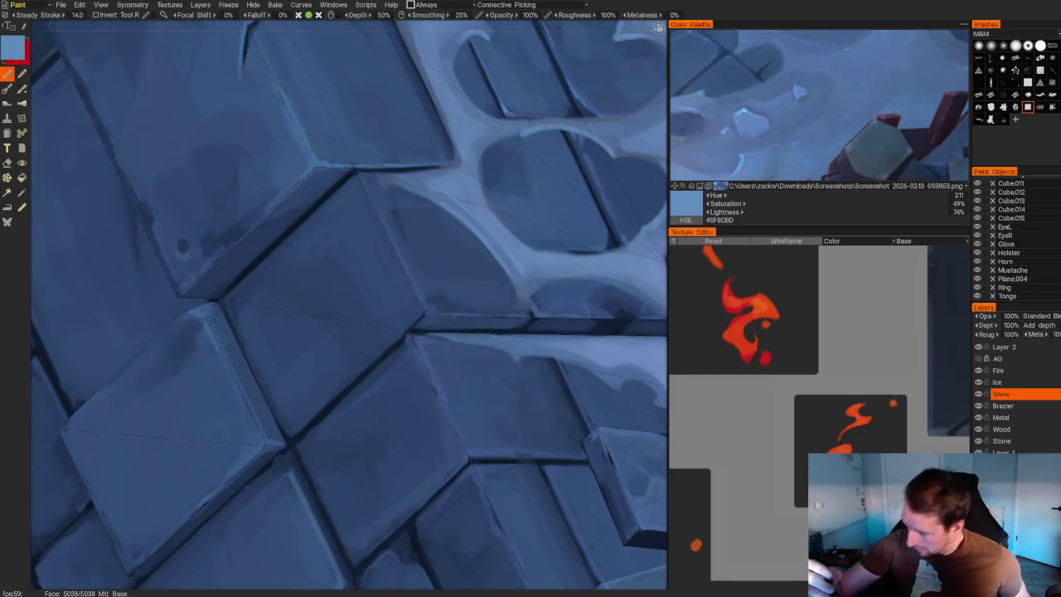
key("e")
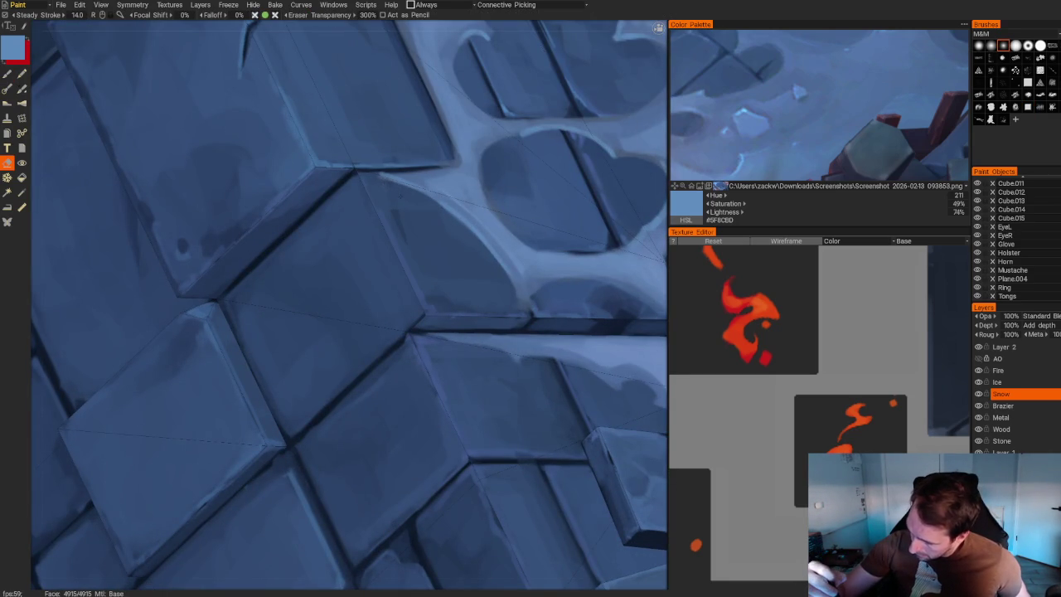
middle_click_drag(446, 222, 374, 185)
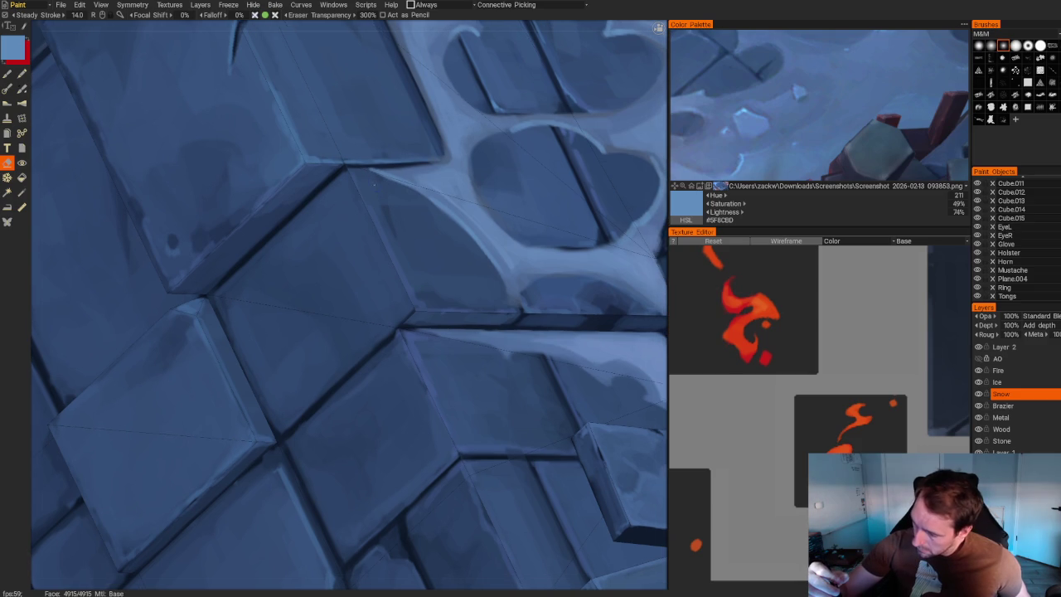
scroll(408, 199, "up", 2)
scroll(409, 199, "up", 3)
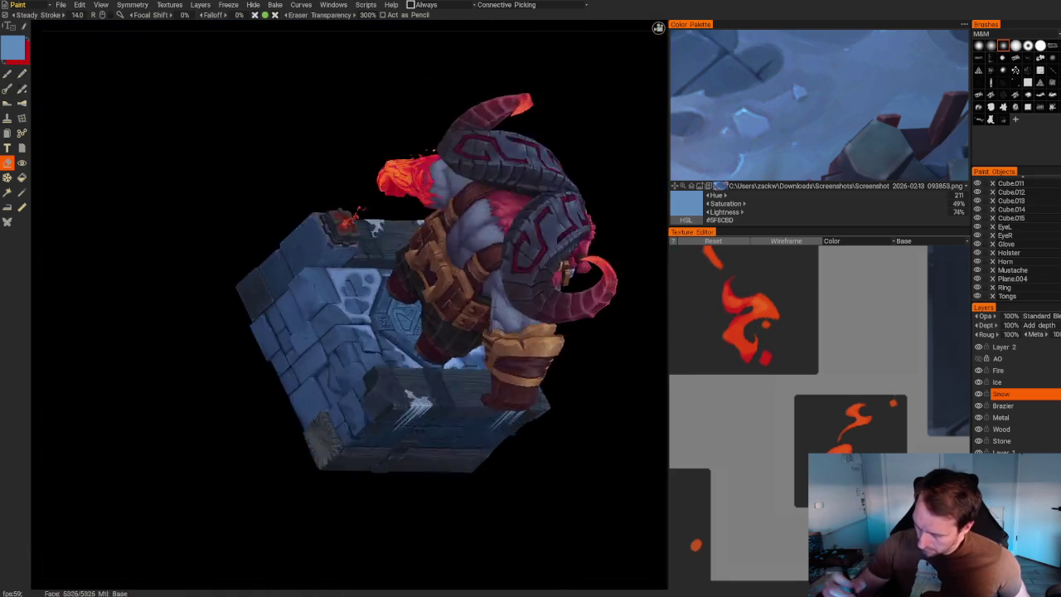
mouse_move(348, 298)
left_mouse_down("alt")
mouse_move(332, 113)
mouse_move(274, 353)
left_mouse_up("alt")
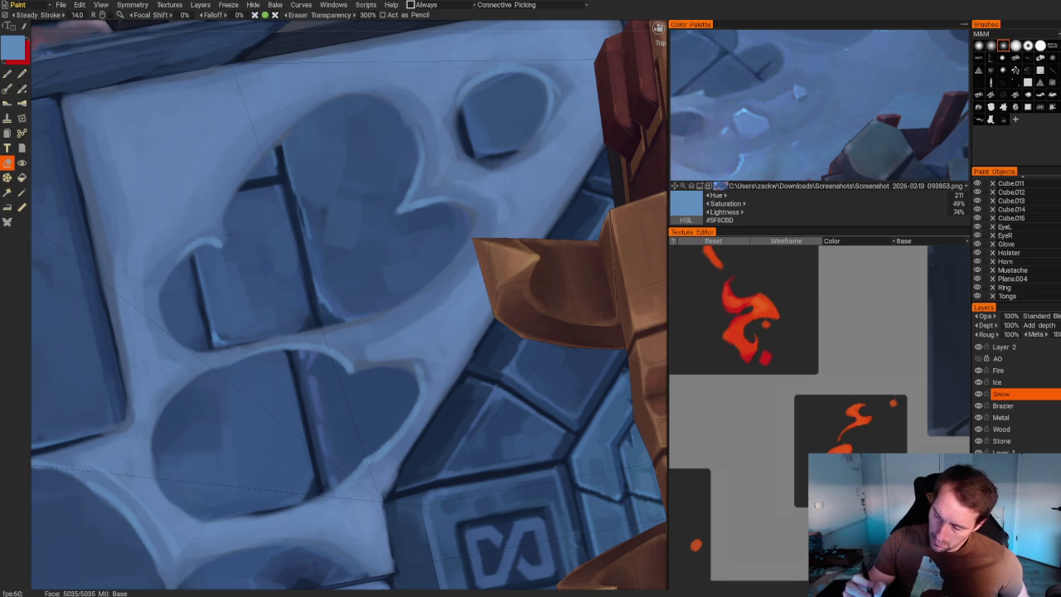
Erase the highlight on the heart's lower edge and define the oval gap's edges.
middle_click_drag(331, 331, 199, 340)
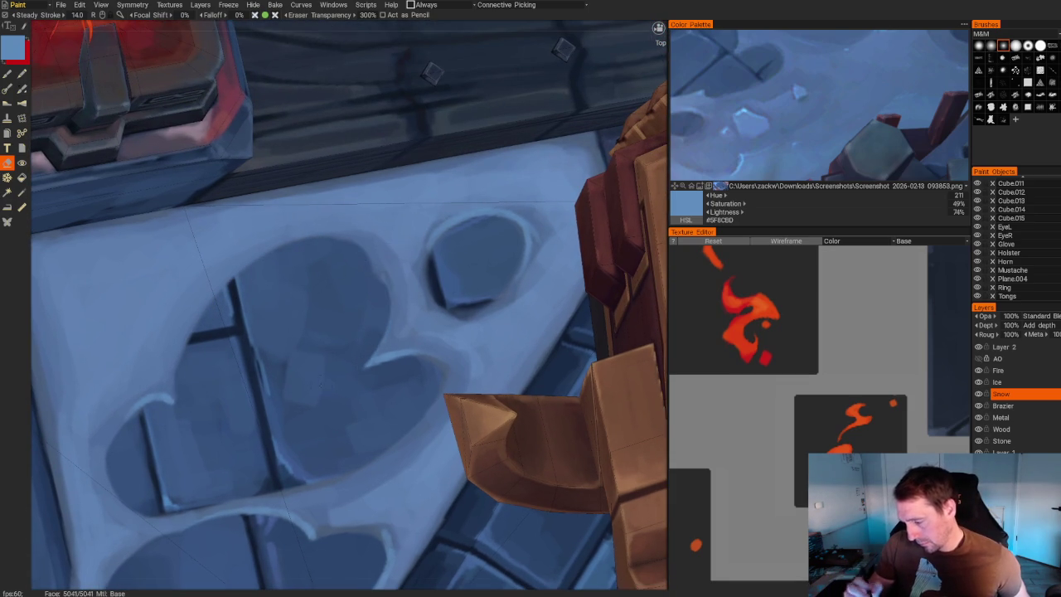
left_click_drag(444, 363, 428, 370)
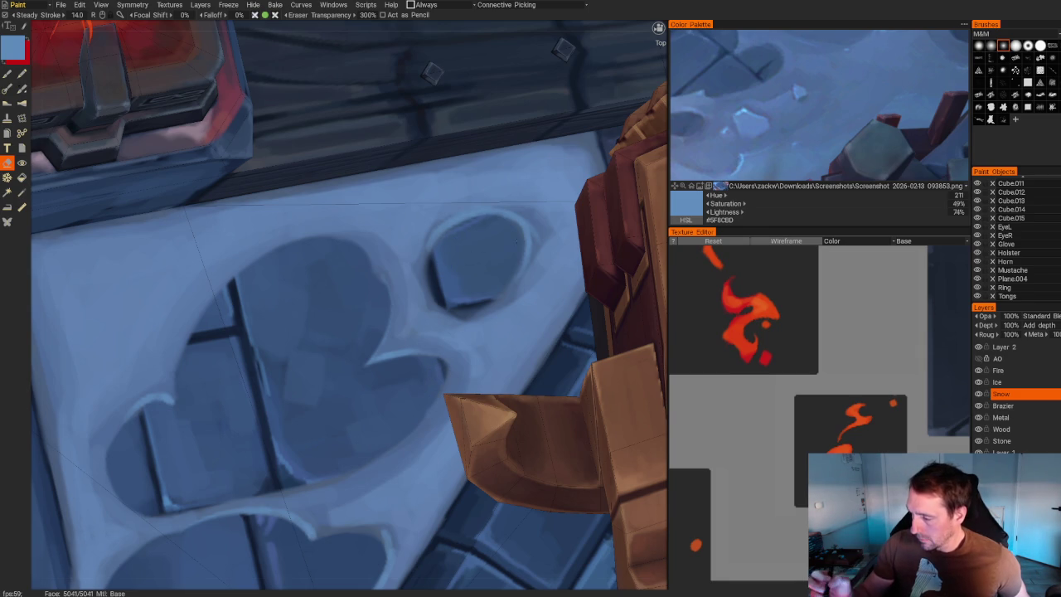
mouse_move(496, 308)
left_mouse_down()
mouse_move(427, 267)
mouse_move(428, 297)
mouse_move(424, 286)
mouse_move(456, 319)
left_mouse_up()
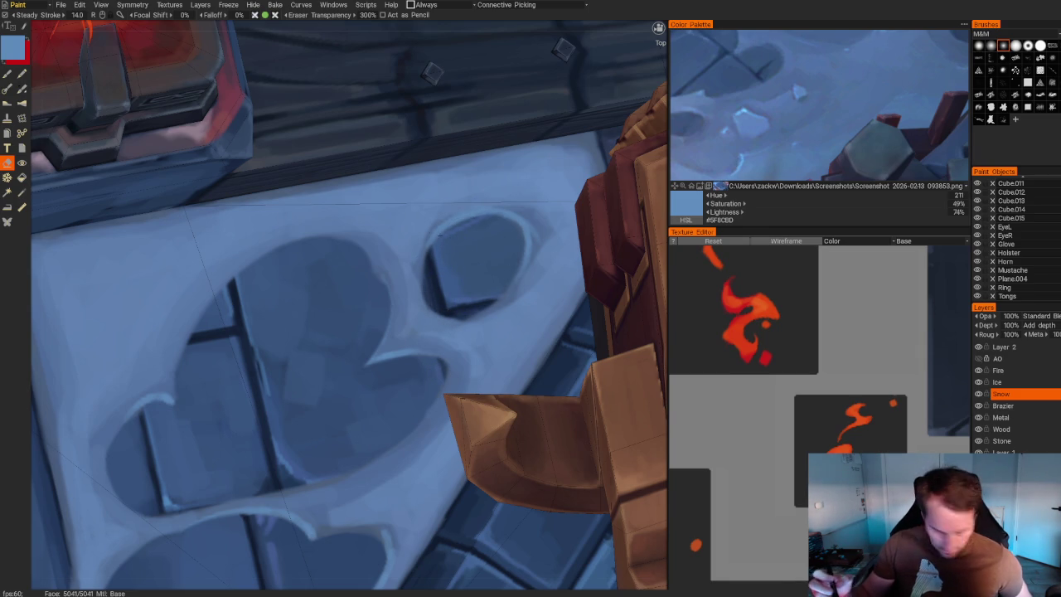
Pick a 60%-lightness mid blue and paint a light stroke down the patch's left edge.
key("b")
key("v")
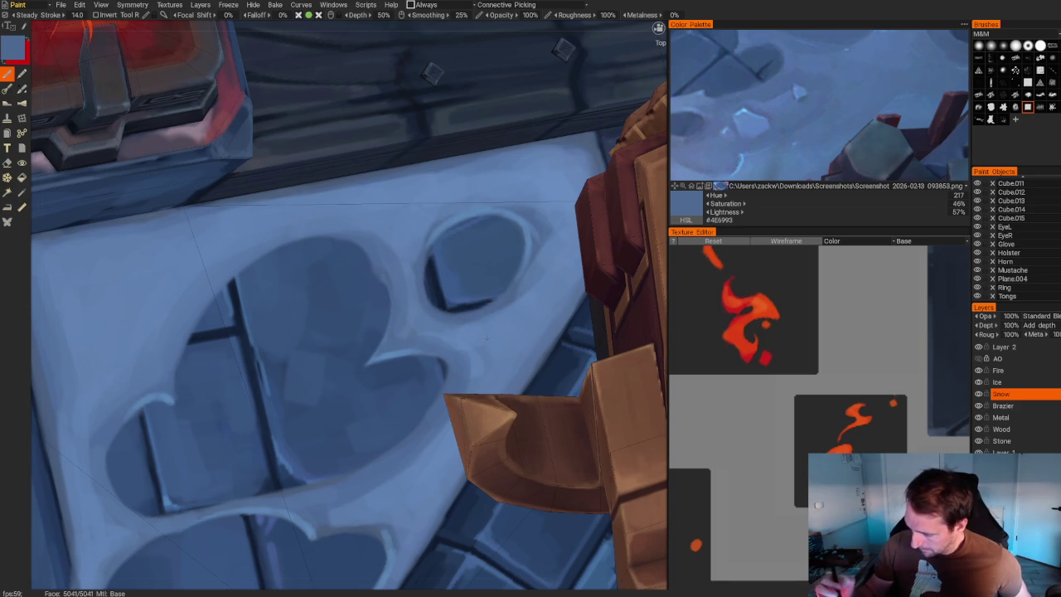
key("v")
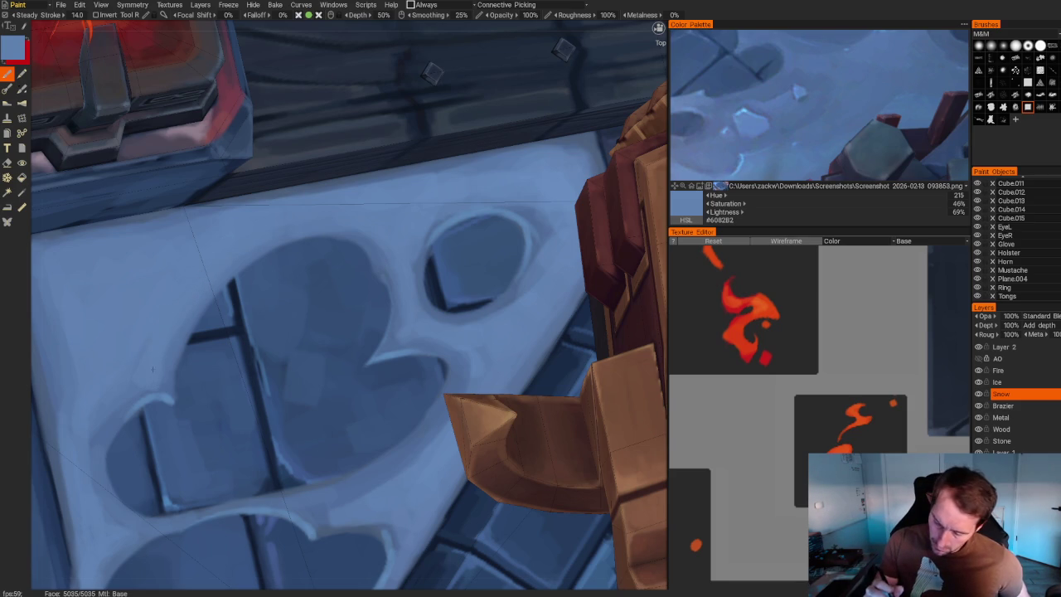
mouse_move(97, 431)
left_mouse_down("alt")
mouse_move(148, 356)
mouse_move(199, 315)
left_mouse_up("alt")
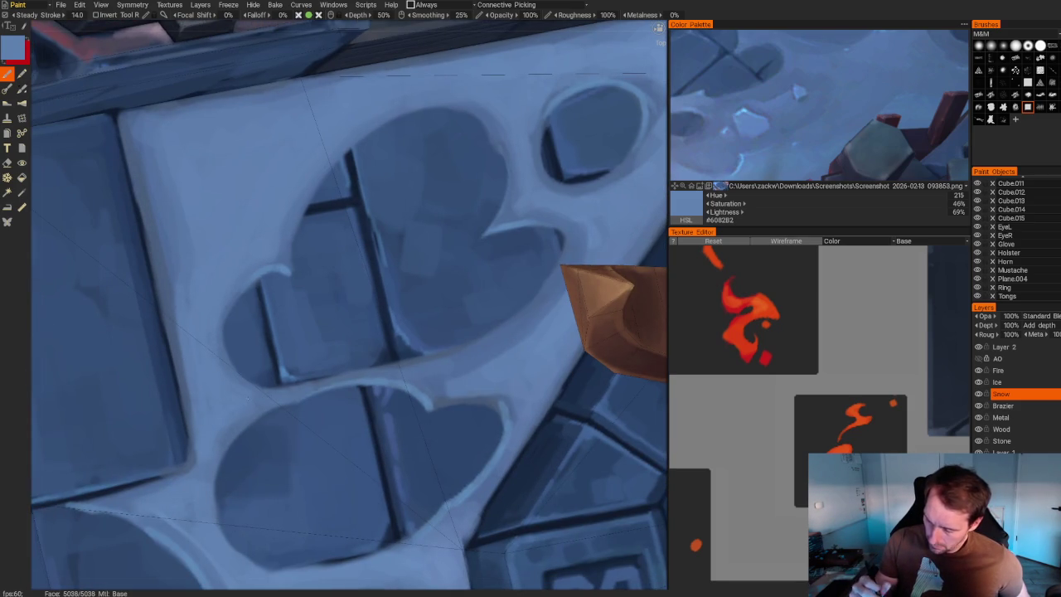
left_click_drag(211, 369, 193, 283, "alt")
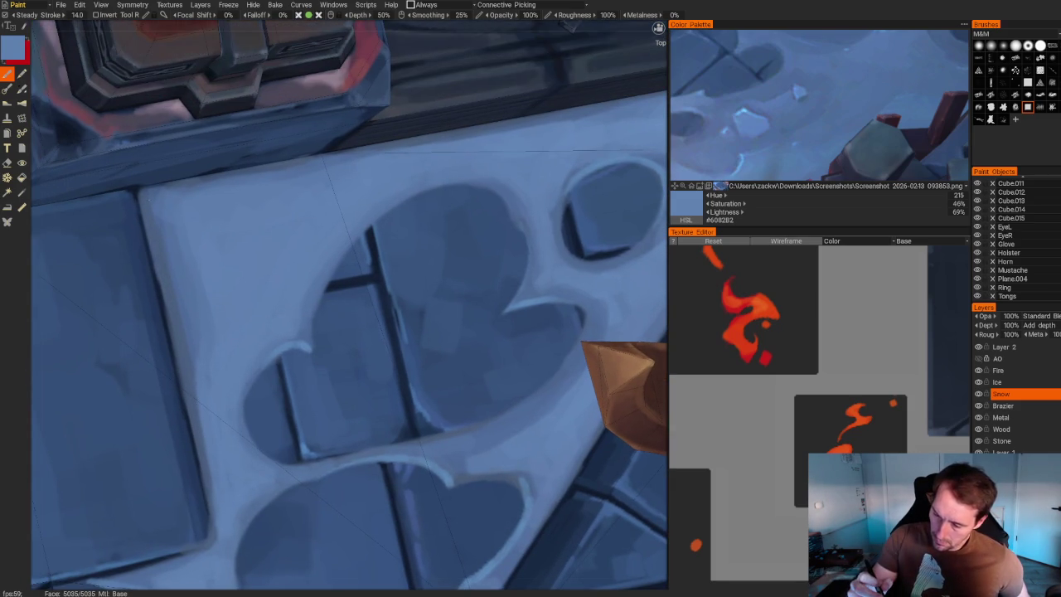
left_click_drag(153, 204, 192, 410)
key("Home")
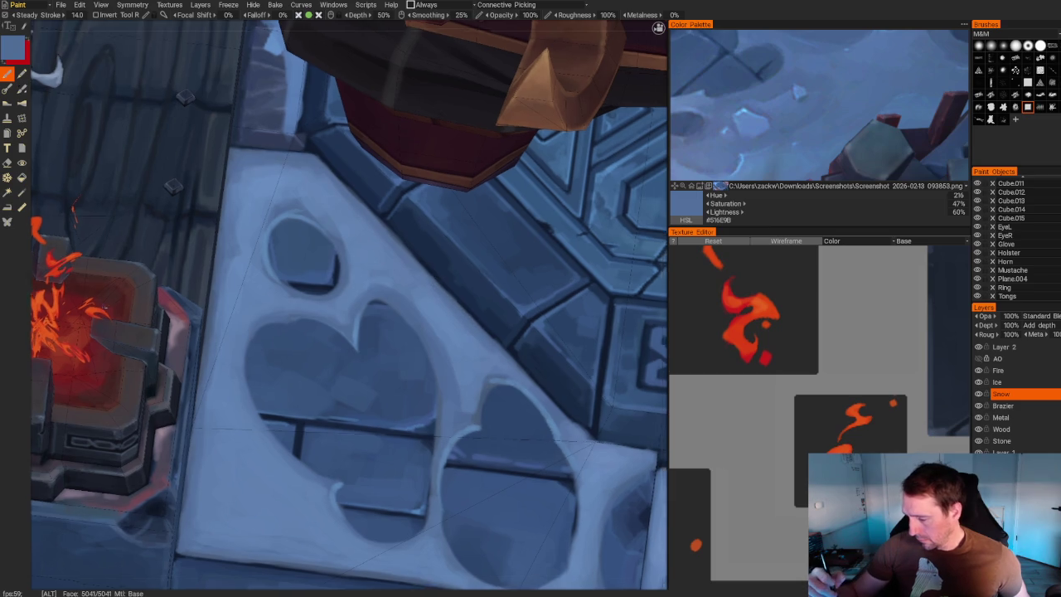
Paint lighter blue strokes across the floor tile and along its snow edge.
middle_click_drag(469, 315, 356, 207)
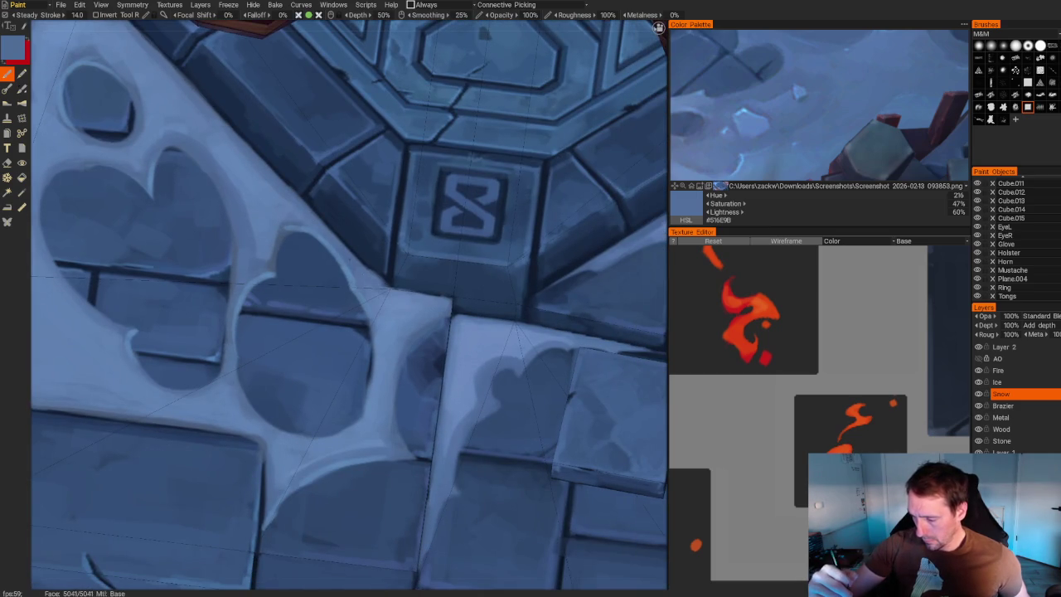
key("v")
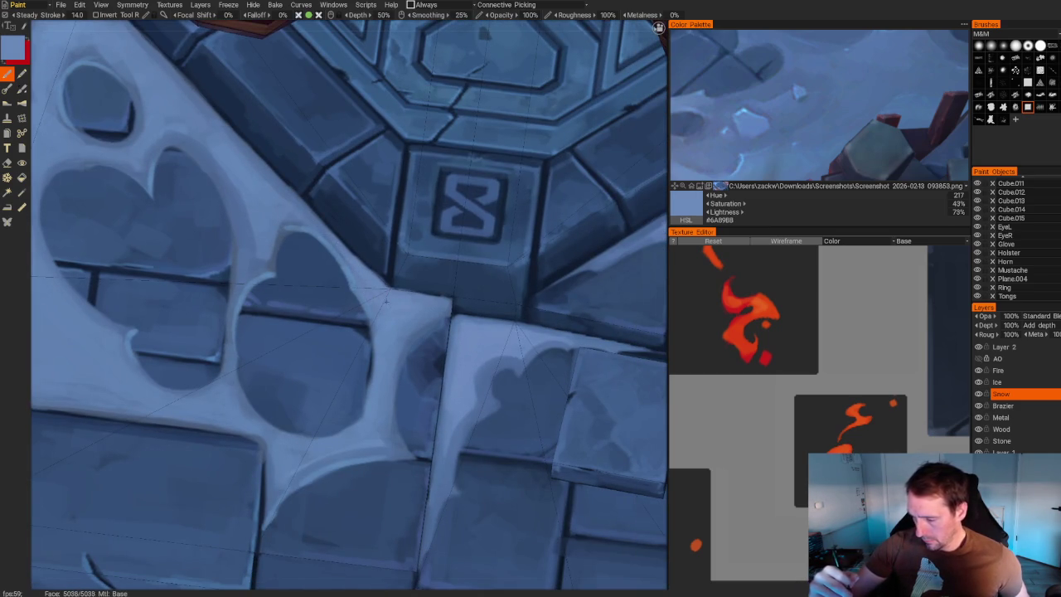
scroll(385, 296, "down", 5)
mouse_move(331, 249)
left_mouse_down("alt")
mouse_move(213, 218)
mouse_move(218, 190)
left_mouse_up("alt")
scroll(218, 190, "up", 5)
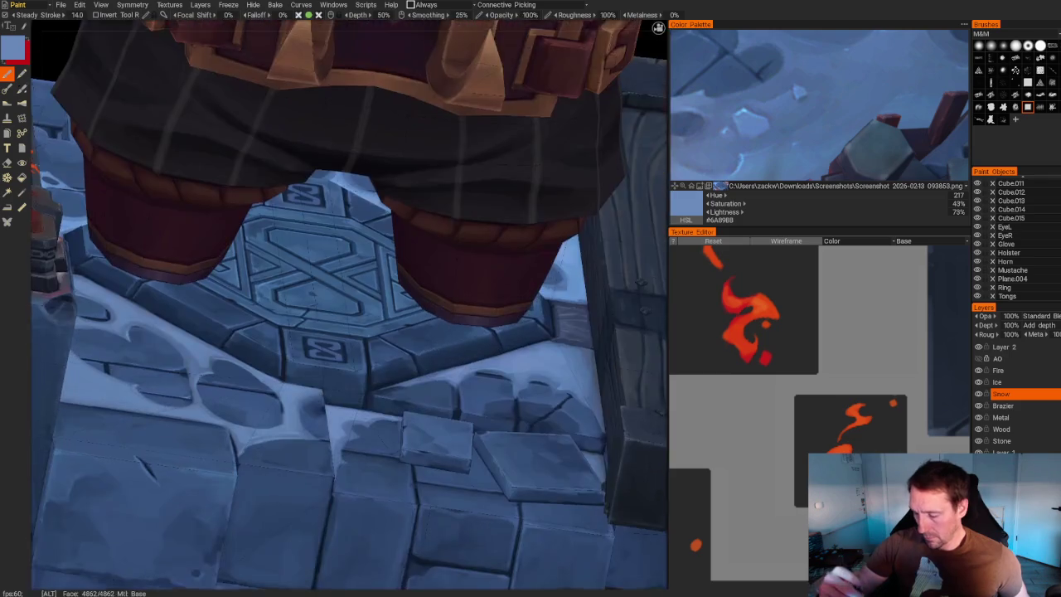
scroll(158, 348, "up", 3)
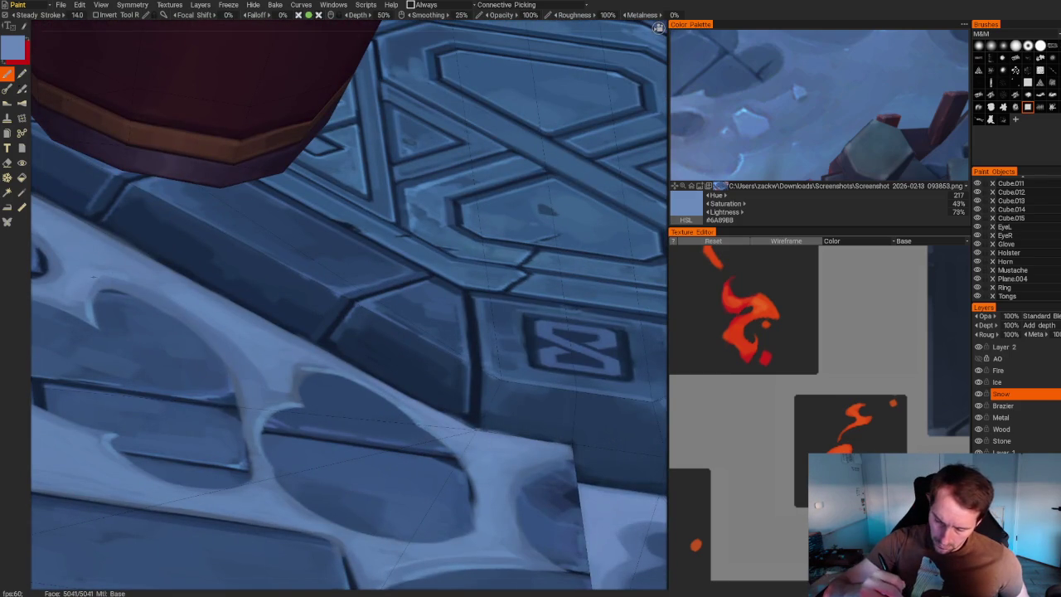
mouse_move(129, 282)
left_mouse_down()
mouse_move(242, 354)
mouse_move(257, 404)
left_mouse_up()
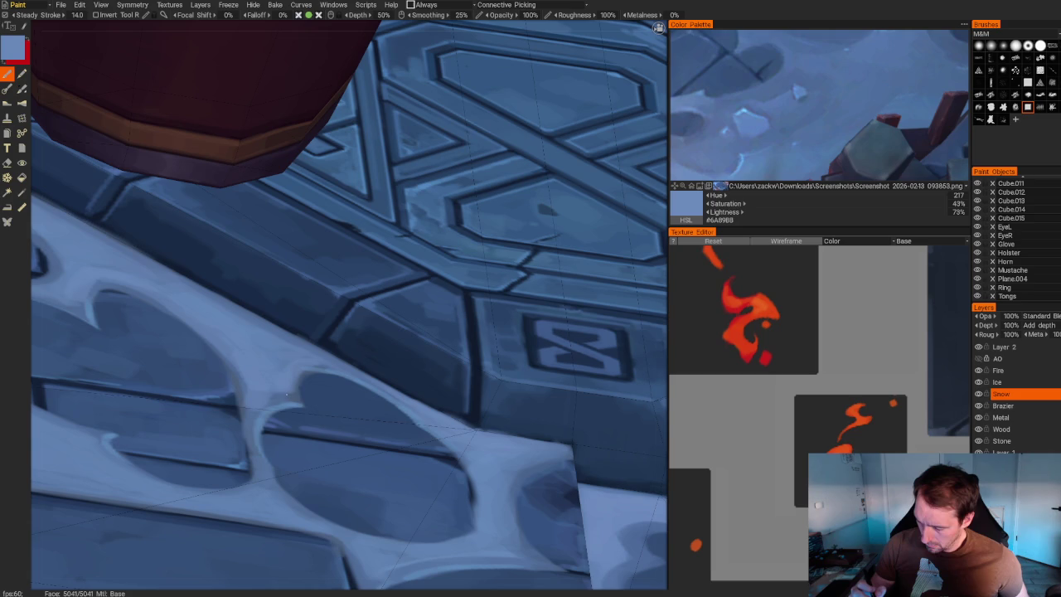
mouse_move(278, 400)
left_mouse_down()
mouse_move(251, 411)
mouse_move(256, 469)
left_mouse_up()
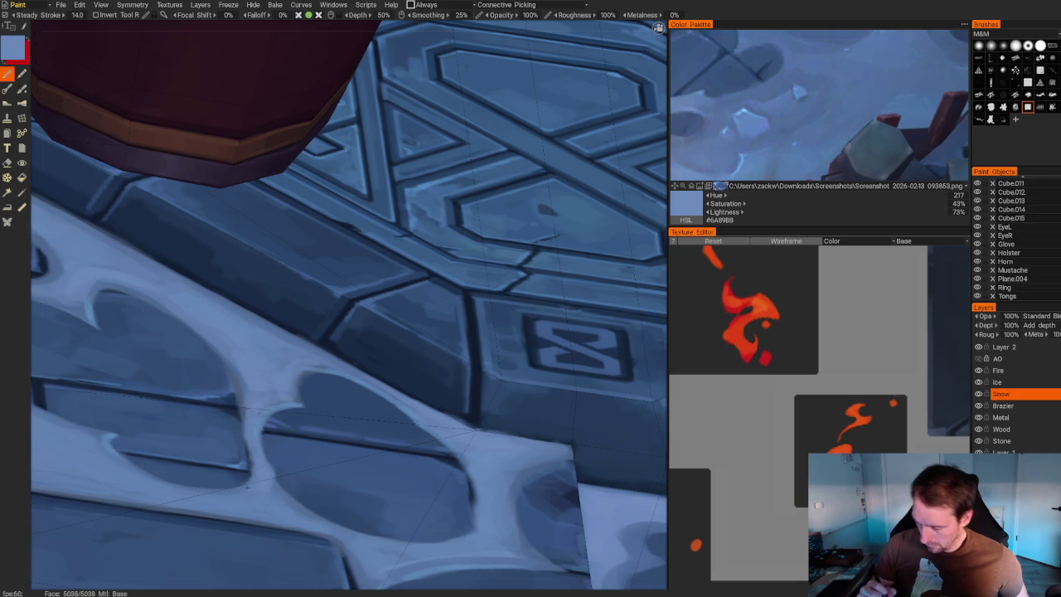
Brighten the snow edges on the tiles around the emblem with lighter blue.
key("v")
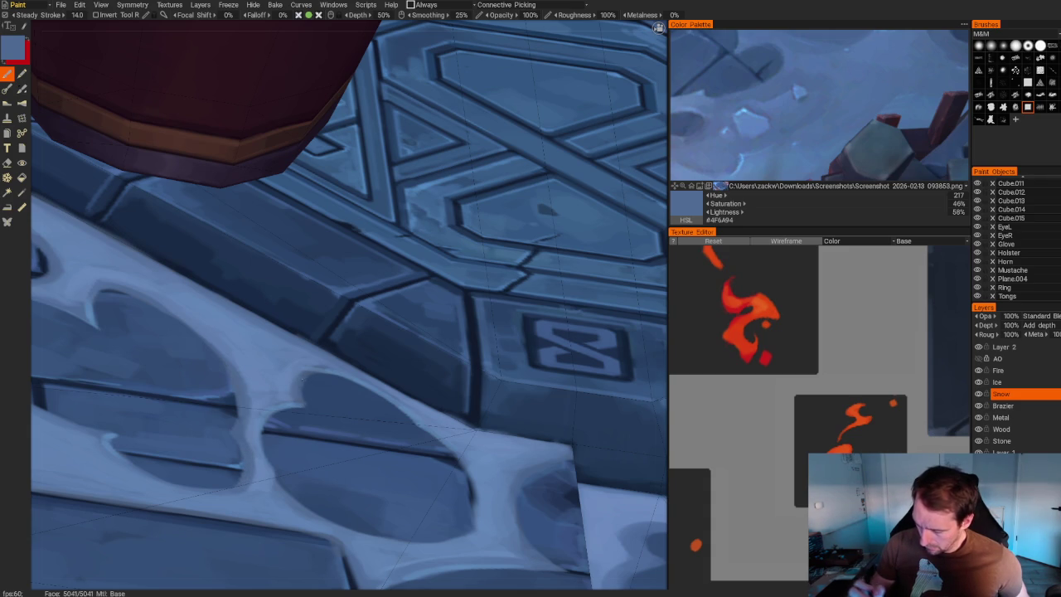
key("v")
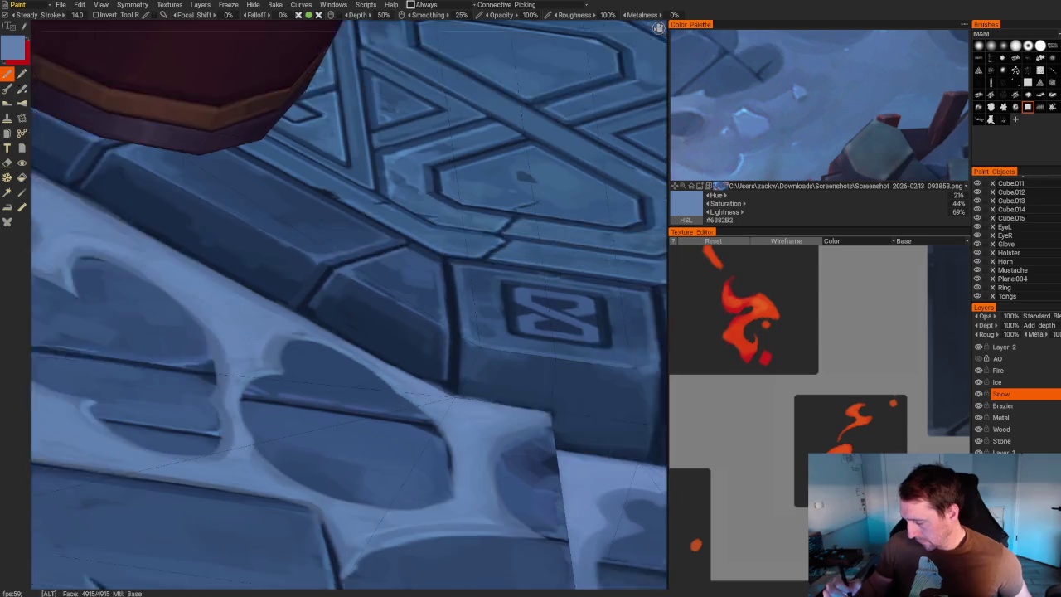
middle_click_drag(475, 494, 340, 376)
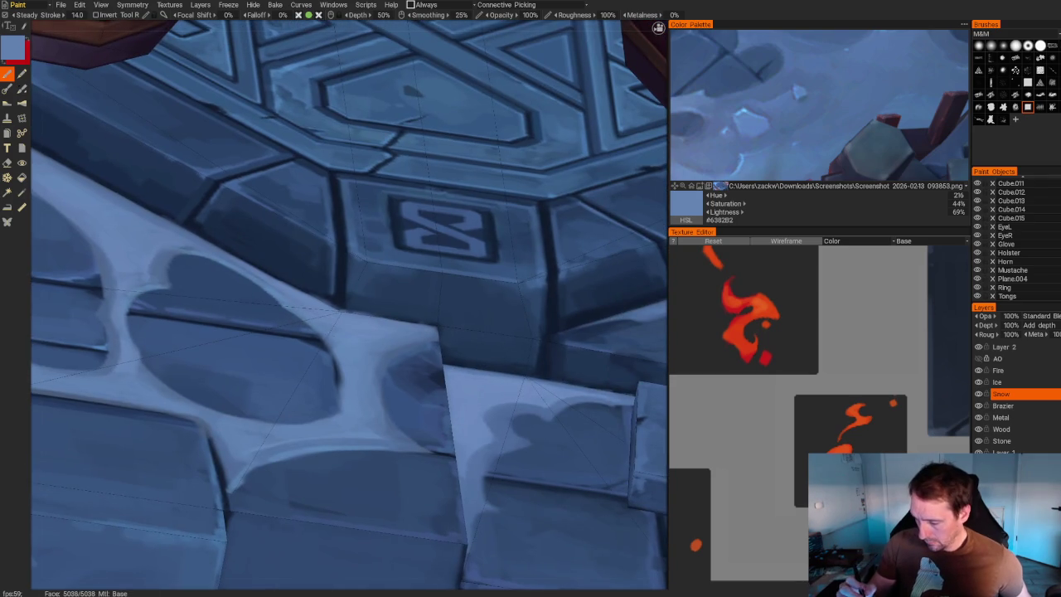
left_click_drag(332, 386, 334, 411)
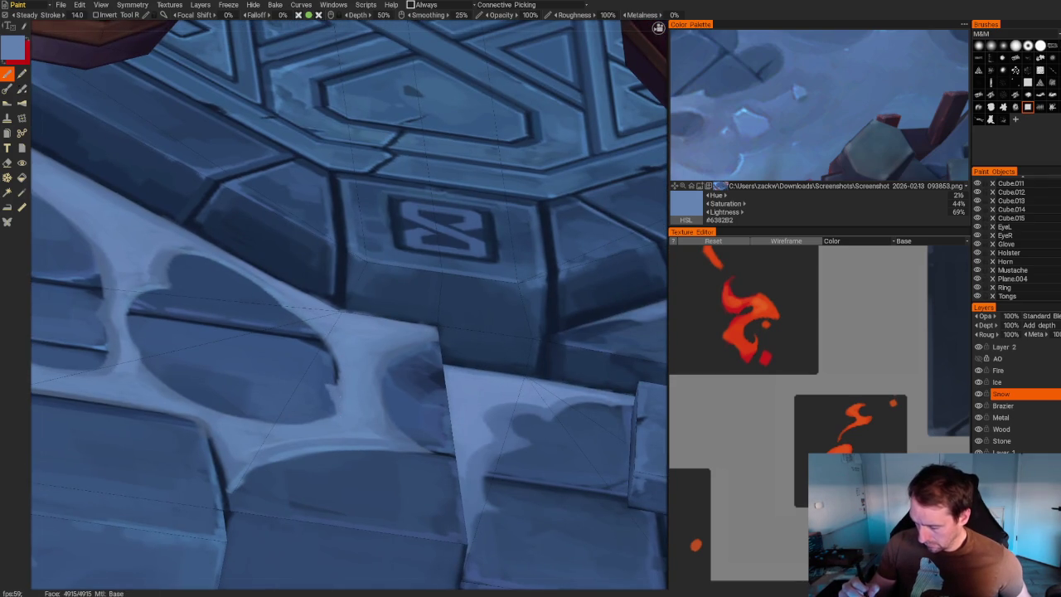
left_click_drag(335, 348, 338, 368)
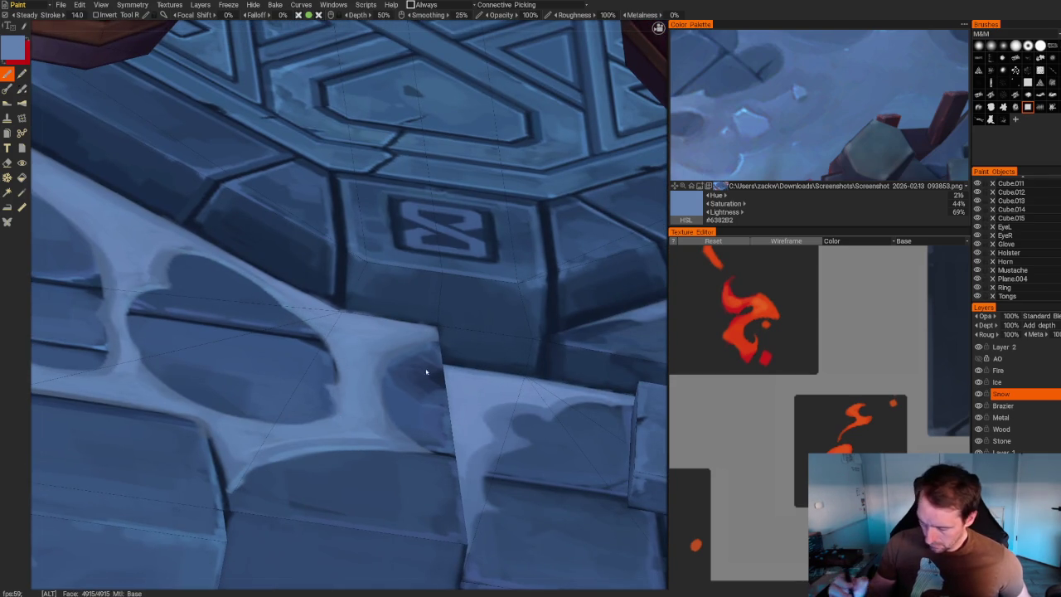
scroll(428, 372, "down", 10)
mouse_move(535, 298)
left_mouse_down("alt")
mouse_move(414, 305)
mouse_move(389, 315)
mouse_move(428, 311)
mouse_move(329, 357)
left_mouse_up("alt")
scroll(412, 304, "up", 5)
scroll(412, 304, "up", 4)
Erase some snow from the stone, then extend pale highlights down the lower heart gap's edges.
key("e")
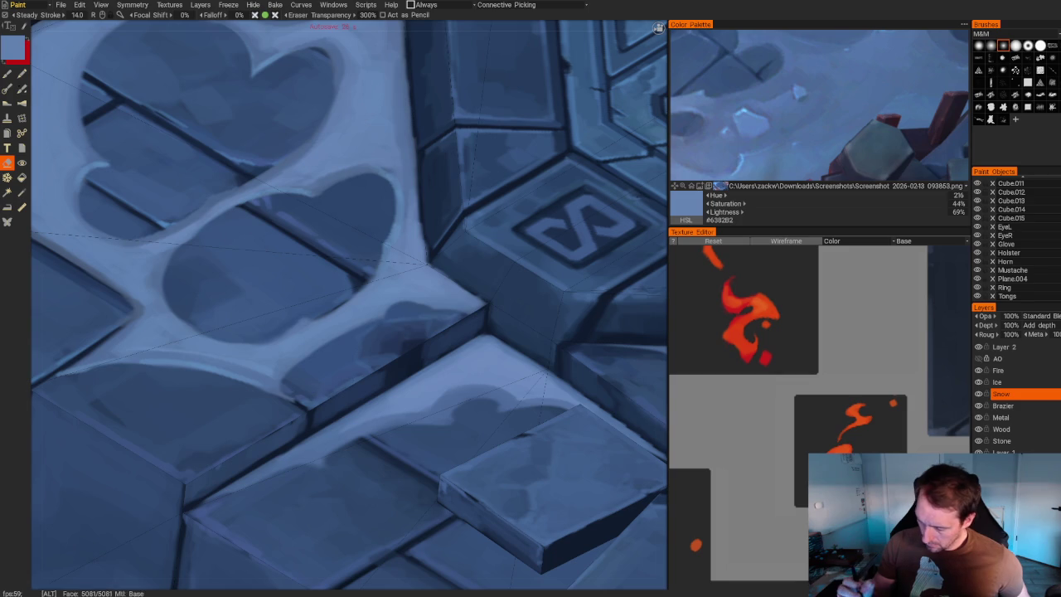
scroll(287, 392, "down", 4)
scroll(288, 392, "up", 3)
scroll(346, 293, "up", 2)
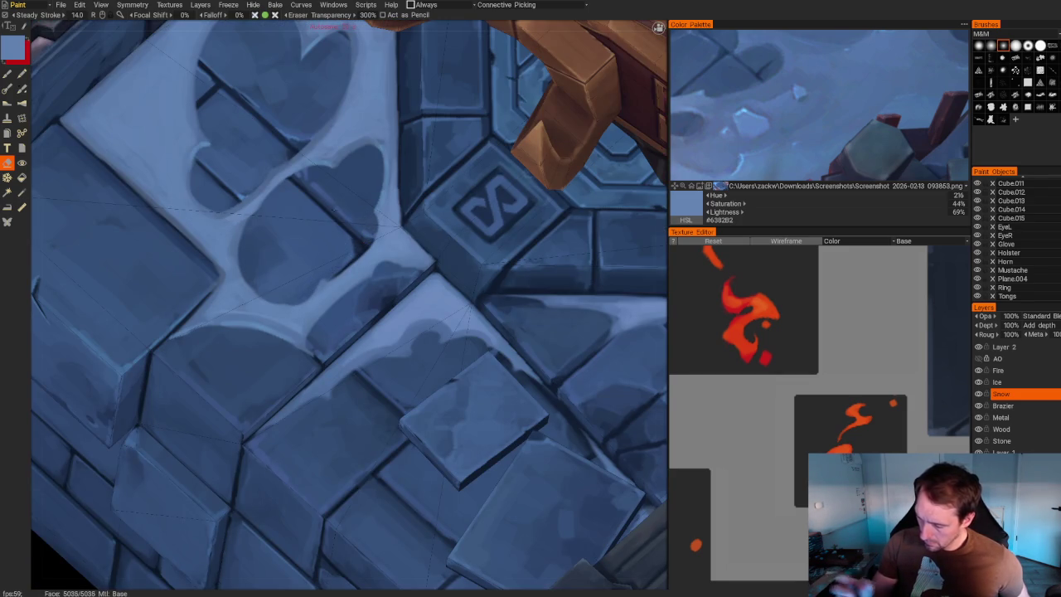
key("b")
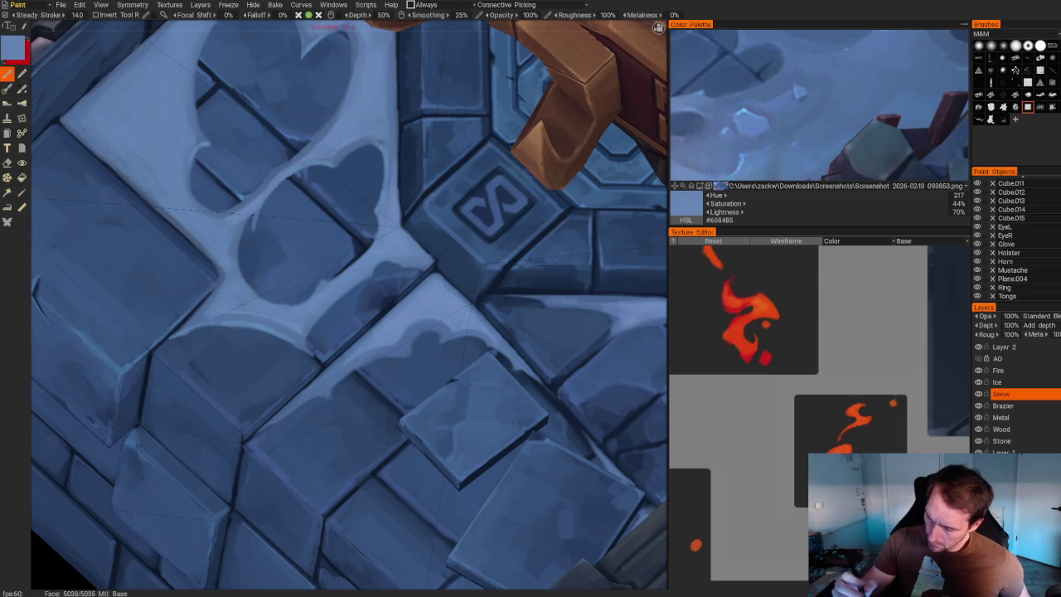
left_click_drag(254, 234, 263, 256)
left_click_drag(250, 214, 267, 258)
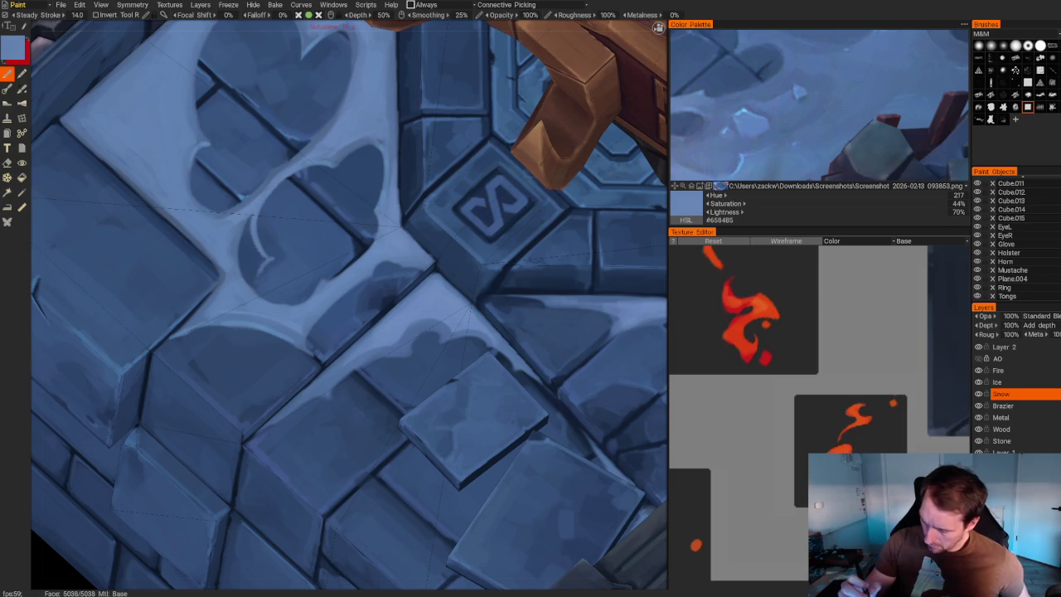
left_click_drag(250, 215, 252, 281)
left_click_drag(239, 231, 237, 262)
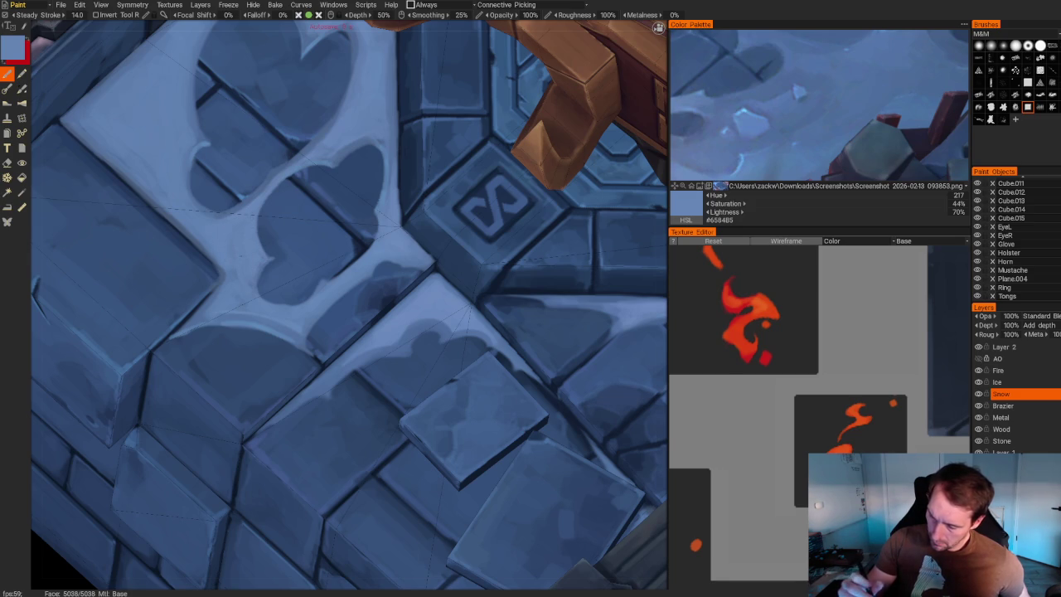
scroll(245, 117, "down", 2)
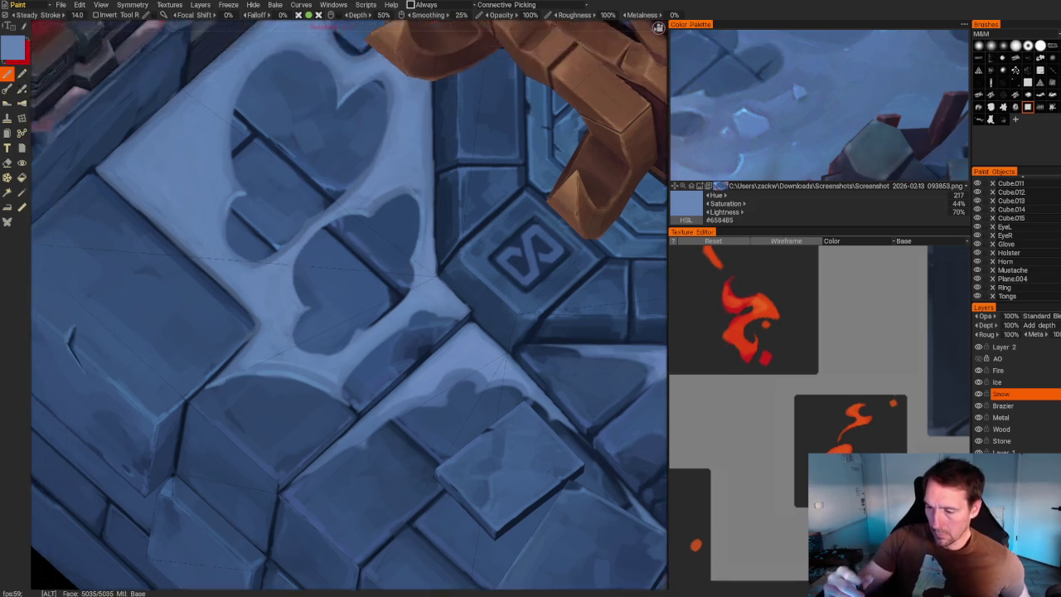
scroll(245, 117, "down", 8)
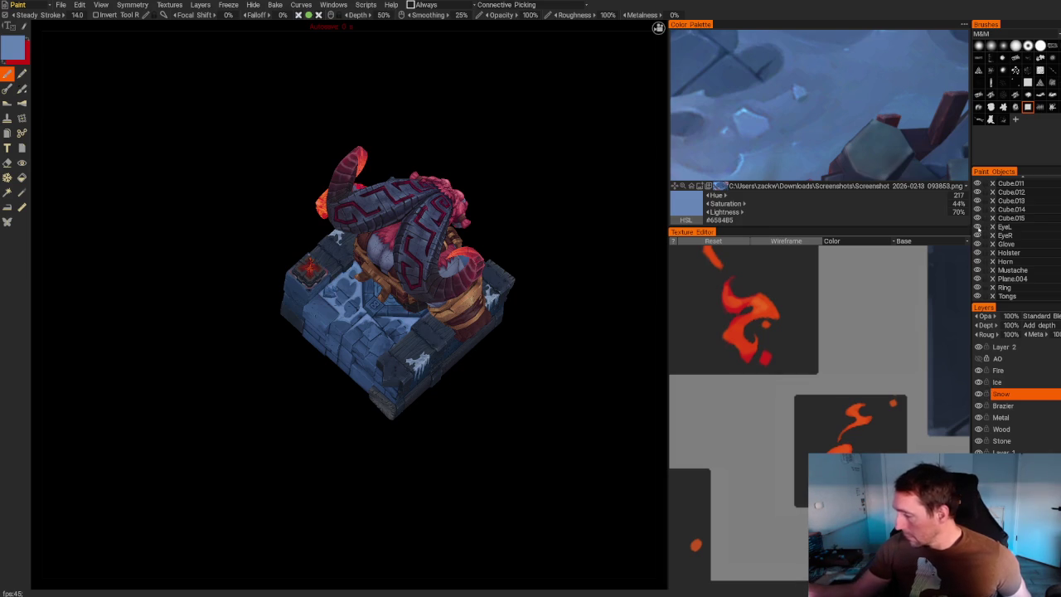
Shade the snow along the wooden crate's base with a darker blue stroke.
scroll(315, 296, "up", 5)
scroll(331, 298, "up", 1)
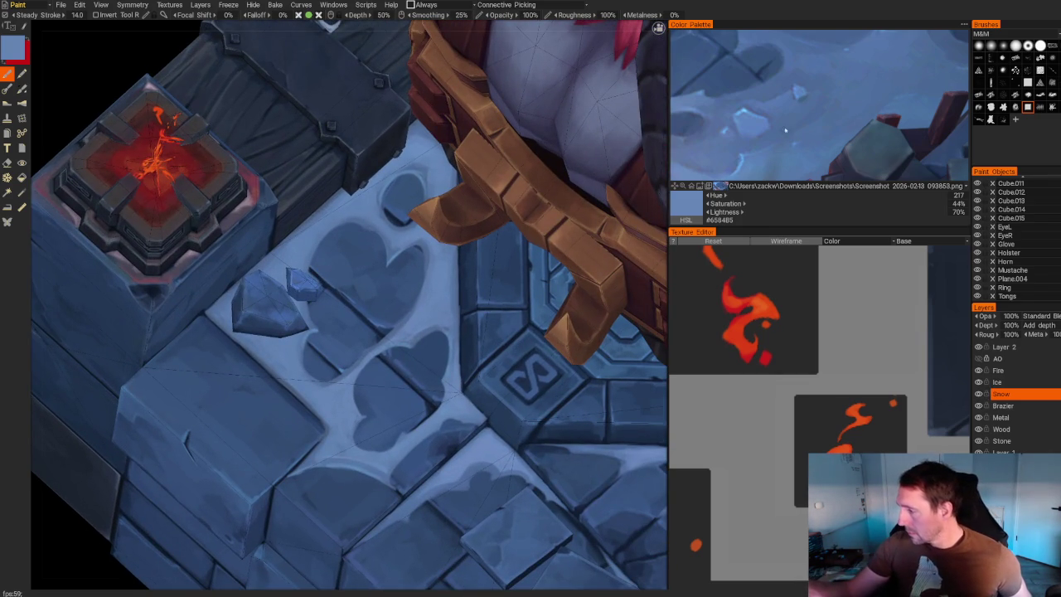
scroll(219, 381, "up", 1)
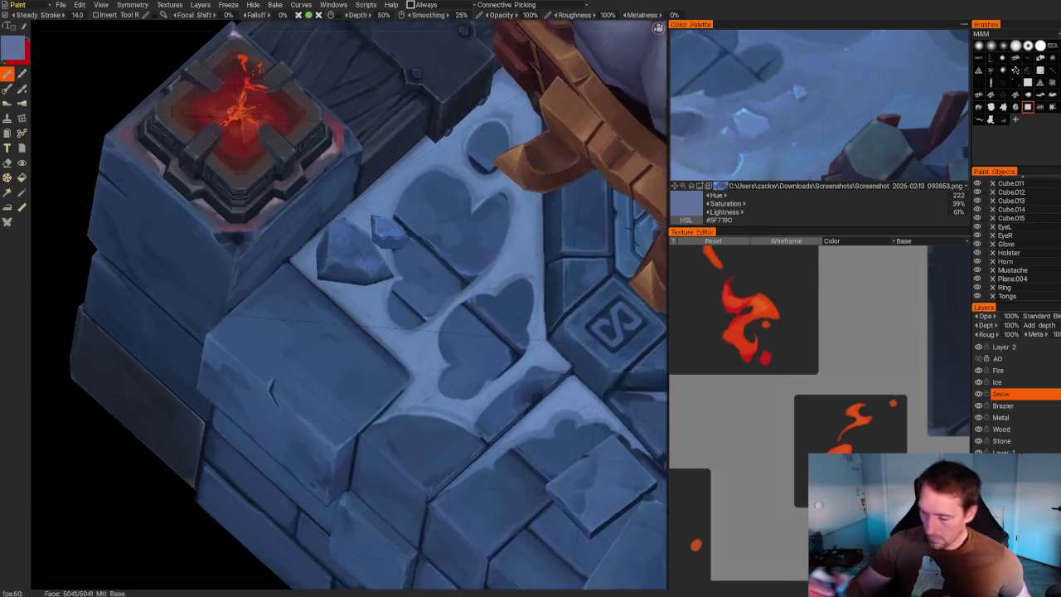
scroll(218, 382, "up", 3)
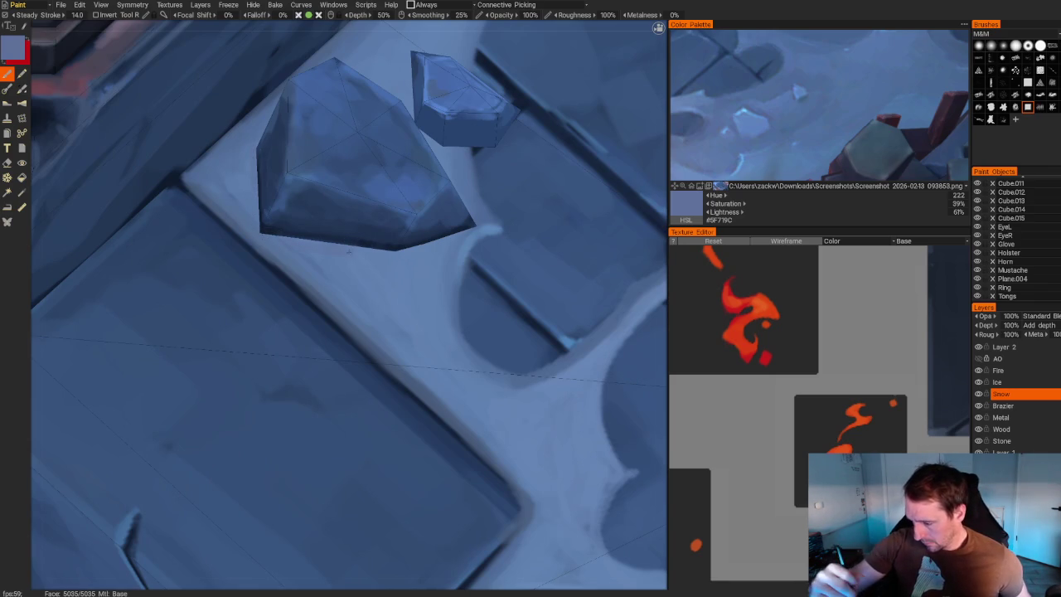
scroll(224, 473, "down", 2)
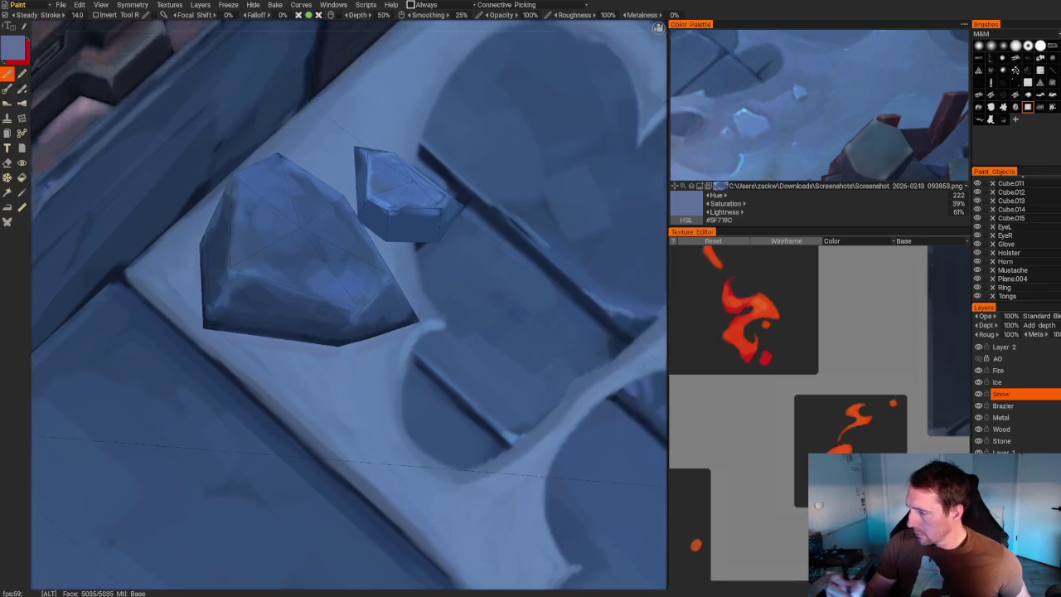
scroll(224, 472, "down", 2)
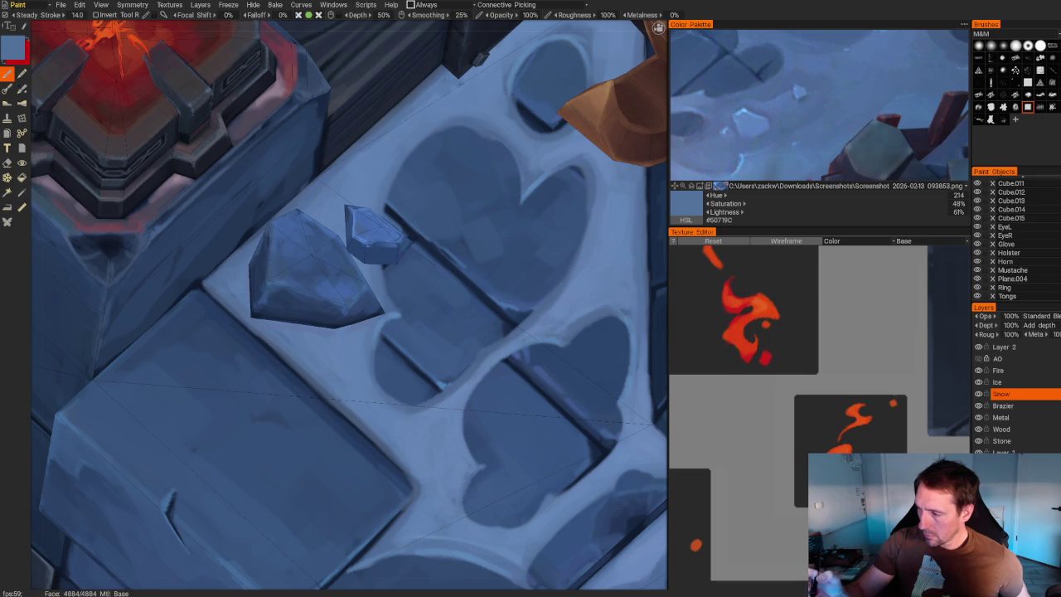
scroll(111, 426, "down", 3)
scroll(111, 426, "down", 3)
left_click_drag(111, 426, 109, 388)
scroll(332, 290, "up", 5)
scroll(331, 290, "up", 5)
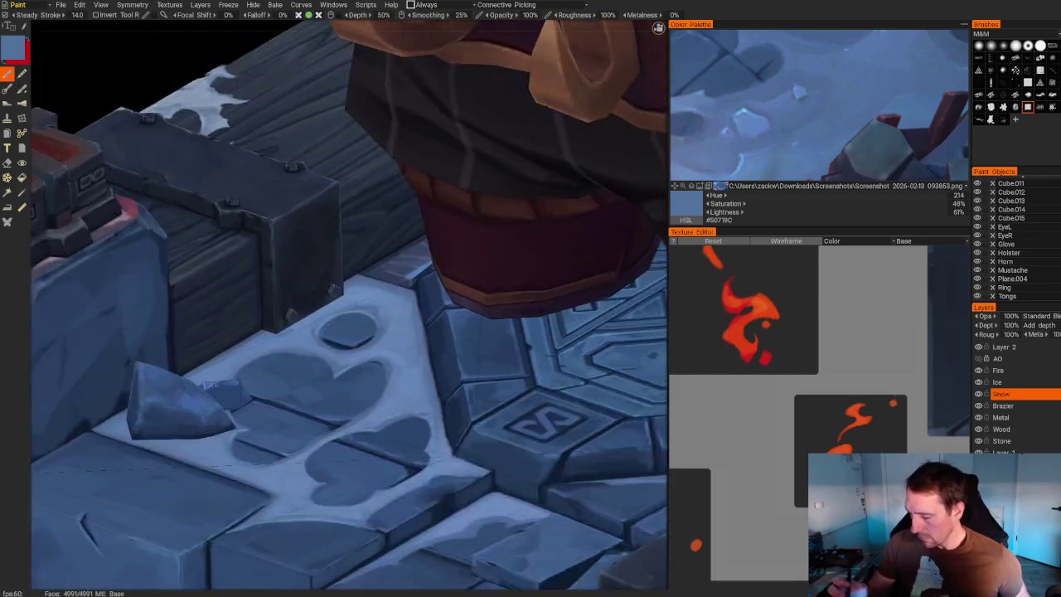
scroll(331, 291, "up", 5)
left_click_drag(321, 297, 221, 357)
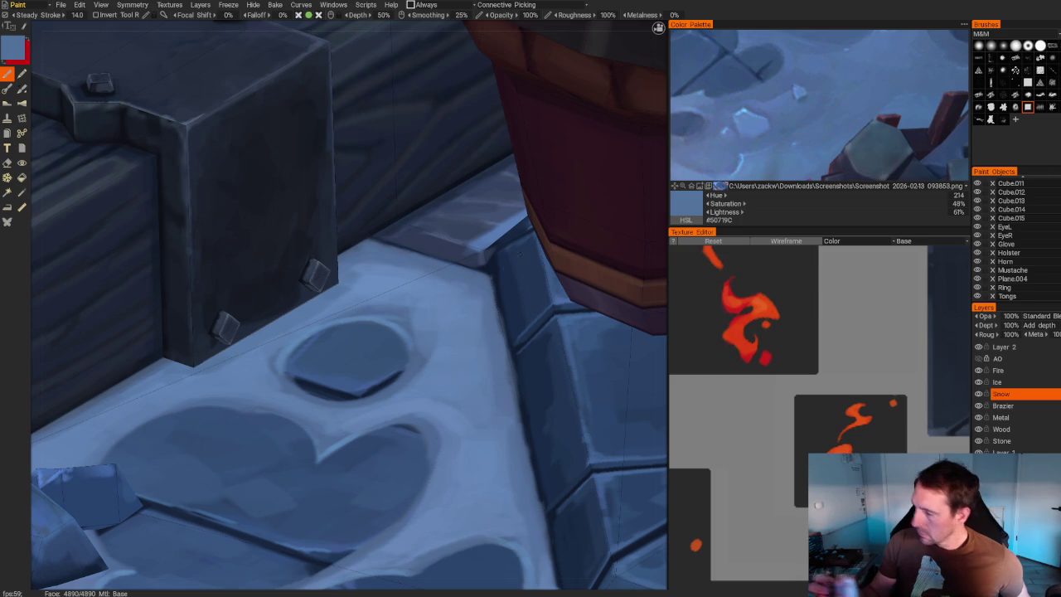
Sample fresh blues from the reference, ending on pale sky blue #6DB7F5 at 96% lightness.
left_click(733, 173)
left_click(733, 173)
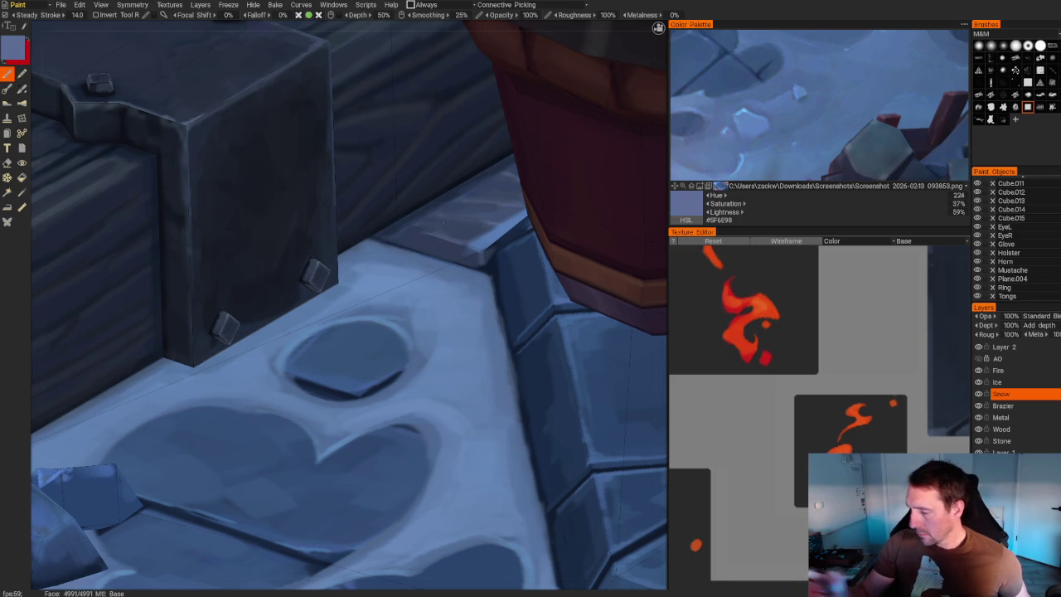
middle_click_drag(358, 259, 464, 215)
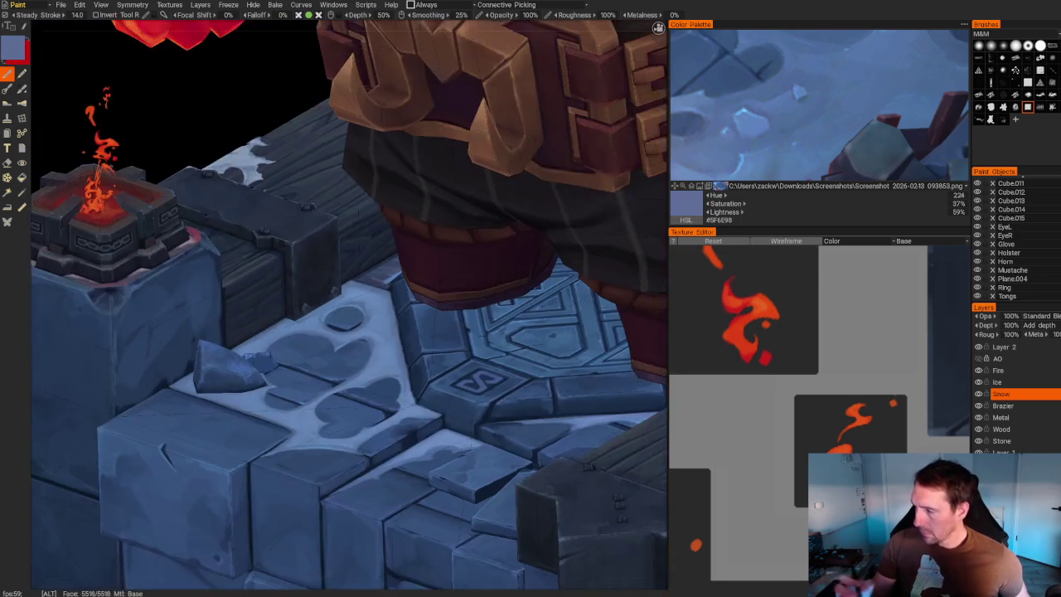
left_click(849, 116)
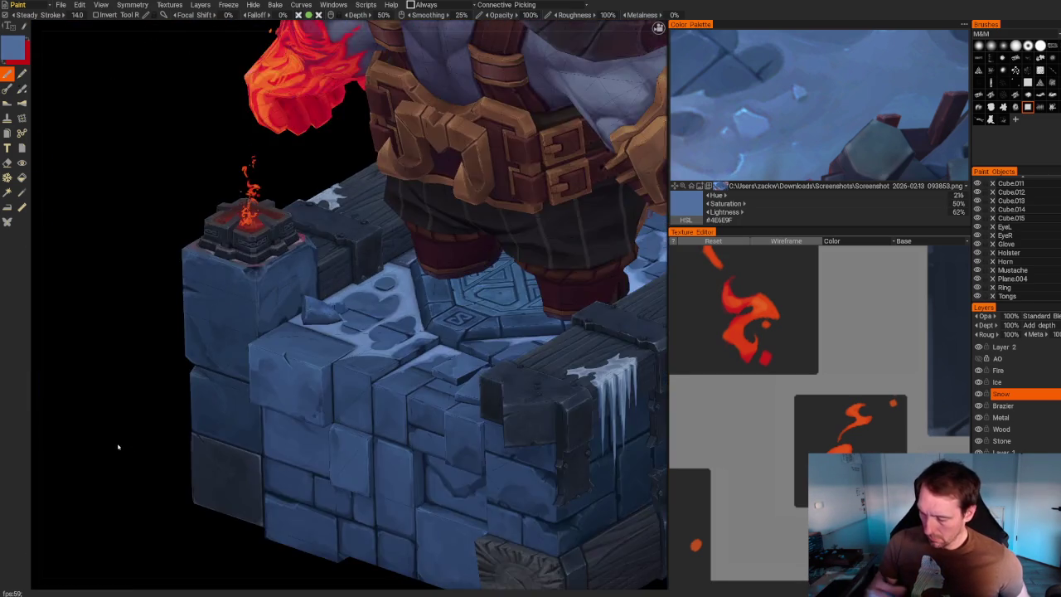
middle_click_drag(119, 445, 154, 526)
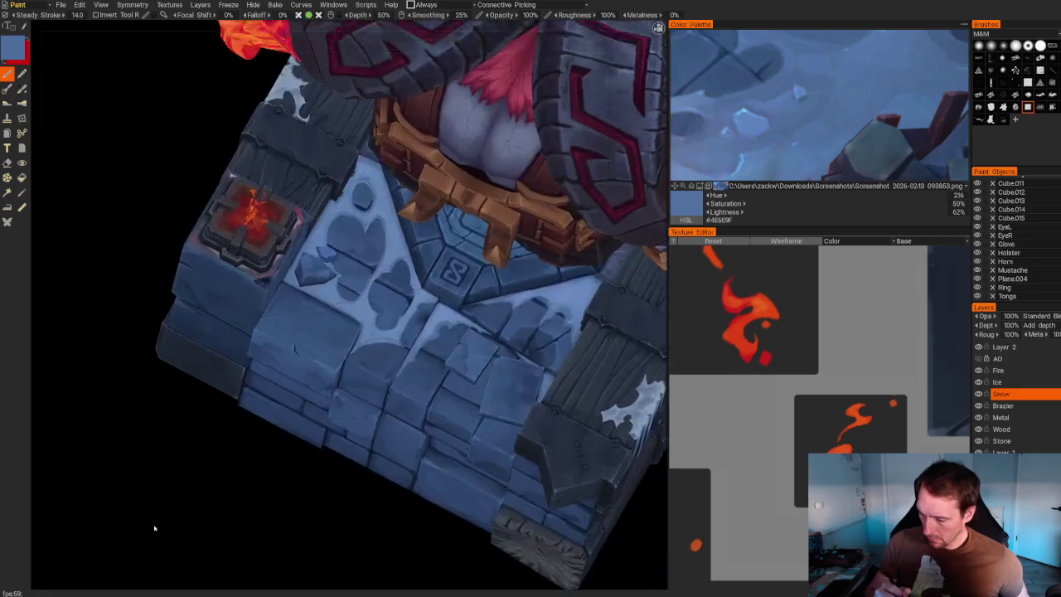
scroll(154, 526, "up", 5)
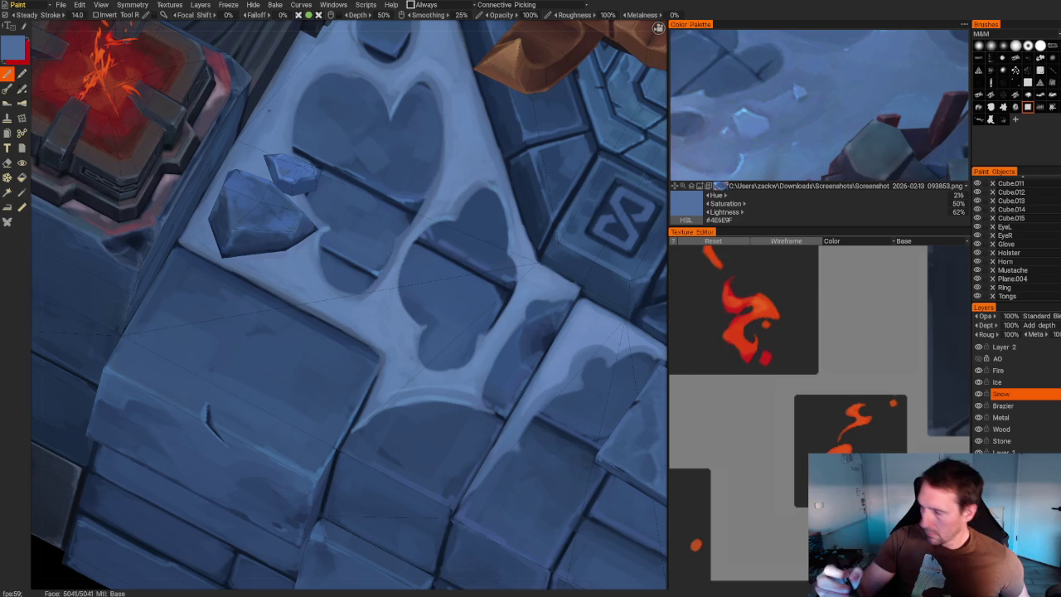
key("v")
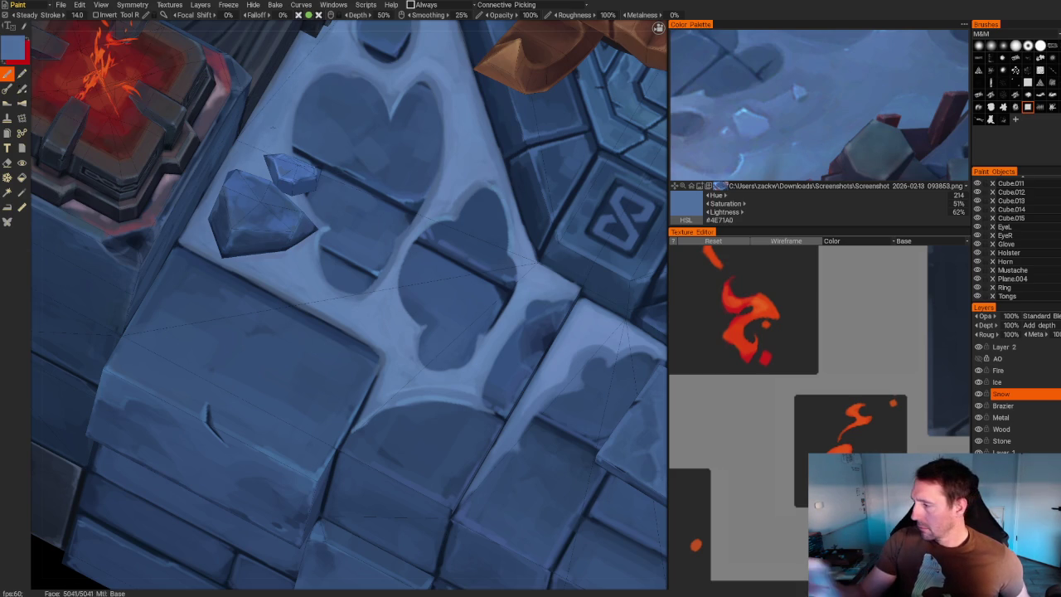
key("v")
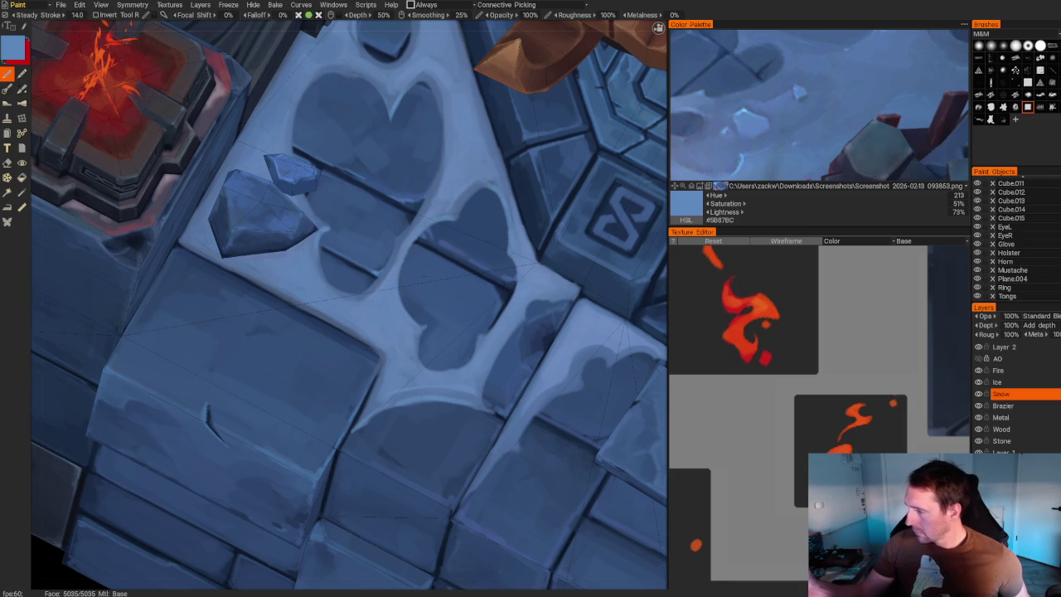
left_click(742, 115)
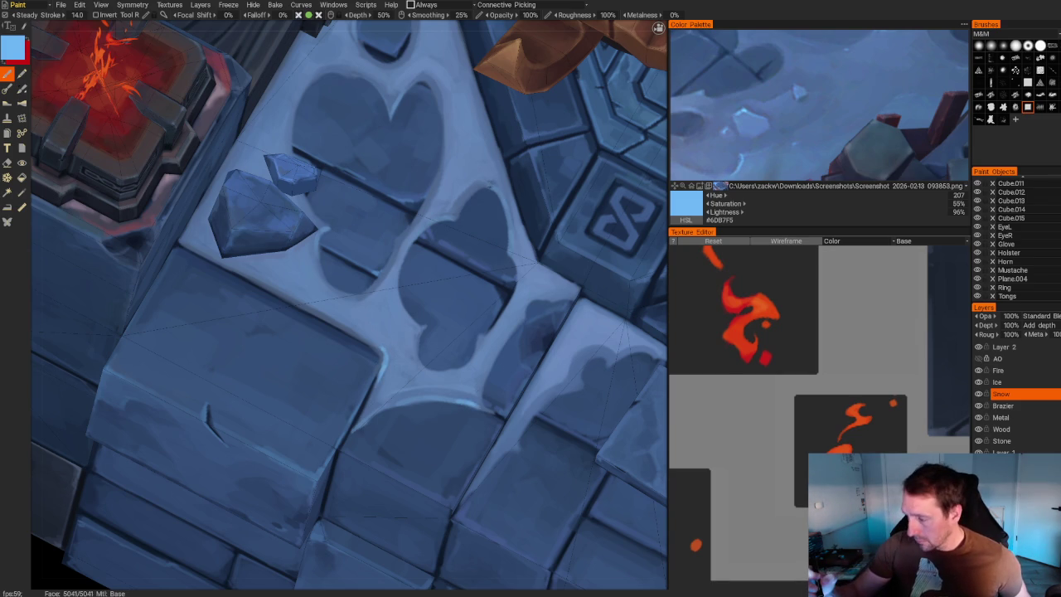
left_click_drag(375, 139, 407, 94)
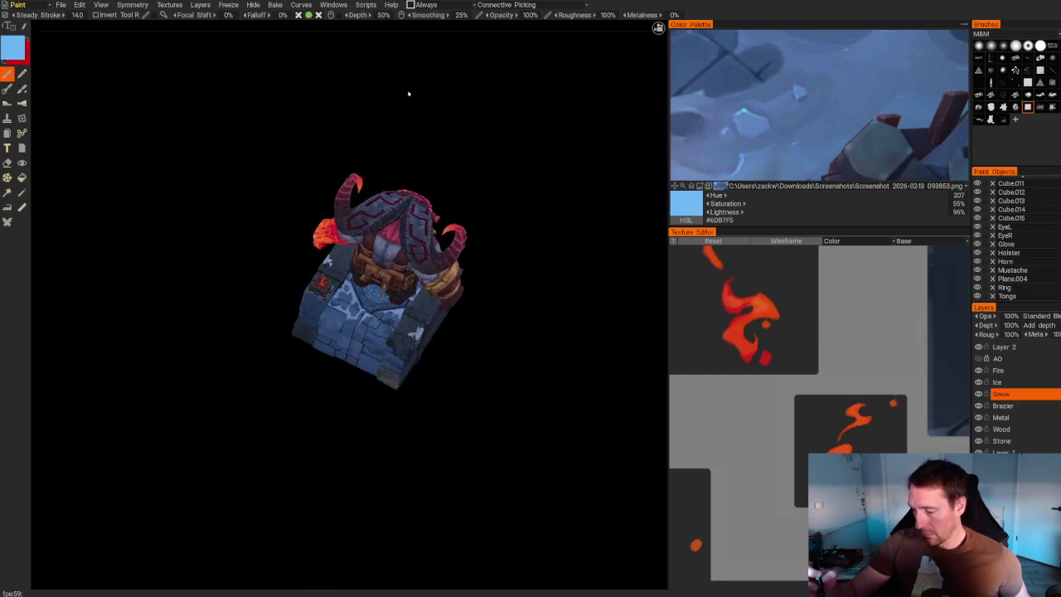
Add a light-blue stone-edge highlight, then switch to muted blue #6B8BBD.
scroll(407, 94, "up", 10)
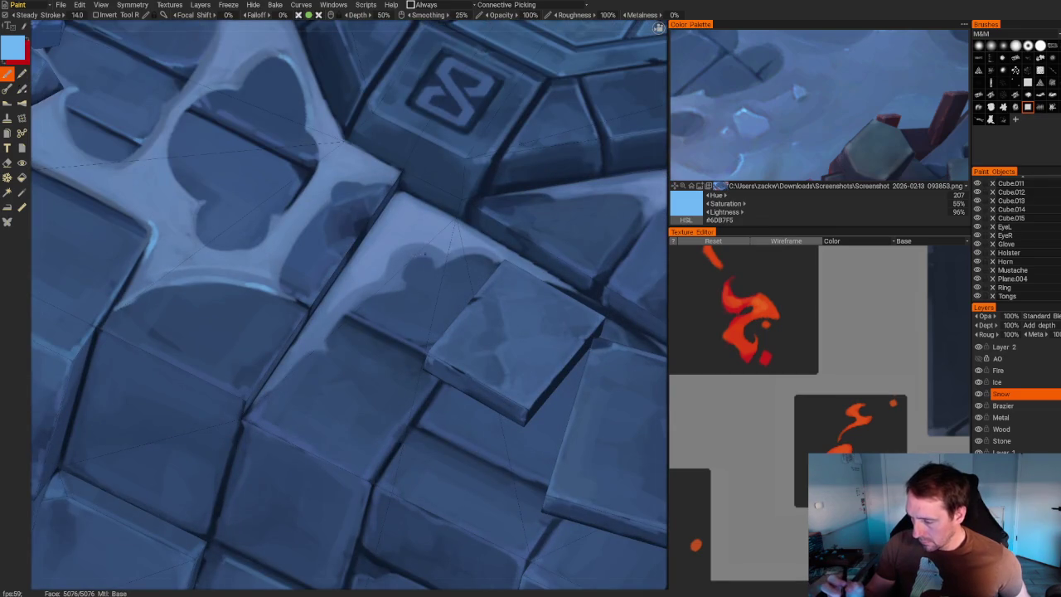
left_click_drag(420, 253, 437, 261)
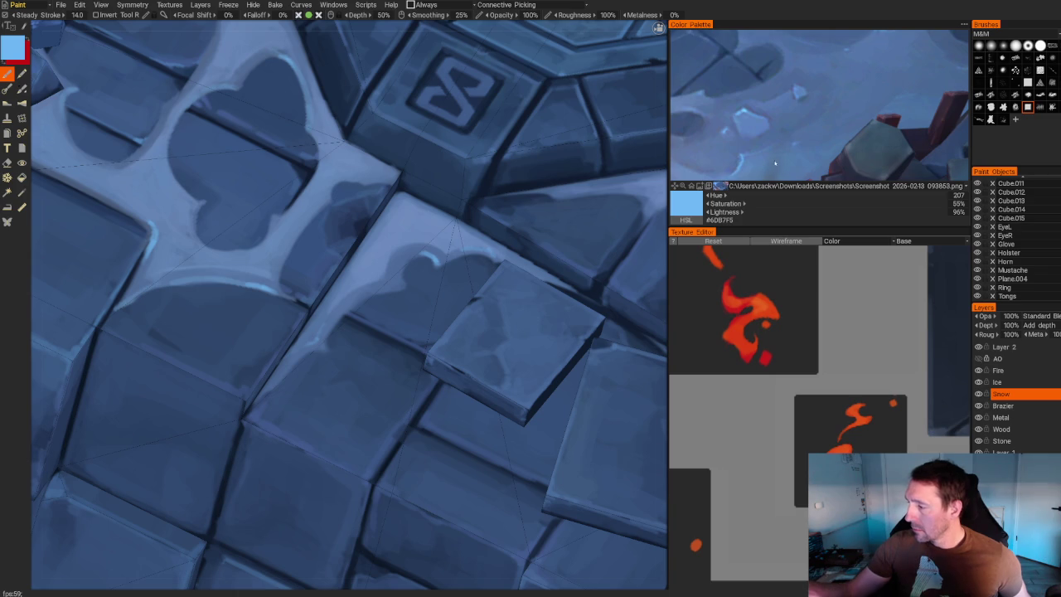
key("v")
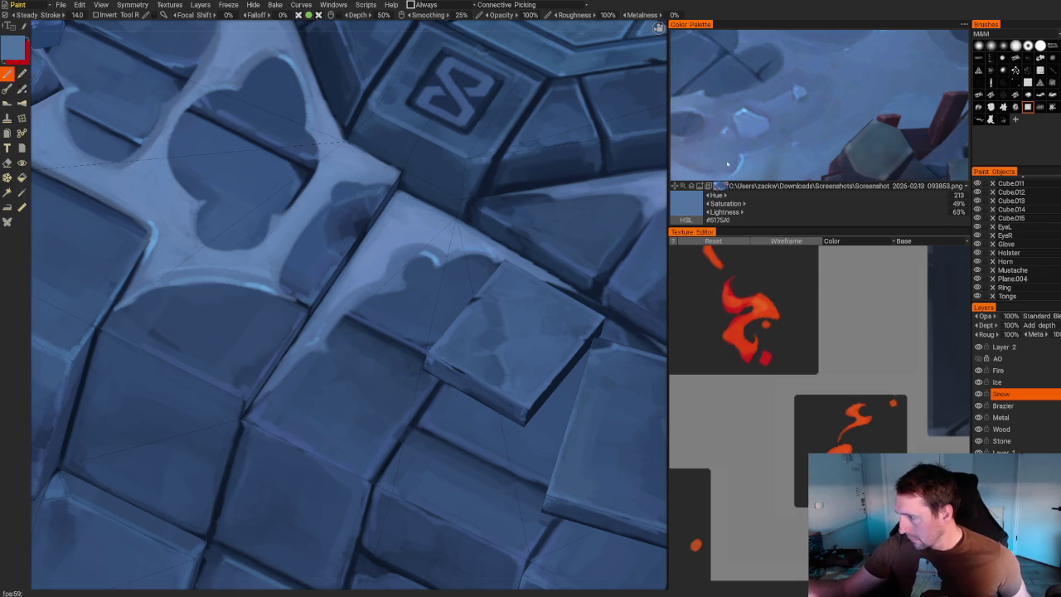
key("v")
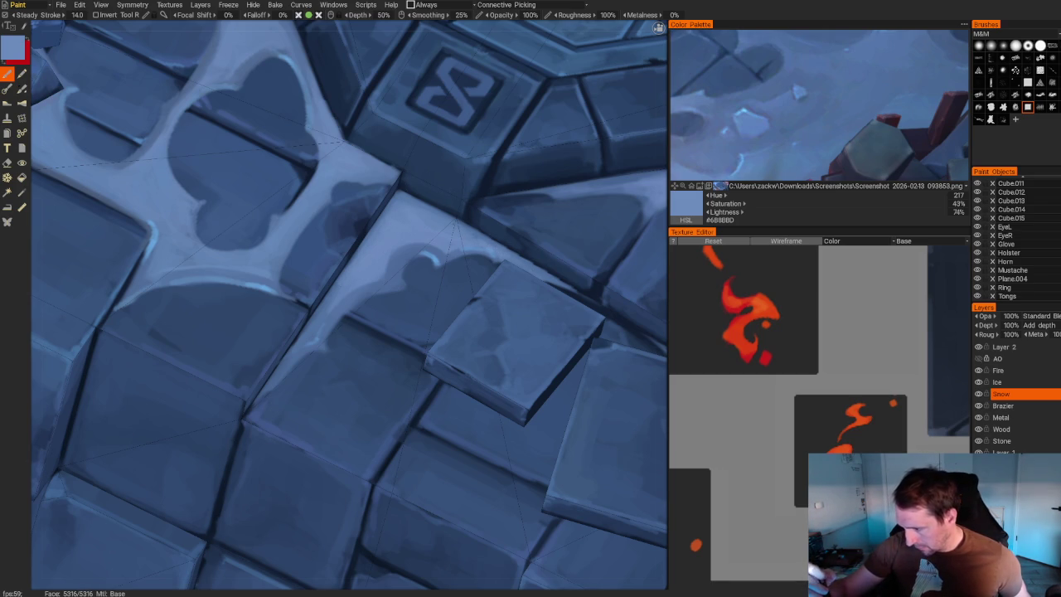
Smooth the heart-gapped snow shapes across the tiles around the S emblem.
key("shift")
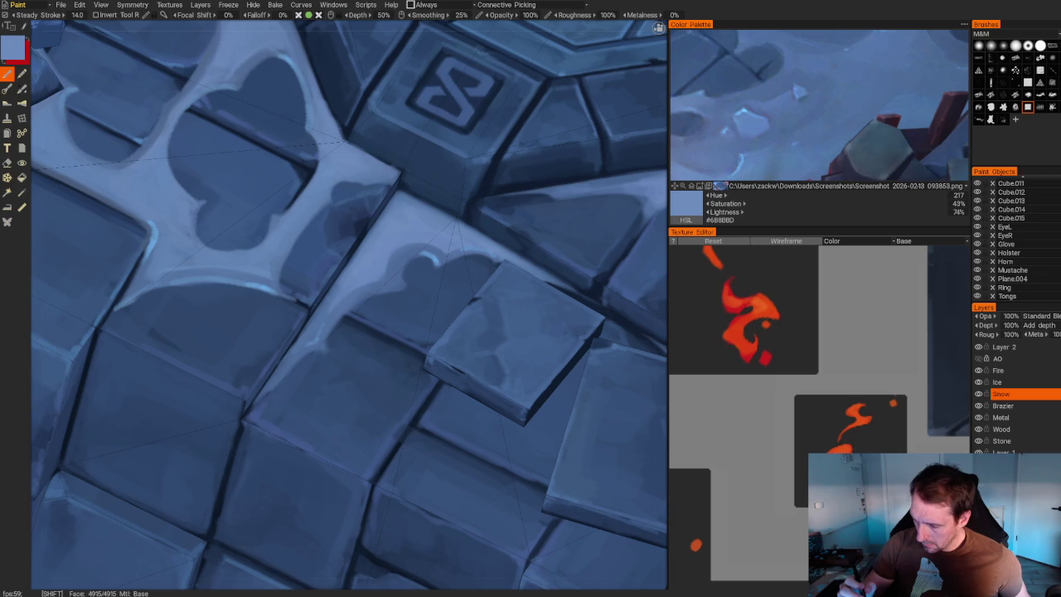
middle_click_drag(332, 249, 315, 352)
key("shift")
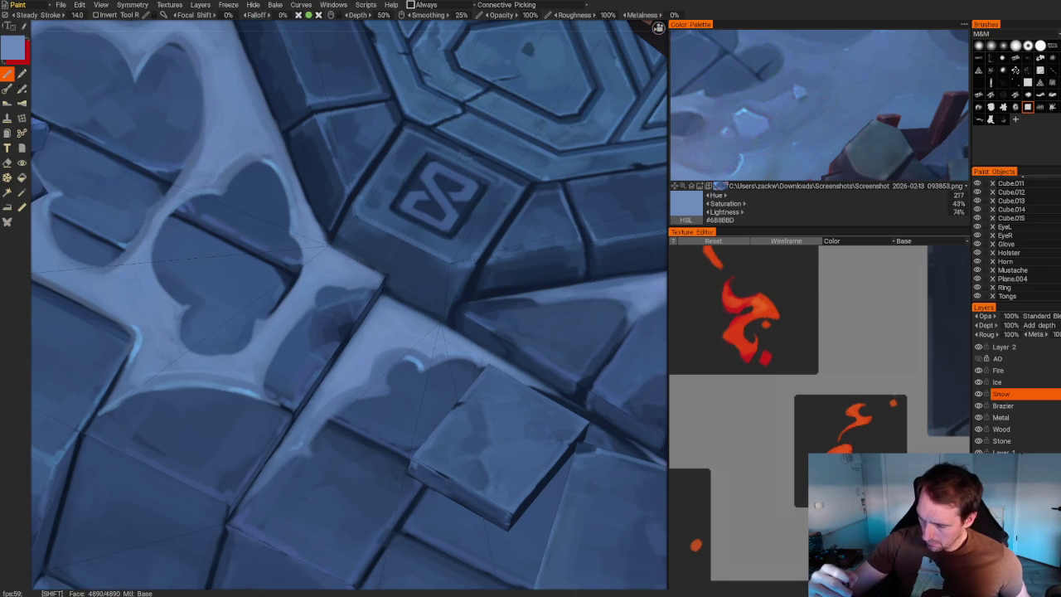
mouse_move(329, 236)
middle_mouse_down()
mouse_move(390, 423)
mouse_move(356, 331)
middle_mouse_up()
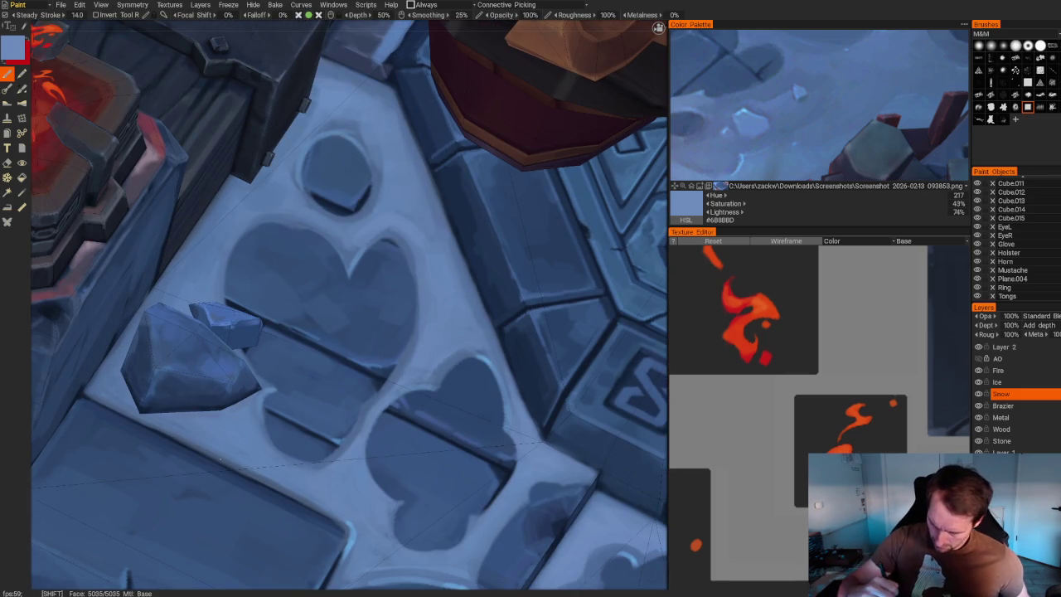
middle_click_drag(356, 373, 340, 133)
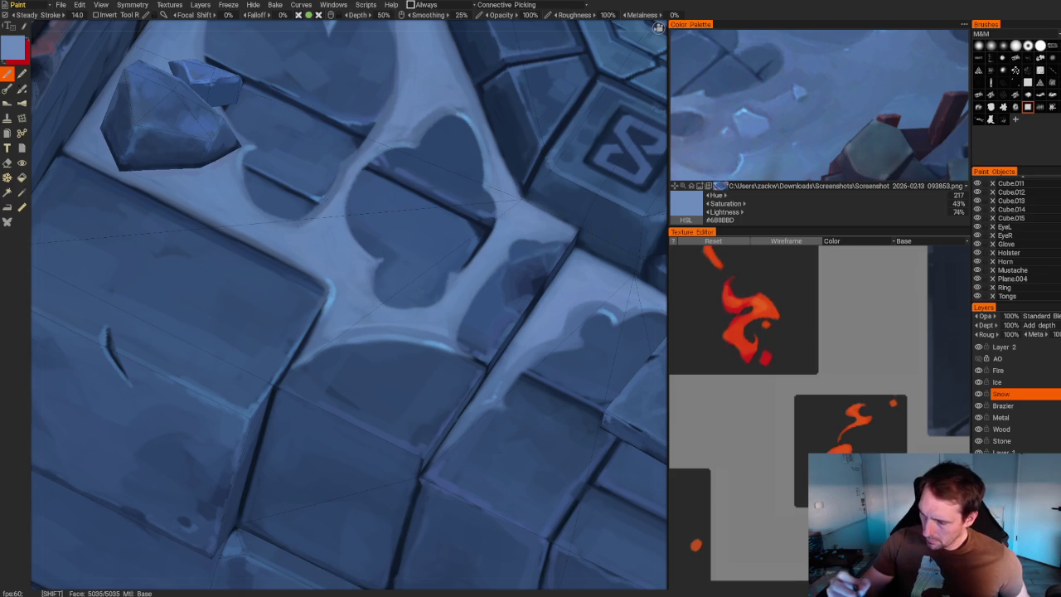
left_click_drag(348, 307, 373, 274, "alt")
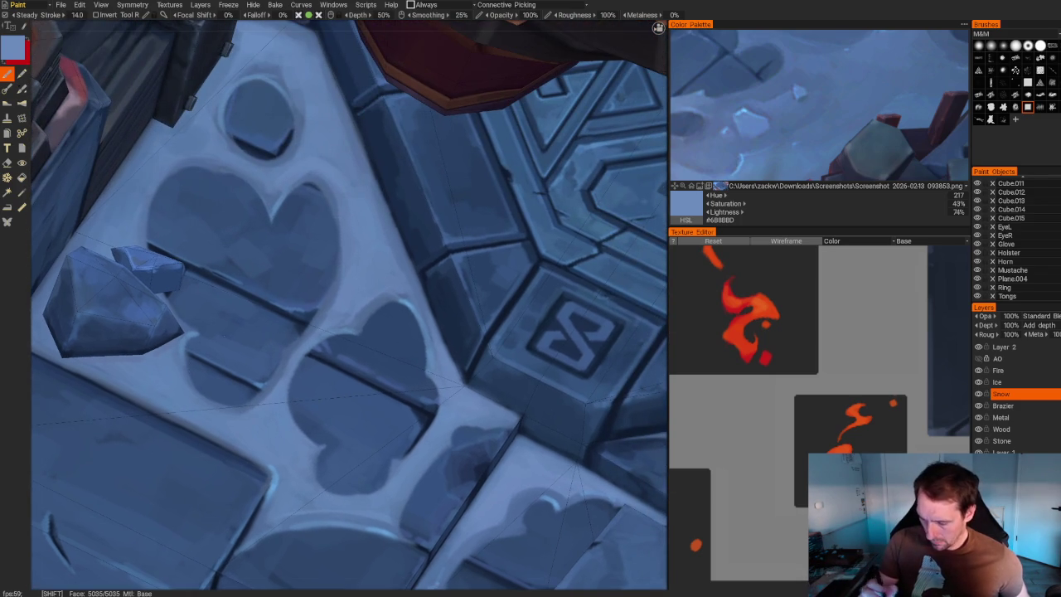
scroll(585, 394, "down", 5)
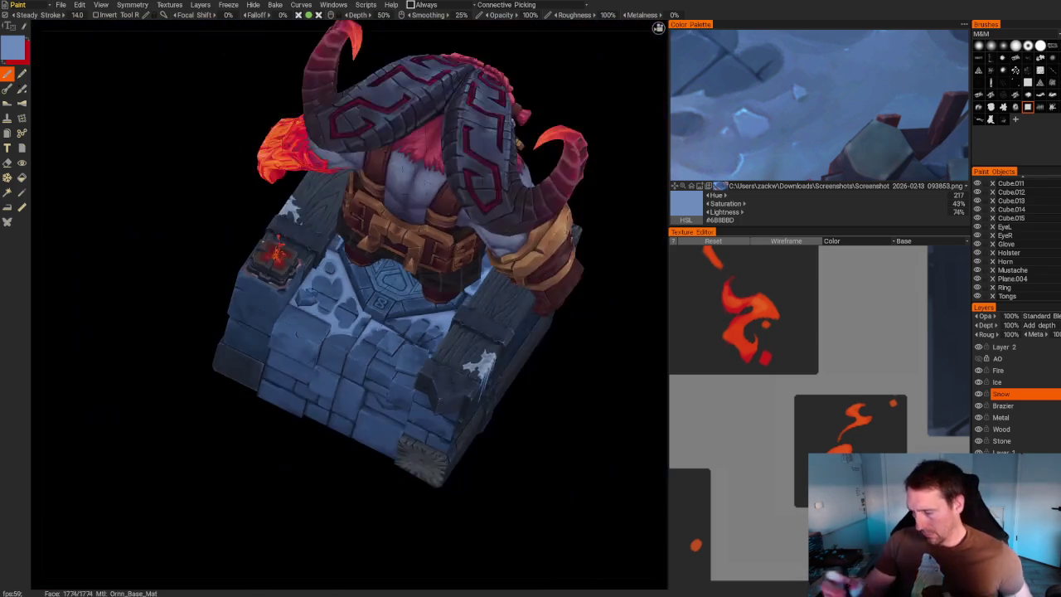
Zoom and orbit around the whole dwarf and plinth to review it from new angles.
left_click_drag(584, 394, 611, 355, "alt")
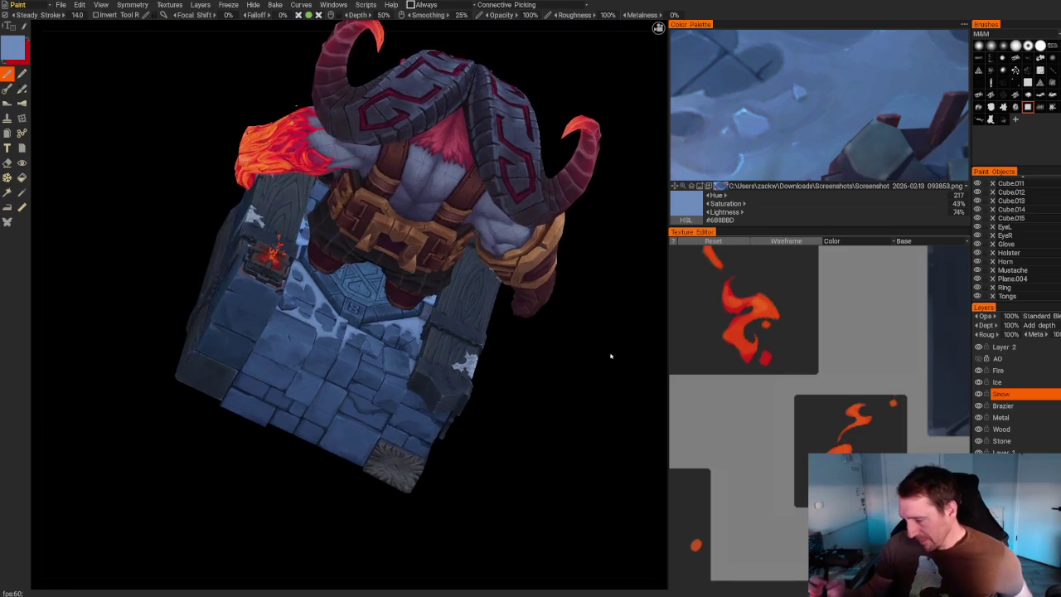
scroll(611, 356, "up", 3)
scroll(563, 443, "up", 4)
scroll(497, 359, "down", 5)
mouse_move(498, 360)
left_mouse_down("alt")
mouse_move(509, 315)
mouse_move(536, 386)
left_mouse_up("alt")
scroll(535, 387, "up", 5)
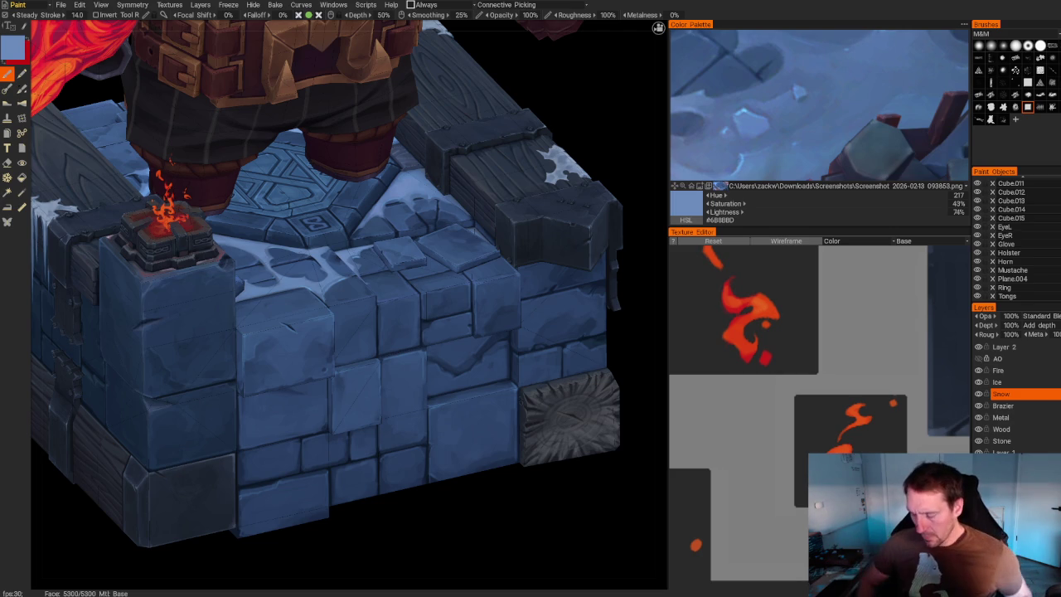
Pan across the stone block, orbit over the snowy top, and make Stone the active paint layer.
middle_click_drag(414, 559, 476, 558, "alt")
scroll(476, 558, "down", 5)
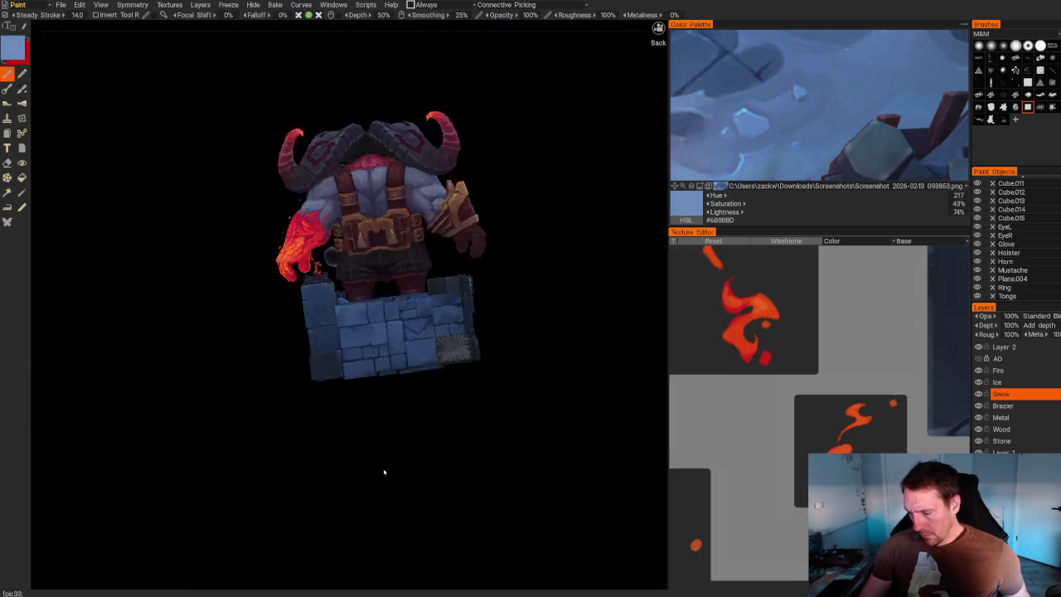
left_click_drag(384, 472, 374, 525, "alt")
scroll(374, 525, "up", 5)
left_click_drag(152, 337, 171, 362, "alt")
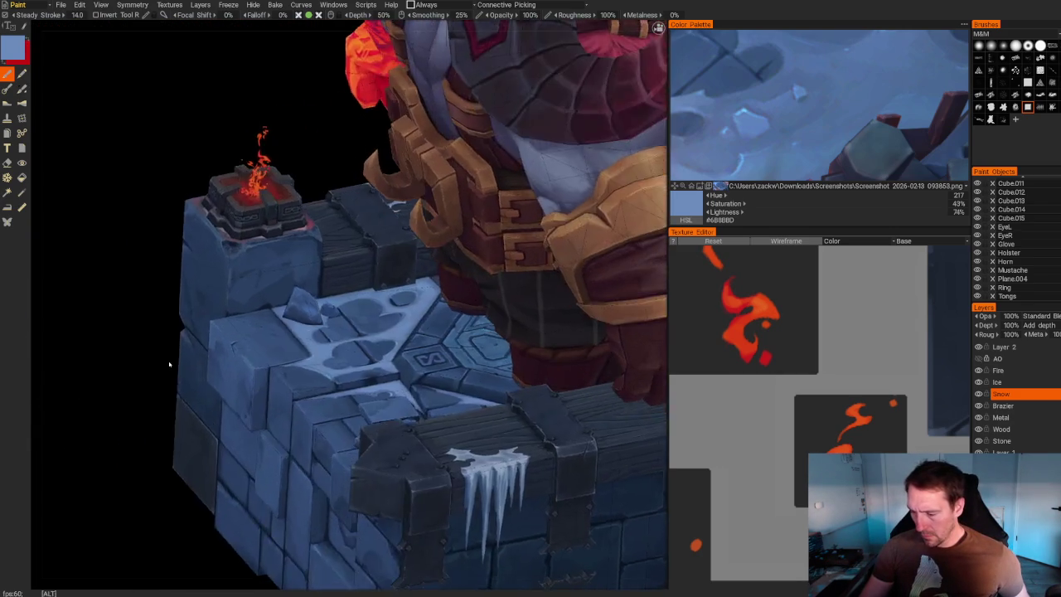
scroll(170, 362, "up", 5)
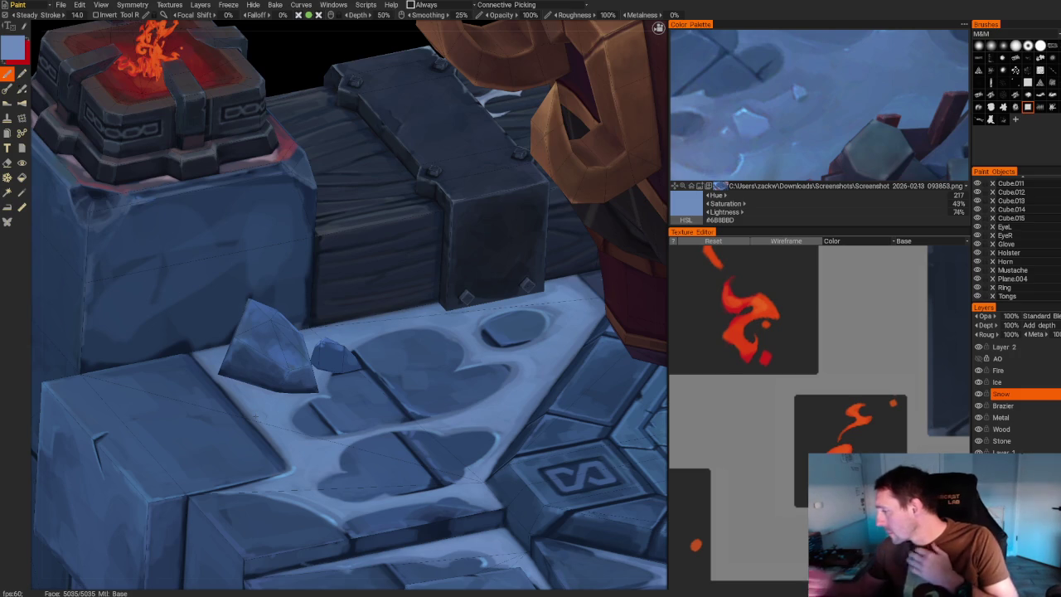
left_click(1027, 441)
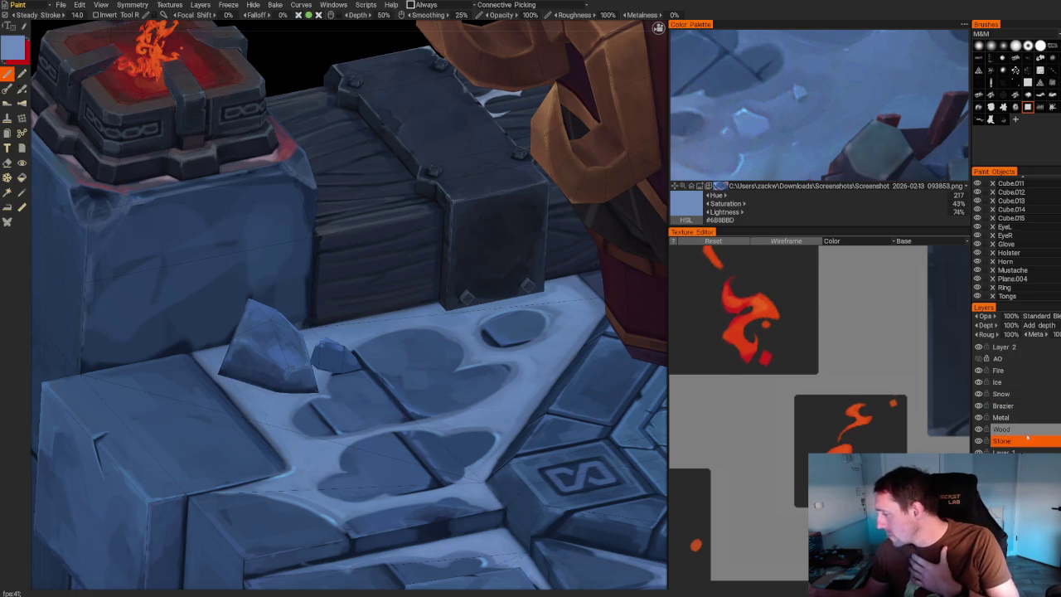
Sample dark and lighter stone blues and shade the brazier's block near the character's arm.
scroll(123, 267, "down", 2)
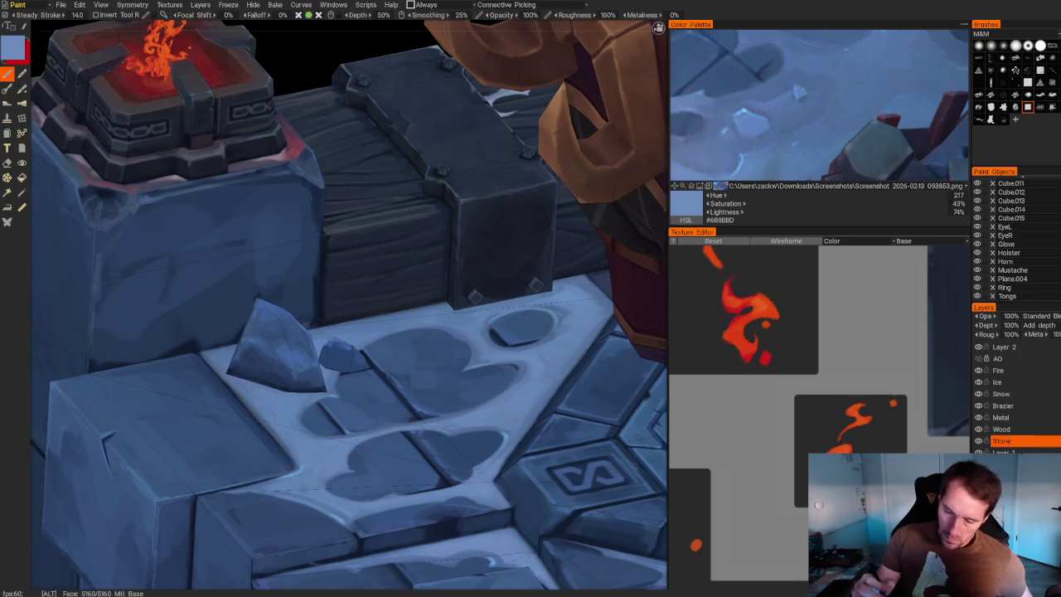
scroll(122, 268, "down", 1)
key("v")
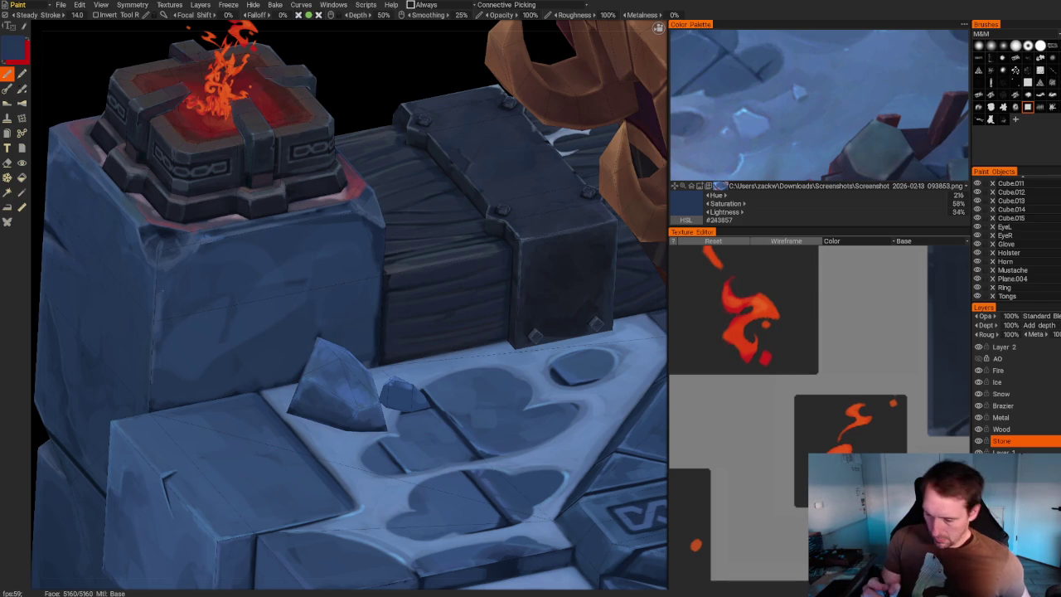
key("v")
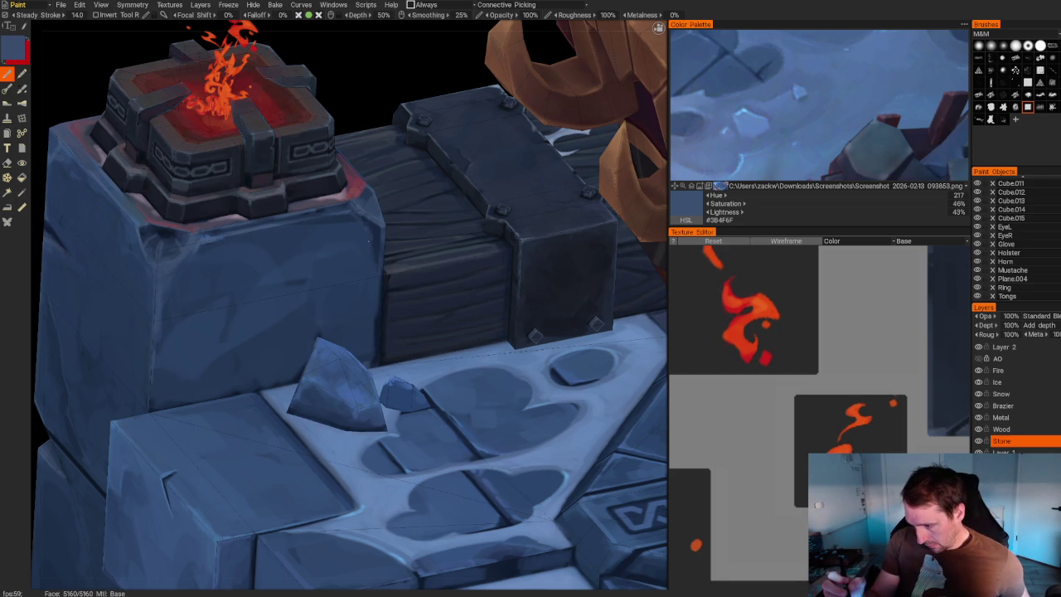
left_click_drag(331, 166, 294, 161, "alt")
mouse_move(294, 161)
right_mouse_down("alt")
mouse_move(591, 124)
mouse_move(613, 108)
right_mouse_up("alt")
key("v")
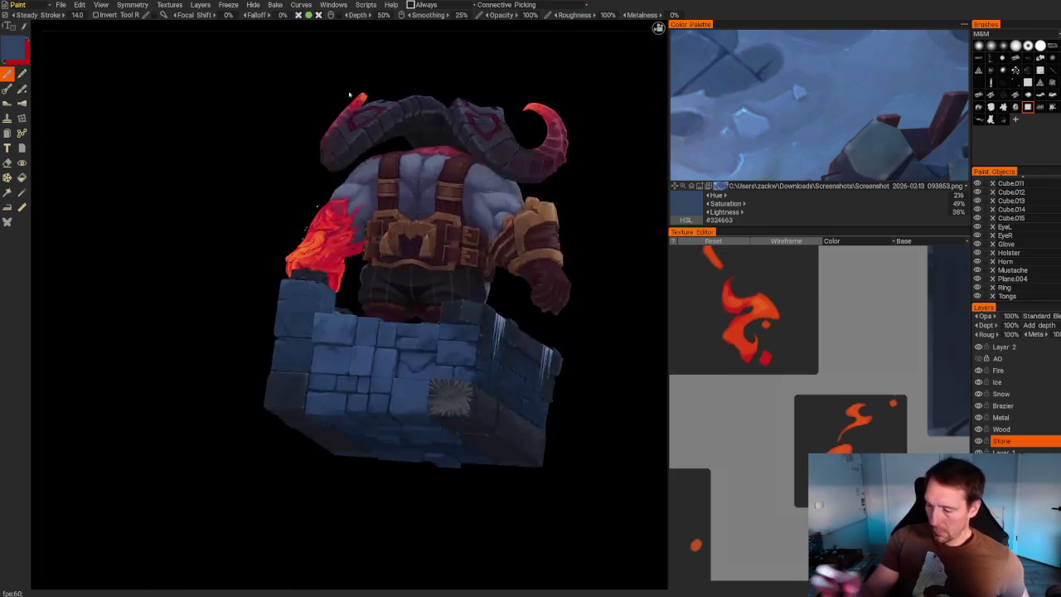
Move in close to the brazier block and paint it with a greyer stone blue.
left_click_drag(349, 95, 365, 166, "alt")
right_click_drag(365, 166, 465, 215, "alt")
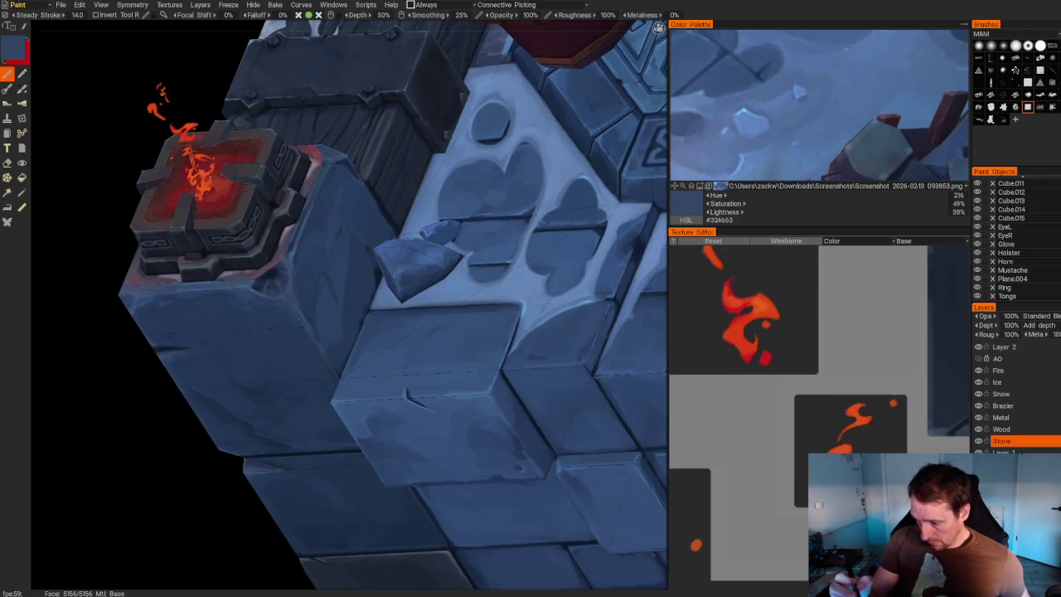
key("v")
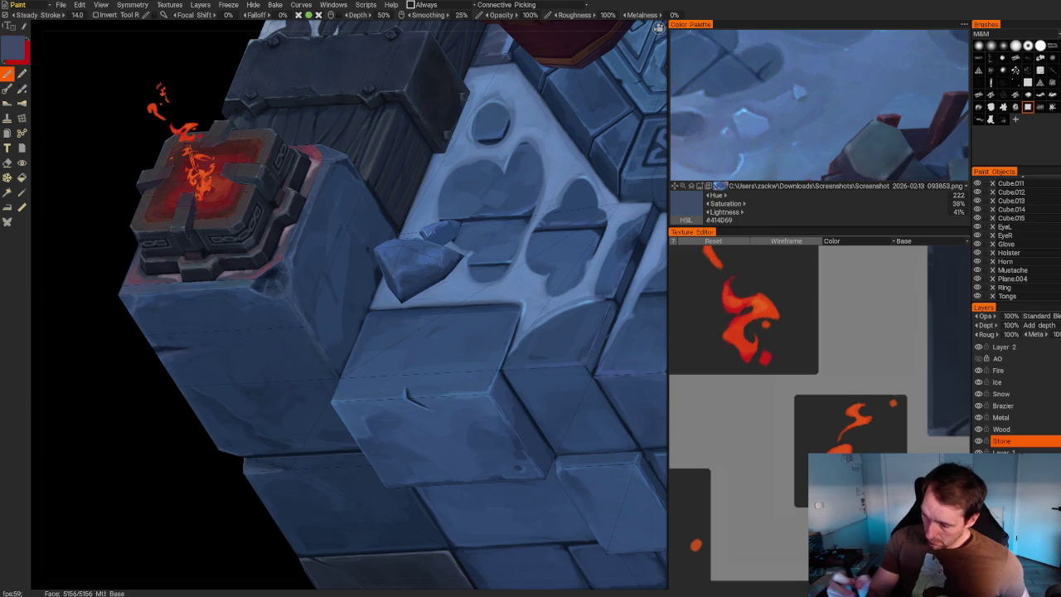
left_click_drag(137, 355, 303, 261, "alt")
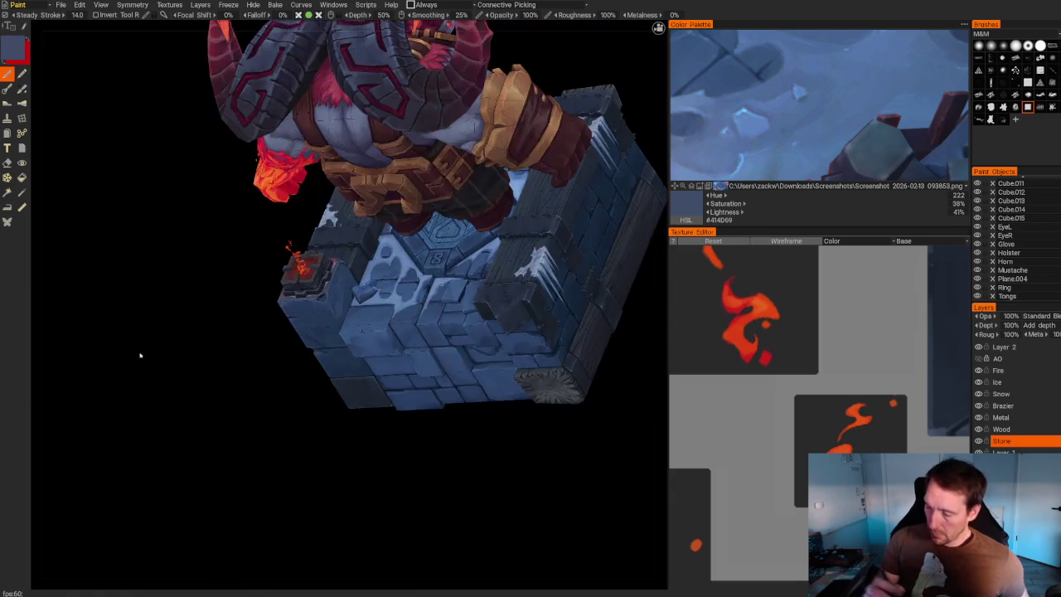
scroll(303, 260, "up", 5)
scroll(315, 255, "up", 4)
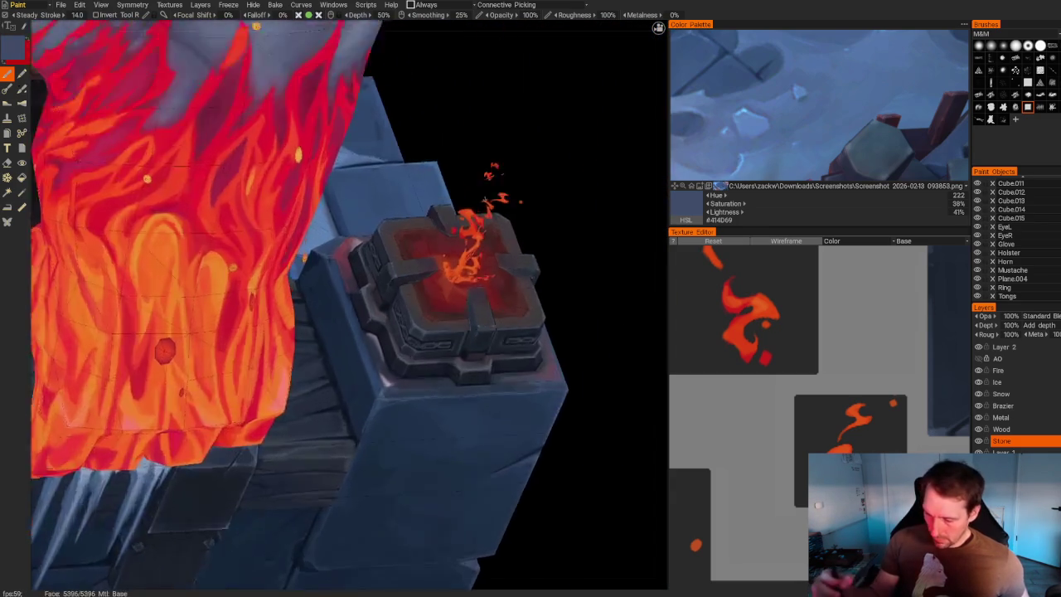
scroll(323, 250, "up", 3)
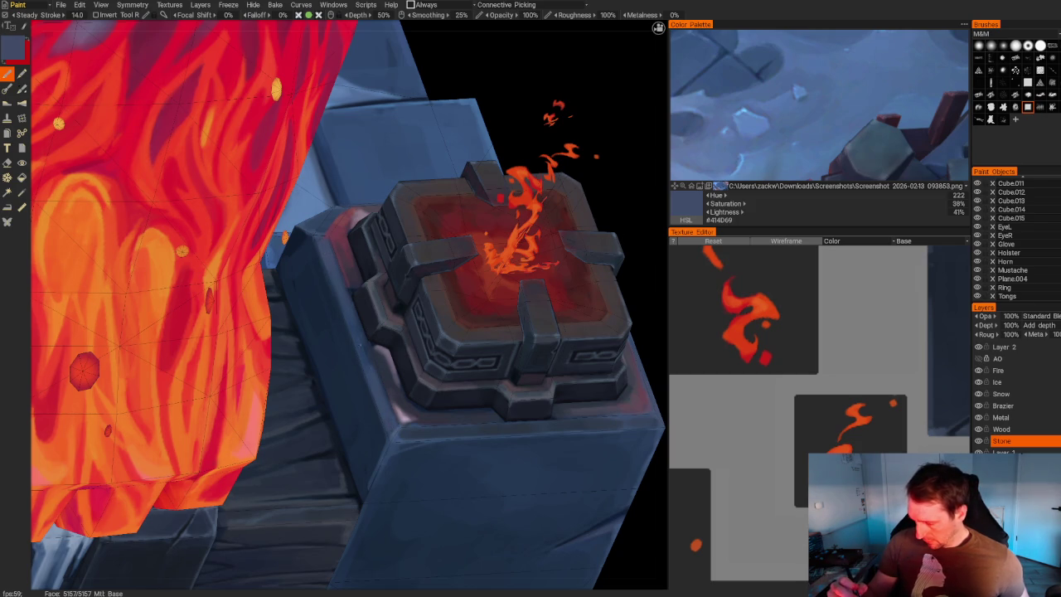
scroll(513, 274, "down", 4)
From rear and low front views, paint with several stone blues, ending on deep blue #334073.
mouse_move(498, 298)
left_mouse_down("alt")
mouse_move(531, 248)
mouse_move(447, 417)
mouse_move(495, 410)
left_mouse_up("alt")
scroll(495, 409, "up", 5)
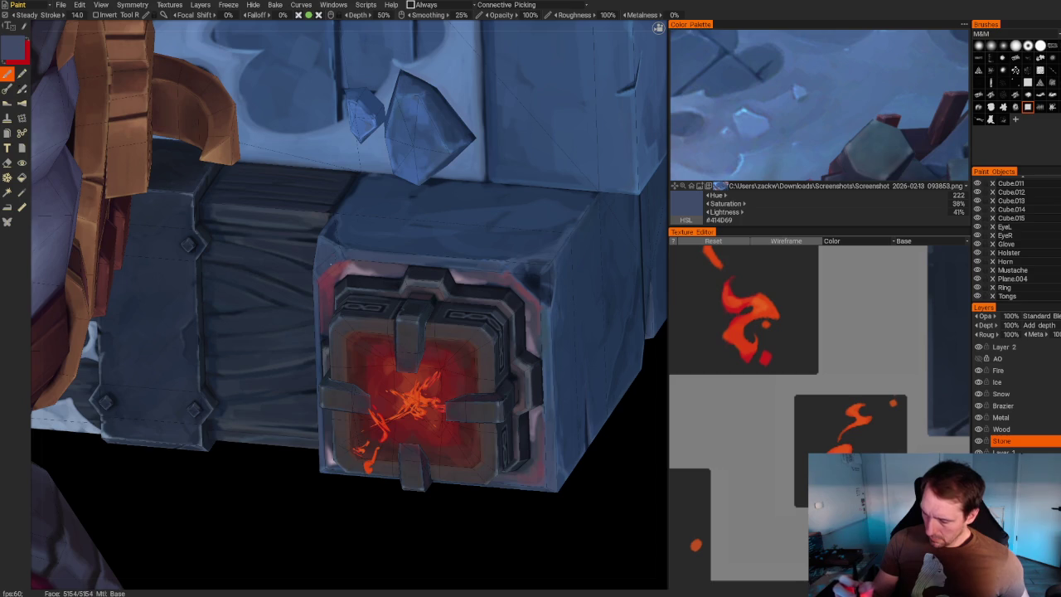
scroll(474, 220, "down", 5)
mouse_move(474, 220)
left_mouse_down("alt")
mouse_move(414, 232)
mouse_move(390, 282)
mouse_move(352, 303)
left_mouse_up("alt")
scroll(352, 303, "up", 5)
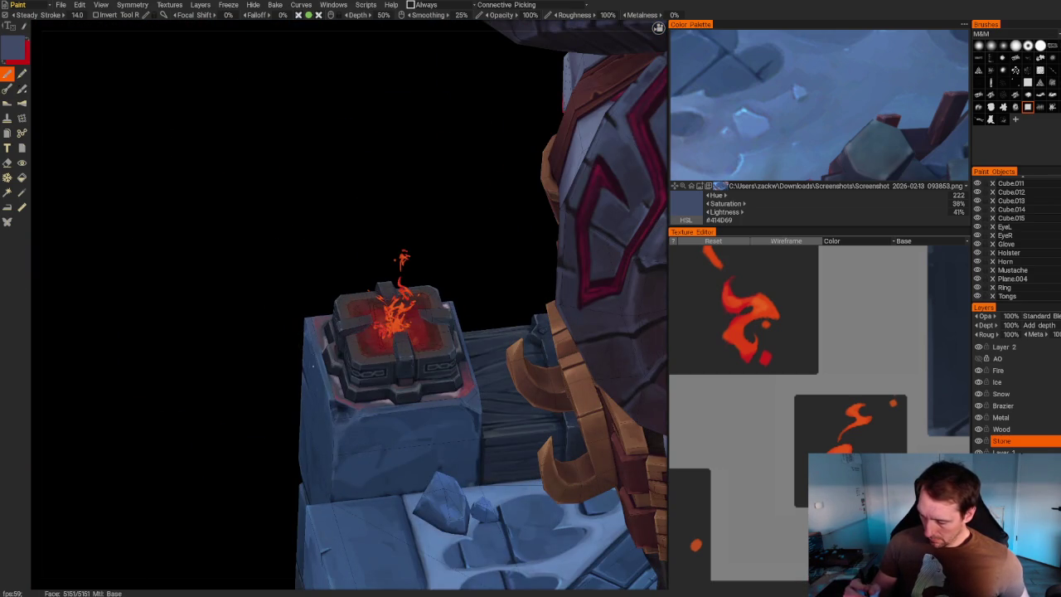
key("v")
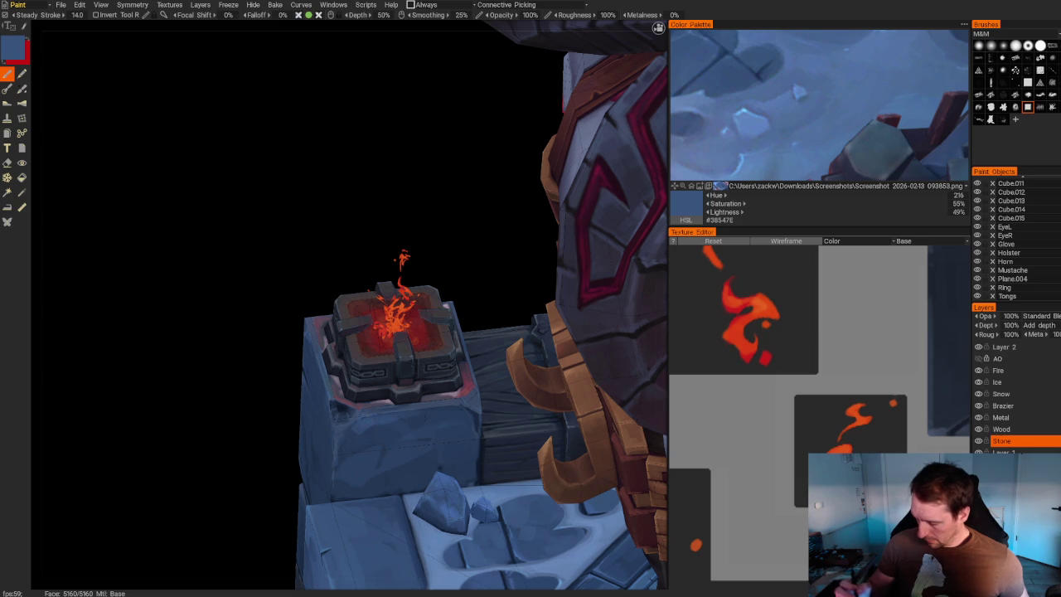
key("v")
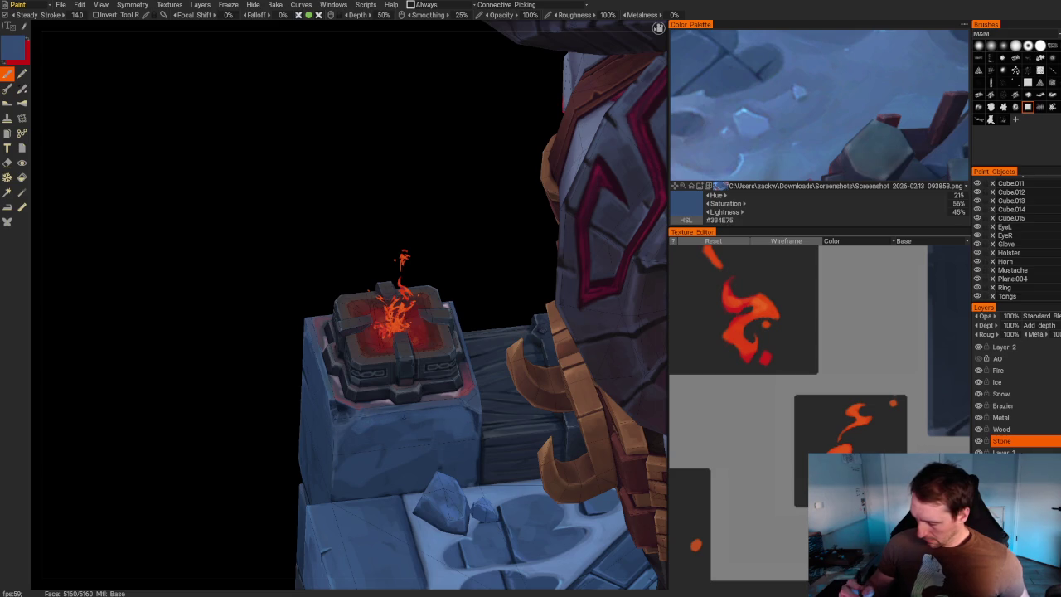
key("v")
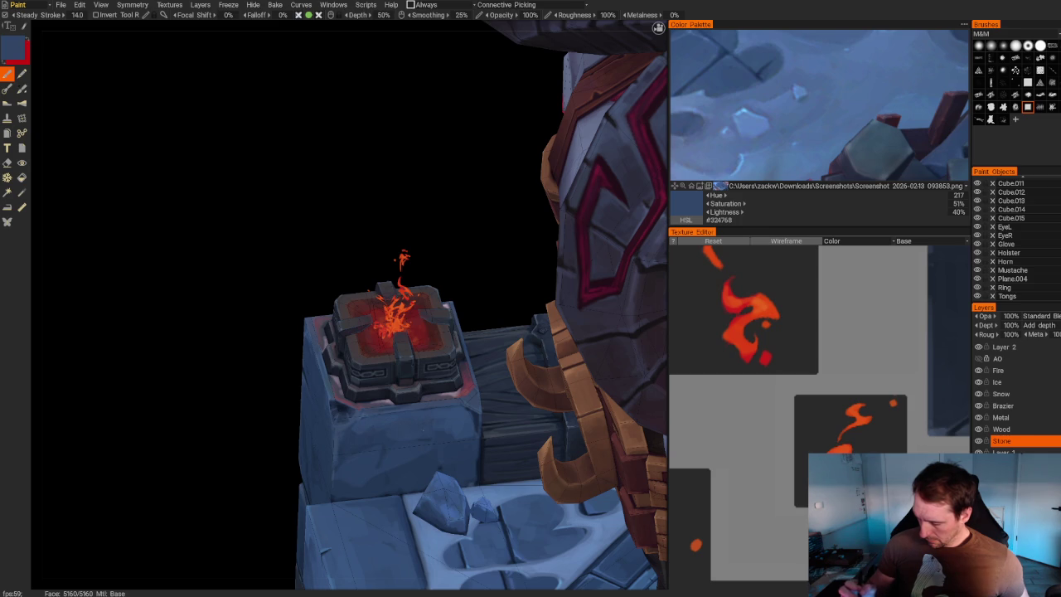
mouse_move(273, 450)
left_mouse_down()
mouse_move(248, 481)
mouse_move(274, 464)
left_mouse_up()
key("v")
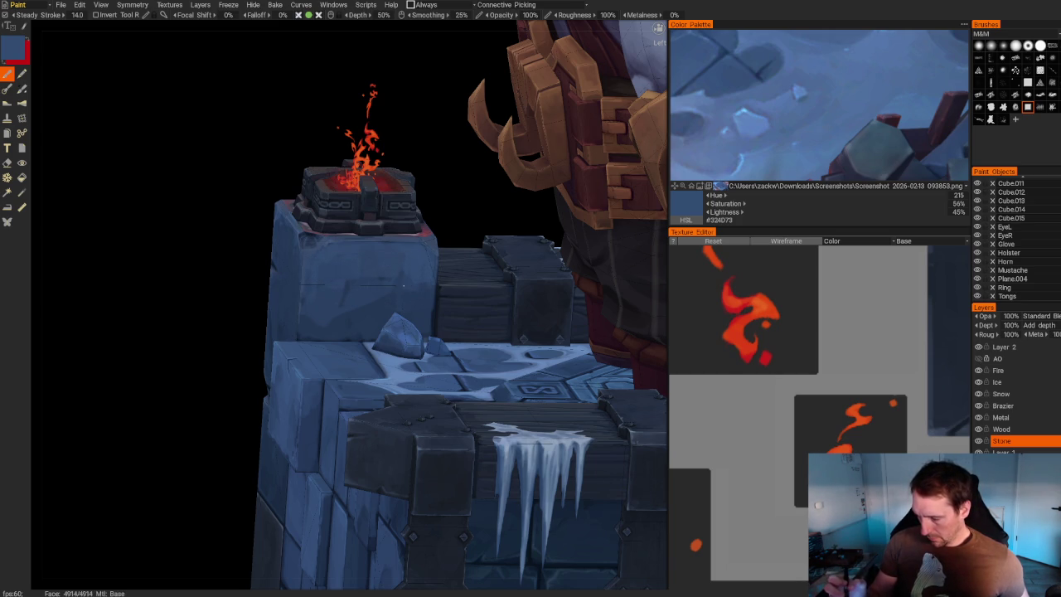
Sample darker stone blues and shade the block beneath the brazier from above.
key("v")
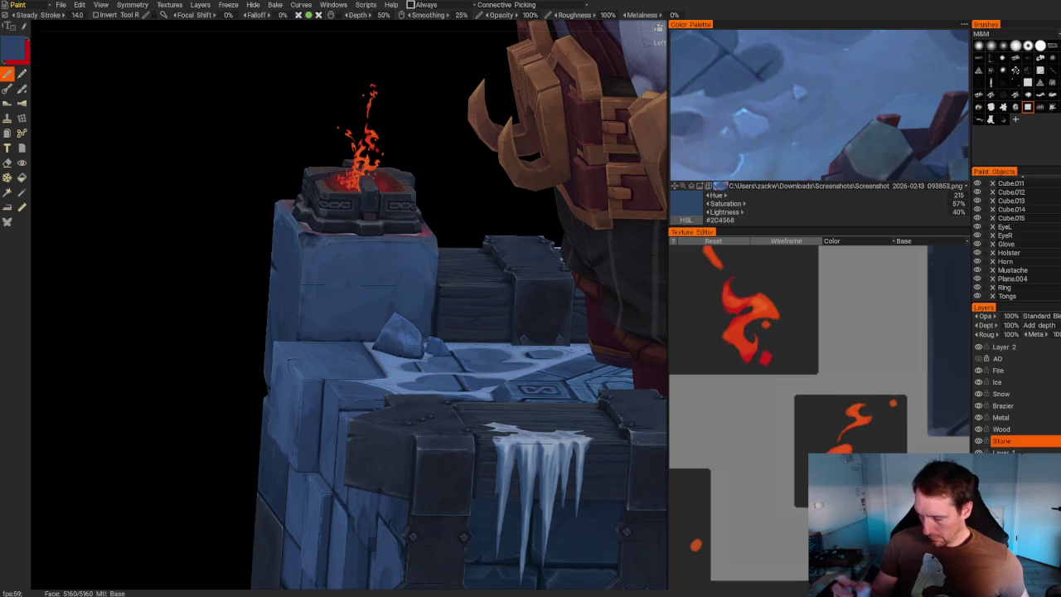
scroll(313, 141, "down", 5)
left_click_drag(313, 142, 338, 147)
scroll(338, 146, "up", 5)
key("v")
key("v")
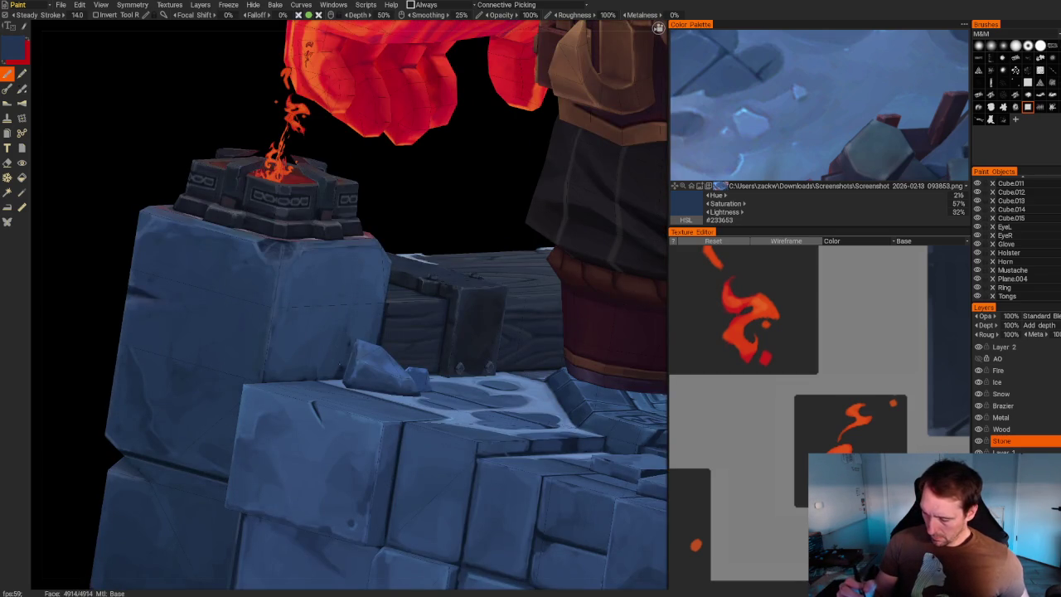
left_click_drag(339, 371, 365, 398)
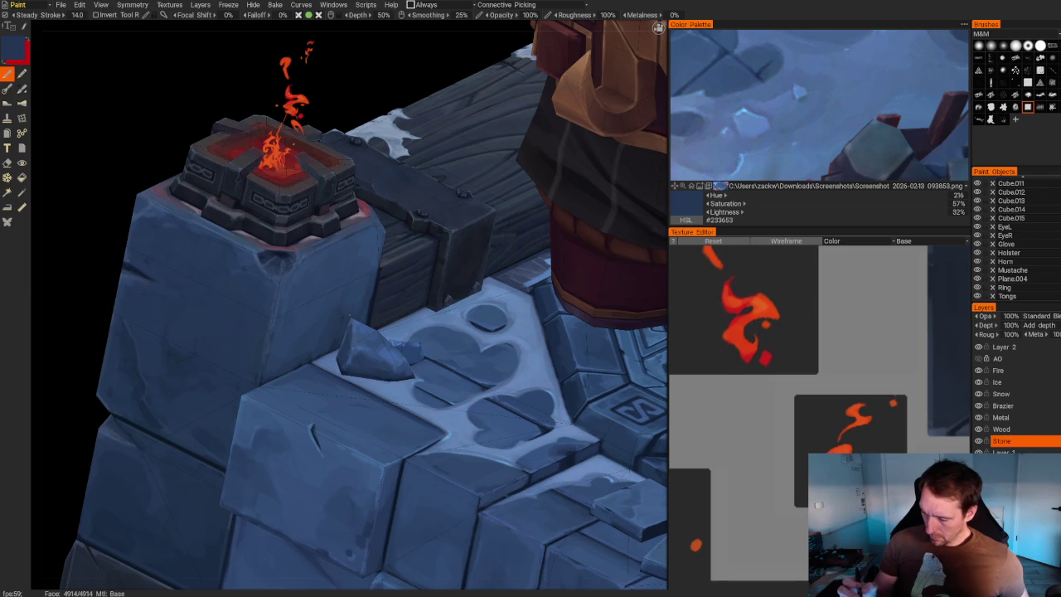
key("v")
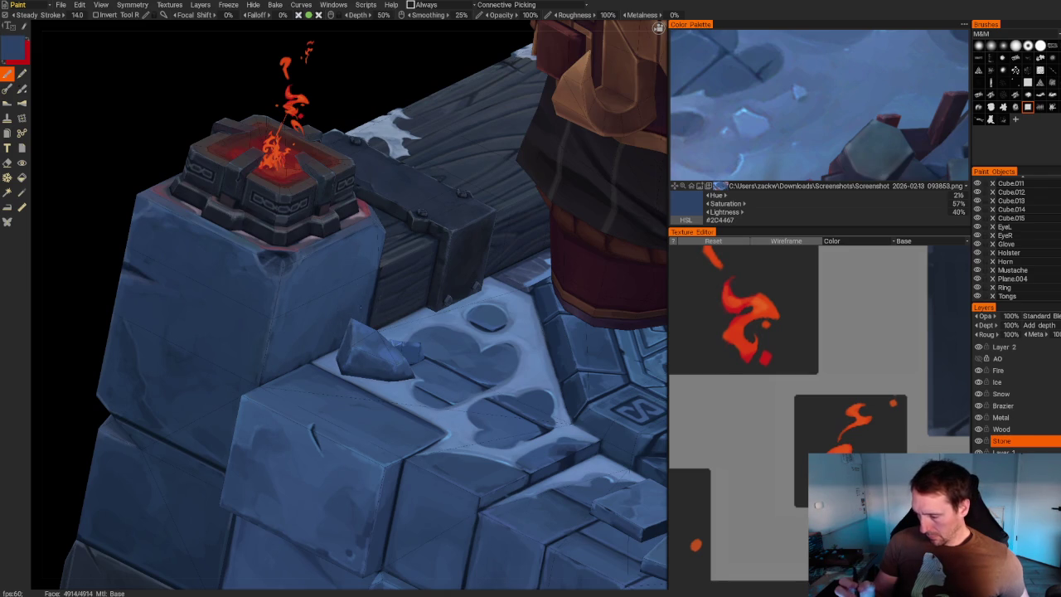
Alternate lighter and darker stone blues while painting around the brazier and fire.
key("v")
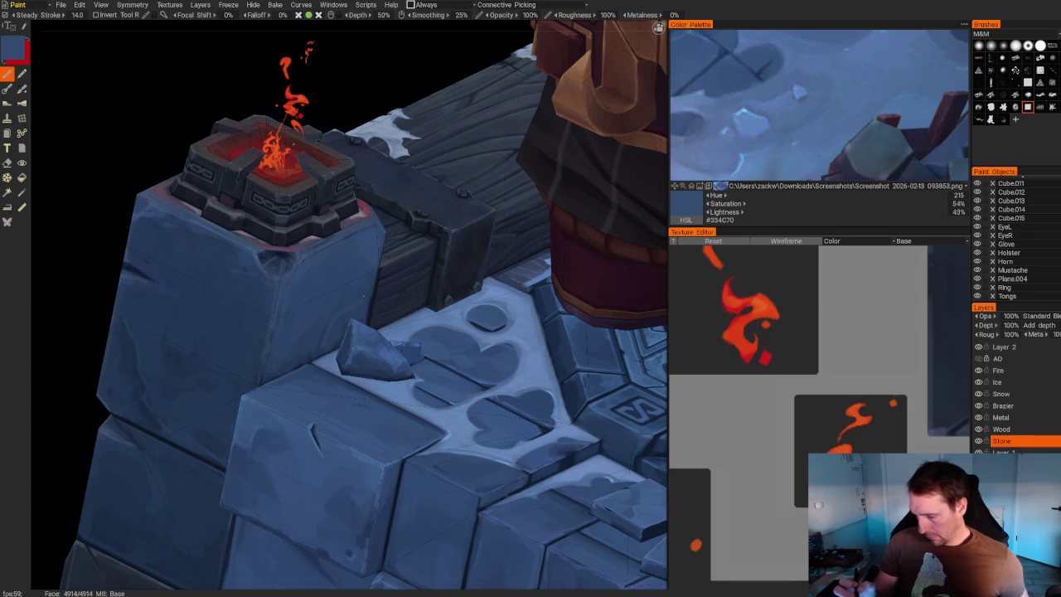
key("v")
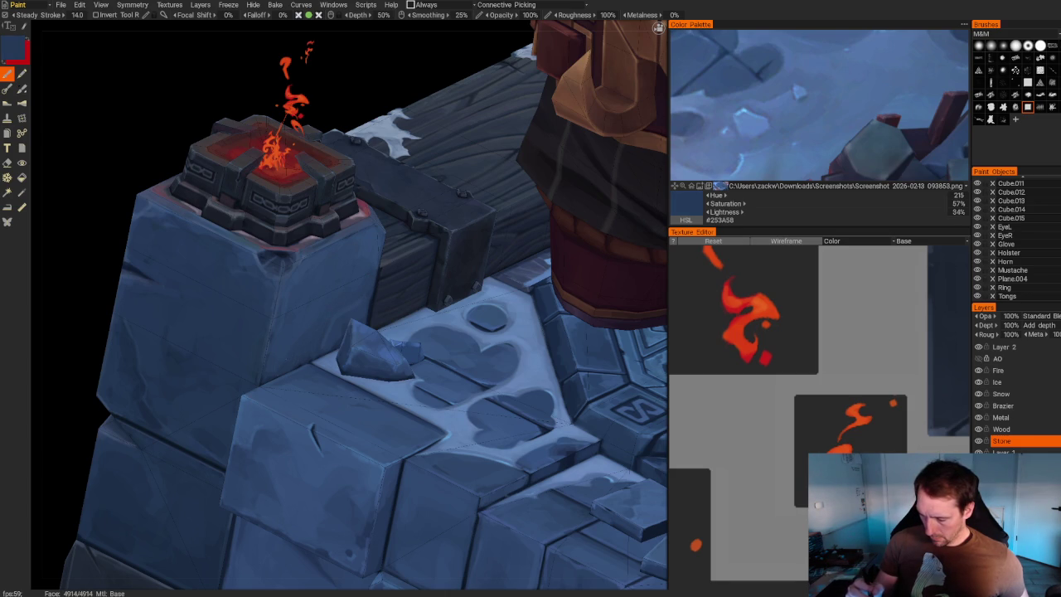
mouse_move(267, 368)
left_mouse_down("alt")
mouse_move(224, 537)
mouse_move(261, 338)
left_mouse_up("alt")
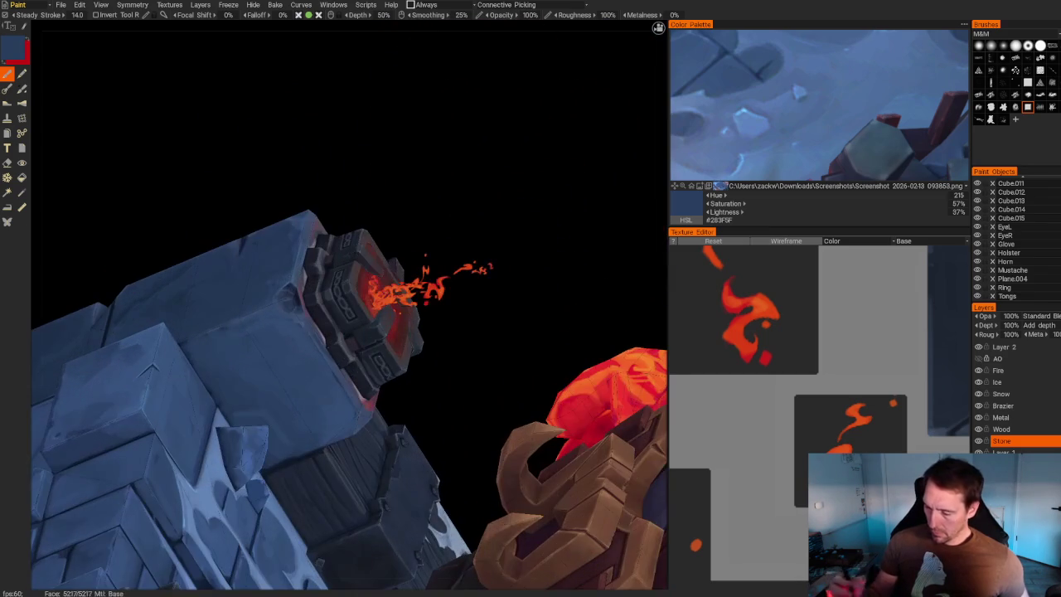
key("v")
mouse_move(260, 338)
left_mouse_down("alt")
mouse_move(468, 316)
mouse_move(464, 349)
left_mouse_up("alt")
key("v")
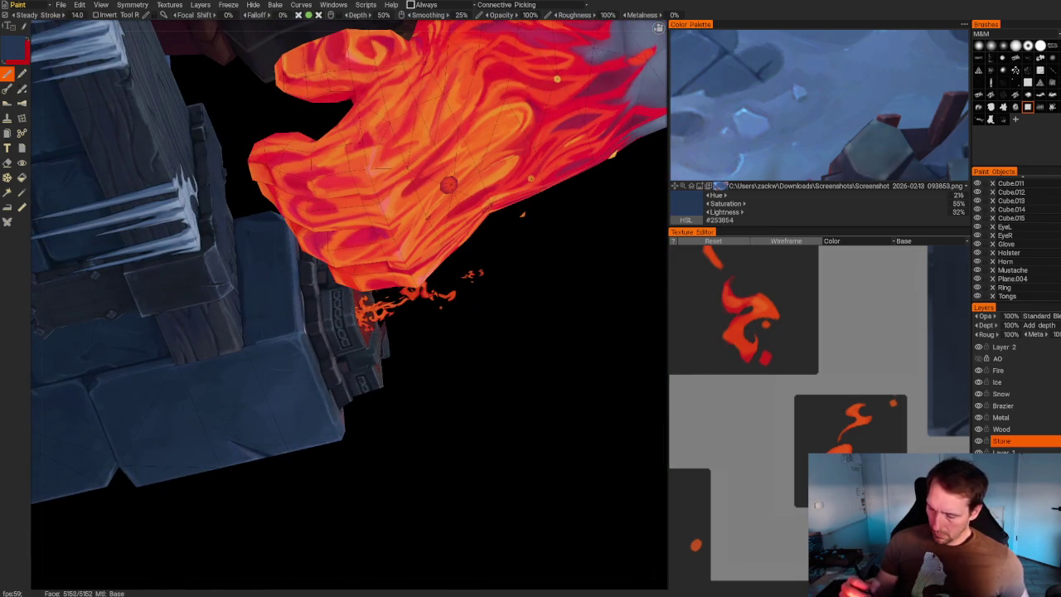
Deepen the brazier block's shadows with progressively darker blues, down to an 18%-lightness navy.
key("v")
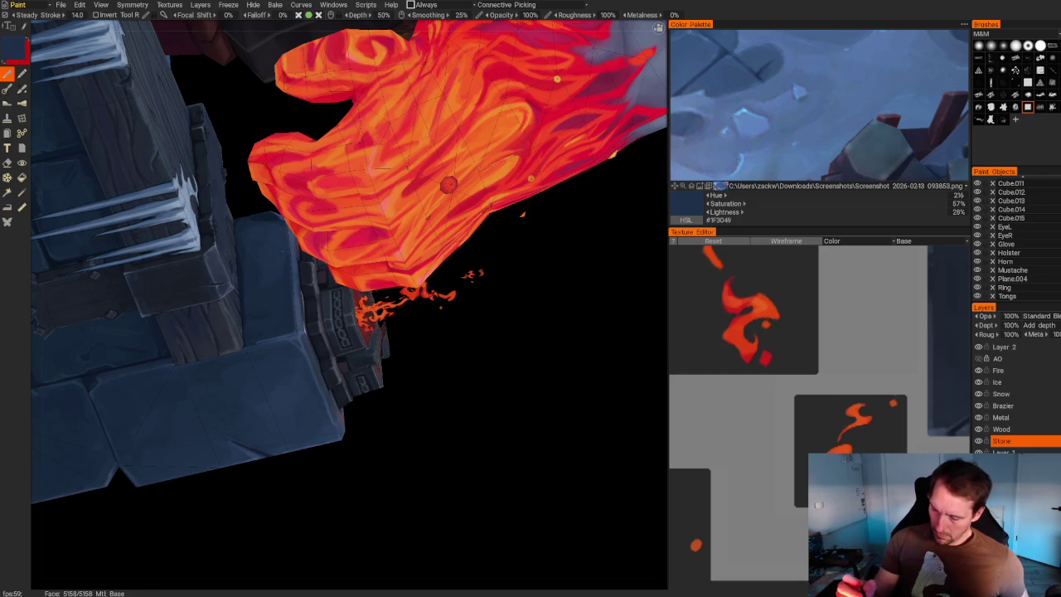
key("v")
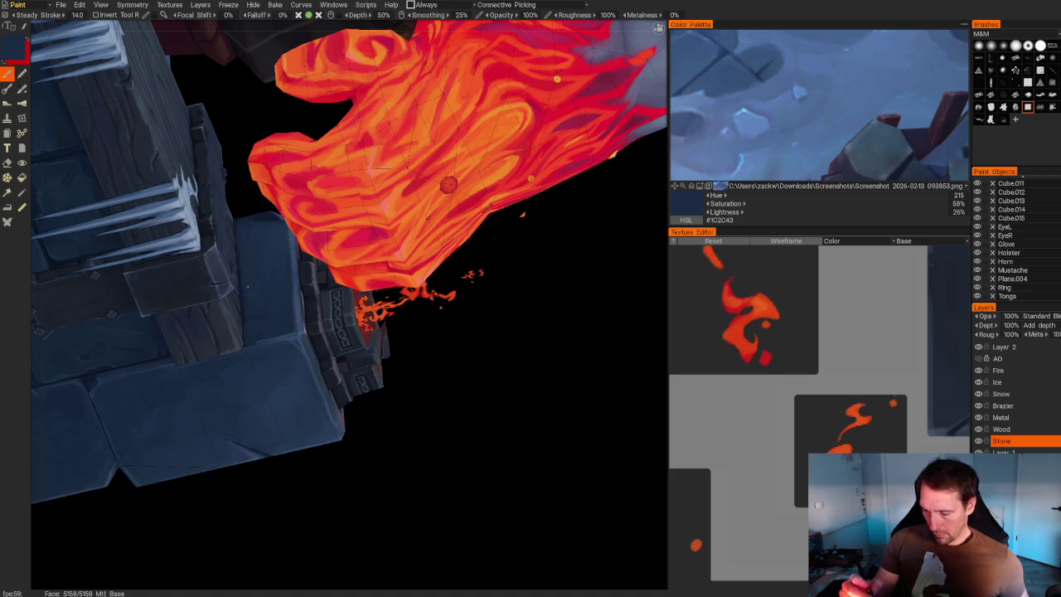
left_click_drag(431, 372, 520, 216)
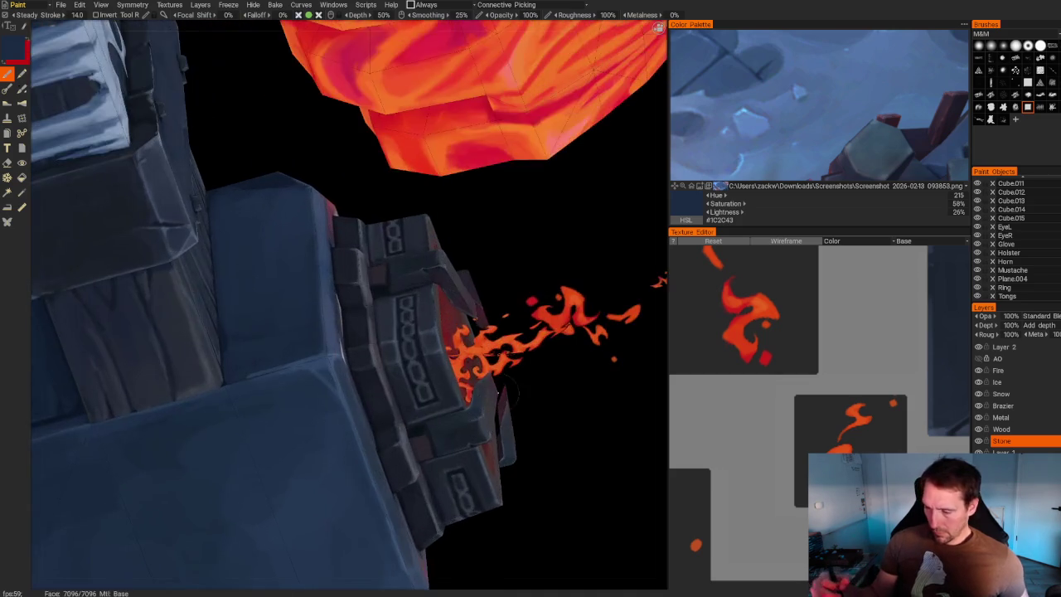
key("v")
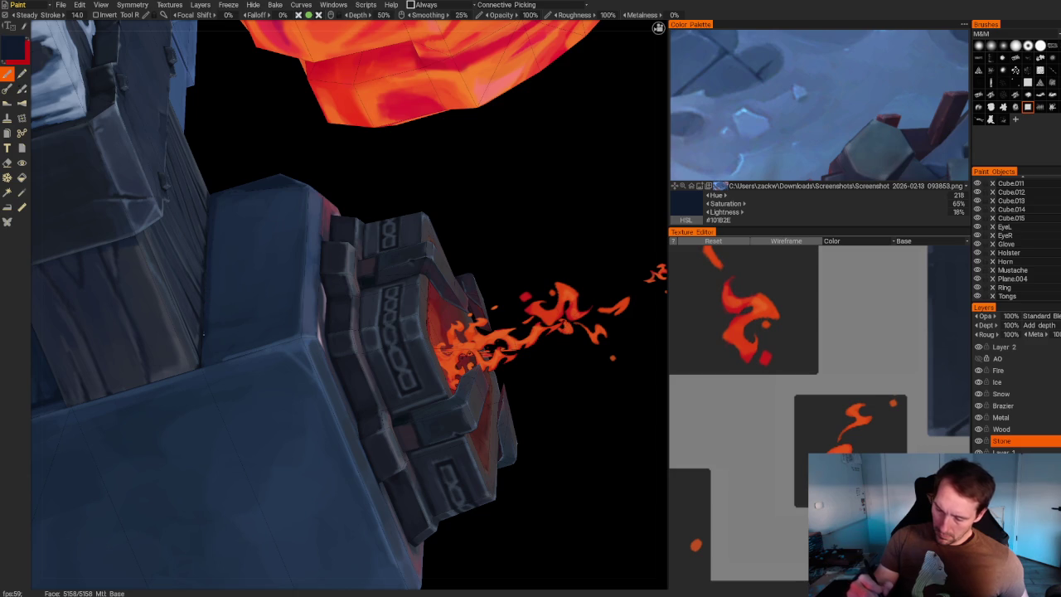
mouse_move(481, 308)
middle_mouse_down()
mouse_move(329, 363)
mouse_move(254, 472)
mouse_move(185, 431)
mouse_move(290, 417)
mouse_move(267, 411)
mouse_move(324, 342)
middle_mouse_up()
scroll(268, 412, "up", 3)
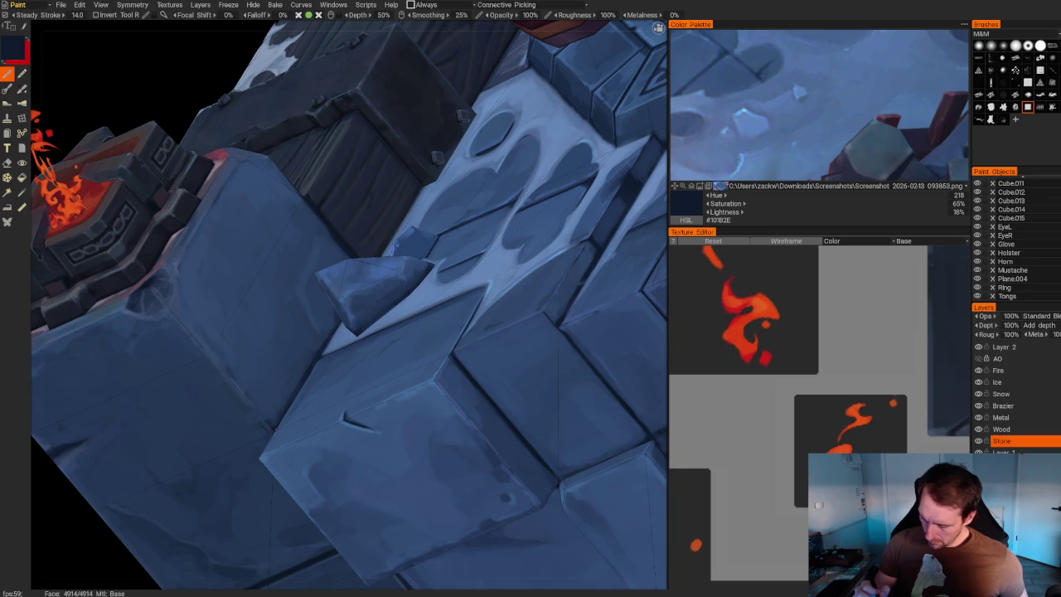
Paint lighter highlight blues and then a darker blue onto the stone block by the brazier.
key("v")
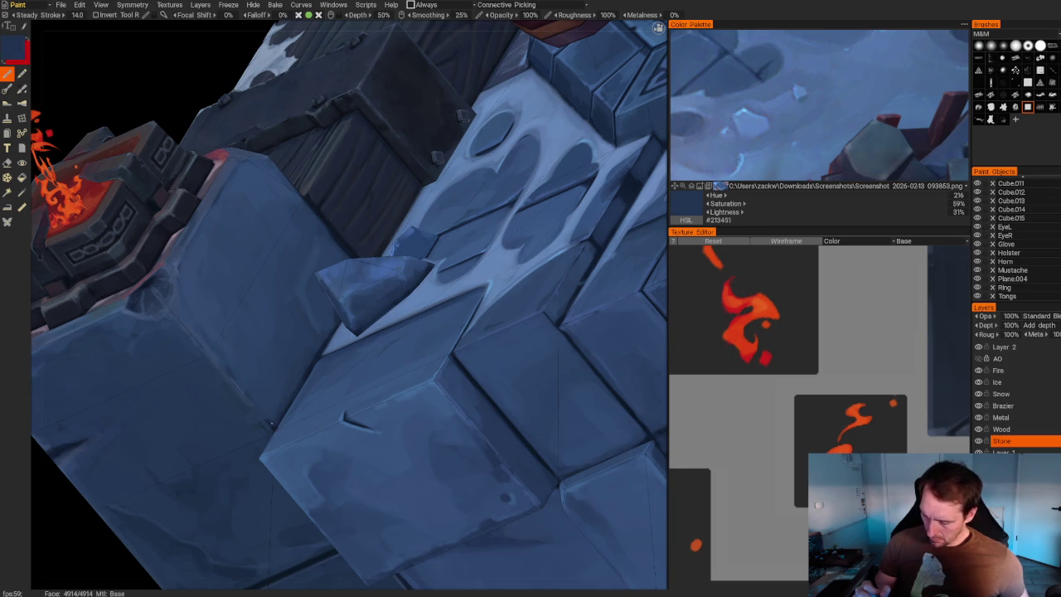
key("v")
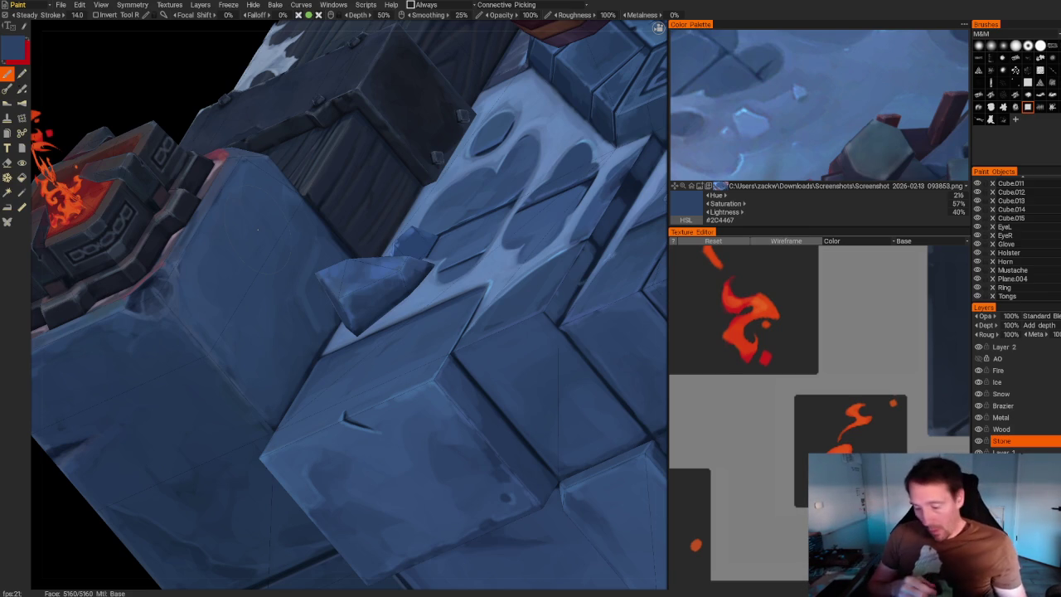
mouse_move(257, 229)
left_mouse_down()
mouse_move(197, 325)
mouse_move(97, 95)
mouse_move(330, 299)
left_mouse_up()
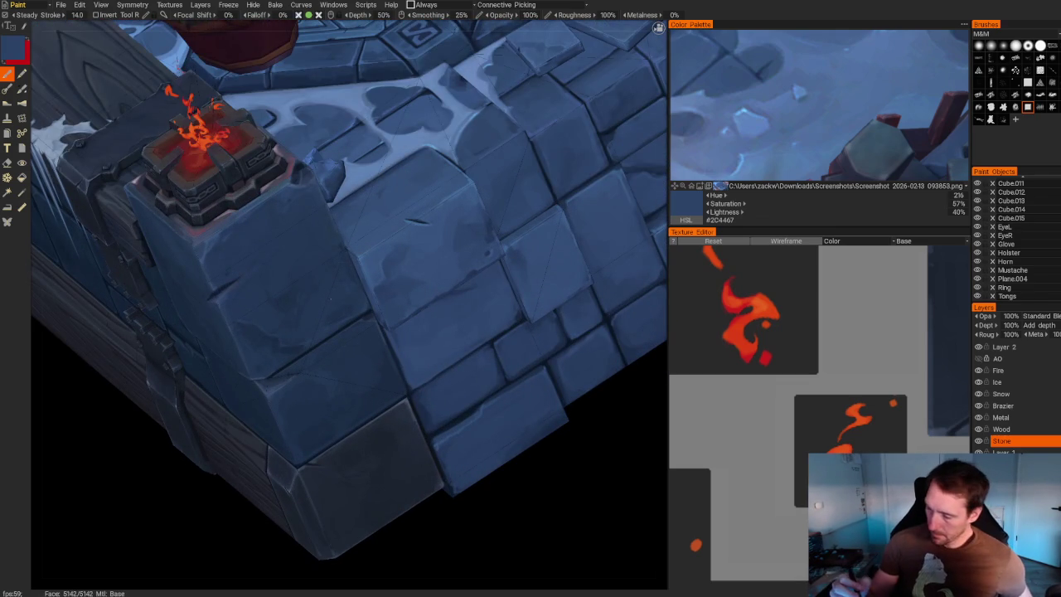
key("v")
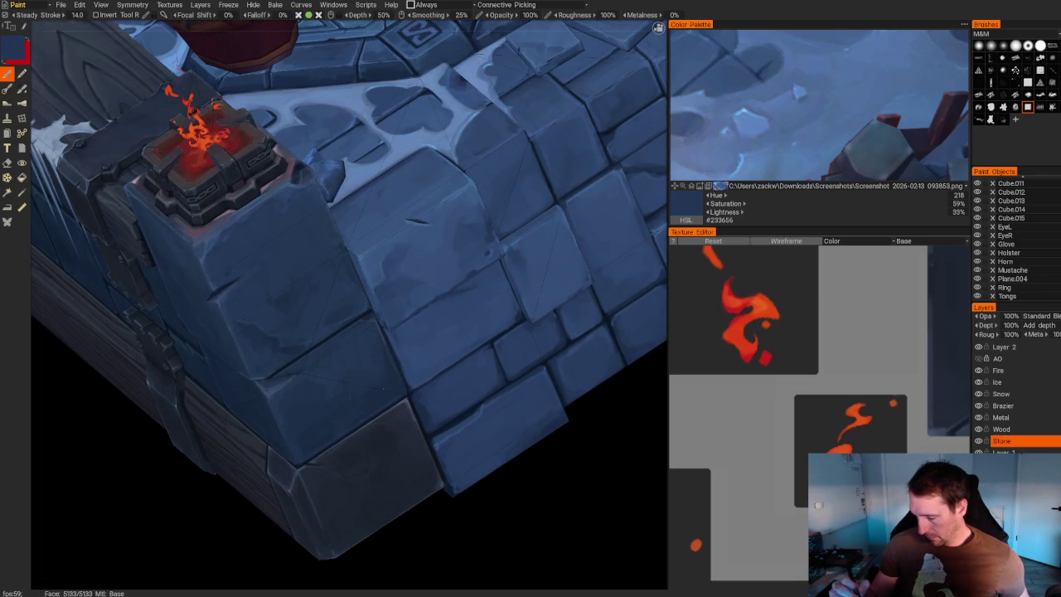
scroll(465, 464, "down", 2)
scroll(571, 246, "down", 5)
mouse_move(571, 246)
left_mouse_down()
mouse_move(583, 266)
mouse_move(527, 352)
left_mouse_up()
Brush lighter and slightly darker blues across the tiles, ending on a 36%-lightness stone blue.
scroll(444, 210, "up", 3)
scroll(444, 210, "up", 2)
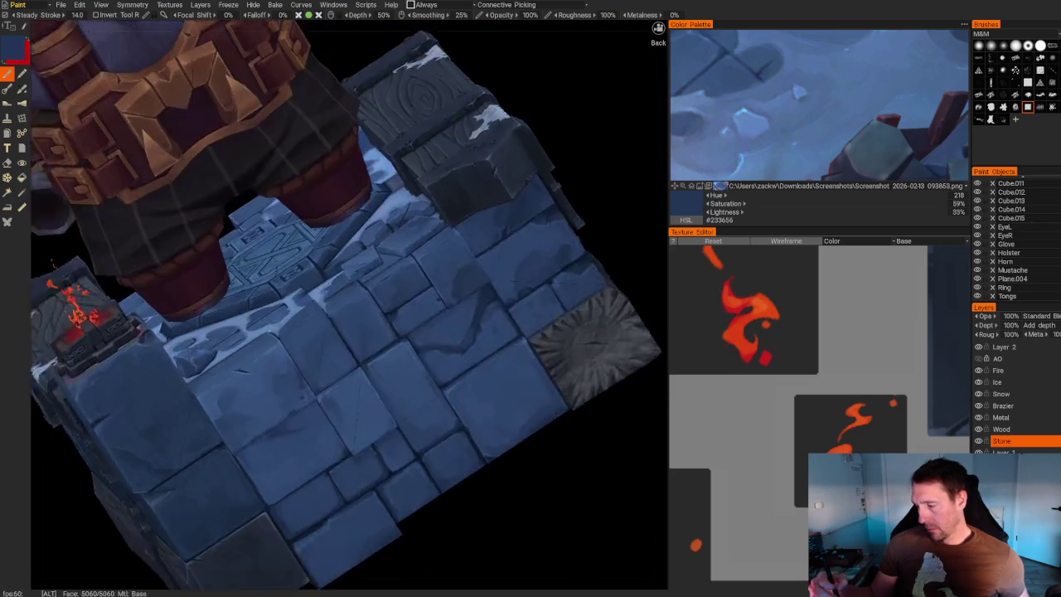
scroll(444, 209, "up", 3)
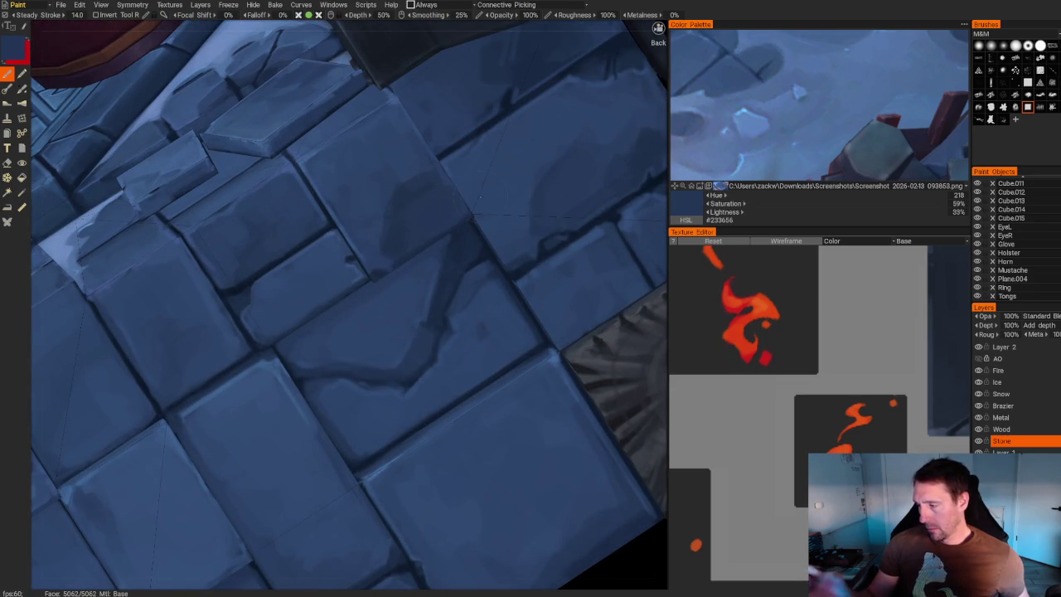
key("v")
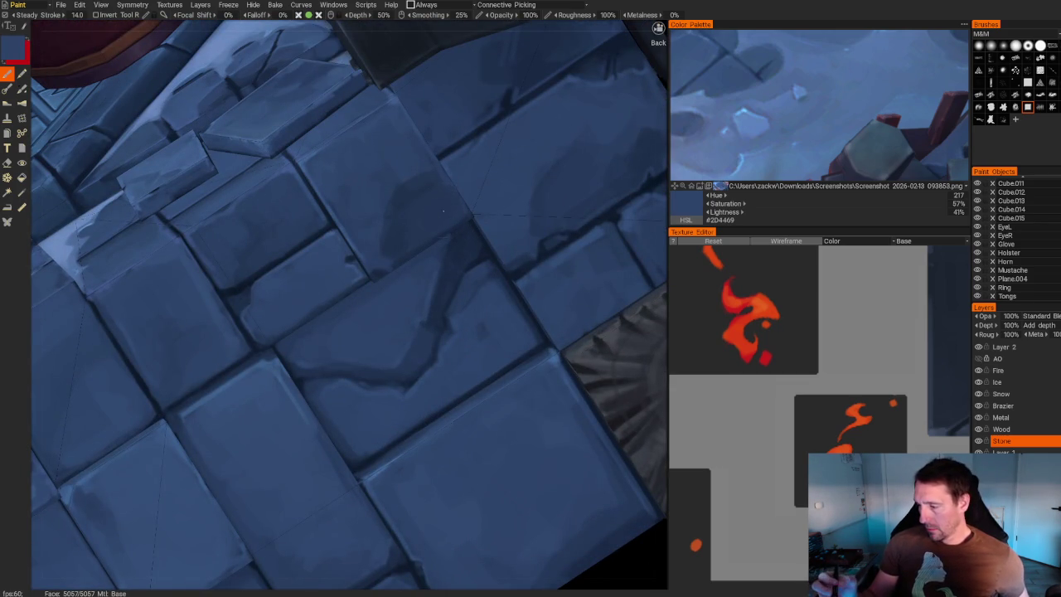
key("v")
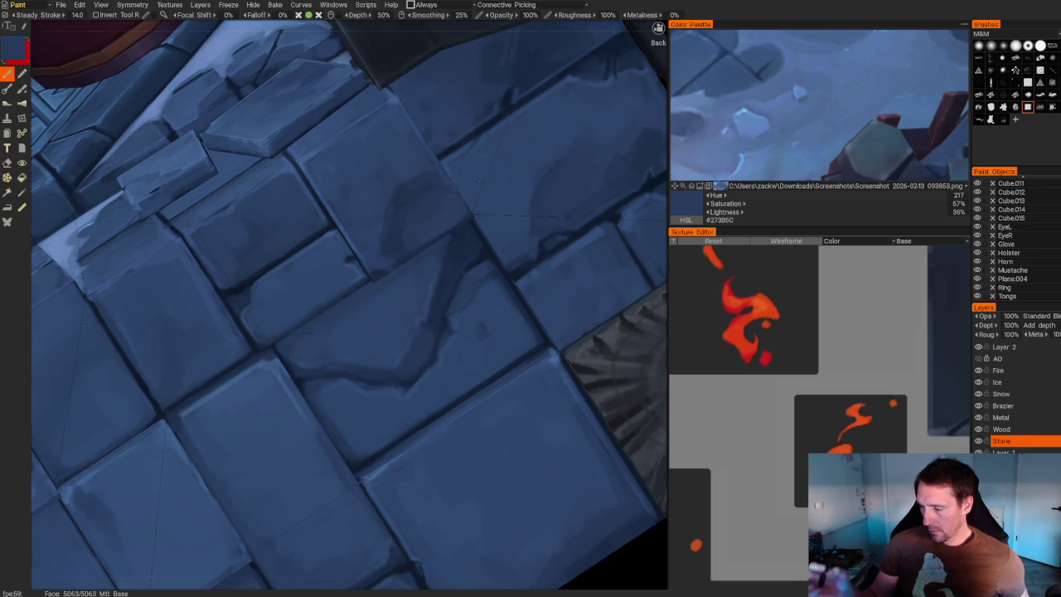
scroll(479, 180, "down", 10)
mouse_move(471, 180)
left_mouse_down()
mouse_move(537, 204)
mouse_move(528, 244)
left_mouse_up()
scroll(555, 362, "up", 3)
left_click_drag(555, 362, 542, 374)
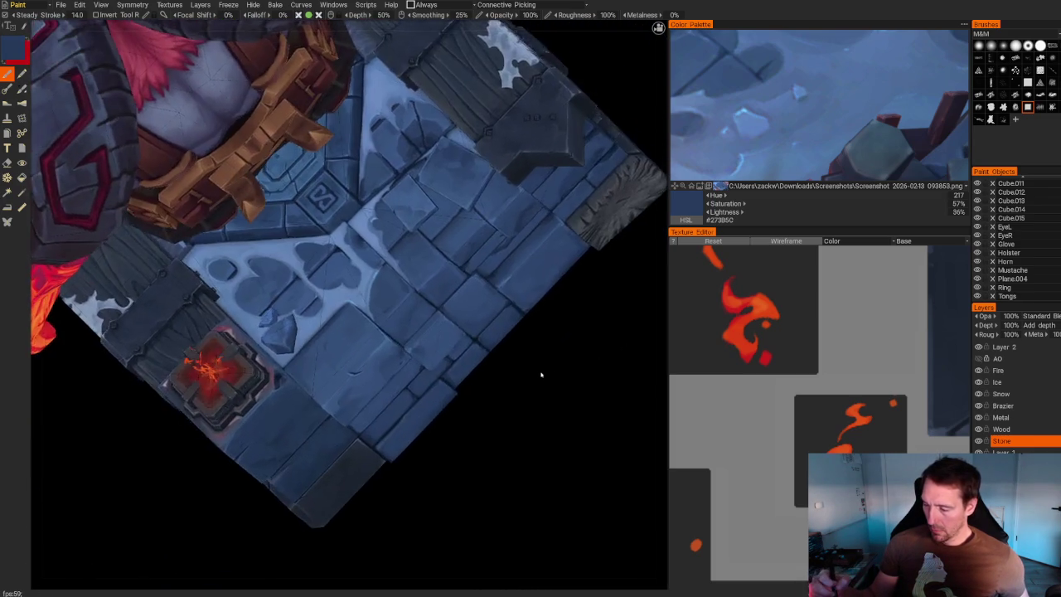
Frame the brazier's stone block, viewing the character from the front.
scroll(522, 360, "up", 2)
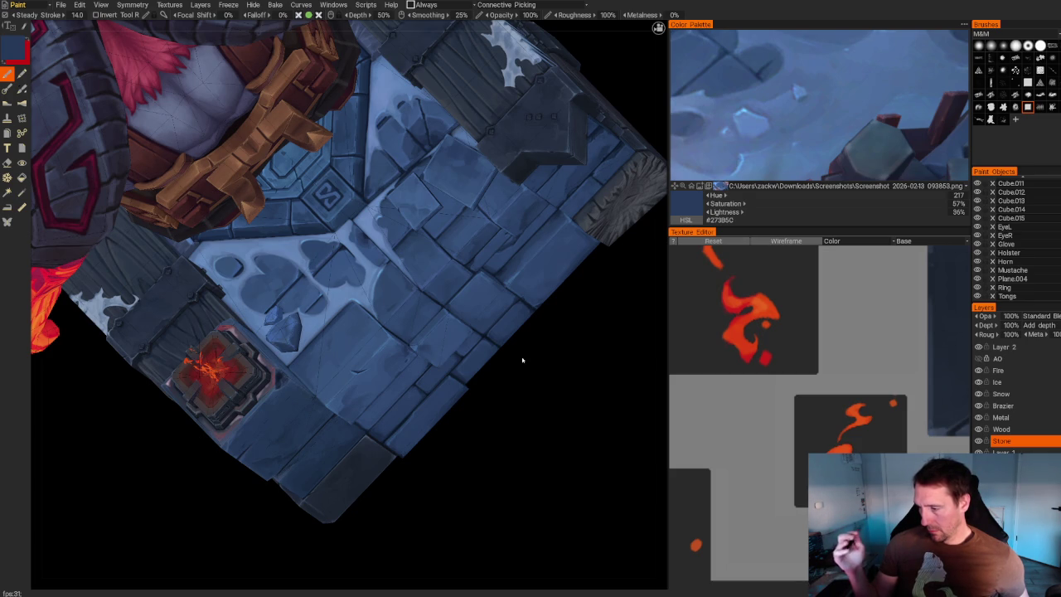
scroll(584, 351, "down", 2)
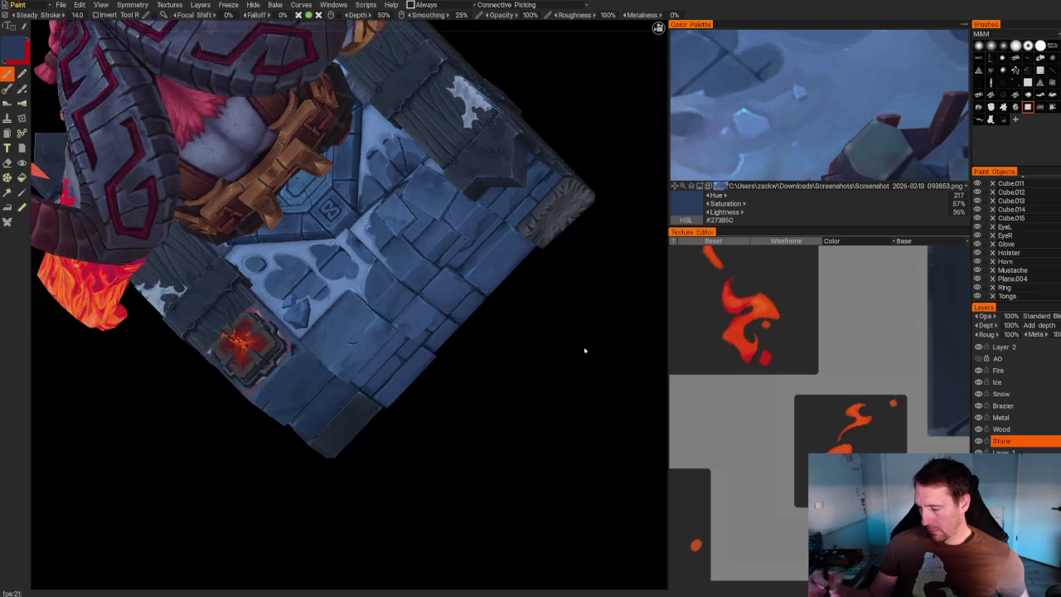
left_click_drag(584, 350, 465, 315)
mouse_move(550, 260)
left_mouse_down()
mouse_move(477, 265)
mouse_move(563, 296)
left_mouse_up()
scroll(564, 296, "up", 5)
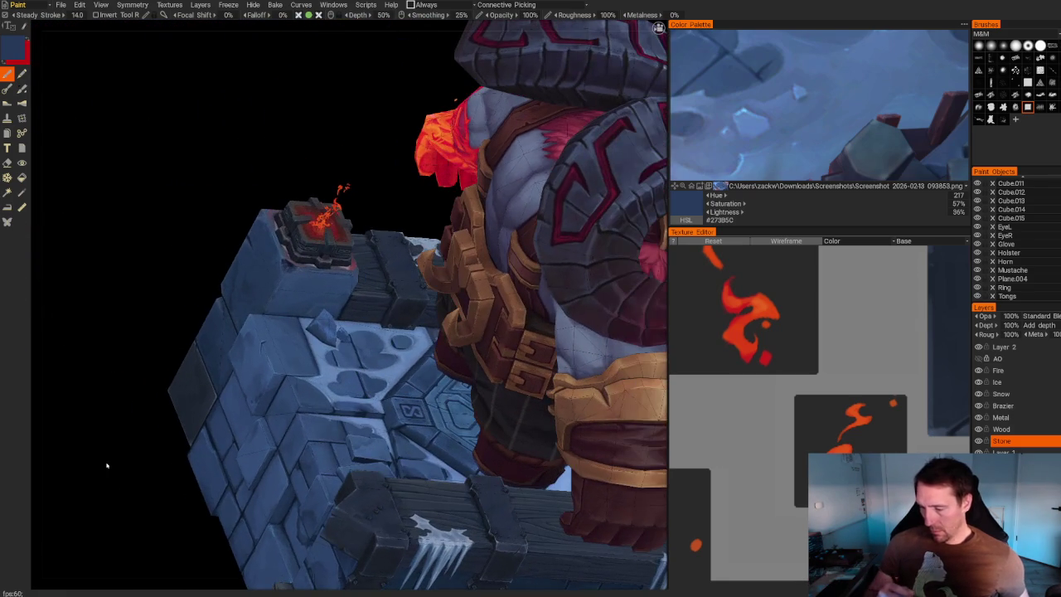
scroll(106, 466, "up", 2)
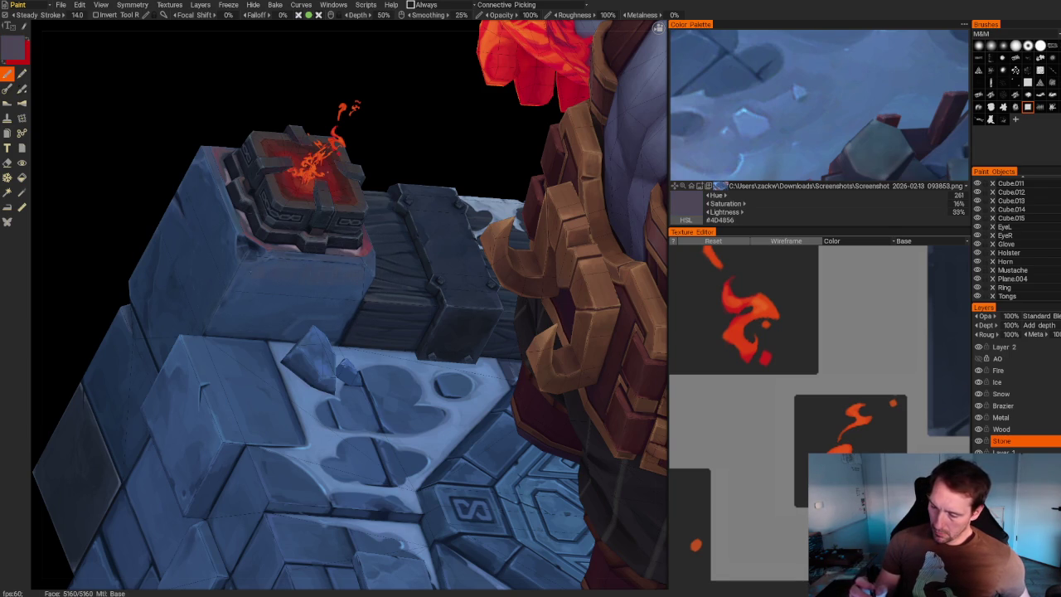
key("f")
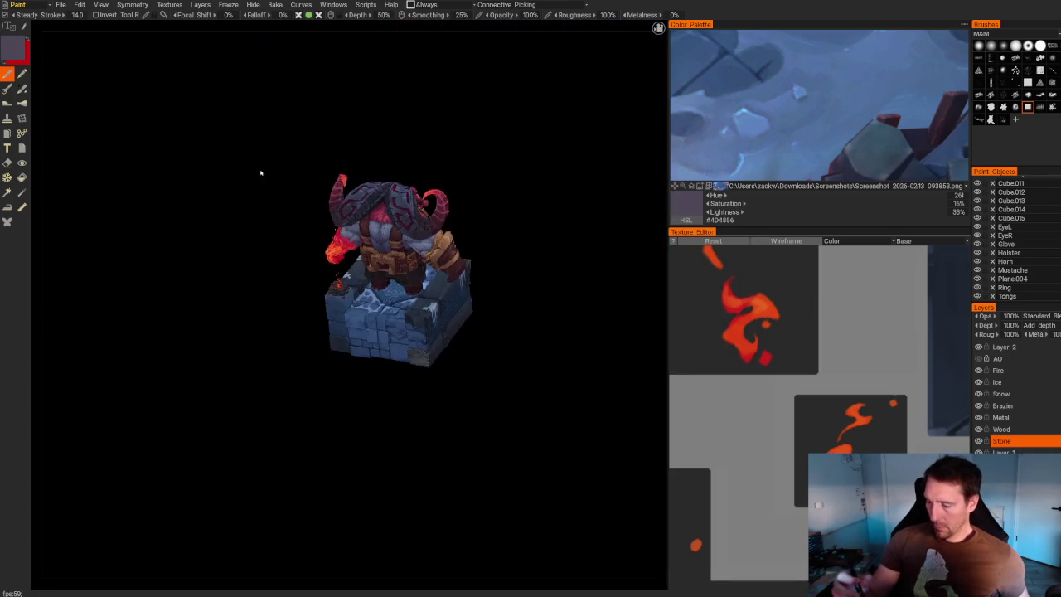
From the fiery fist side, paint a darker blue onto the stone block.
left_click_drag(260, 171, 360, 166, "alt")
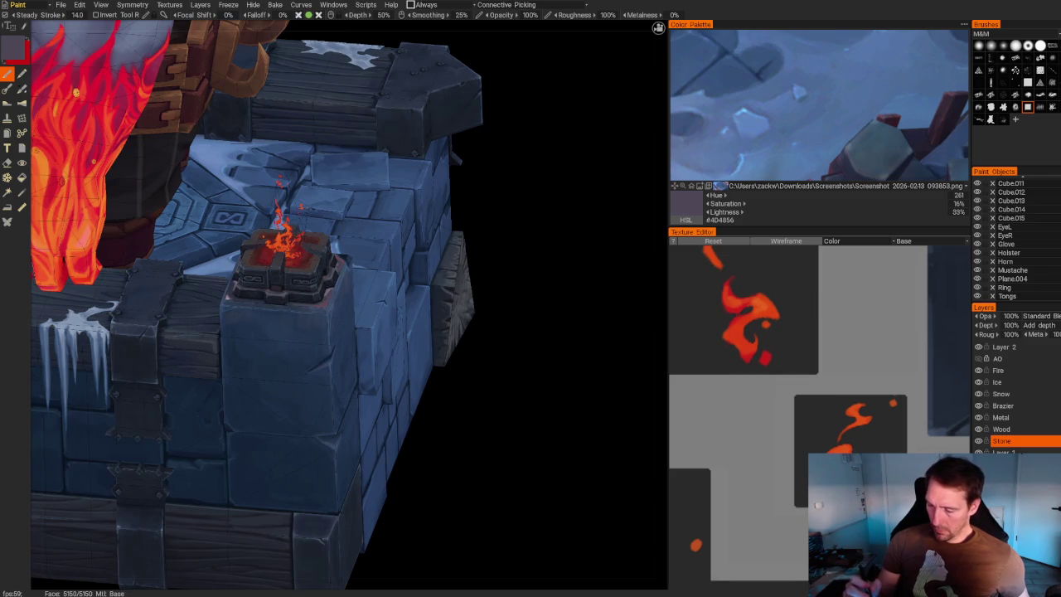
mouse_move(257, 312)
left_mouse_down("alt")
mouse_move(473, 358)
mouse_move(335, 266)
left_mouse_up("alt")
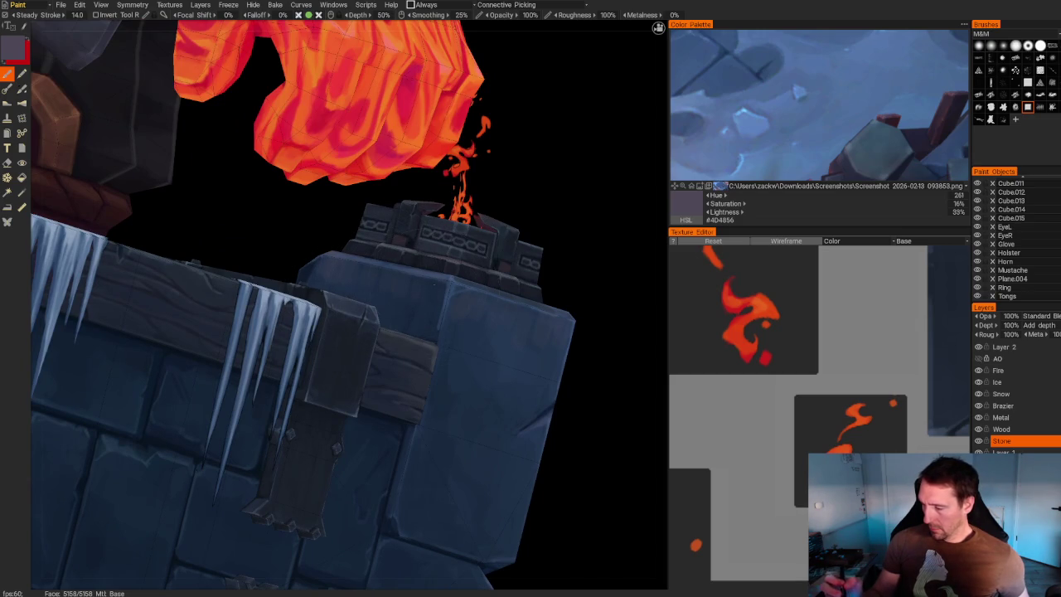
left_click_drag(334, 266, 478, 287, "alt")
scroll(479, 287, "up", 5)
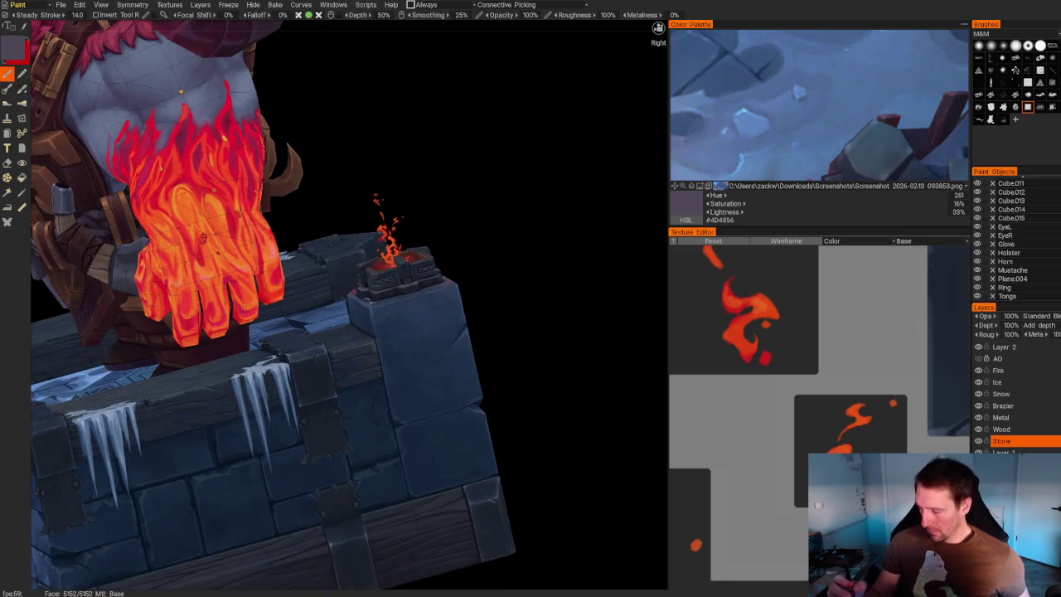
key("v")
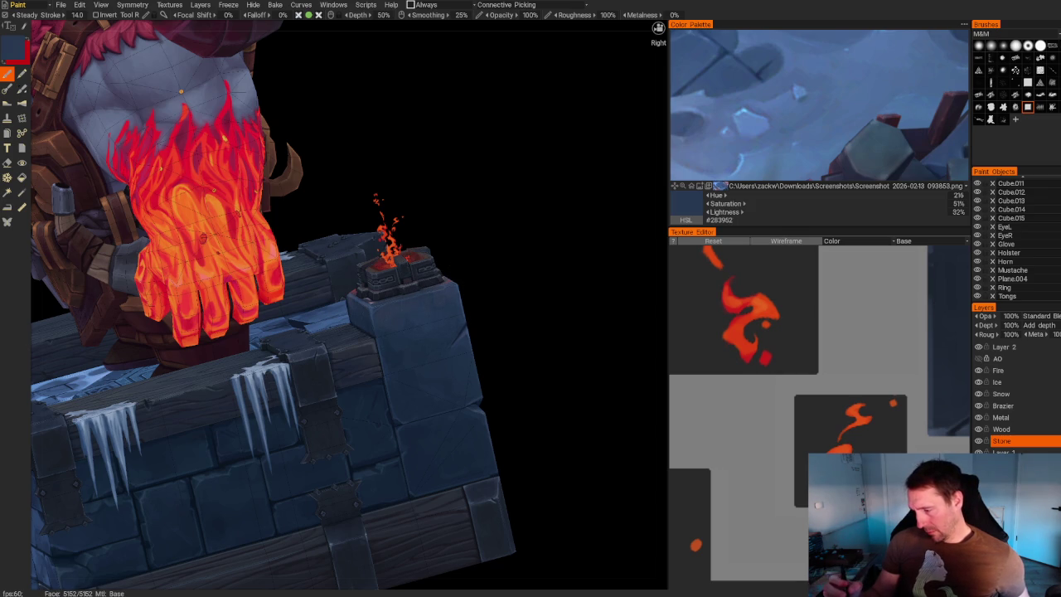
mouse_move(440, 307)
left_mouse_down("alt")
mouse_move(517, 304)
mouse_move(497, 248)
left_mouse_up("alt")
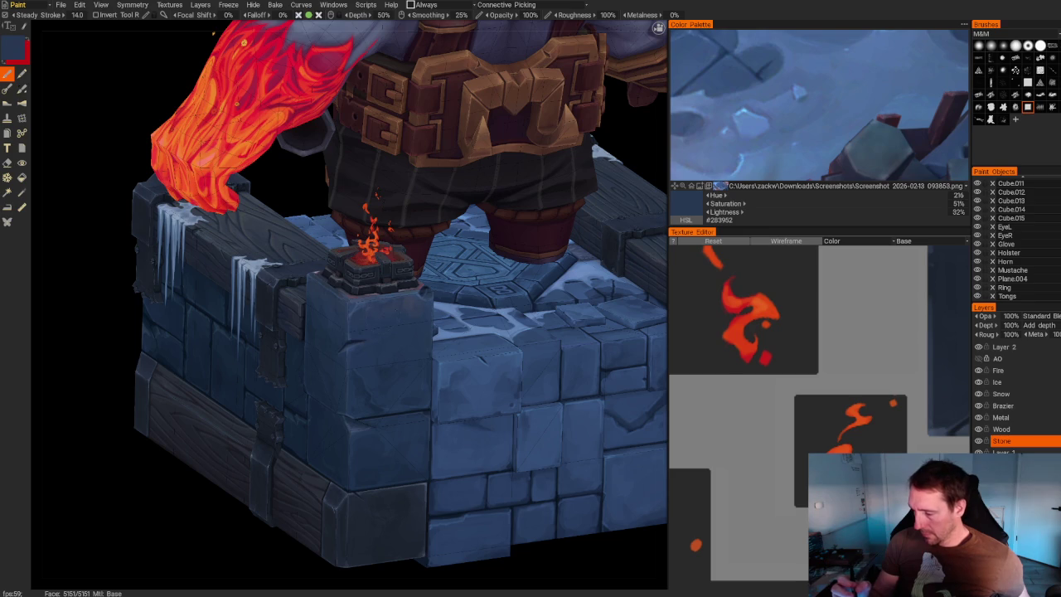
Shade the block with a muted blue-grey, a darker blue and a lighter blue.
key("v")
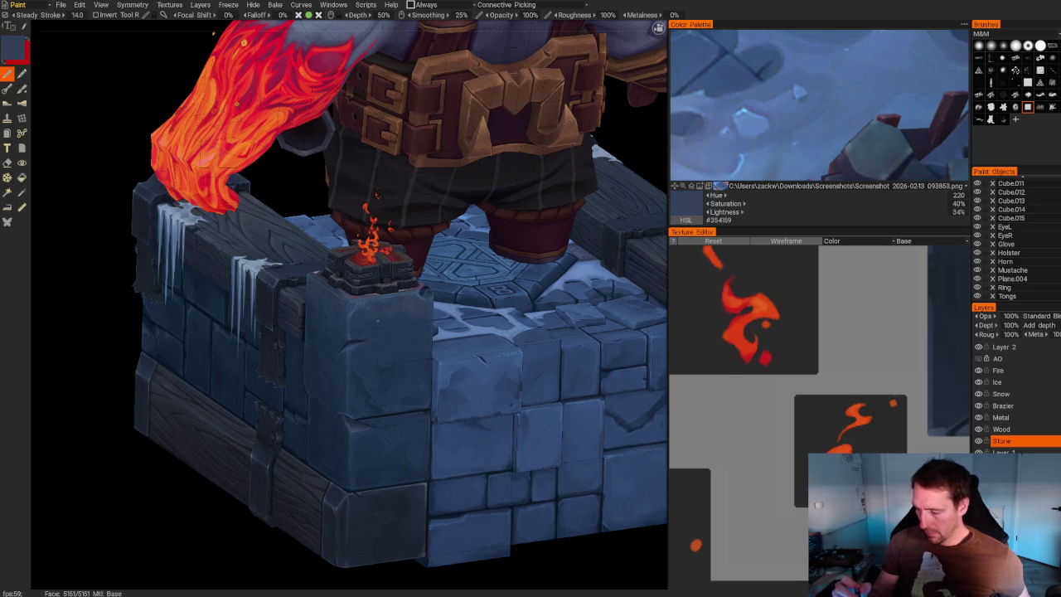
key("v")
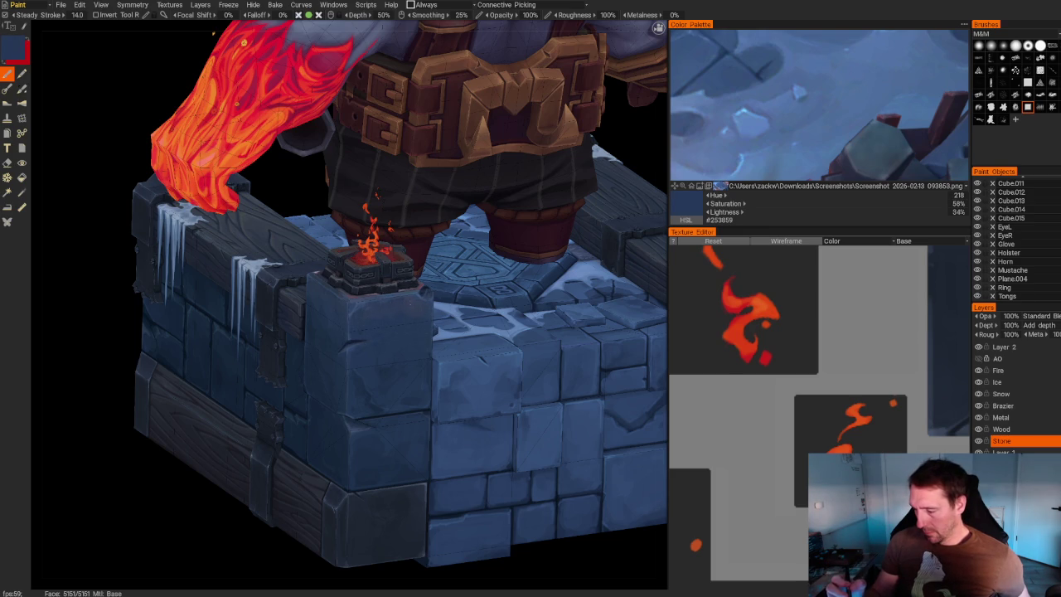
scroll(427, 428, "down", 5)
scroll(426, 429, "up", 3)
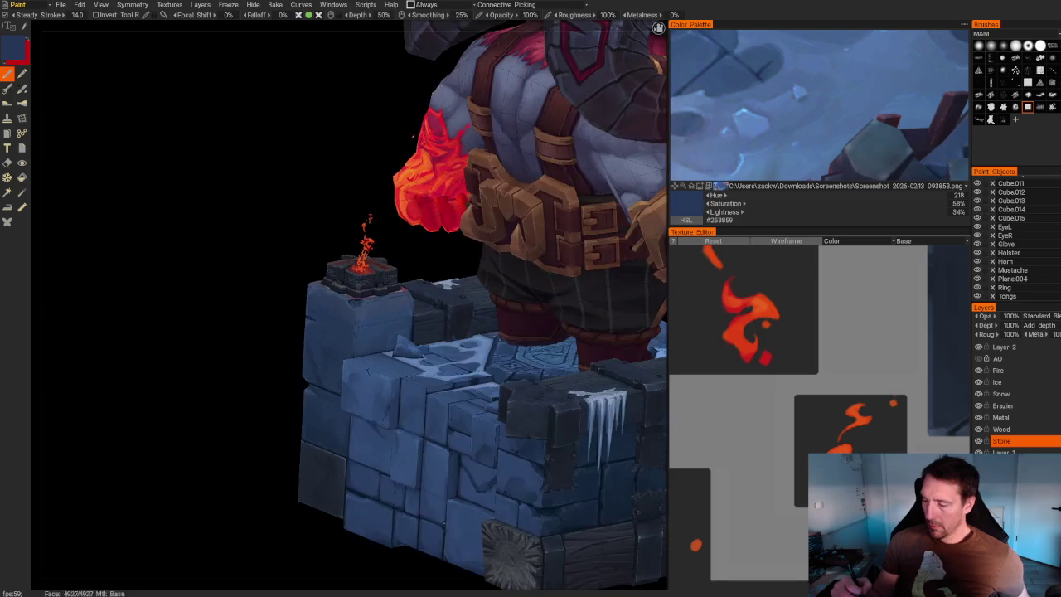
scroll(381, 248, "up", 3)
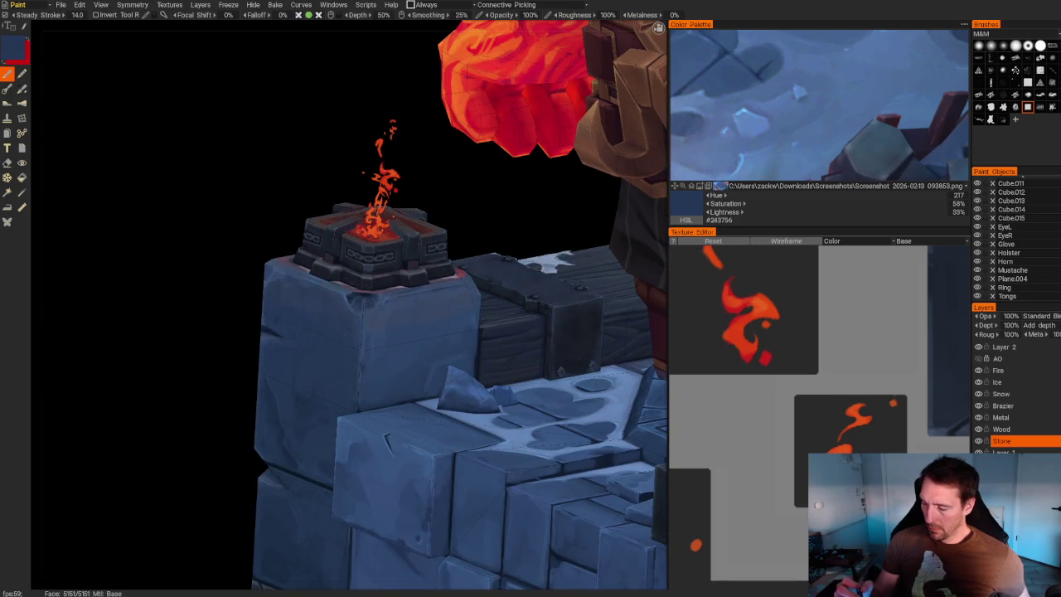
key("v")
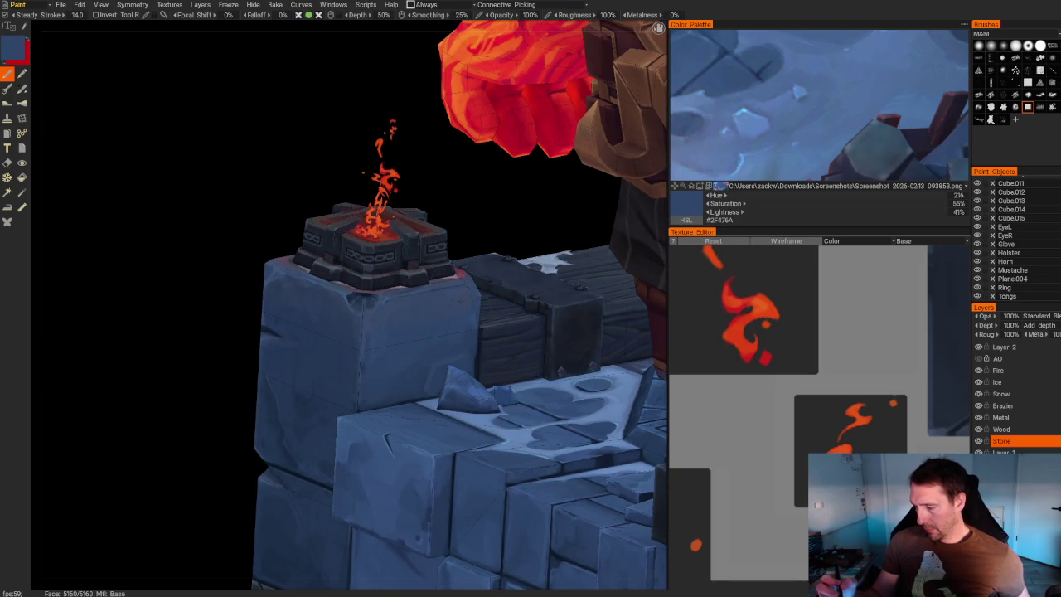
From a front three-quarter view, paint the block with its darker stone blue.
scroll(356, 315, "down", 5)
scroll(356, 315, "up", 4)
scroll(357, 315, "up", 1)
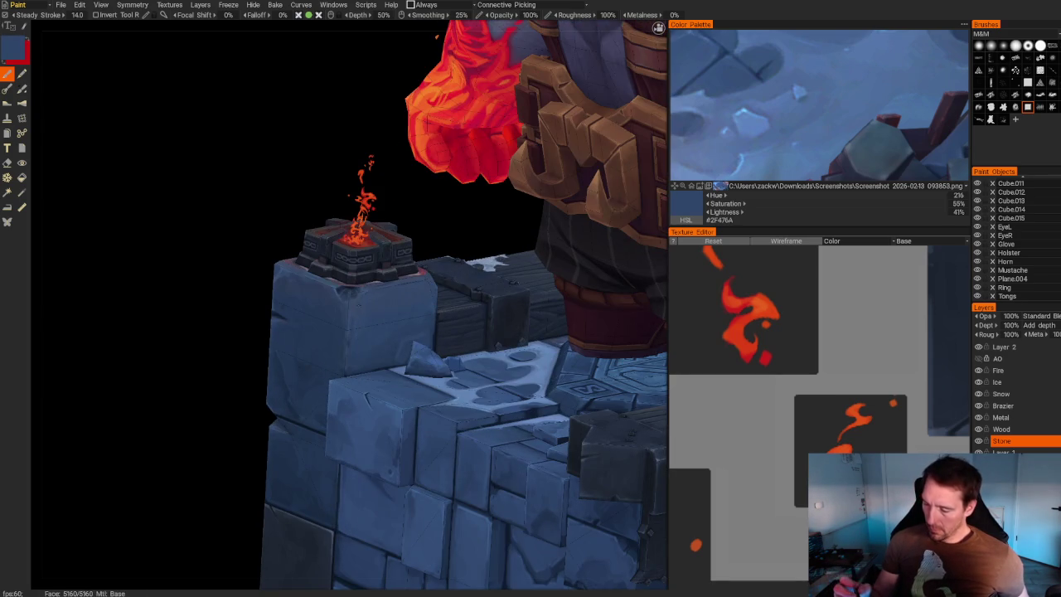
scroll(469, 431, "down", 5)
mouse_move(468, 431)
left_mouse_down()
mouse_move(457, 436)
mouse_move(469, 429)
left_mouse_up()
scroll(469, 428, "up", 4)
scroll(586, 497, "up", 2)
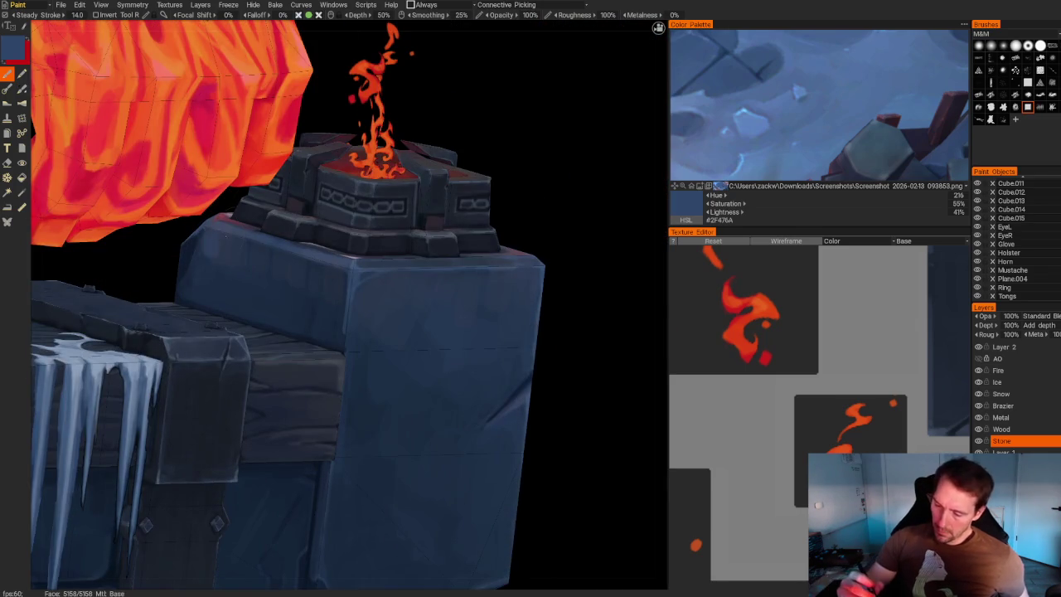
key("v")
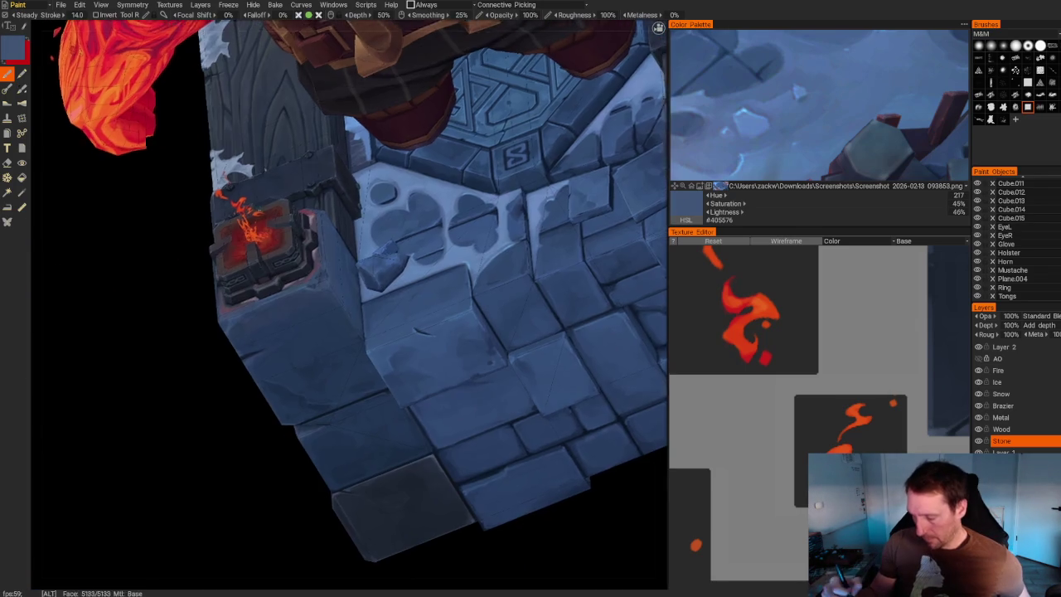
Working around the brazier block, paint deep blue then lighter stone blue strokes.
scroll(568, 260, "down", 5)
mouse_move(568, 261)
left_mouse_down()
mouse_move(544, 201)
mouse_move(555, 237)
mouse_move(580, 234)
left_mouse_up()
scroll(580, 235, "up", 5)
key("v")
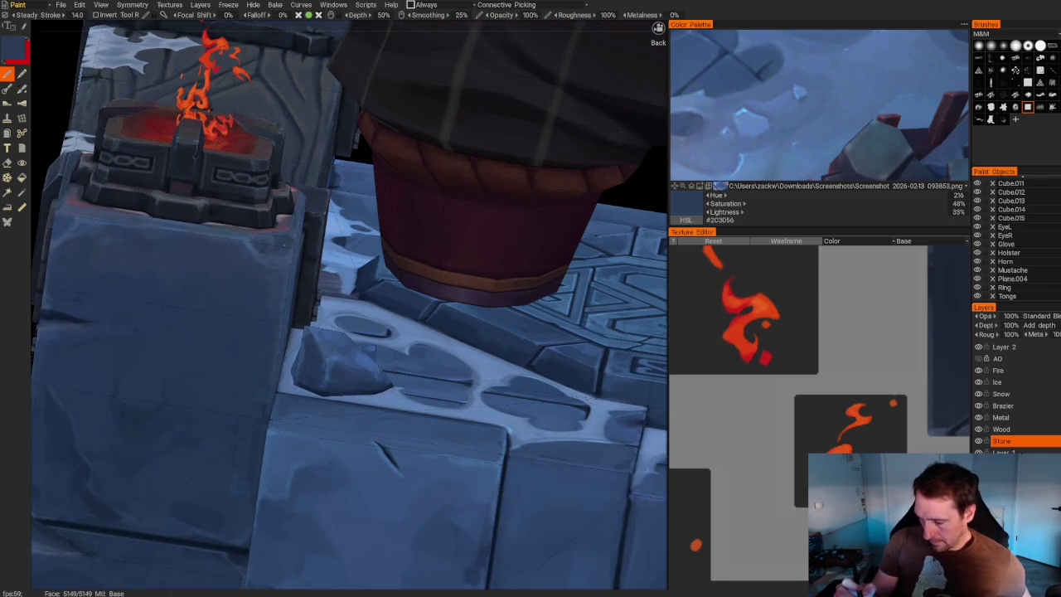
scroll(580, 234, "down", 5)
left_click_drag(580, 234, 547, 241)
scroll(547, 240, "up", 5)
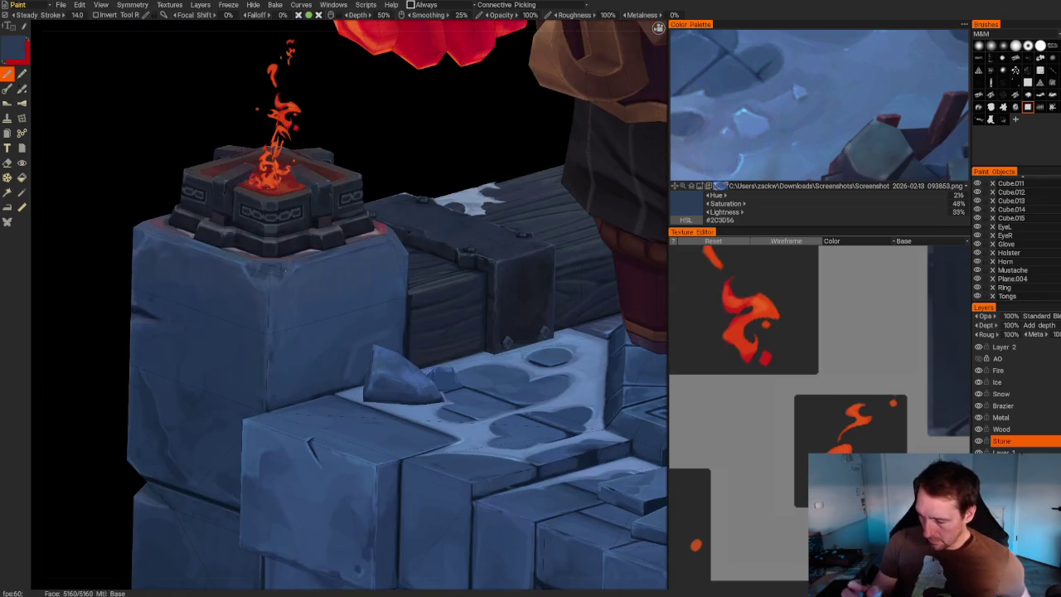
scroll(263, 159, "down", 5)
left_click_drag(263, 159, 296, 161)
scroll(295, 161, "up", 5)
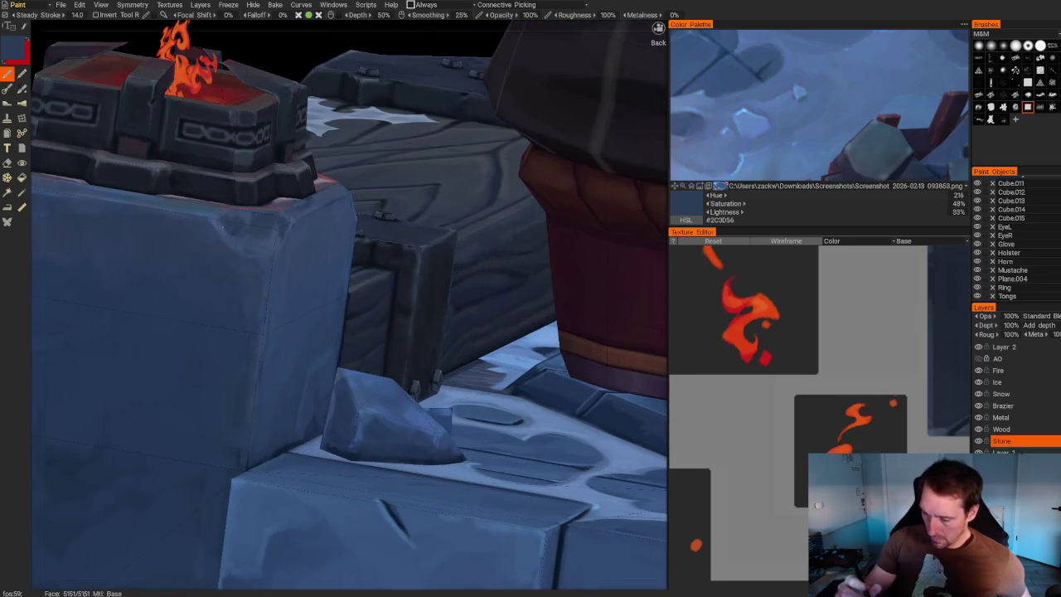
key("v")
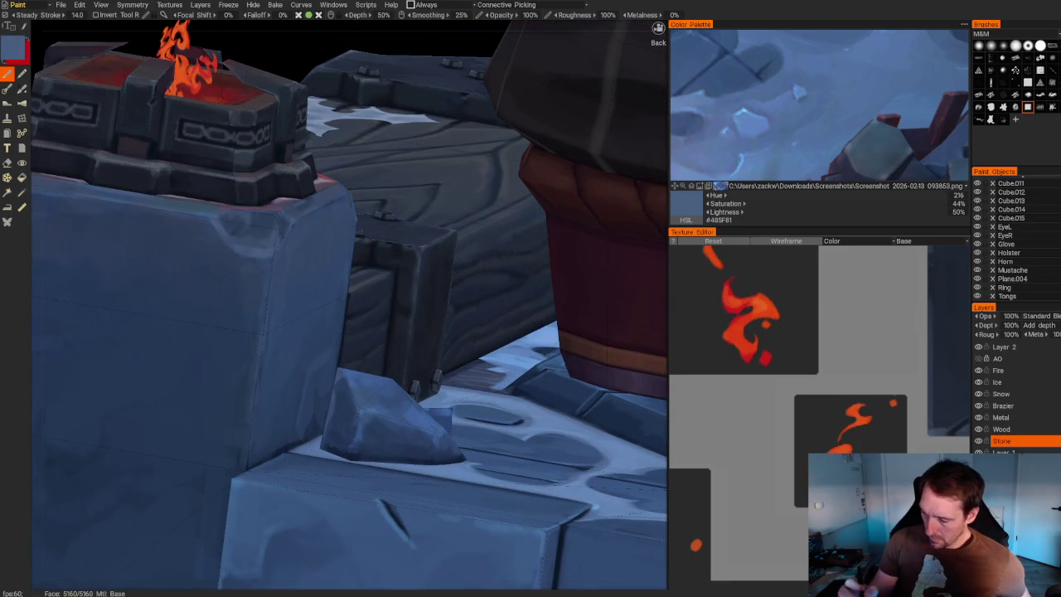
Add dark shadow blue #1D2F47 strokes to the brazier block.
scroll(225, 526, "down", 5)
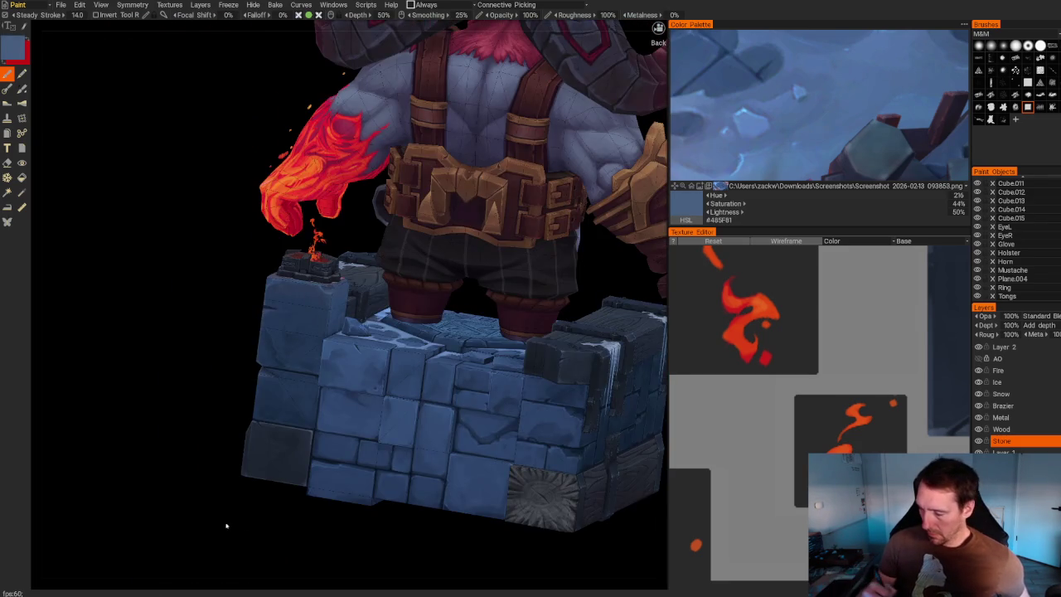
scroll(200, 530, "up", 1)
scroll(207, 532, "up", 2)
scroll(213, 533, "up", 2)
scroll(213, 533, "up", 2)
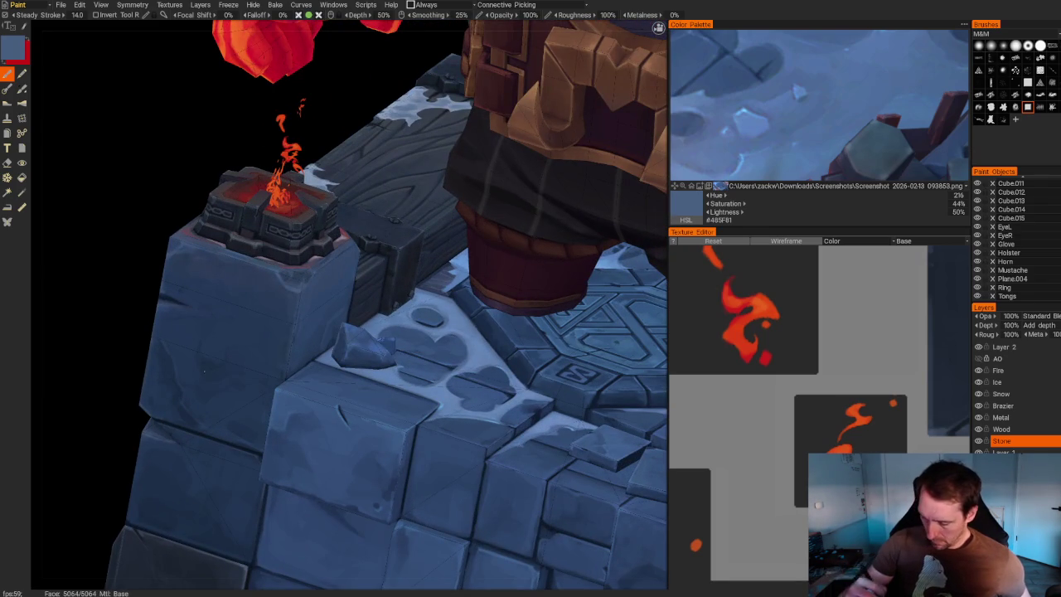
key("v")
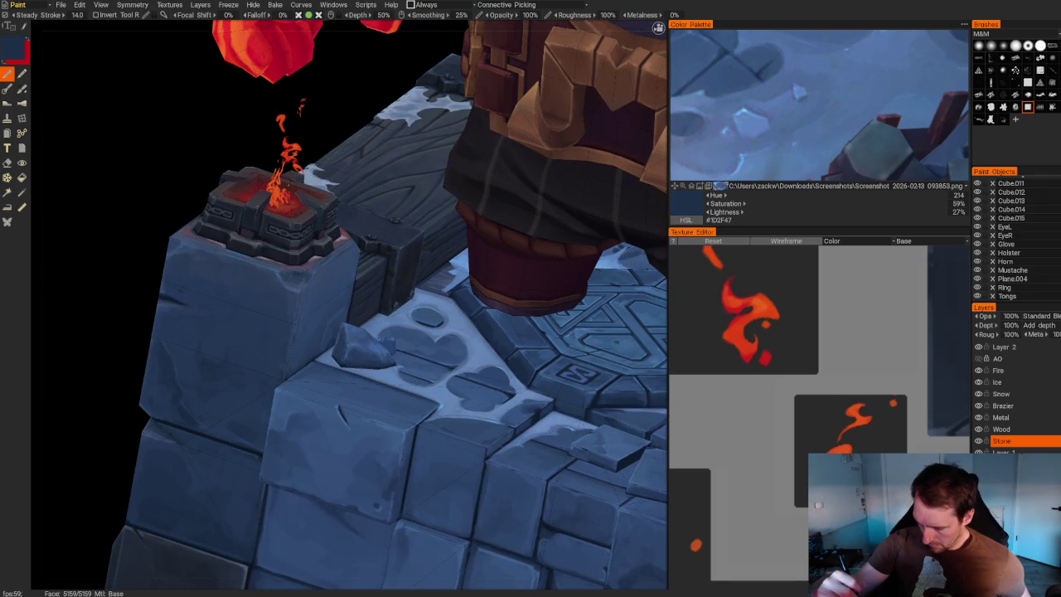
scroll(248, 166, "down", 5)
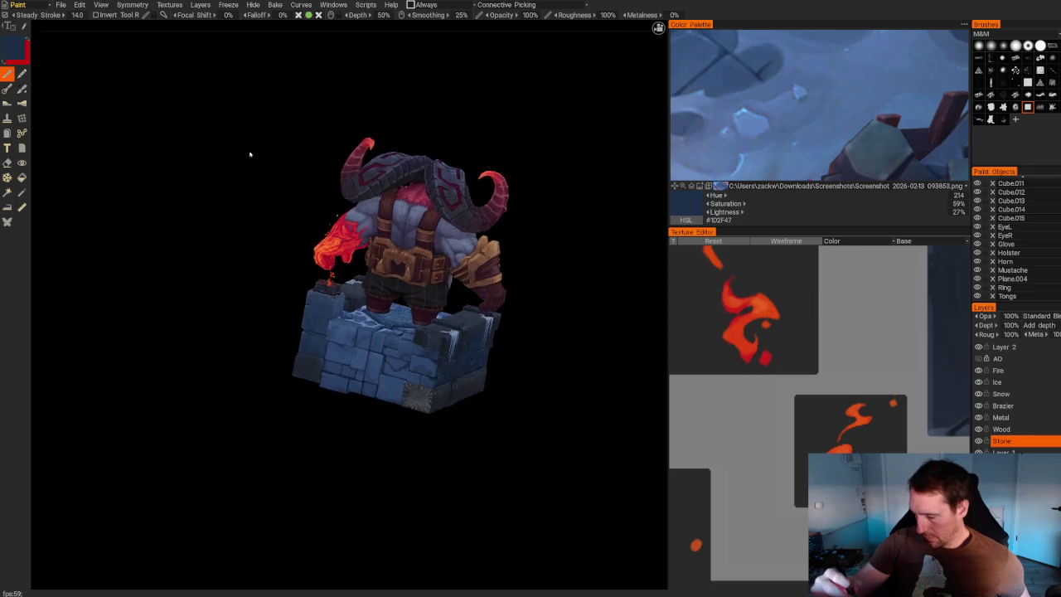
Pick a mid stone blue (36% lightness, 47% saturation) from the plinth, then view the whole dwarf from the front.
left_click_drag(248, 166, 315, 226)
left_click_drag(303, 490, 279, 445)
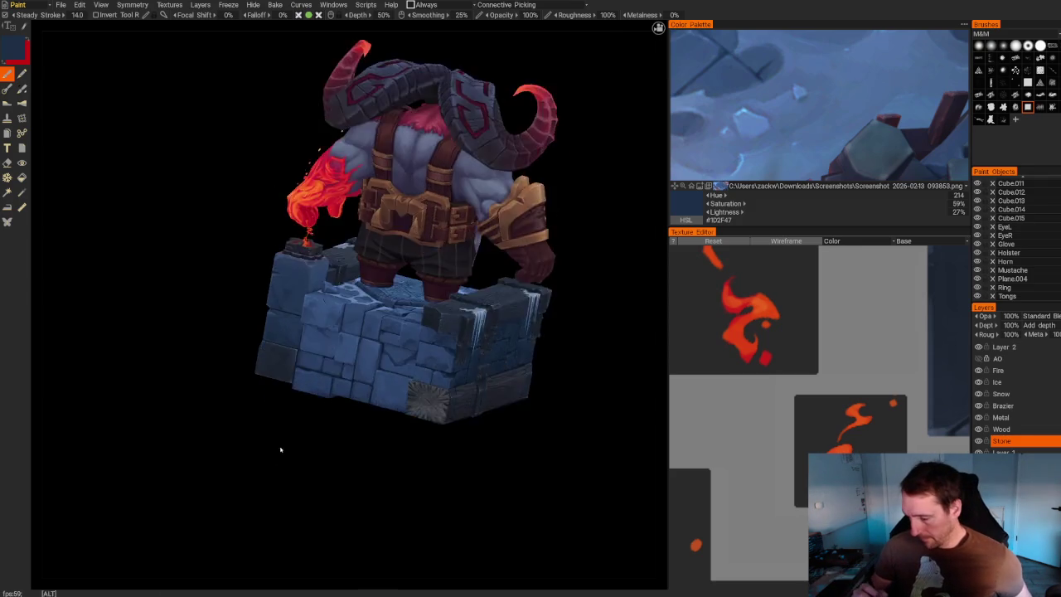
scroll(280, 446, "up", 3)
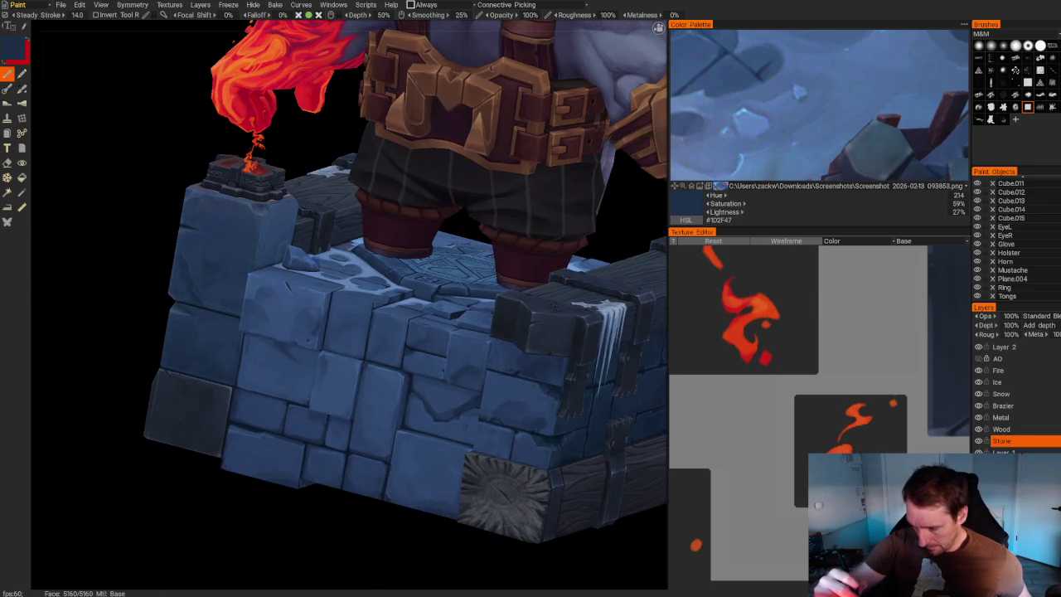
key("v")
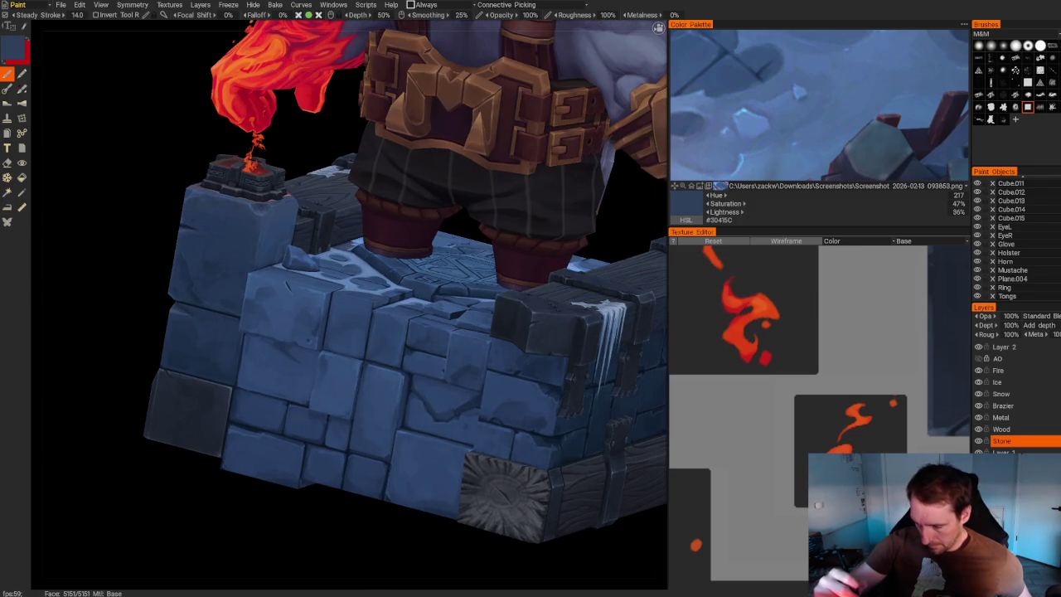
scroll(569, 391, "down", 5)
mouse_move(568, 391)
left_mouse_down()
mouse_move(578, 344)
mouse_move(566, 345)
mouse_move(589, 382)
mouse_move(492, 387)
mouse_move(443, 373)
mouse_move(473, 365)
left_mouse_up()
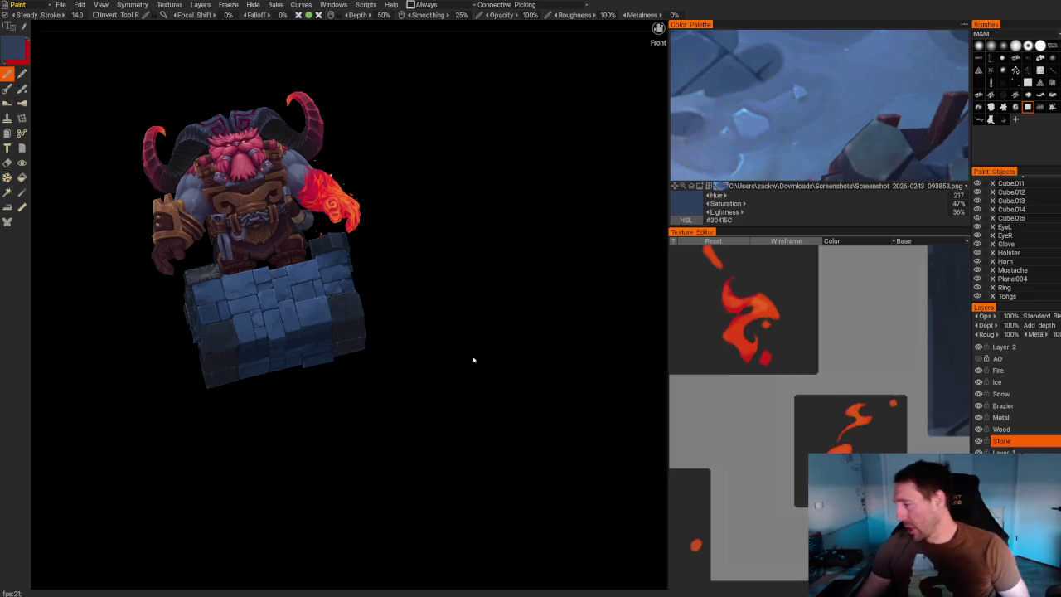
scroll(795, 358, "down", 2)
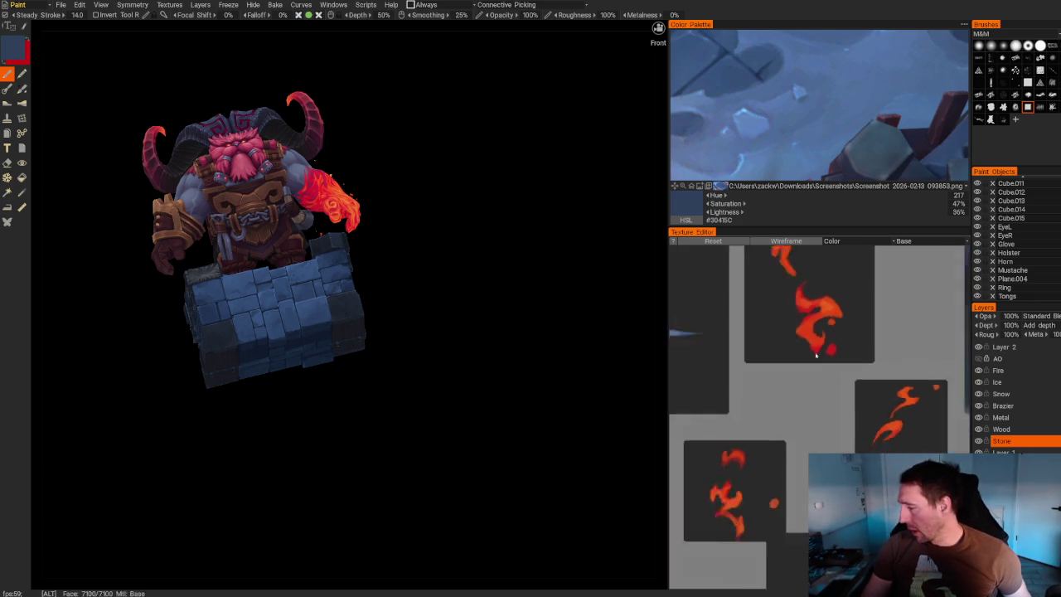
Bring the square stone tile and the fire and brick islands into view in the Texture Editor.
scroll(763, 352, "down", 2)
scroll(727, 342, "down", 2)
scroll(727, 343, "down", 2)
scroll(727, 342, "up", 1)
scroll(727, 342, "up", 1)
scroll(727, 342, "up", 1)
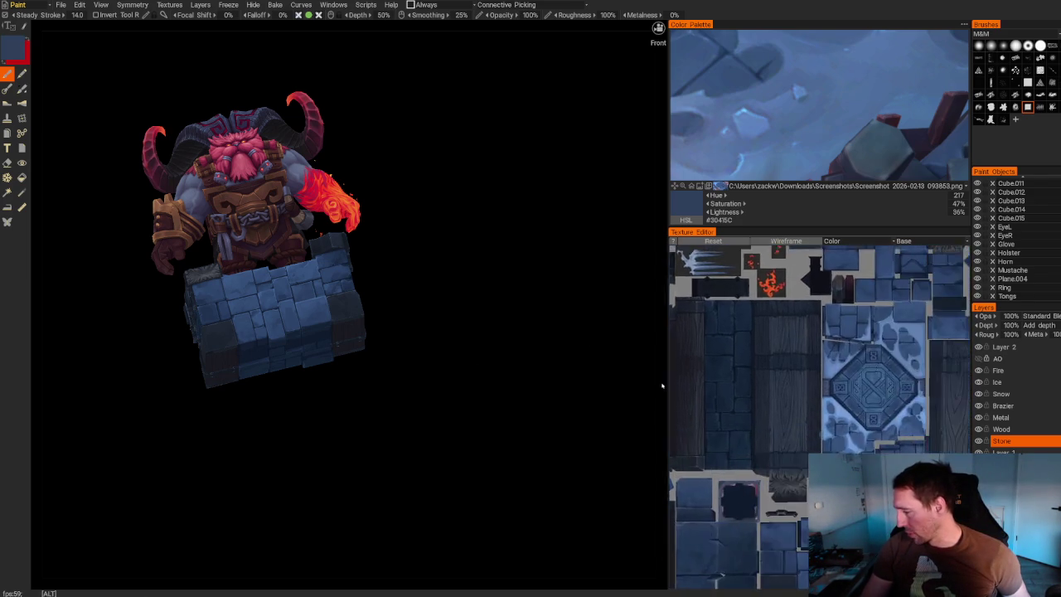
mouse_move(796, 433)
middle_mouse_down("alt")
mouse_move(693, 413)
mouse_move(741, 419)
middle_mouse_up("alt")
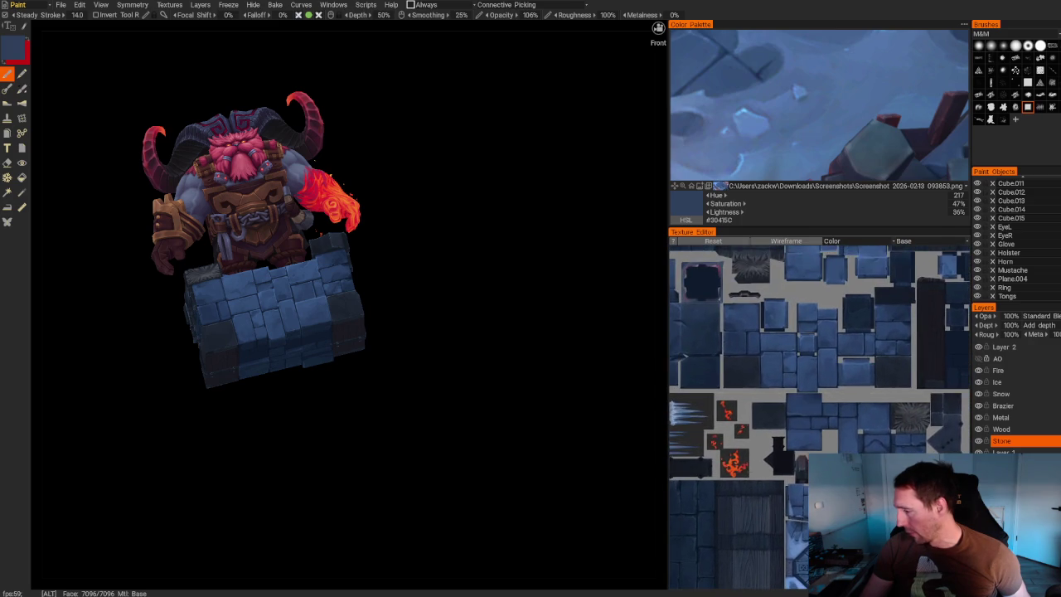
mouse_move(737, 421)
middle_mouse_down()
mouse_move(814, 340)
mouse_move(751, 381)
mouse_move(774, 352)
middle_mouse_up()
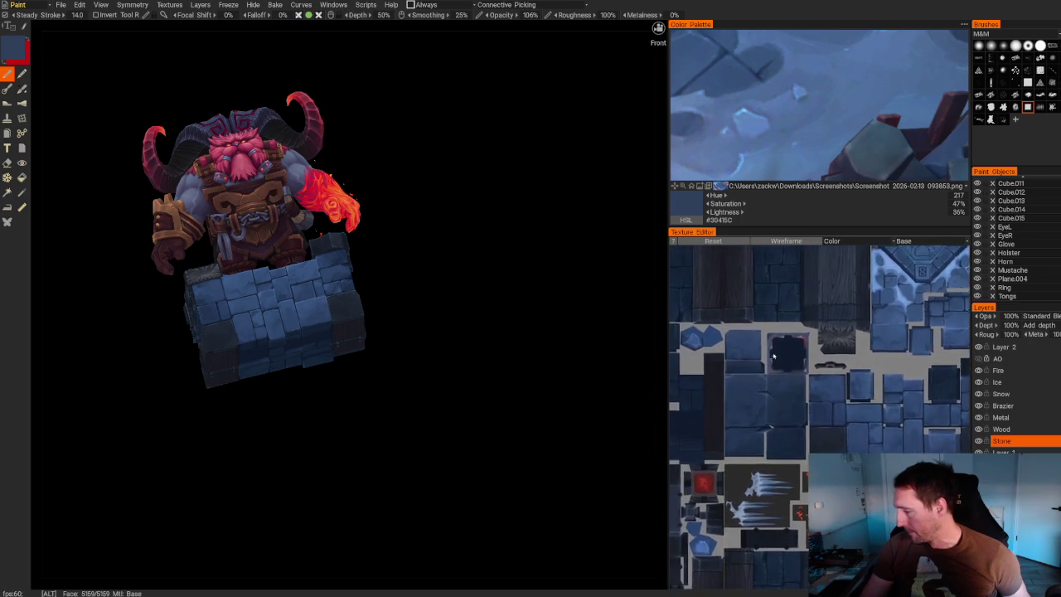
scroll(863, 436, "up", 3)
scroll(862, 436, "up", 3)
scroll(863, 436, "down", 2)
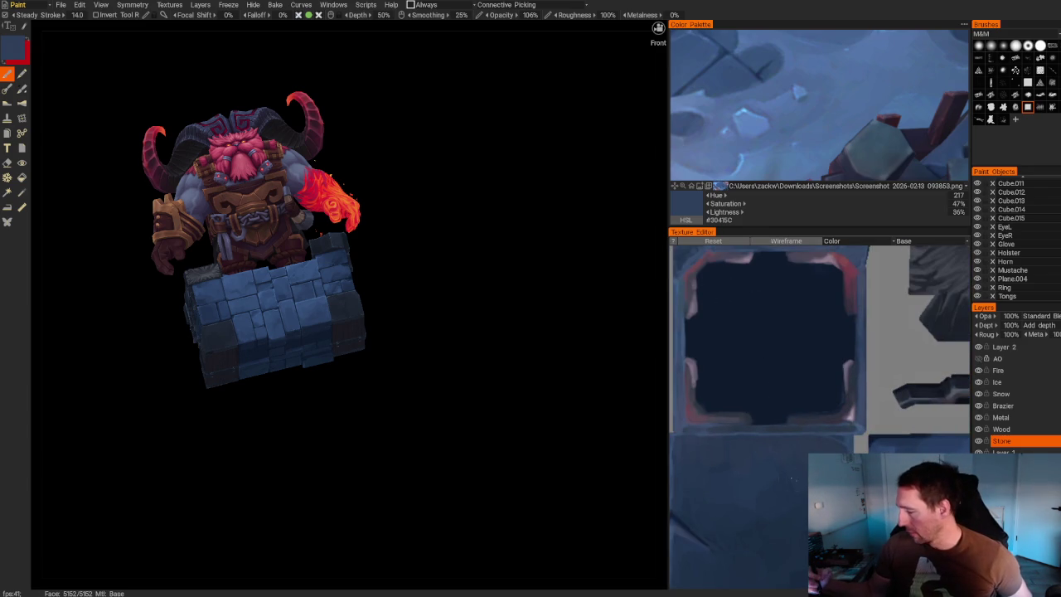
Sample a dark blue and paint over the square stone tile, adding a lighter blue stroke.
key("v")
left_click_drag(718, 368, 733, 389)
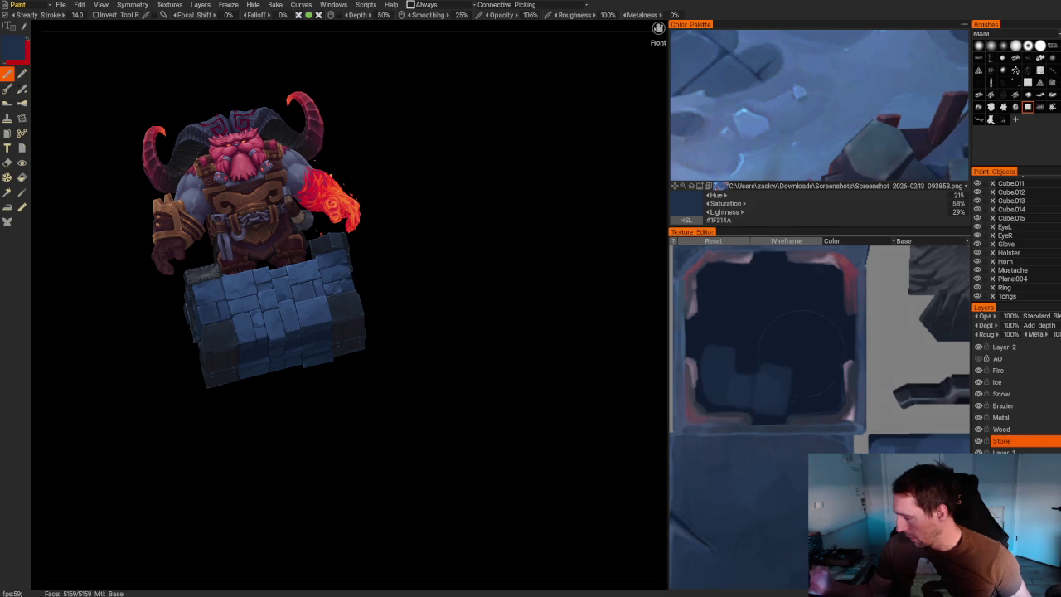
left_click(804, 390)
left_click_drag(815, 342, 833, 331)
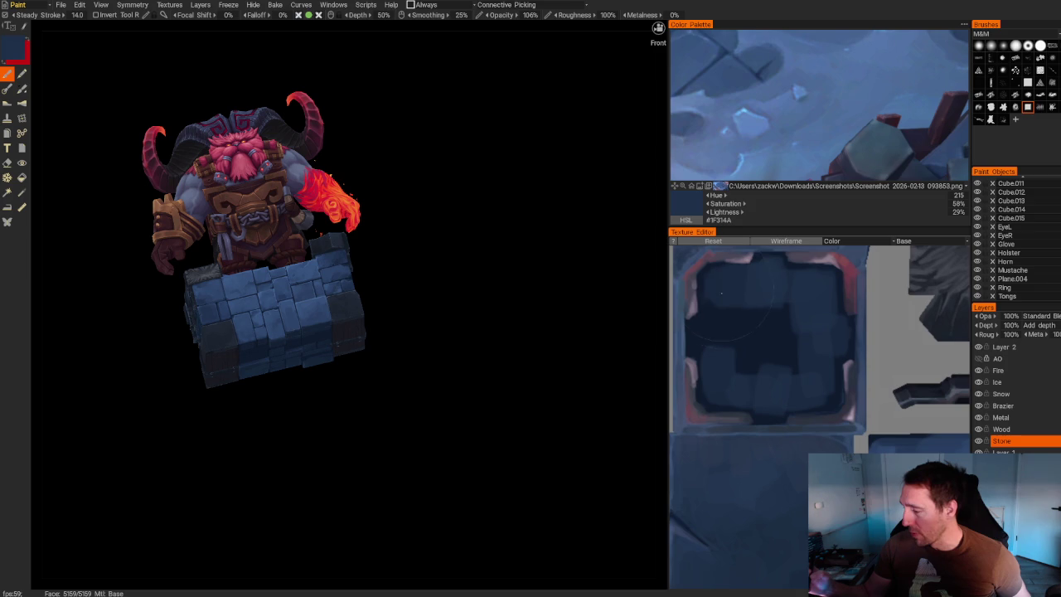
left_click_drag(721, 292, 721, 342)
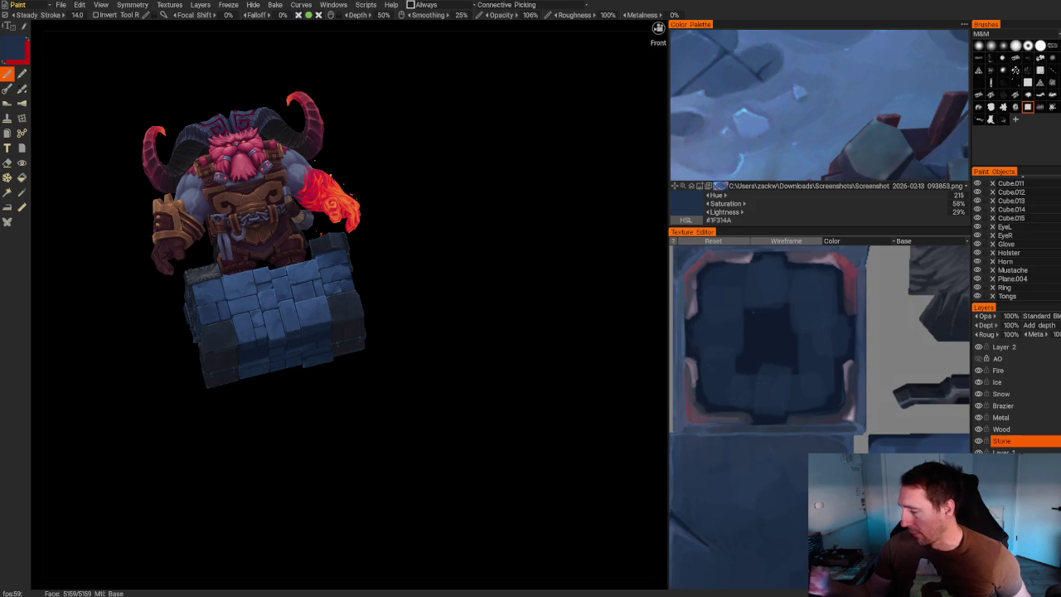
Sample the darker navy #111C30 and paint a straight dark line across the emblem tile.
scroll(819, 349, "up", 2)
scroll(819, 348, "up", 2)
scroll(819, 348, "up", 2)
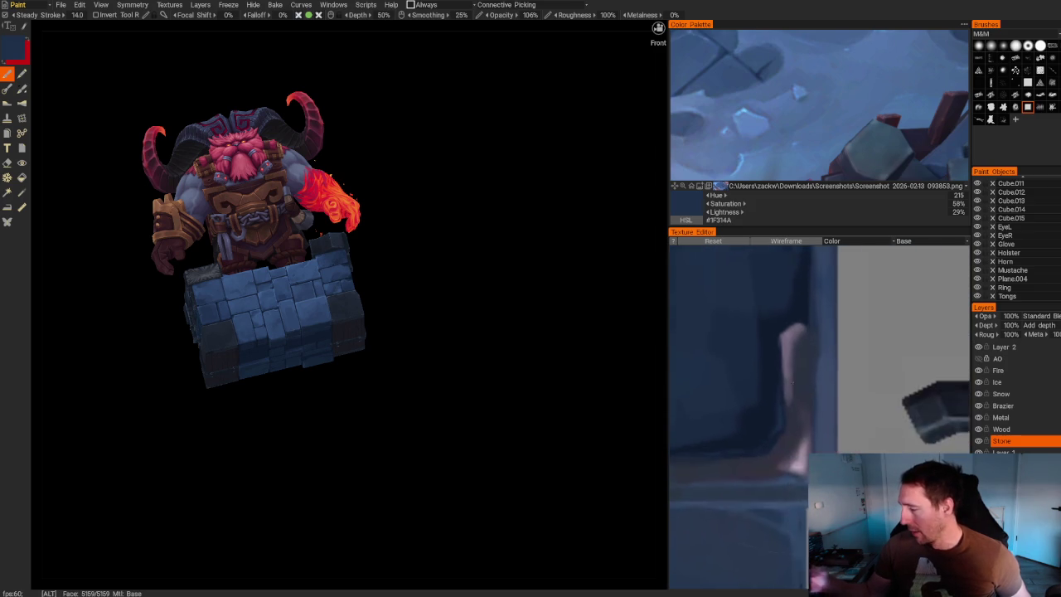
scroll(819, 415, "down", 5)
scroll(819, 414, "up", 2)
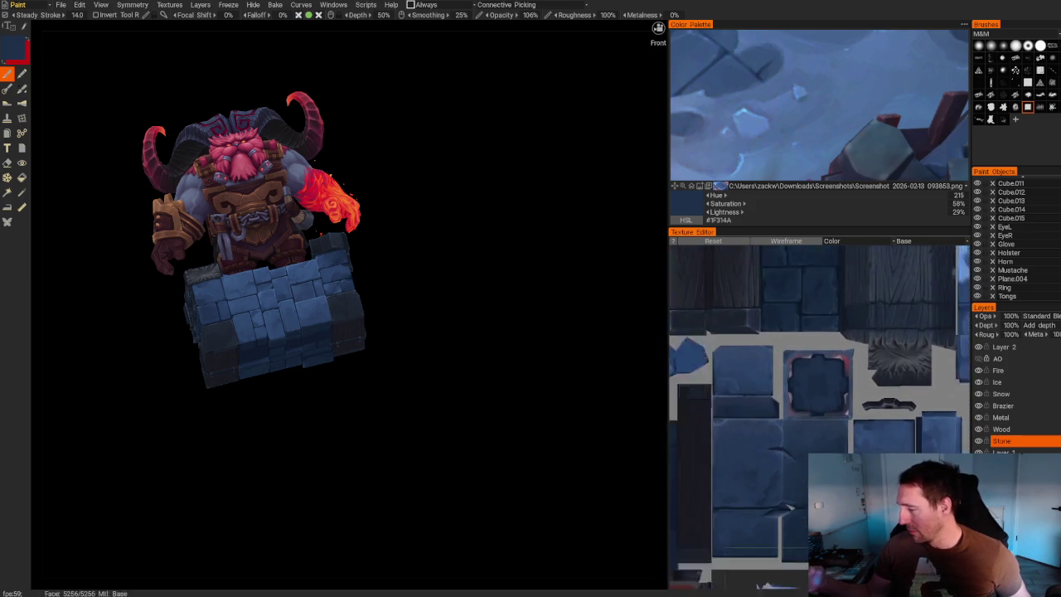
scroll(833, 343, "down", 1)
scroll(832, 342, "up", 2)
scroll(833, 342, "up", 1)
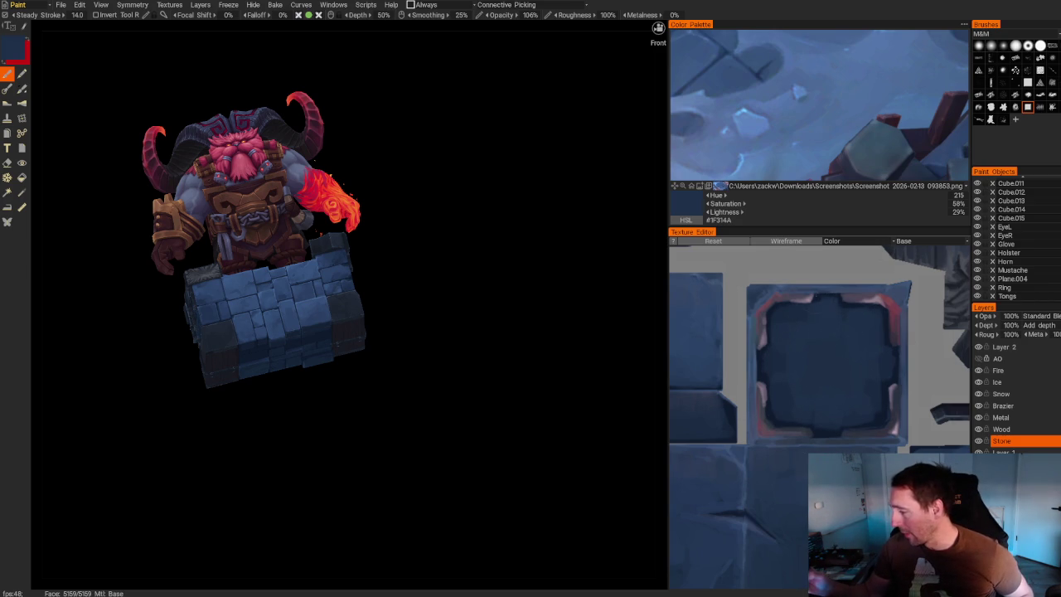
key("v")
left_click(853, 337, "shift")
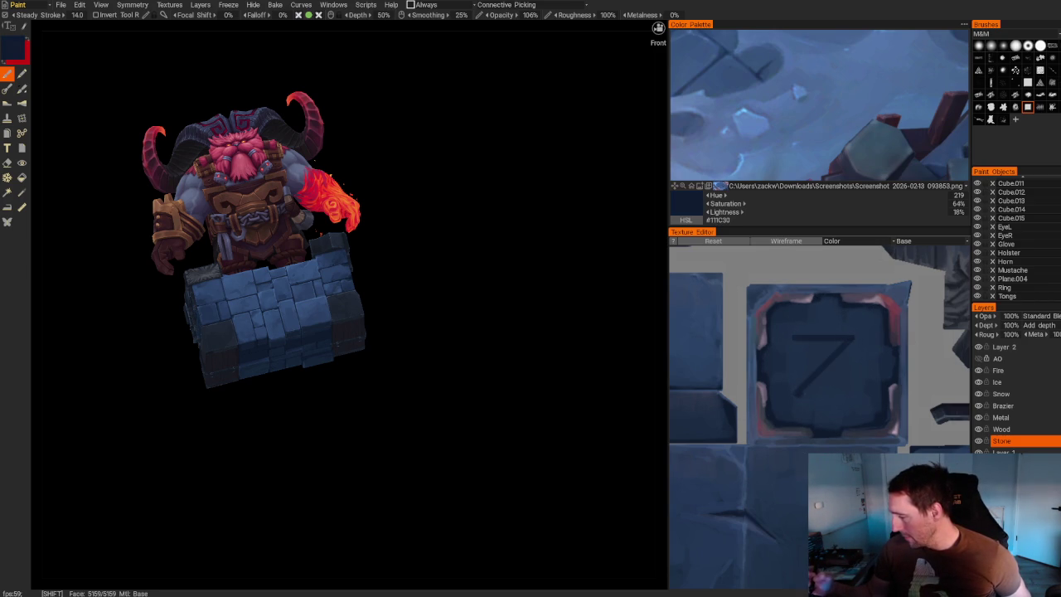
Orbit the model to rear and side views of the emblem tile.
scroll(502, 329, "down", 3)
left_click_drag(502, 330, 310, 426)
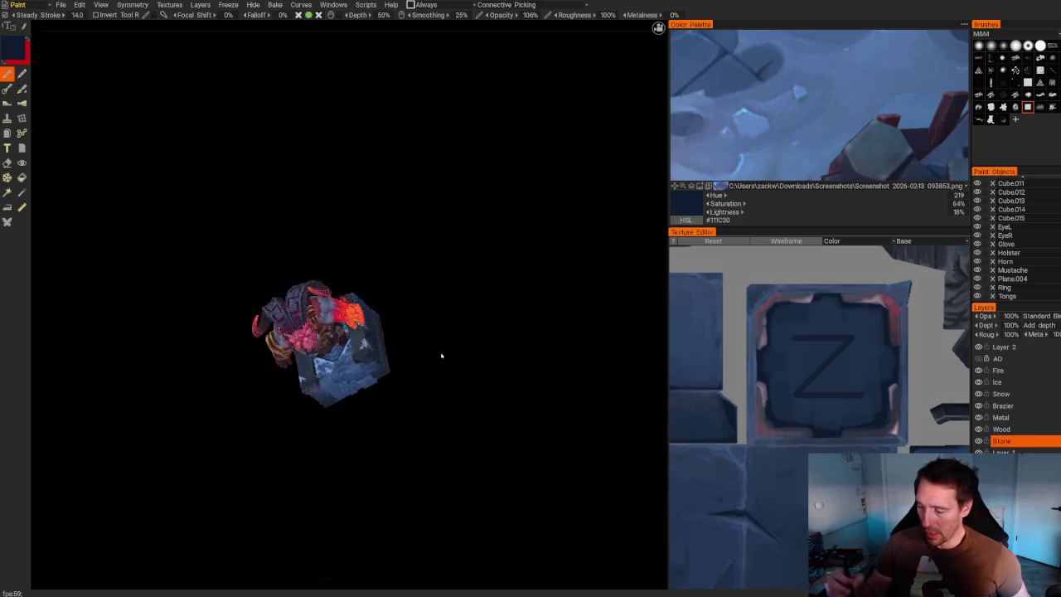
scroll(394, 517, "up", 5)
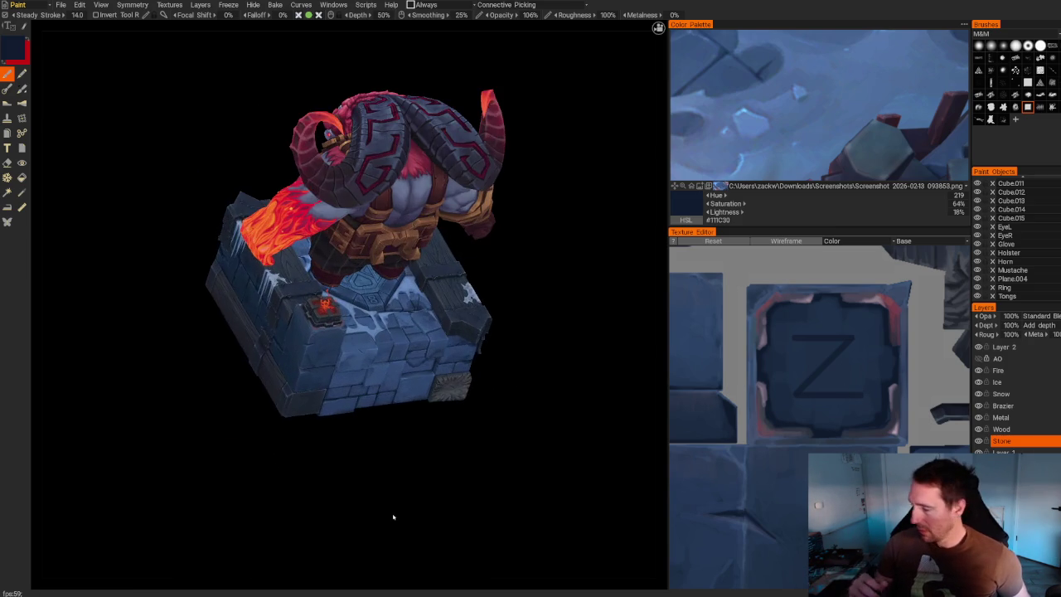
left_click_drag(394, 517, 434, 469)
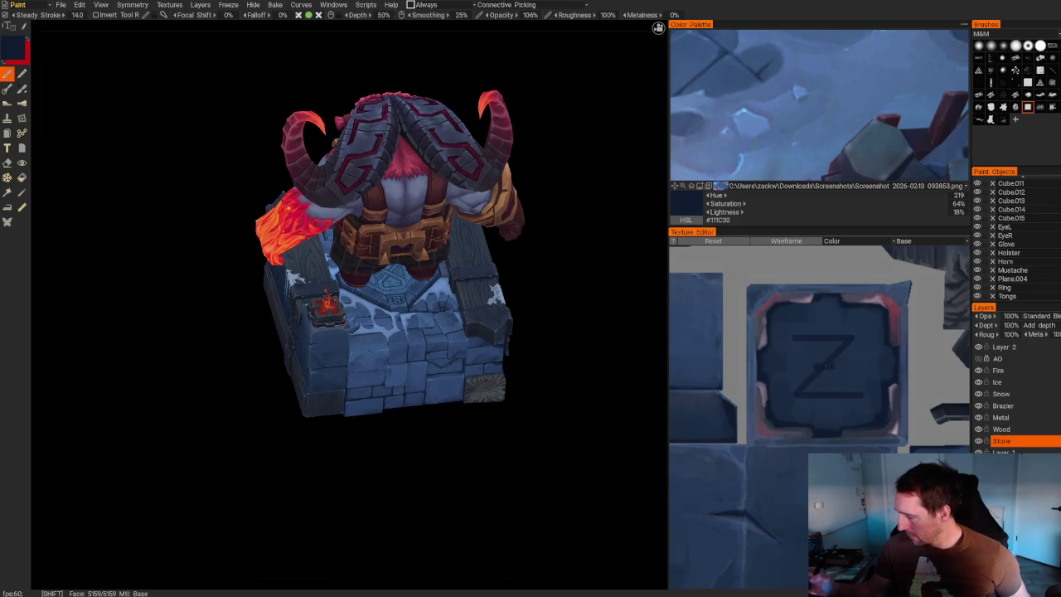
scroll(403, 426, "down", 3)
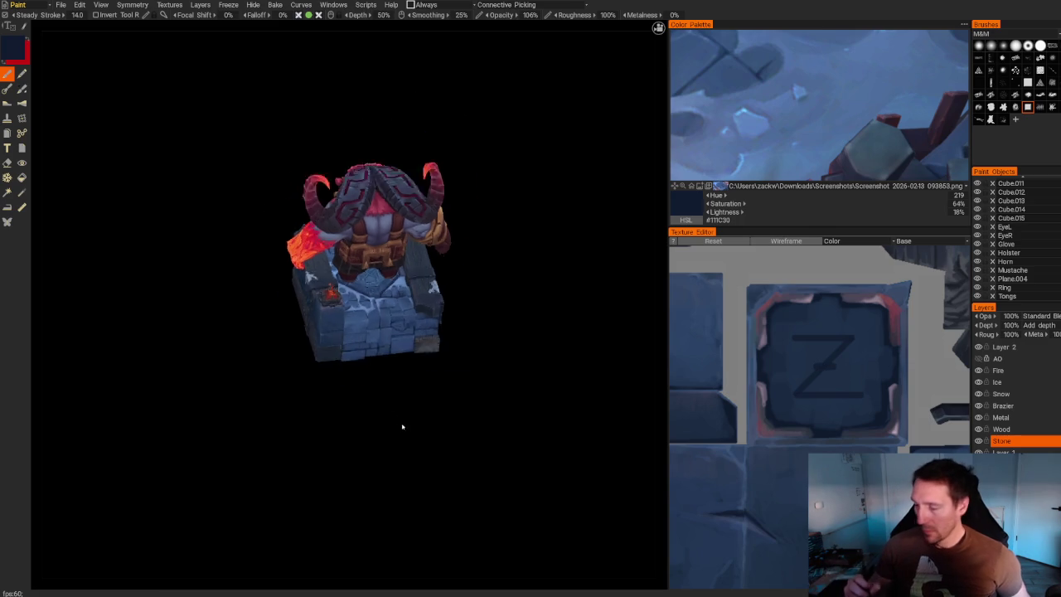
scroll(403, 418, "down", 2)
mouse_move(402, 412)
left_mouse_down()
mouse_move(300, 458)
mouse_move(484, 440)
mouse_move(484, 467)
left_mouse_up()
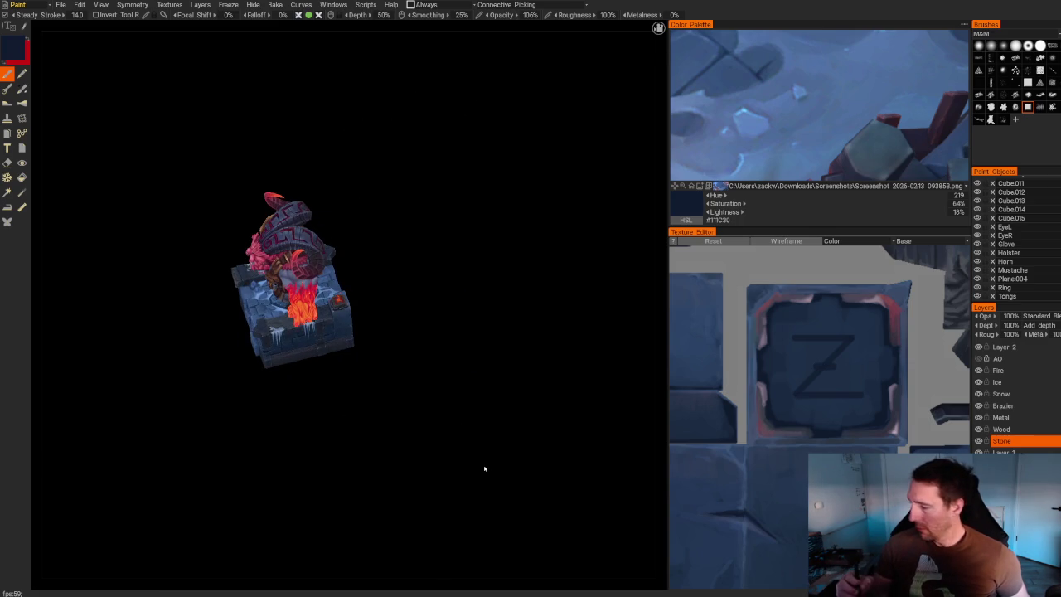
scroll(760, 387, "down", 2)
scroll(760, 386, "down", 2)
scroll(760, 386, "down", 1)
scroll(760, 386, "up", 1)
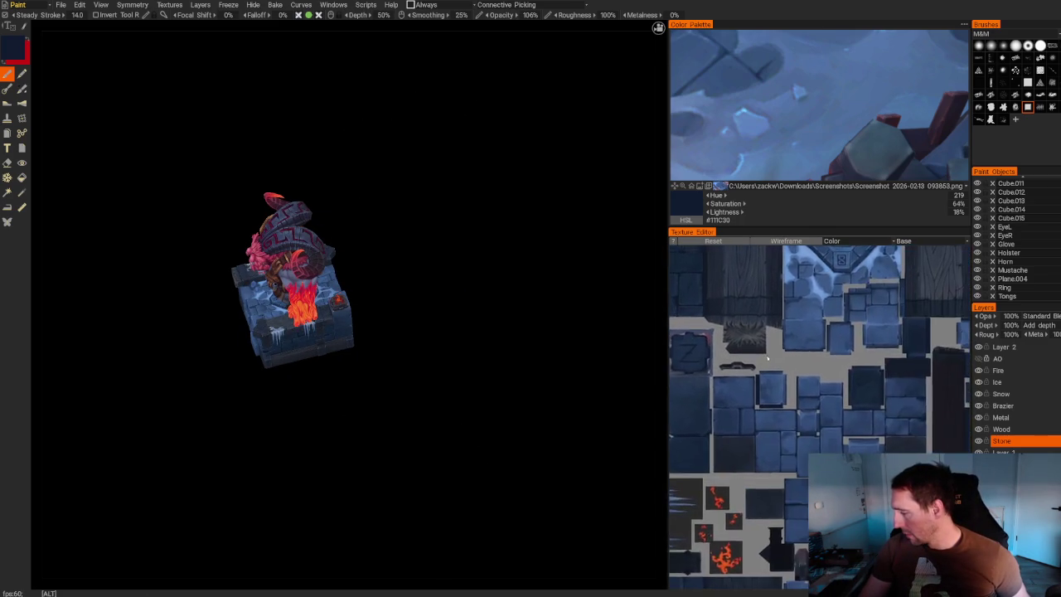
scroll(760, 386, "up", 4)
scroll(760, 387, "down", 1)
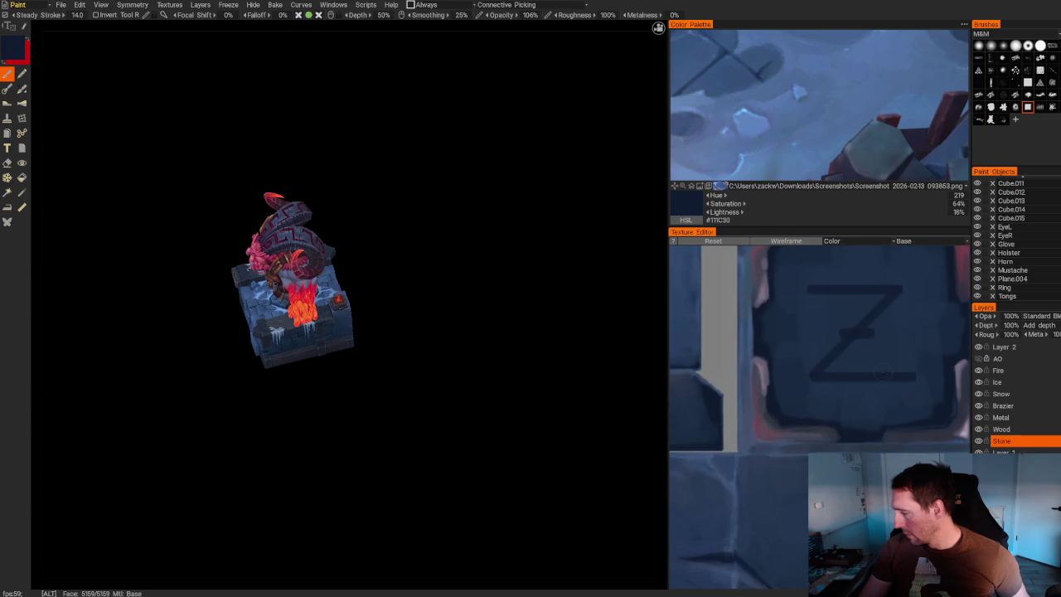
scroll(804, 419, "down", 4)
scroll(717, 405, "up", 2)
scroll(717, 405, "up", 1)
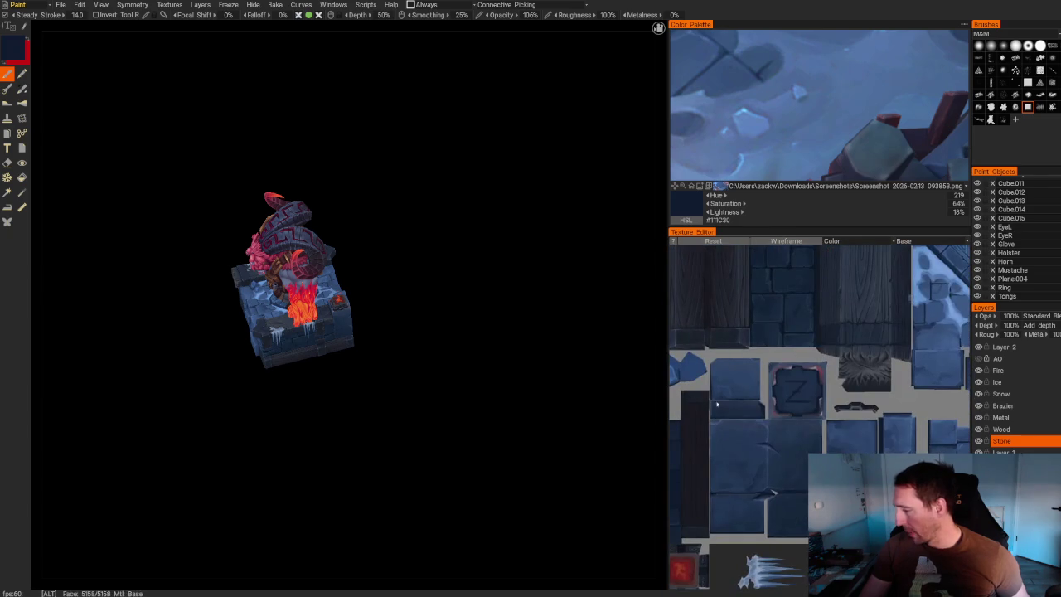
scroll(795, 398, "up", 1)
scroll(797, 399, "up", 1)
scroll(799, 400, "up", 1)
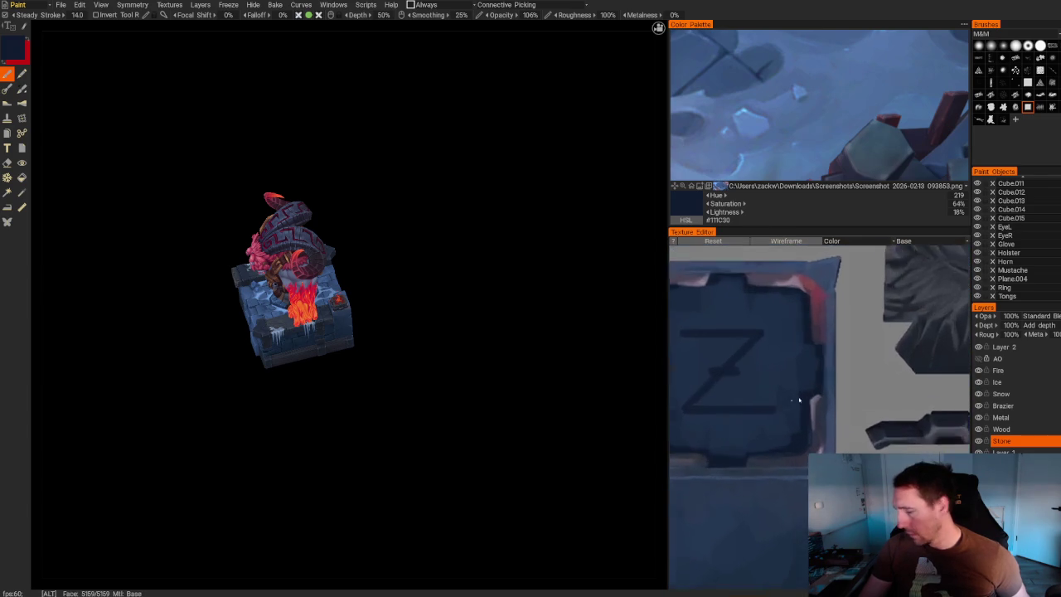
scroll(799, 400, "up", 1)
scroll(820, 401, "up", 1)
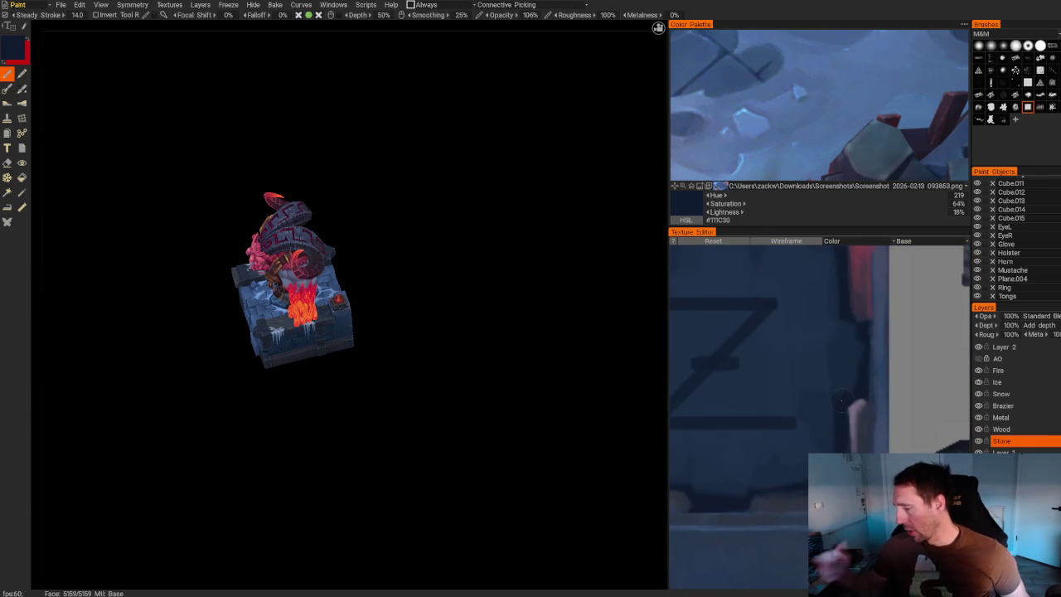
Cover the old straight-line Z with blue and paint a freehand Zw.
left_click_drag(778, 325, 728, 365)
left_click_drag(671, 423, 794, 422)
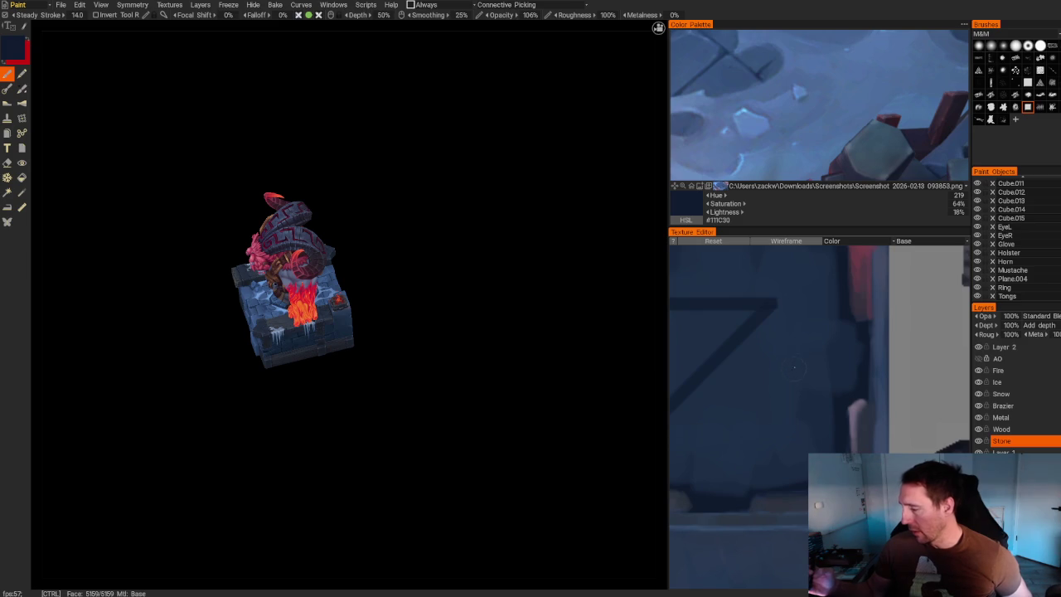
left_click_drag(673, 303, 774, 307)
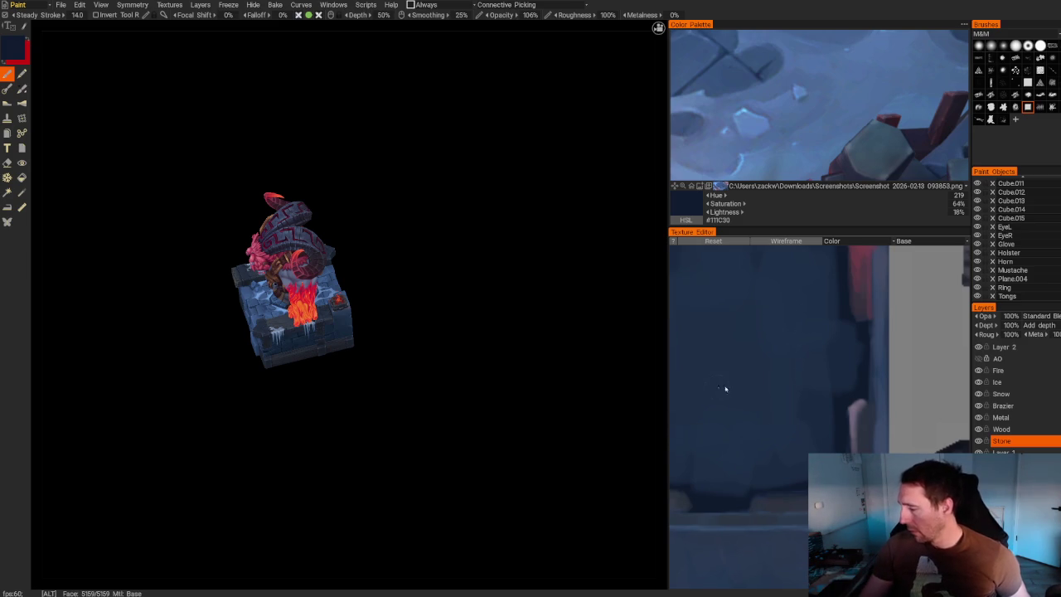
middle_click_drag(724, 389, 824, 394)
left_click_drag(794, 323, 849, 289)
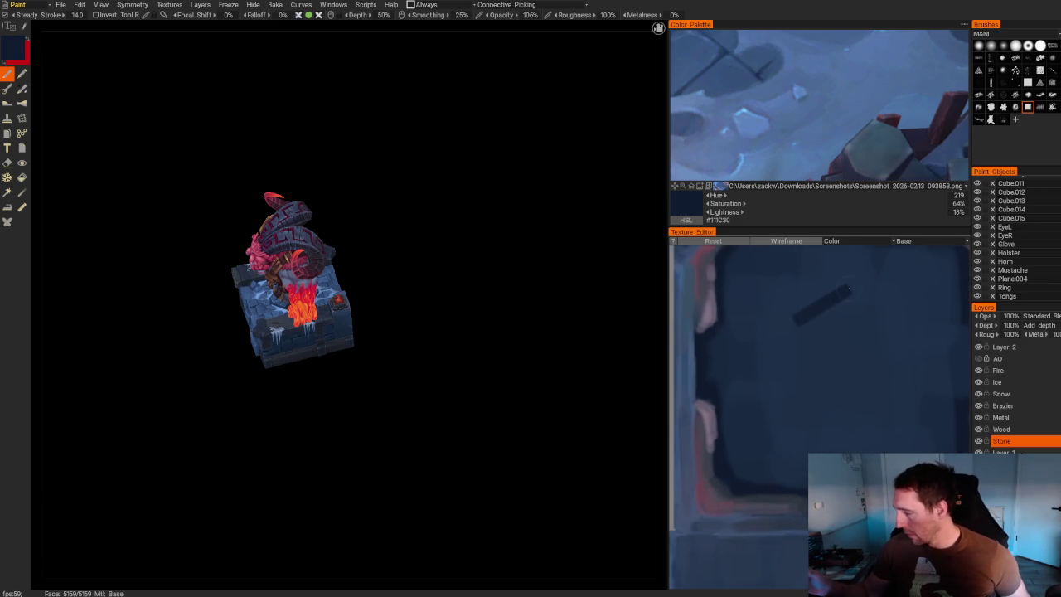
left_click_drag(812, 358, 903, 296)
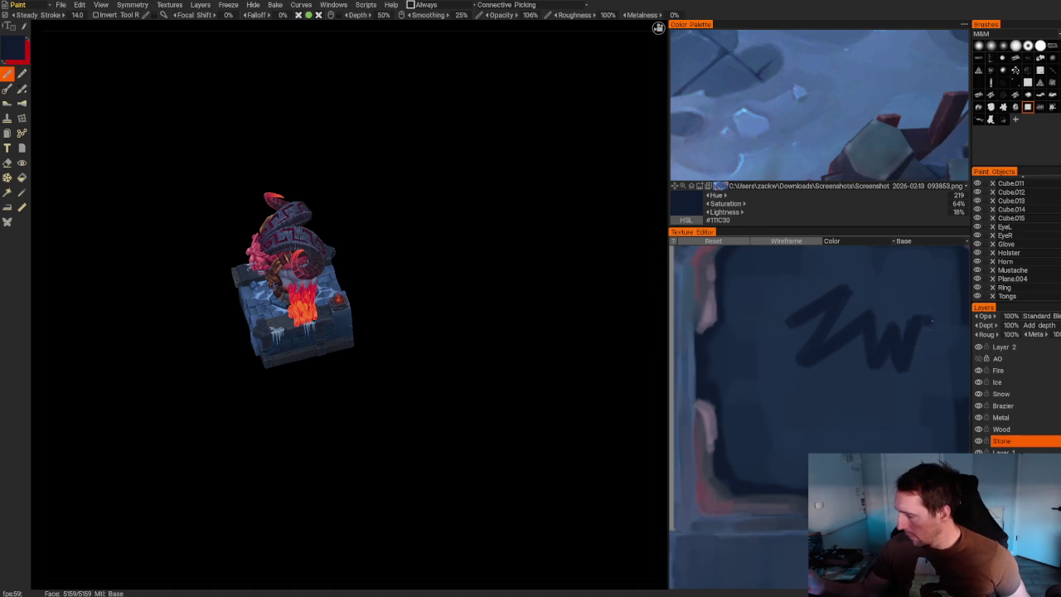
Try an extra letter and a zigzag underline below Zw, undoing both.
left_click_drag(866, 336, 767, 379)
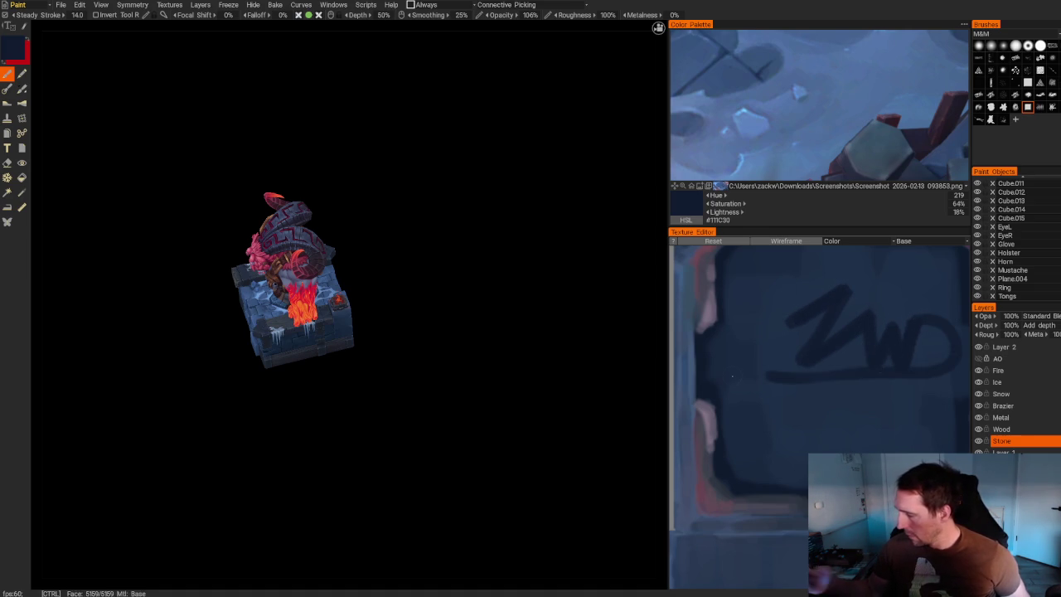
key("ctrl+z")
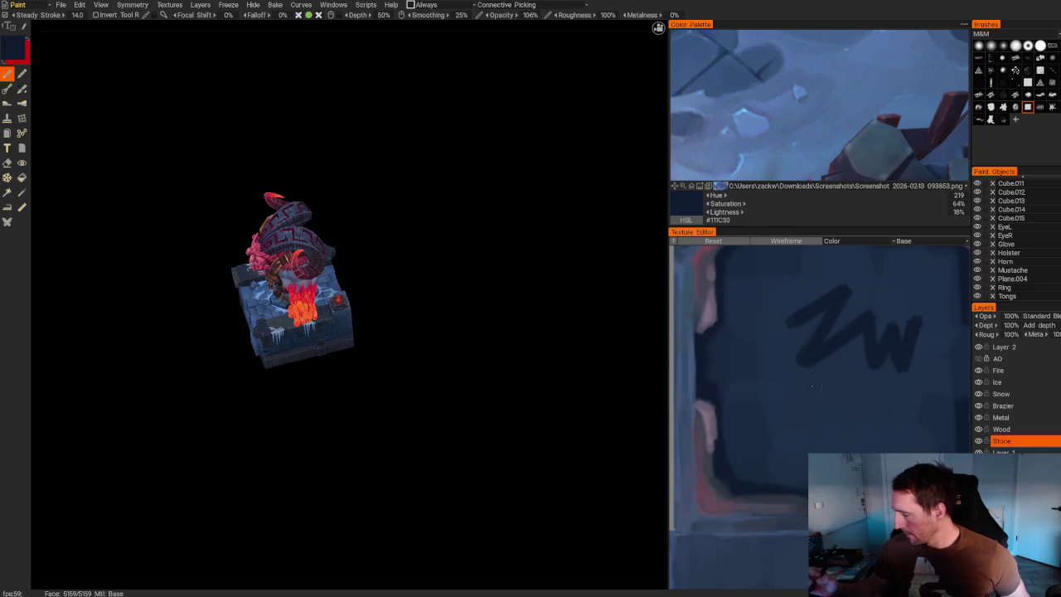
left_click_drag(811, 386, 862, 415)
key("ctrl+z")
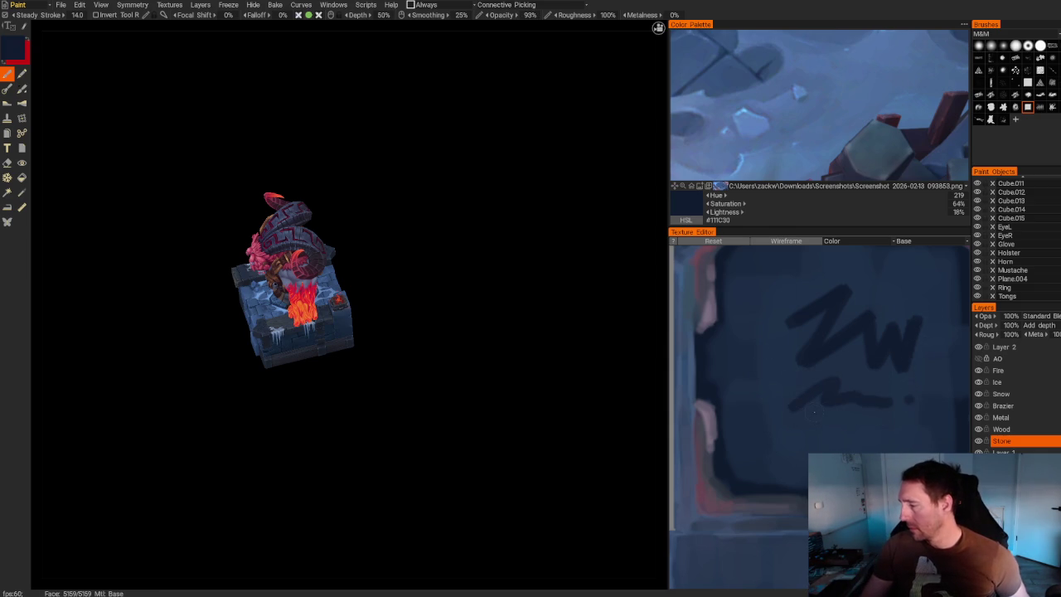
Resample tile colours, ending on slate blue #273548 to soften the strokes.
key("v")
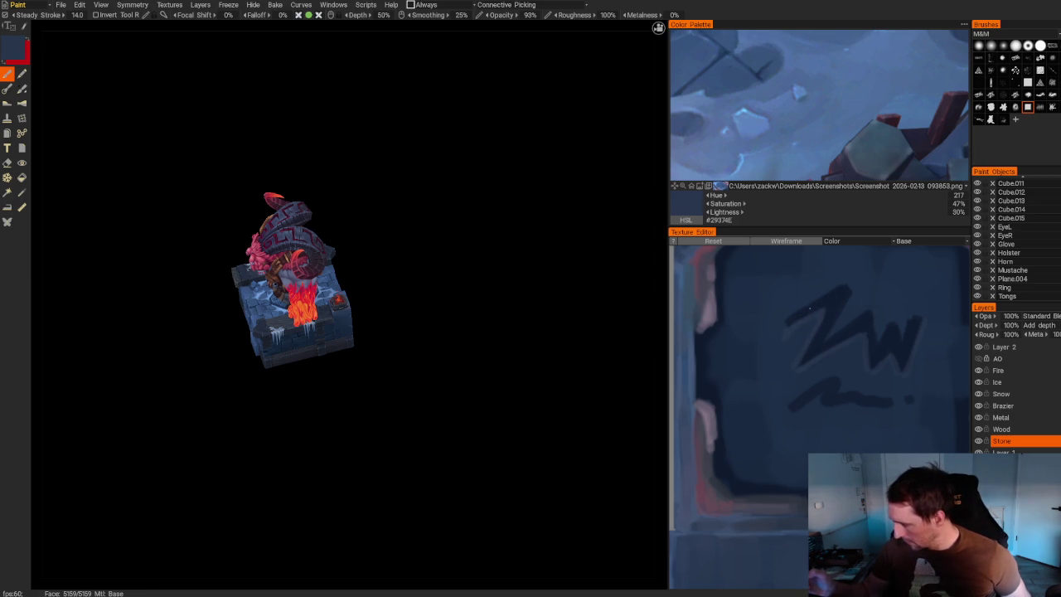
key("v")
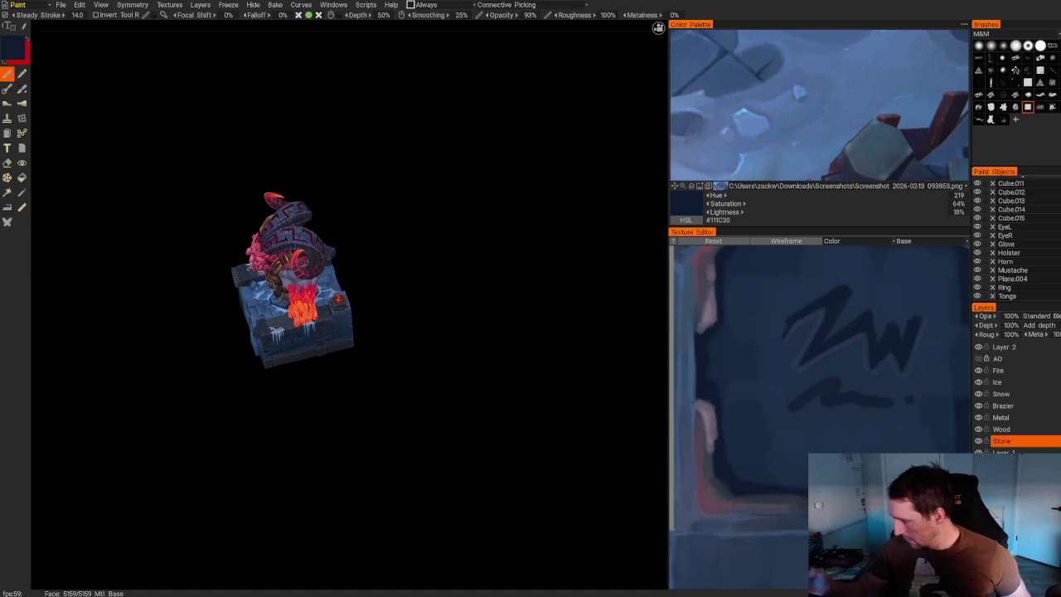
key("v")
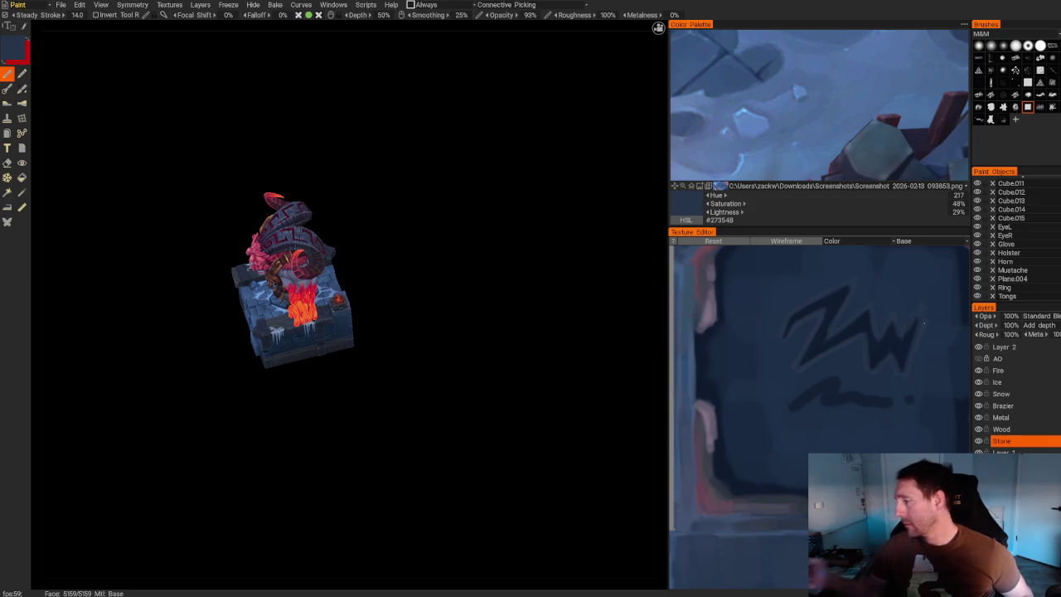
scroll(809, 373, "down", 5)
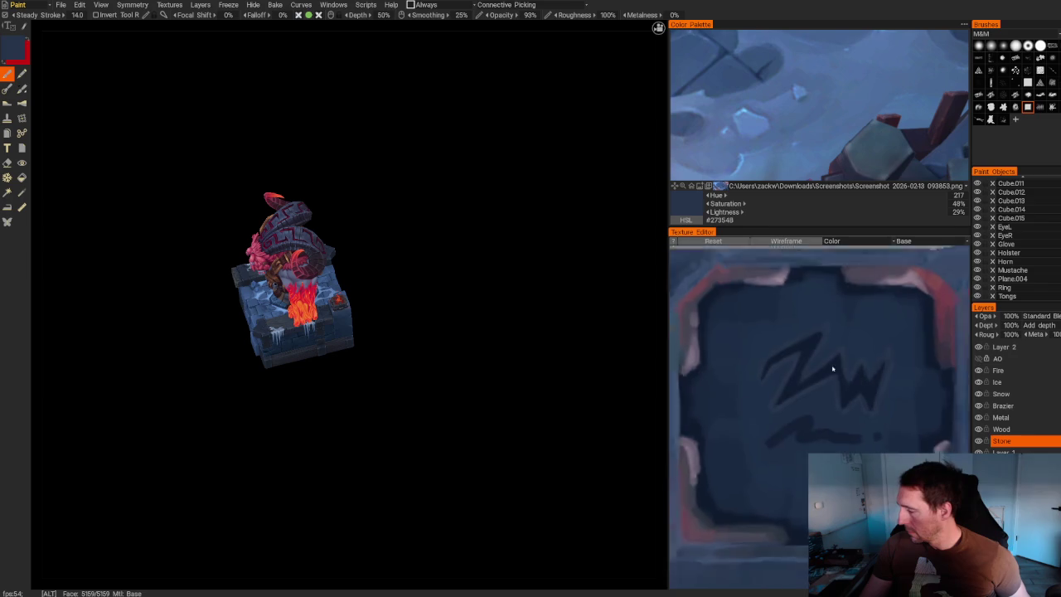
middle_click_drag(816, 353, 813, 294)
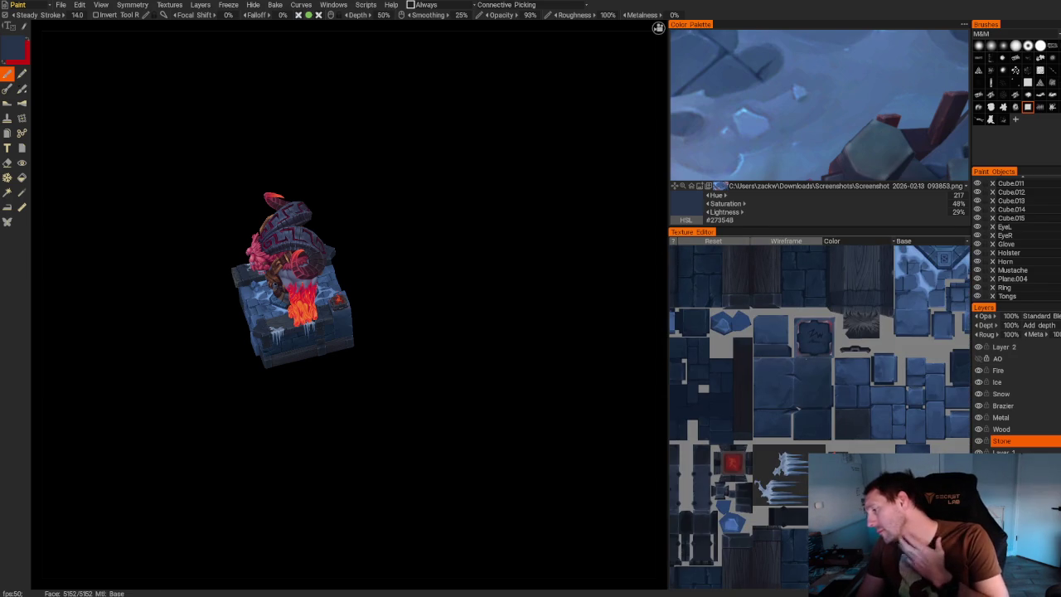
Orbit in close to inspect the painted plinth's sides and top face.
left_click_drag(409, 249, 292, 255)
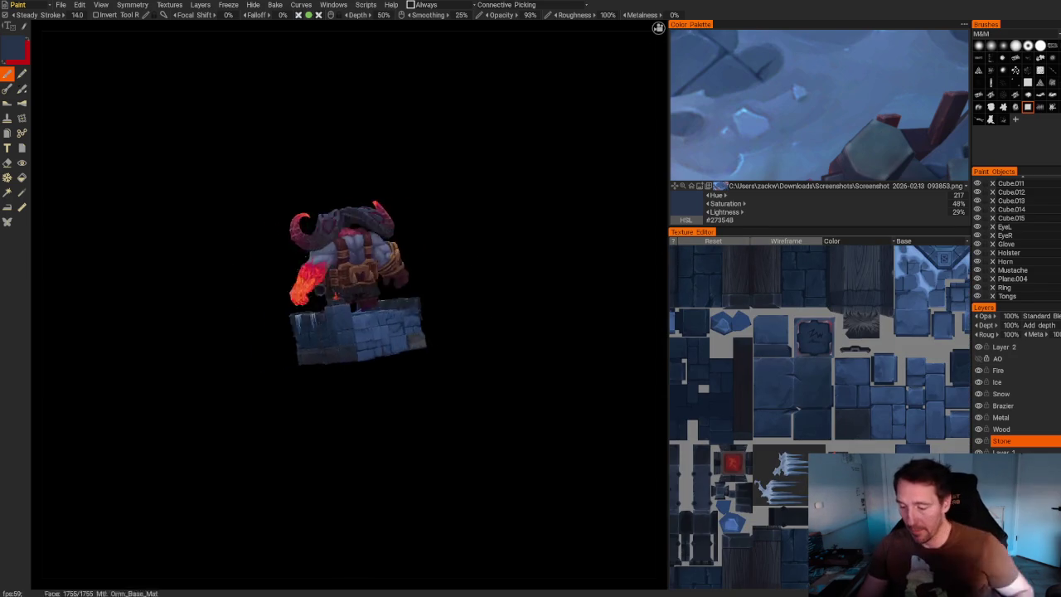
scroll(292, 256, "up", 5)
scroll(292, 255, "down", 3)
mouse_move(266, 483)
left_mouse_down()
mouse_move(385, 496)
mouse_move(226, 135)
mouse_move(511, 383)
left_mouse_up()
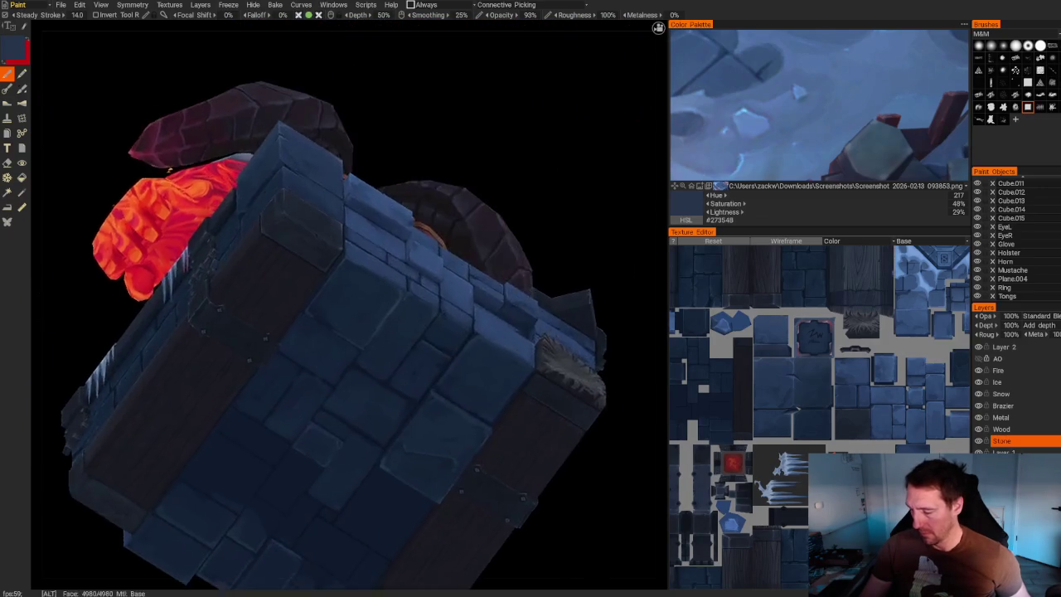
scroll(511, 383, "up", 5)
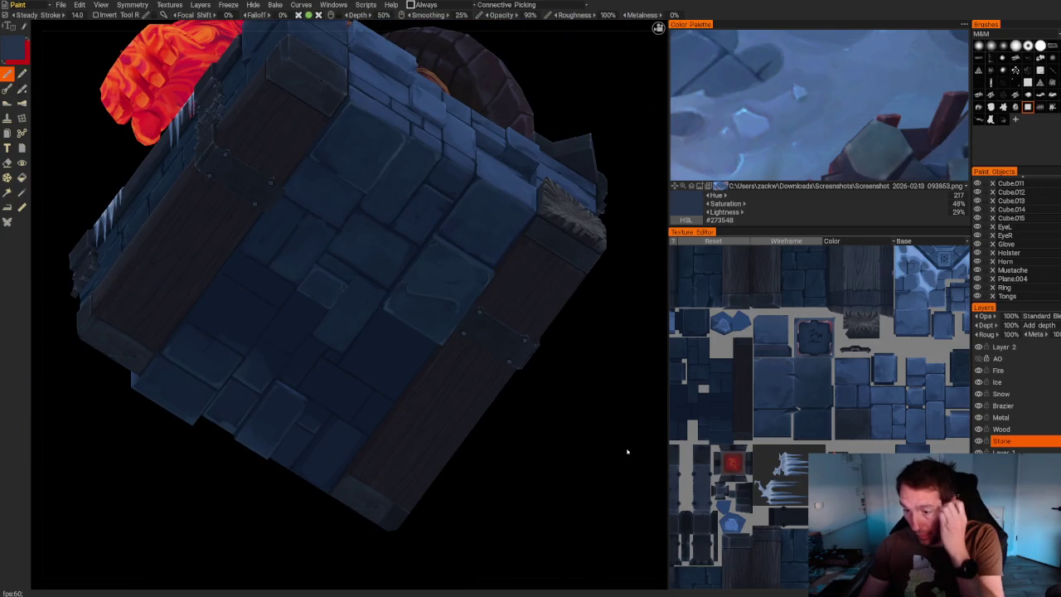
mouse_move(630, 440)
left_mouse_down()
mouse_move(611, 473)
mouse_move(539, 436)
left_mouse_up()
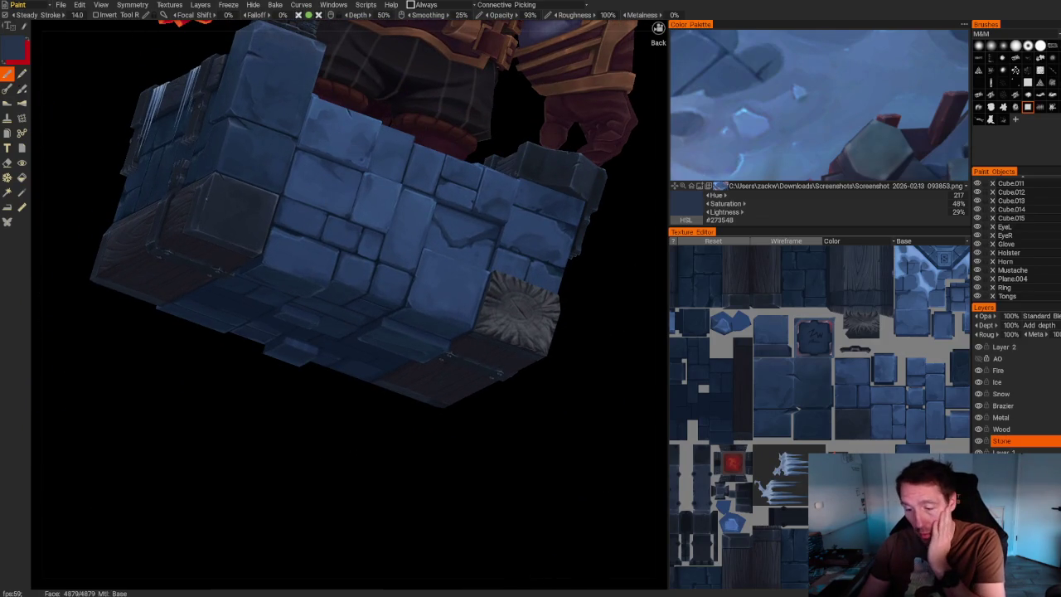
mouse_move(221, 211)
left_mouse_down()
mouse_move(251, 431)
mouse_move(315, 433)
mouse_move(384, 290)
mouse_move(434, 339)
mouse_move(478, 355)
mouse_move(436, 353)
mouse_move(431, 398)
mouse_move(526, 355)
mouse_move(564, 407)
mouse_move(517, 486)
mouse_move(526, 457)
mouse_move(310, 441)
mouse_move(428, 402)
mouse_move(503, 356)
mouse_move(591, 403)
mouse_move(540, 356)
mouse_move(608, 417)
mouse_move(606, 374)
mouse_move(588, 350)
mouse_move(511, 374)
mouse_move(534, 363)
left_mouse_up()
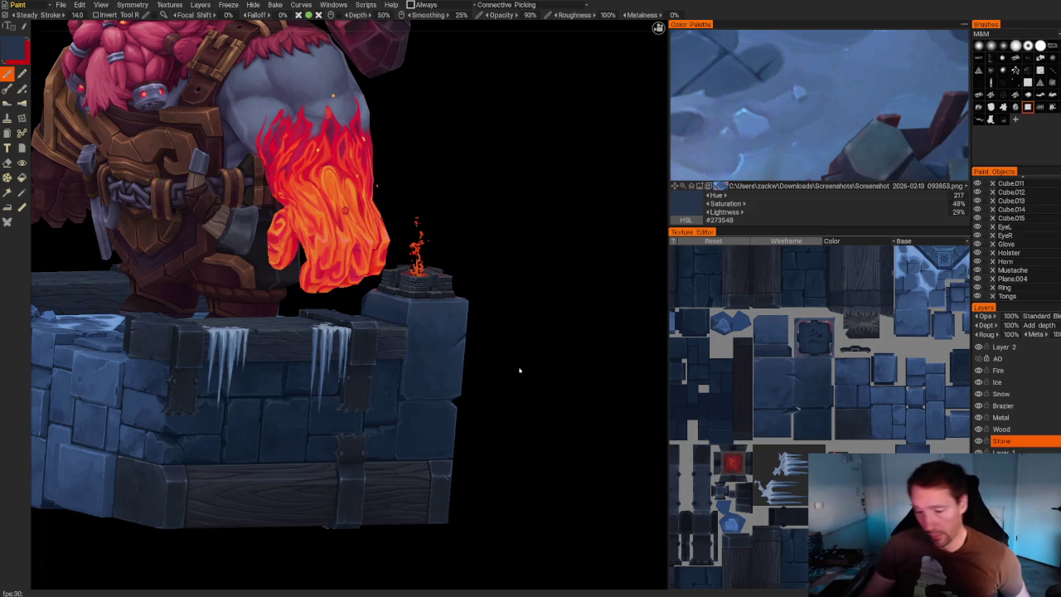
Review the dwarf and plinth from above and the front, then open the File menu.
scroll(509, 386, "down", 5)
mouse_move(471, 334)
left_mouse_down()
mouse_move(530, 291)
mouse_move(451, 276)
left_mouse_up()
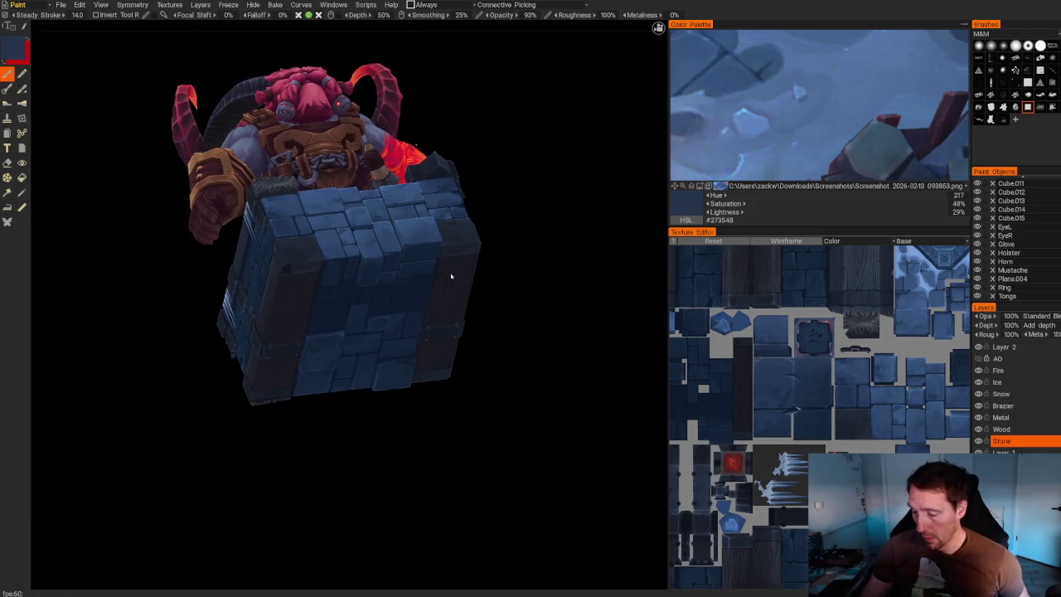
mouse_move(388, 296)
left_mouse_down()
mouse_move(564, 282)
mouse_move(556, 272)
mouse_move(551, 308)
mouse_move(592, 348)
mouse_move(592, 325)
mouse_move(615, 297)
mouse_move(581, 290)
mouse_move(603, 22)
mouse_move(554, 107)
left_mouse_up()
scroll(597, 310, "up", 3)
scroll(616, 296, "up", 2)
scroll(575, 286, "down", 2)
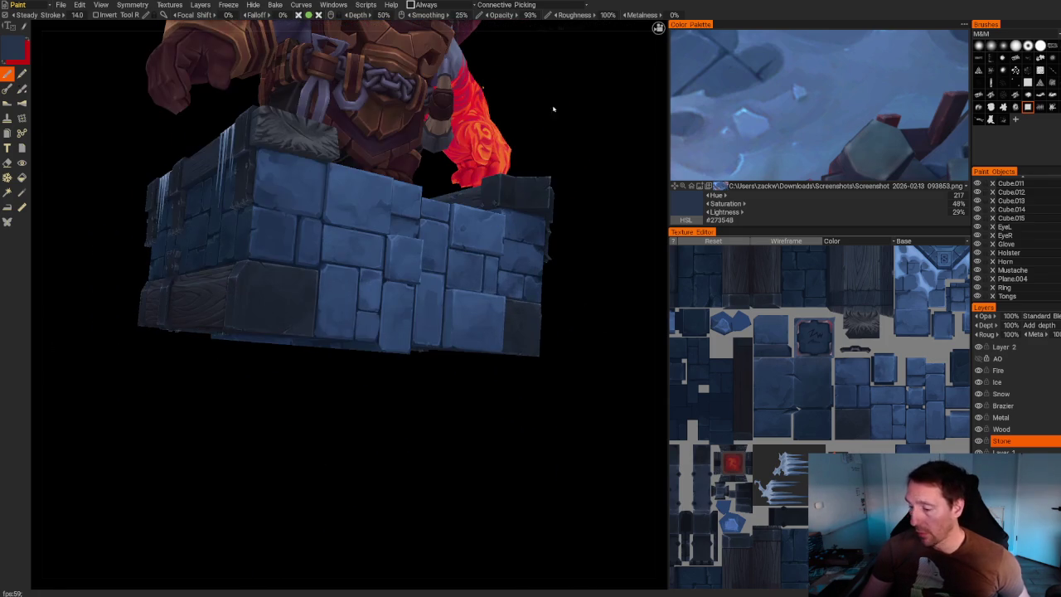
mouse_move(586, 155)
left_mouse_down()
mouse_move(575, 130)
mouse_move(575, 166)
mouse_move(602, 232)
mouse_move(594, 246)
mouse_move(555, 237)
left_mouse_up()
right_click_drag(554, 241, 584, 266)
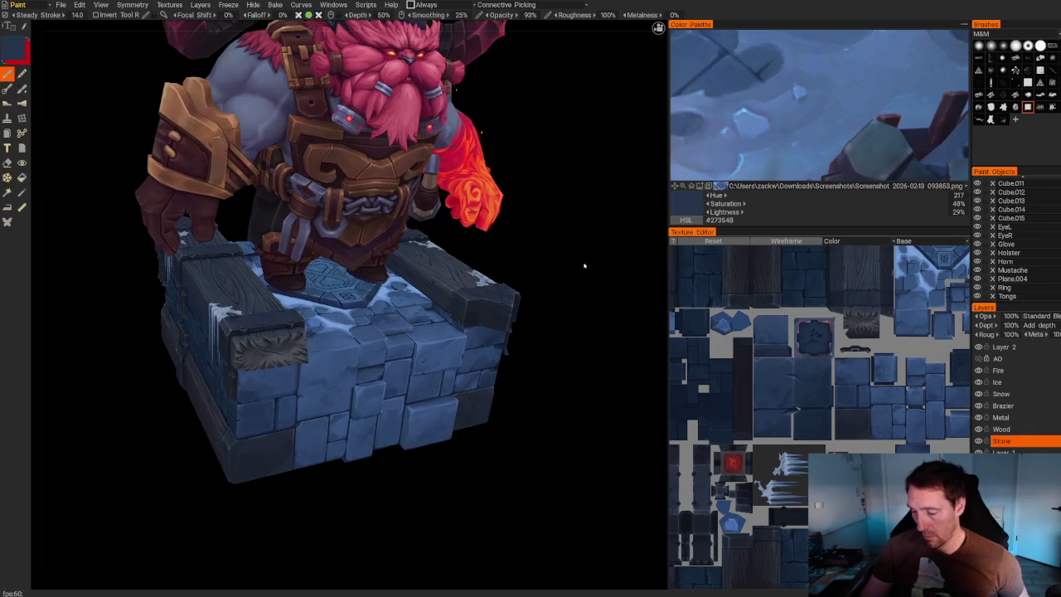
left_click(61, 4)
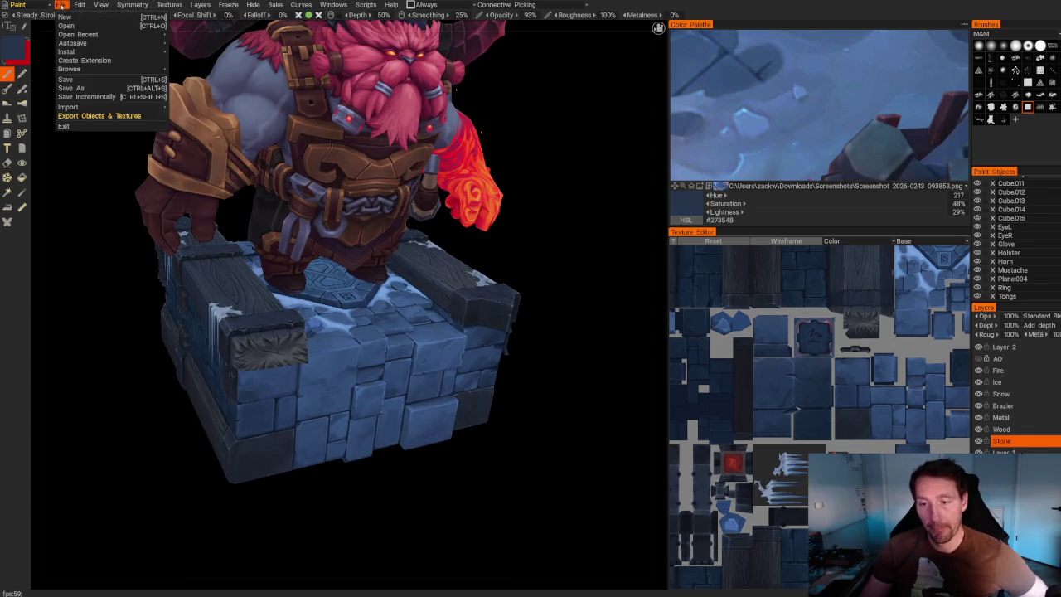
Save the scene under a new name with File > Save As.
left_click(79, 87)
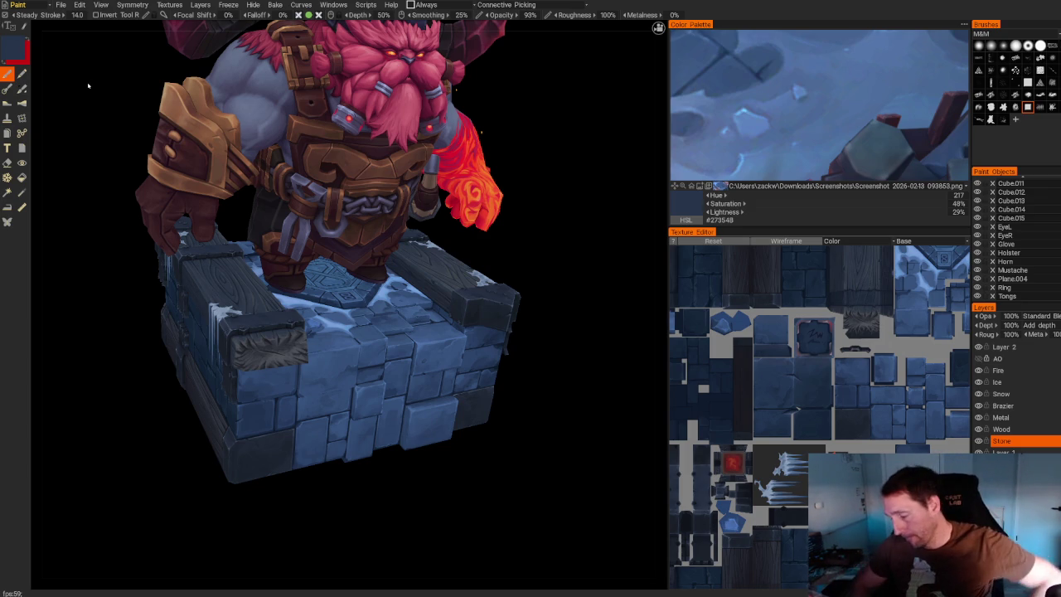
mouse_move(542, 477)
middle_mouse_down()
mouse_move(436, 473)
mouse_move(437, 487)
middle_mouse_up()
mouse_move(472, 377)
left_mouse_down()
mouse_move(398, 393)
mouse_move(372, 417)
mouse_move(385, 420)
left_mouse_up()
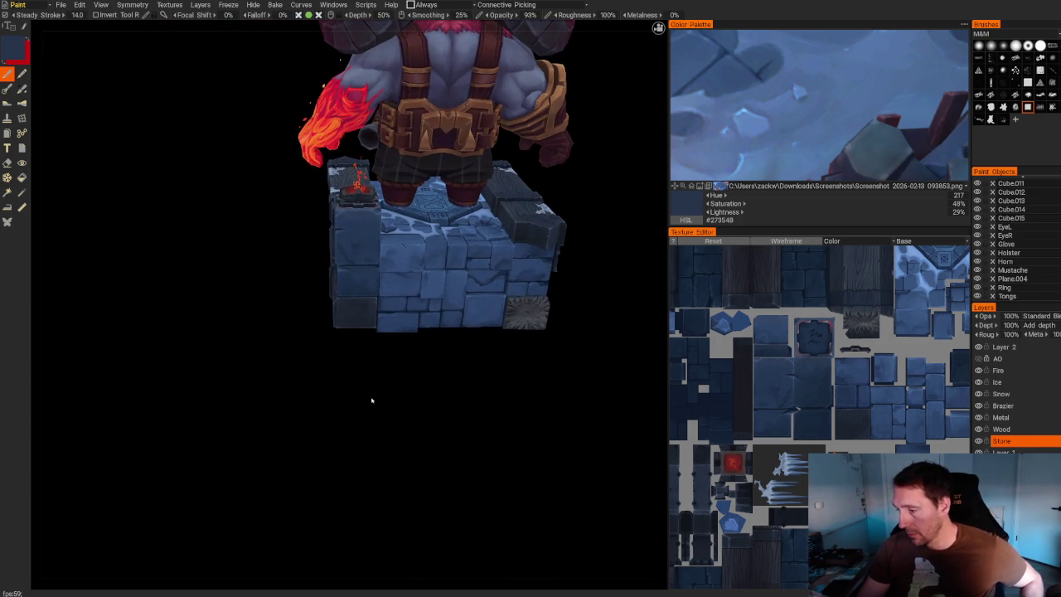
Get a closer side view of the plinth and pan the texture view toward the fire islands.
scroll(377, 431, "up", 2)
scroll(356, 464, "up", 2)
scroll(273, 464, "up", 2)
mouse_move(246, 461)
left_mouse_down()
mouse_move(261, 439)
mouse_move(257, 448)
mouse_move(265, 80)
mouse_move(249, 435)
mouse_move(254, 422)
mouse_move(238, 432)
left_mouse_up()
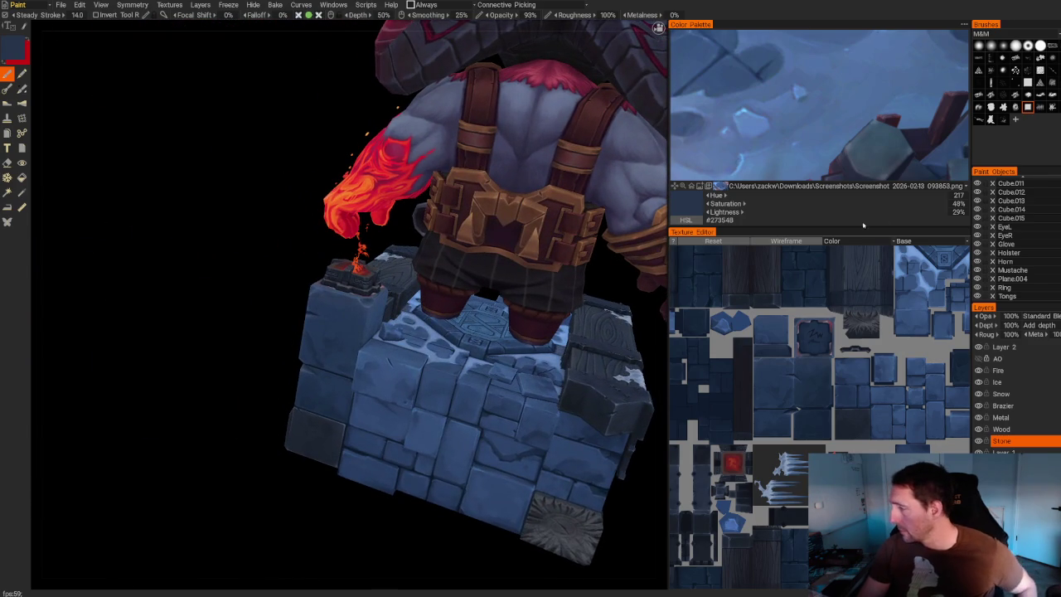
middle_click_drag(812, 373, 785, 348)
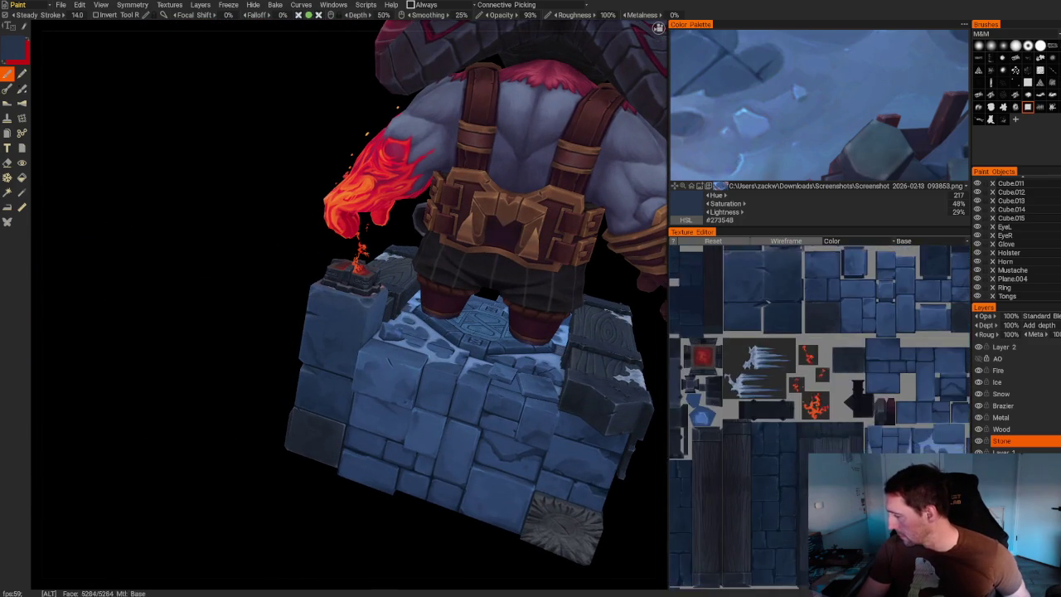
Centre the flame islands in the texture view and make the Fire layer active.
scroll(869, 295, "up", 5)
scroll(793, 274, "down", 3)
middle_click_drag(793, 273, 823, 355)
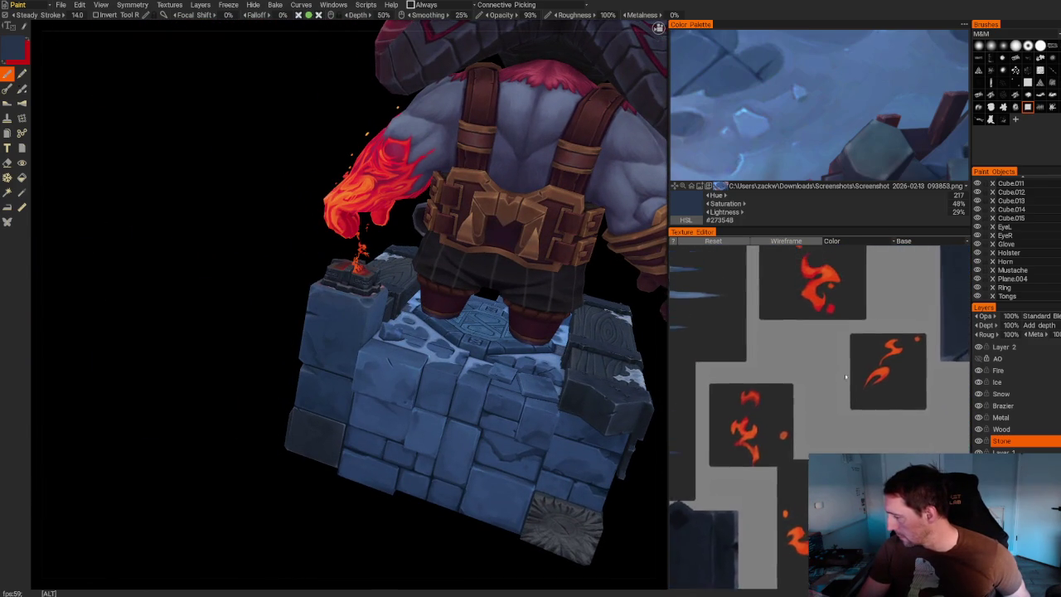
scroll(823, 355, "up", 3)
scroll(823, 355, "up", 2)
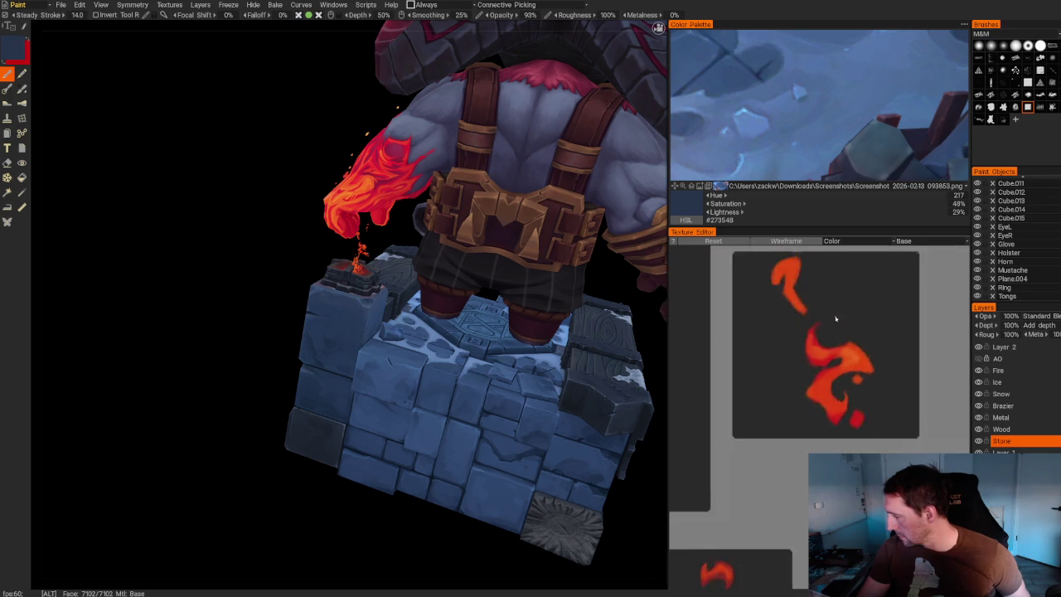
middle_click_drag(834, 317, 798, 338)
scroll(798, 338, "up", 1)
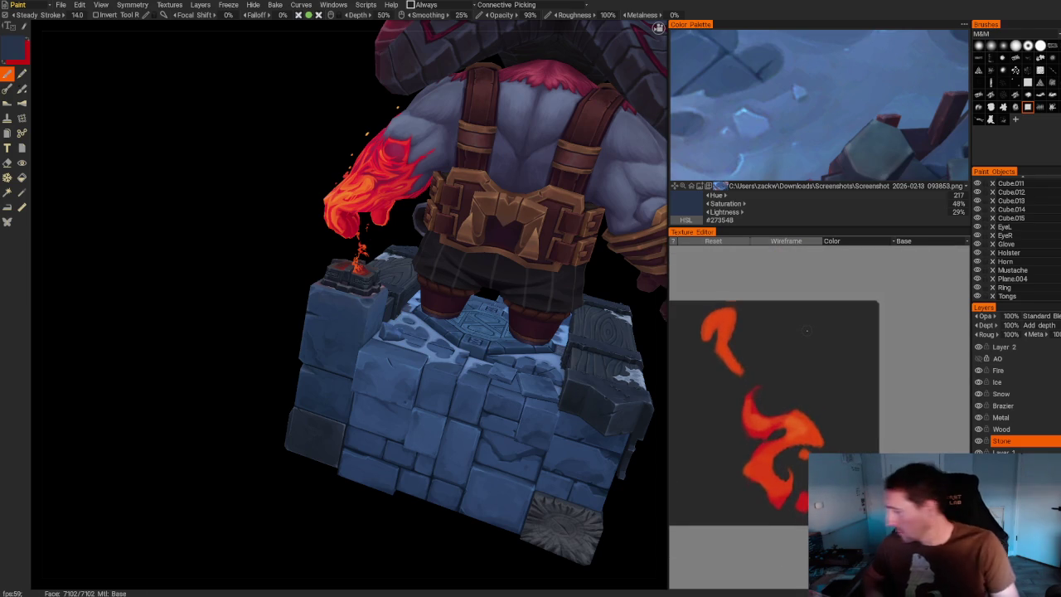
left_click(1003, 370)
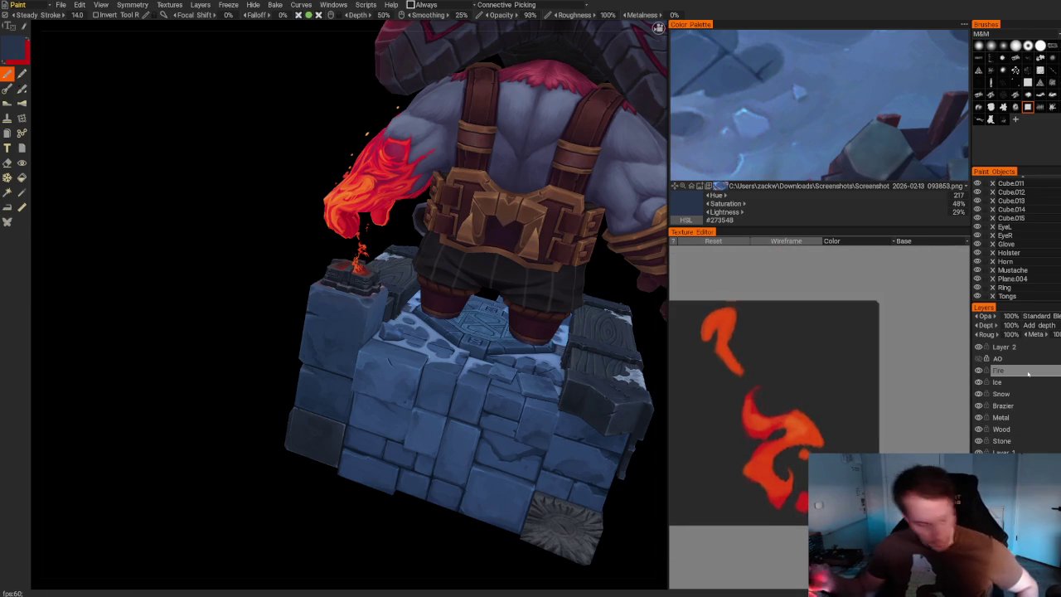
Pick orange #E14913 and paint a curling stroke extending the upper flame, undoing part of it.
key("e")
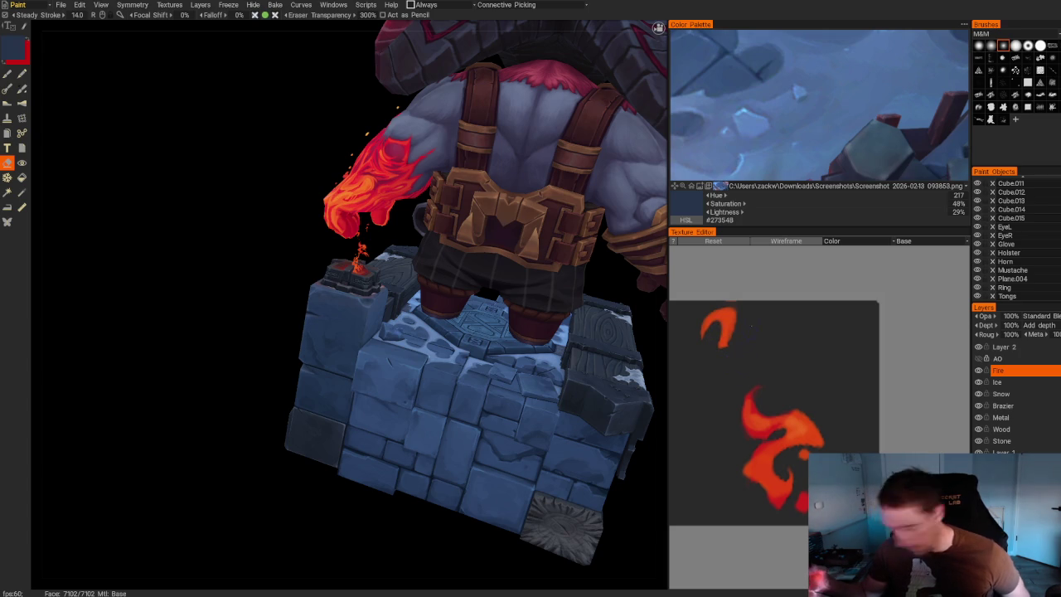
key("b")
key("v")
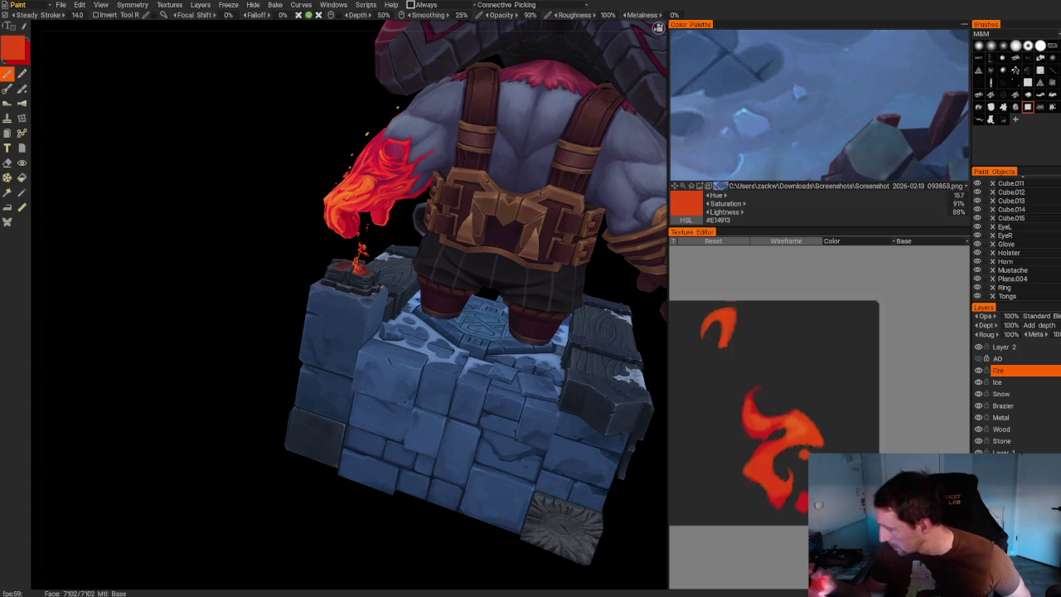
left_click_drag(713, 343, 746, 340)
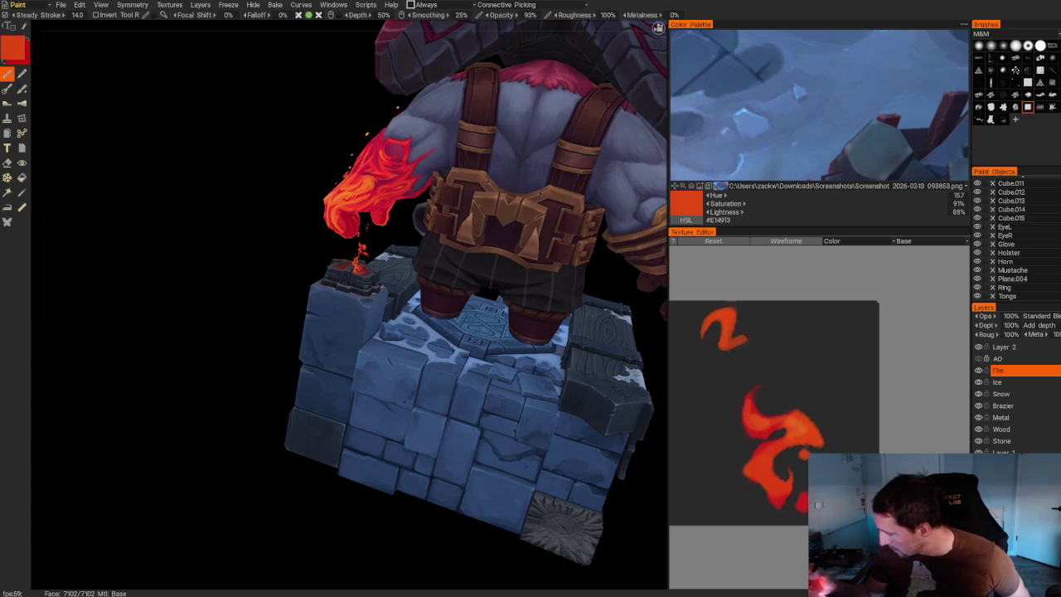
key("ctrl+z")
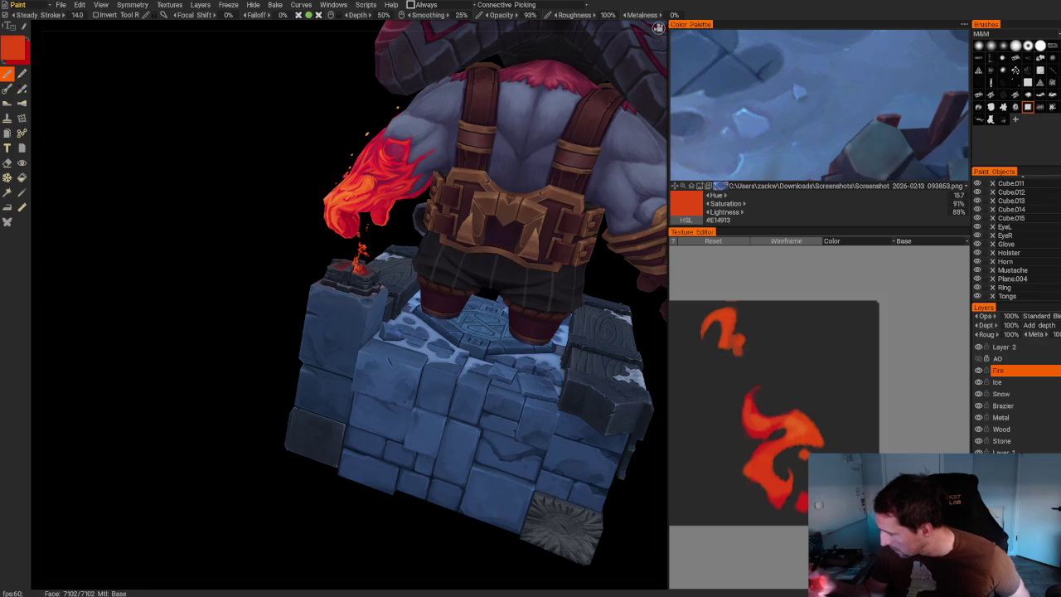
Refine the upper flame's lower-right edge with brush and eraser, then inspect the brazier up close.
key("e")
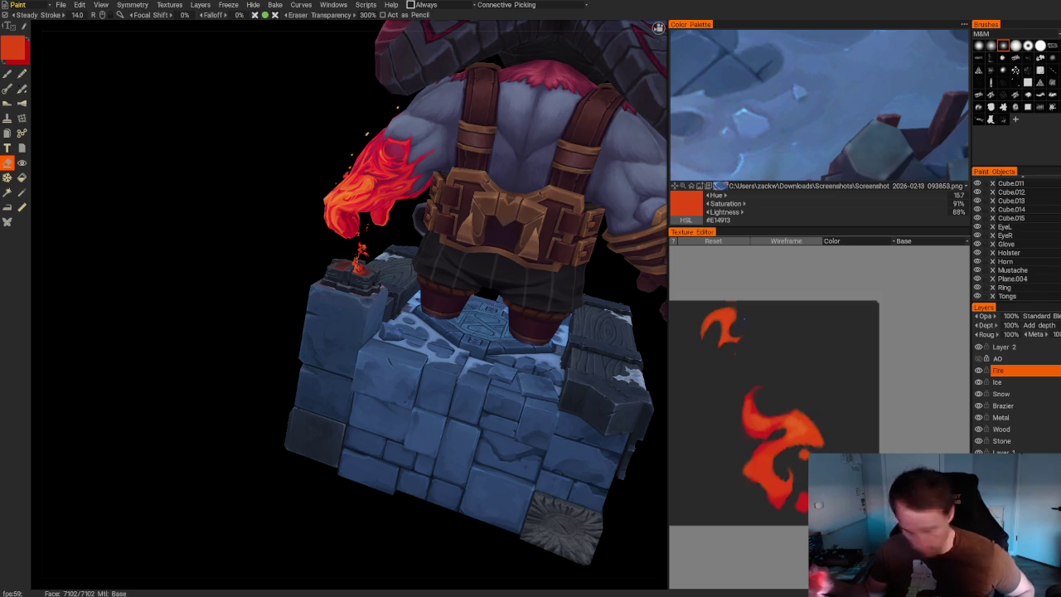
key("b")
left_click_drag(736, 331, 742, 349)
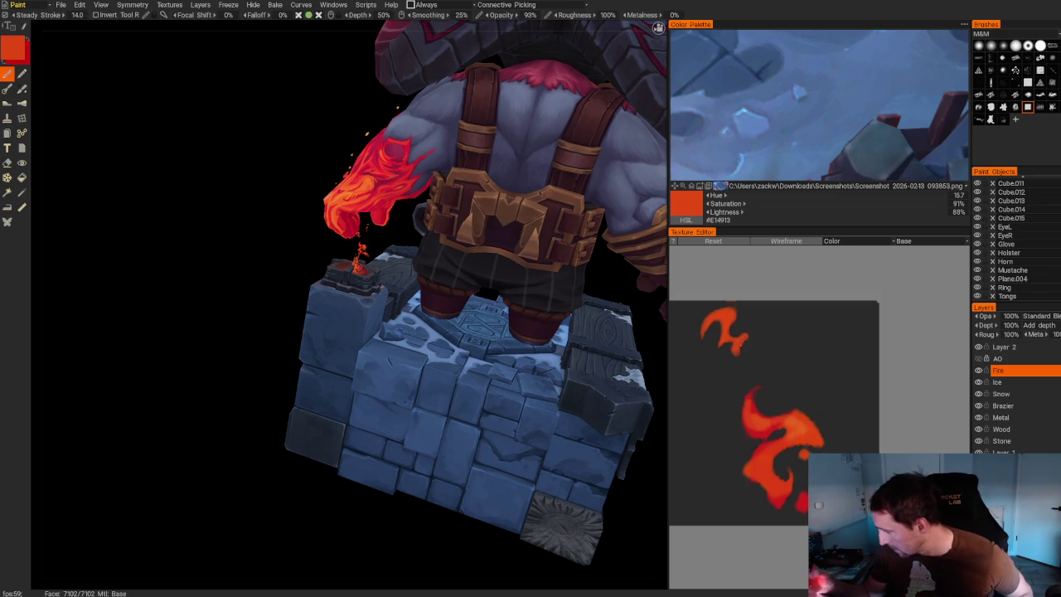
key("e")
left_click_drag(742, 349, 743, 338)
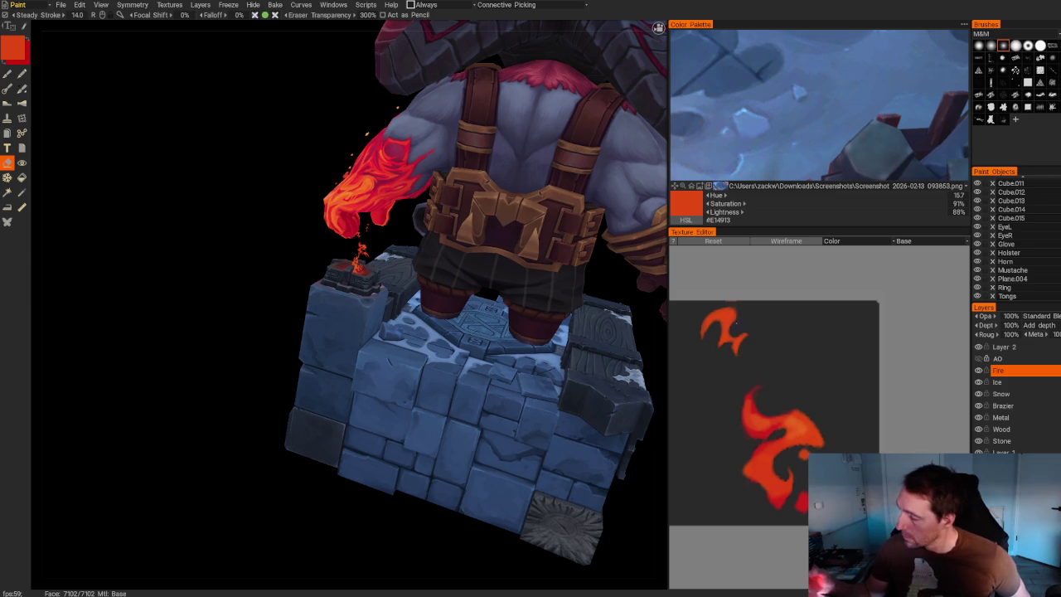
scroll(744, 307, "up", 1)
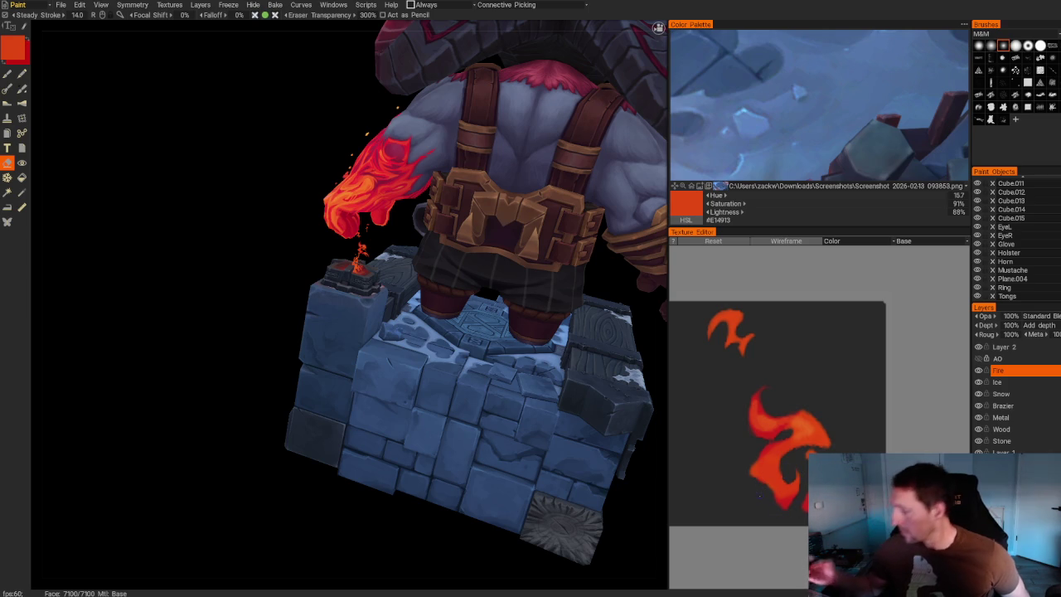
mouse_move(277, 382)
left_mouse_down()
mouse_move(209, 340)
mouse_move(334, 291)
mouse_move(182, 320)
mouse_move(196, 326)
mouse_move(208, 307)
mouse_move(221, 327)
mouse_move(242, 52)
mouse_move(469, 334)
mouse_move(406, 328)
mouse_move(431, 329)
left_mouse_up()
left_click_drag(196, 365, 175, 381, "alt")
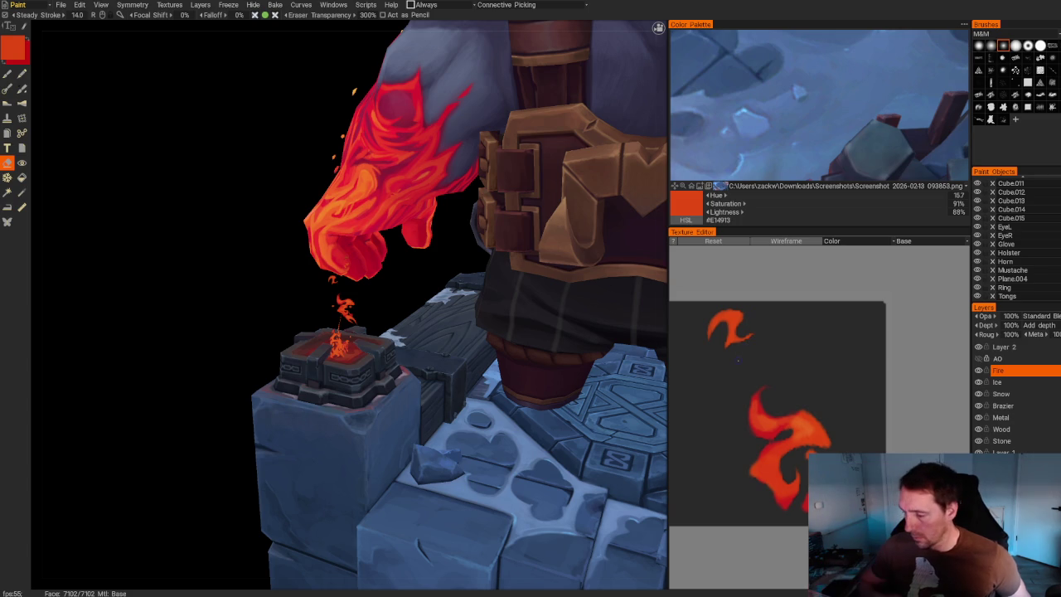
Save with Ctrl+S after orbiting the dwarf's back, then turn the model to face front.
scroll(225, 336, "down", 5)
mouse_move(161, 304)
left_mouse_down()
mouse_move(253, 339)
mouse_move(529, 384)
left_mouse_up()
scroll(529, 384, "up", 3)
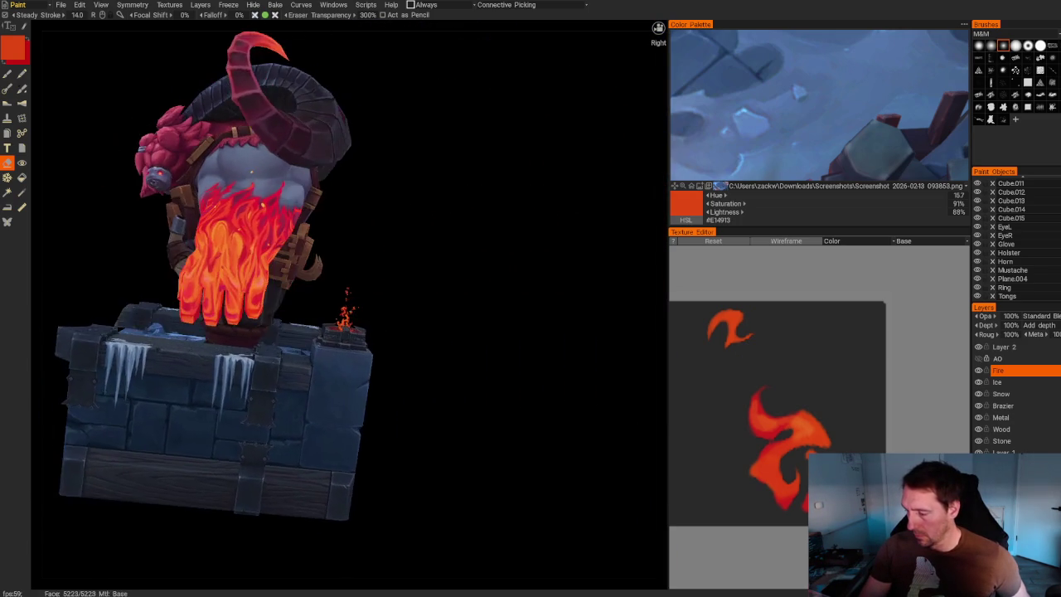
scroll(529, 384, "down", 3)
left_click_drag(542, 389, 500, 370)
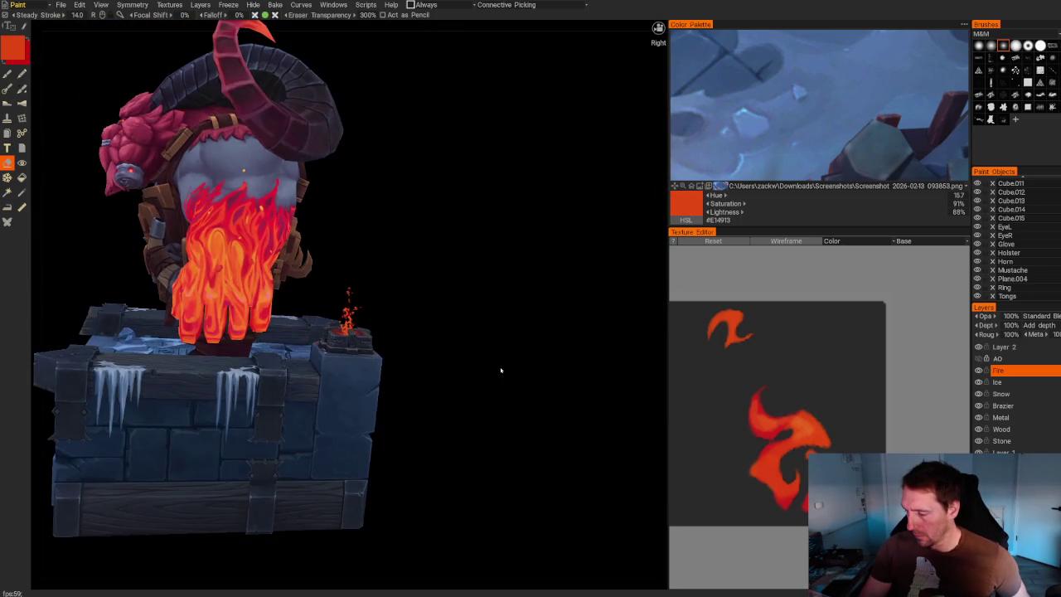
key("ctrl+s")
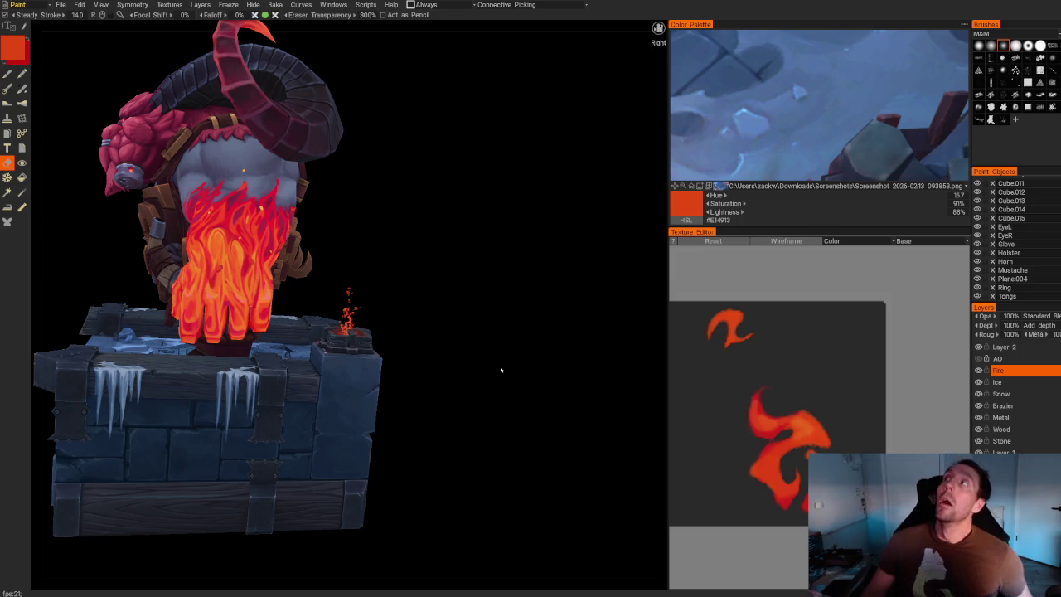
mouse_move(464, 265)
left_mouse_down()
mouse_move(535, 258)
mouse_move(492, 240)
mouse_move(569, 248)
mouse_move(529, 252)
left_mouse_up()
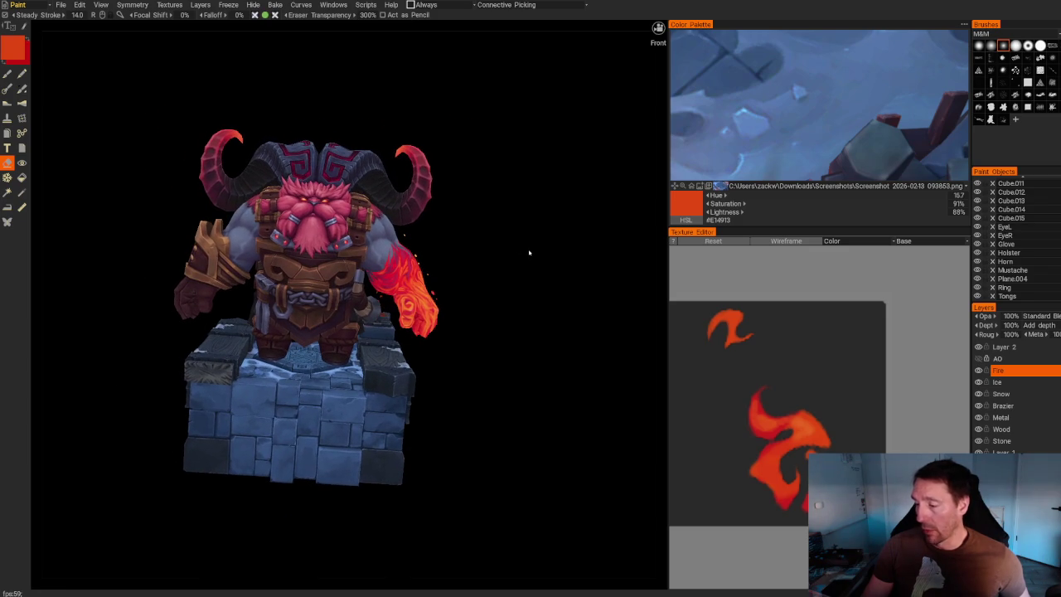
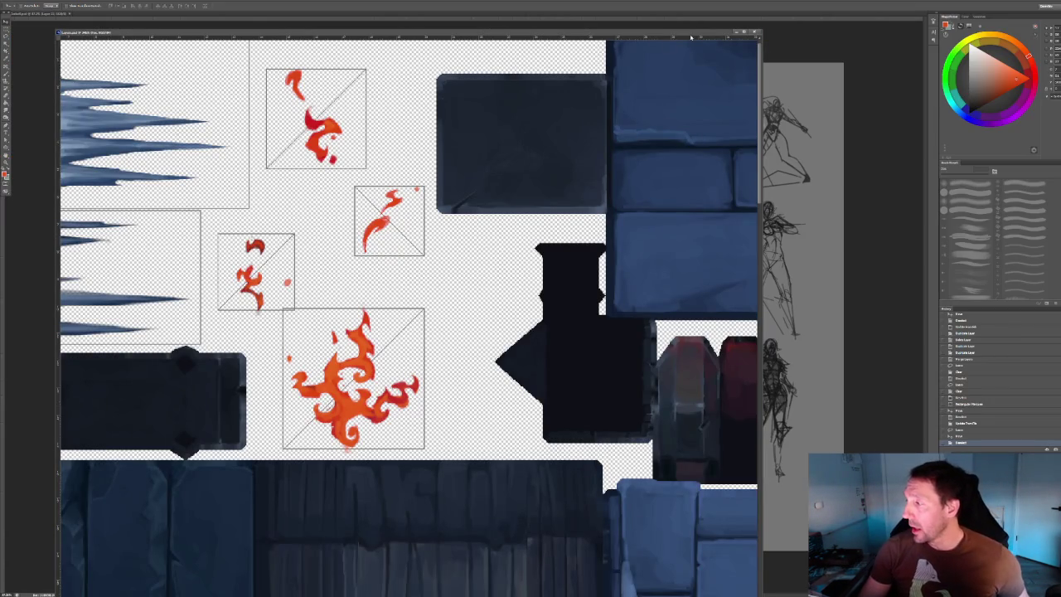
Move aside and close the texture sheet to reveal the elf character concept sheet.
left_click_drag(690, 36, 747, 102)
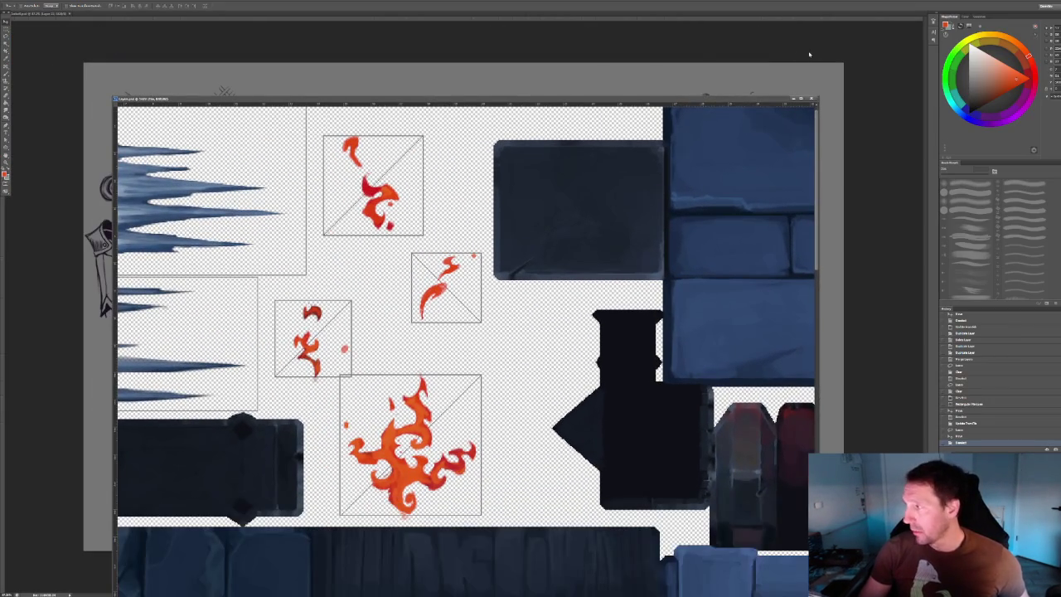
key("ctrl+w")
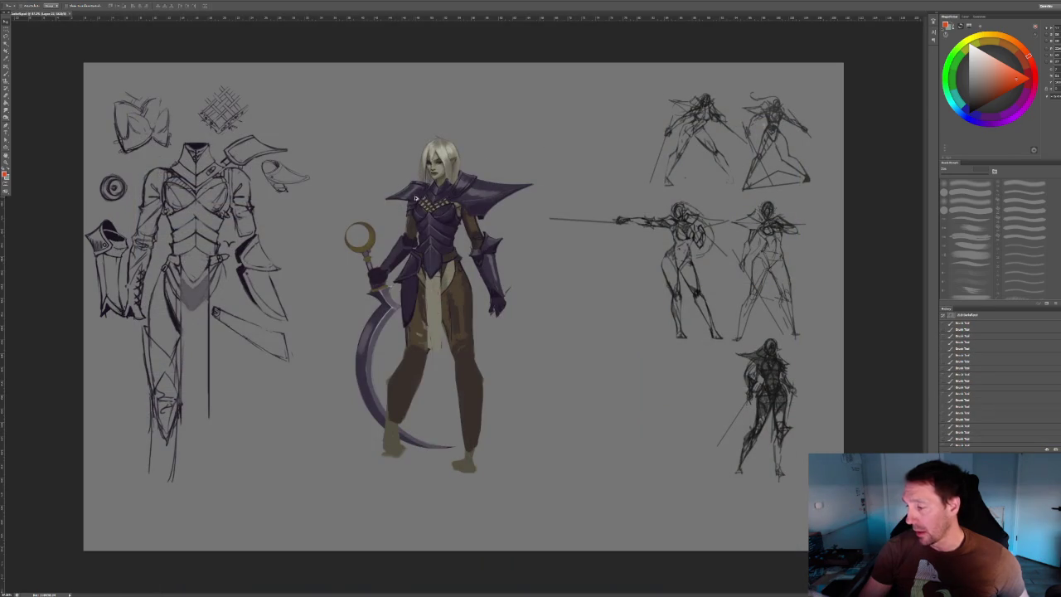
scroll(416, 197, "up", 5, "alt")
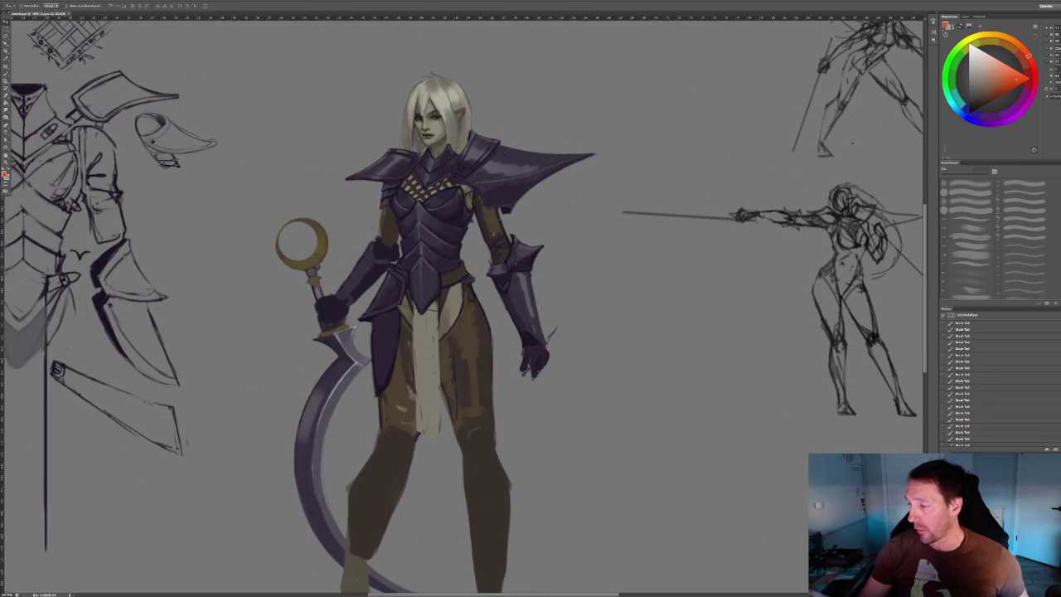
scroll(481, 215, "down", 3, "alt")
scroll(466, 182, "up", 2, "alt")
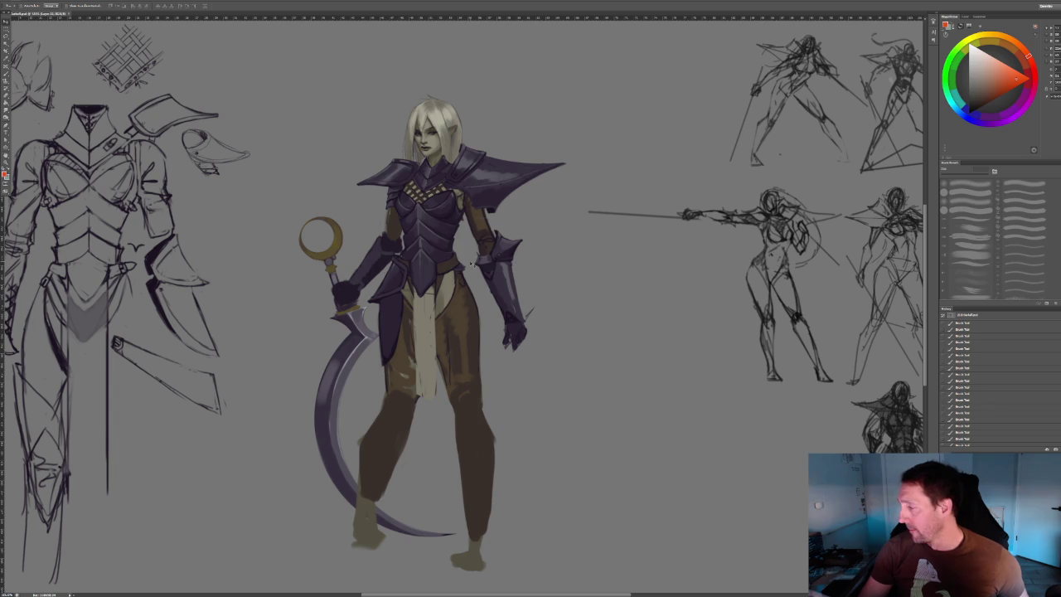
scroll(471, 263, "down", 3, "alt")
scroll(470, 264, "down", 1, "alt")
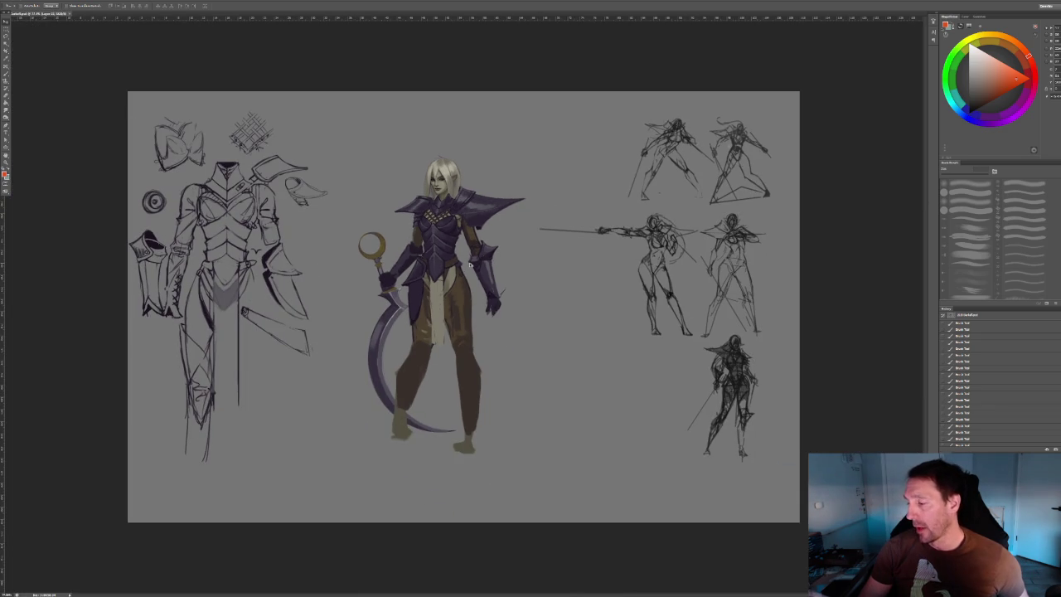
scroll(470, 264, "up", 1, "alt")
scroll(439, 253, "up", 2, "alt")
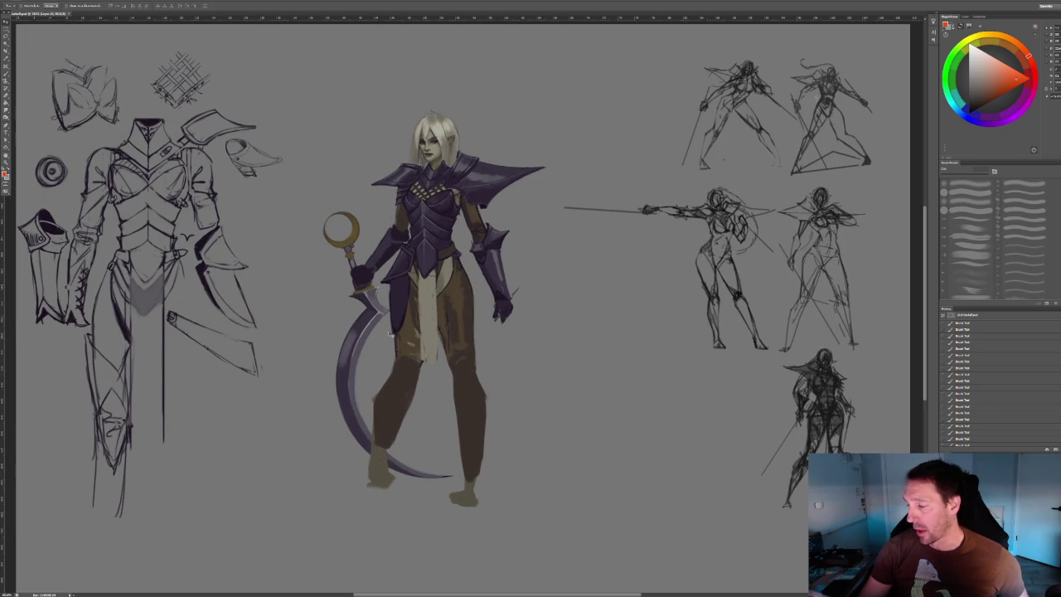
scroll(498, 340, "down", 2, "alt")
scroll(466, 321, "up", 1, "alt")
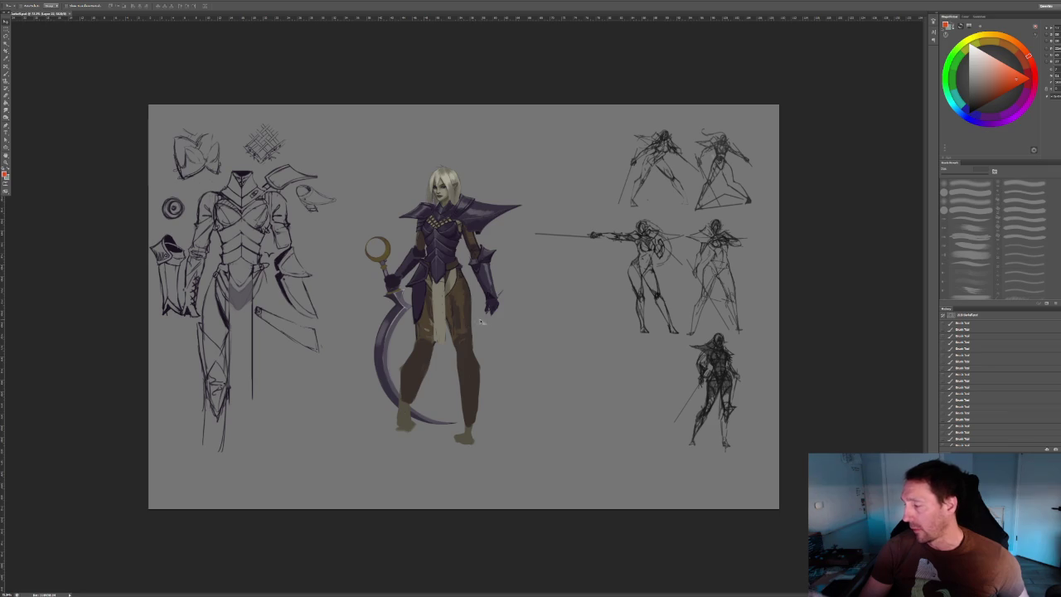
scroll(460, 310, "up", 1, "alt")
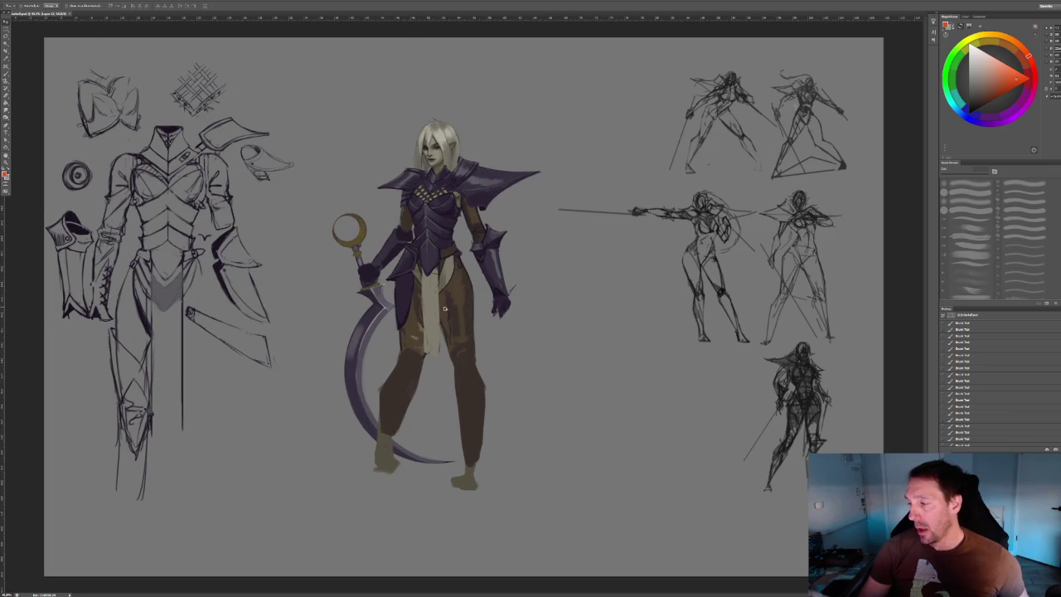
scroll(444, 308, "up", 1, "alt")
scroll(323, 249, "down", 1, "alt")
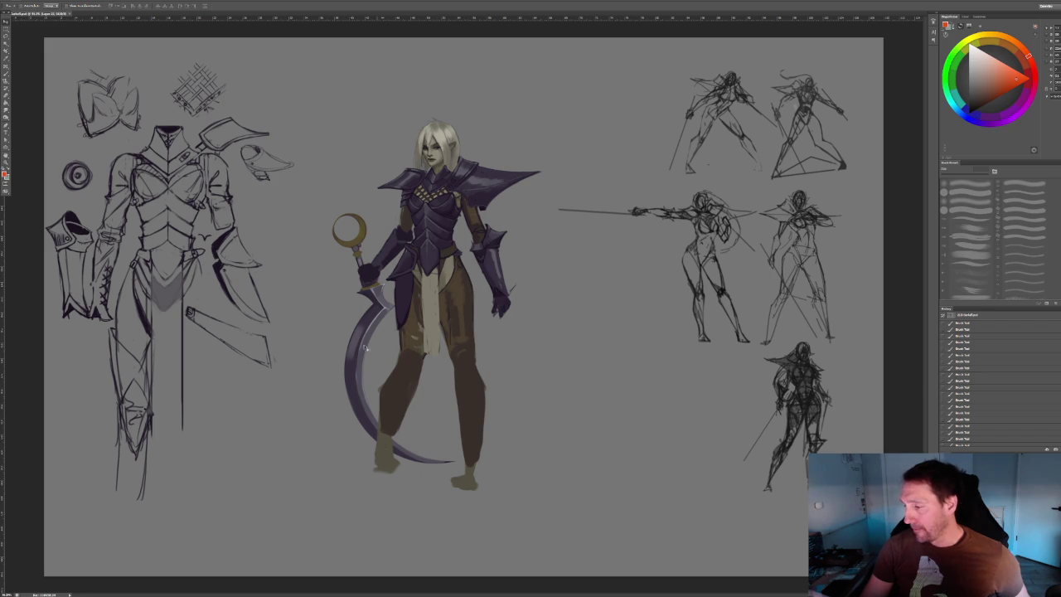
Zoom out and inspect the whole concept sheet with the purple-armoured character and sketches.
left_click_drag(470, 368, 404, 334, "ctrl")
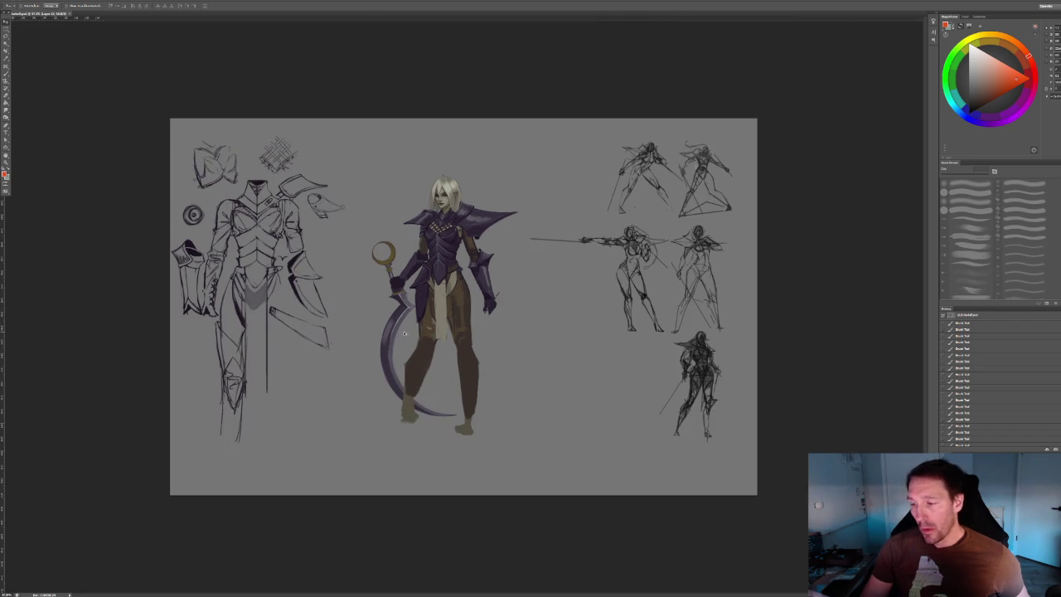
scroll(470, 331, "up", 1, "alt")
scroll(470, 331, "up", 1, "alt")
scroll(471, 332, "up", 1, "alt")
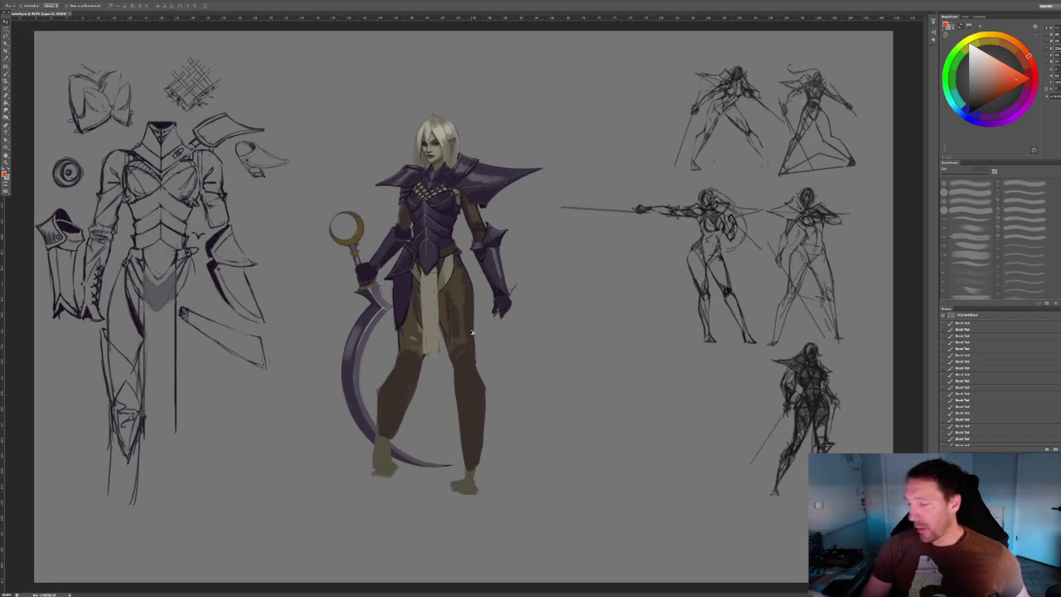
scroll(471, 333, "up", 1, "alt")
scroll(470, 331, "up", 1, "alt")
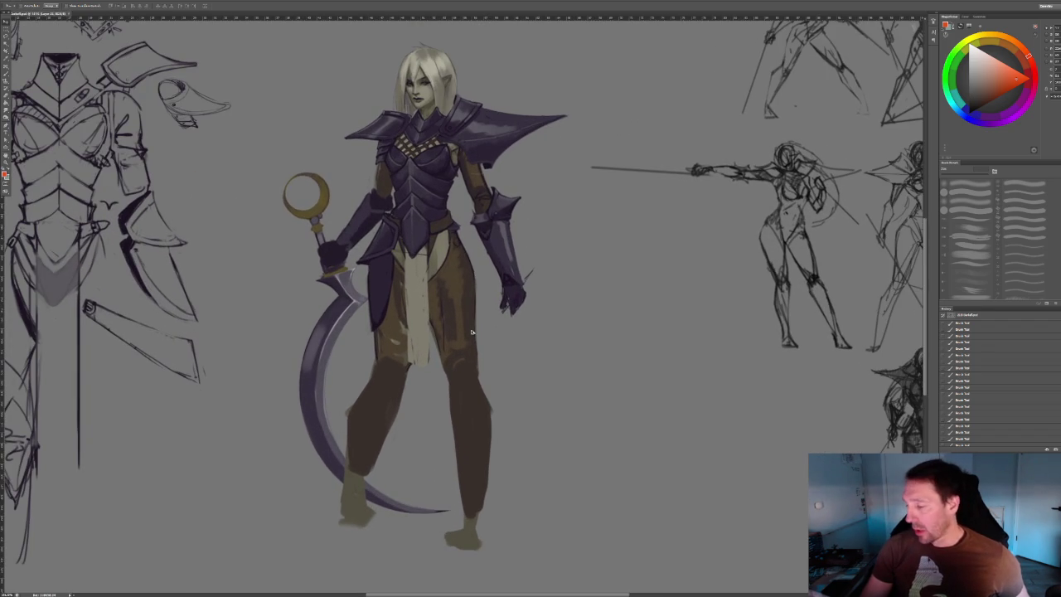
scroll(471, 332, "down", 1, "alt")
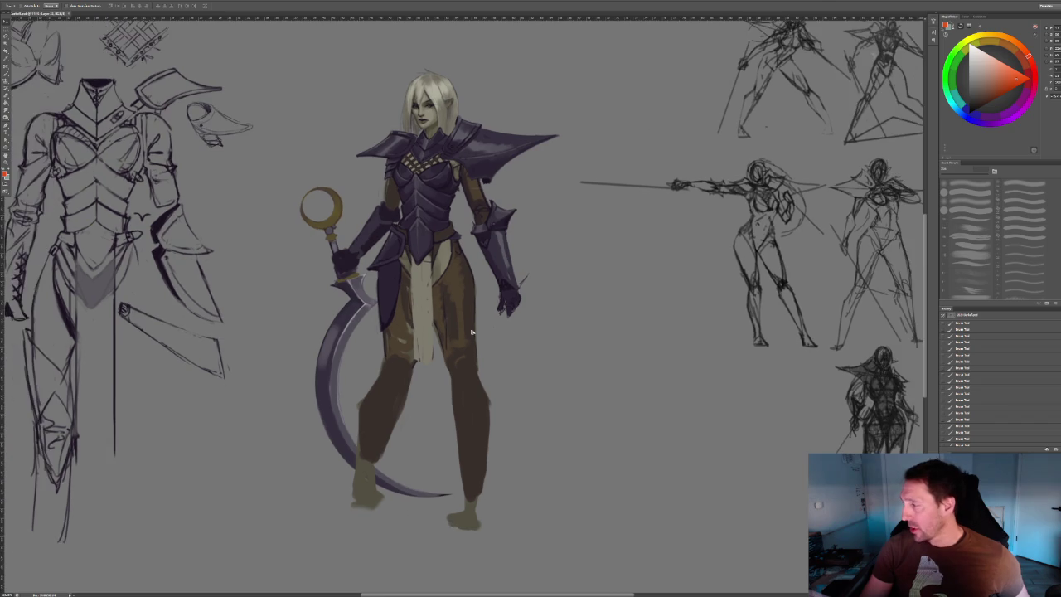
scroll(471, 332, "down", 1, "alt")
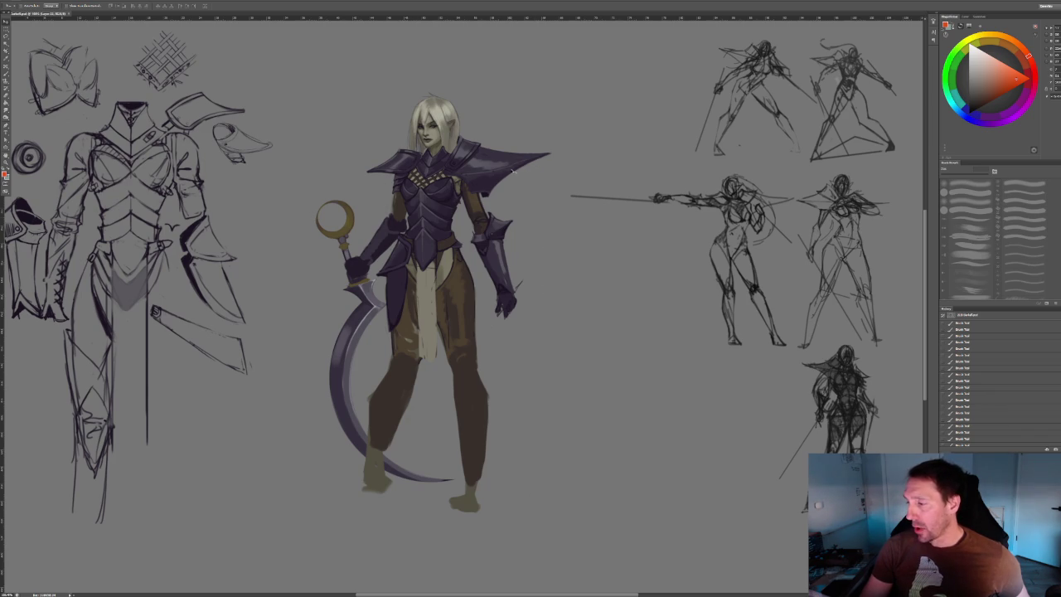
scroll(436, 164, "down", 2, "alt")
scroll(323, 169, "up", 3, "alt")
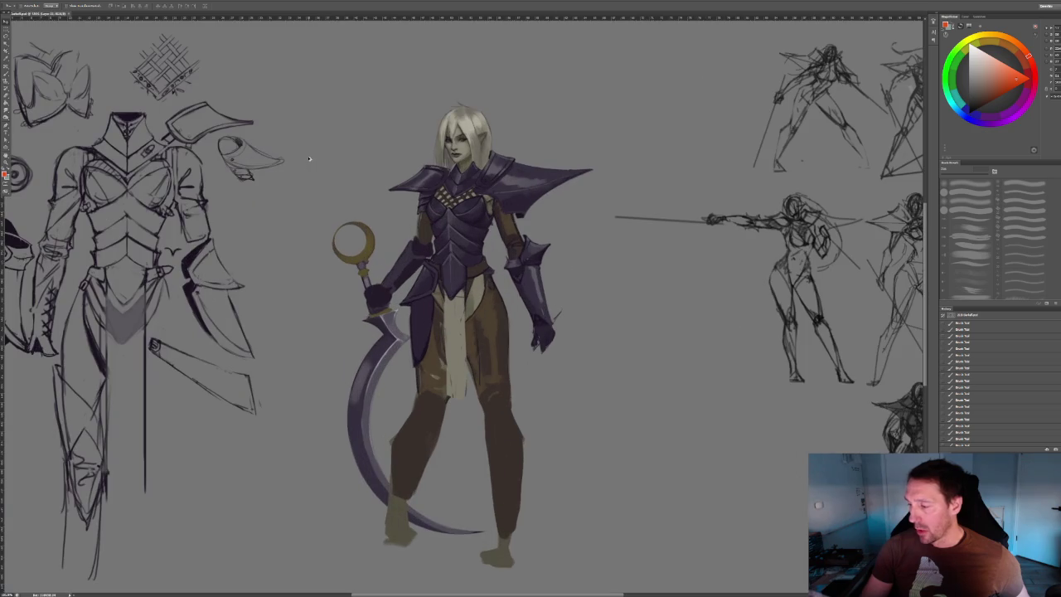
scroll(323, 169, "down", 1, "alt")
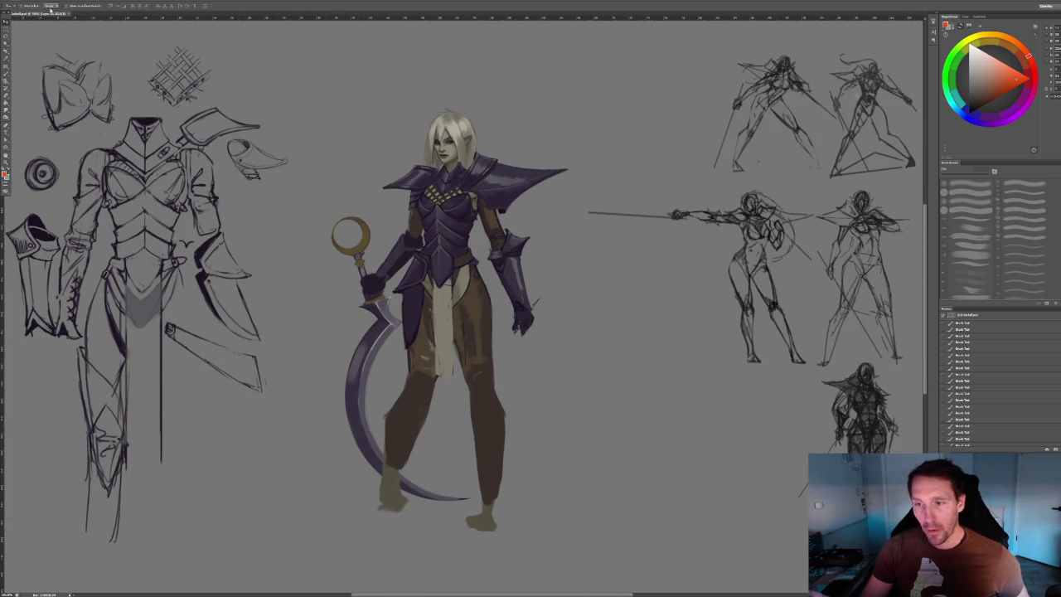
left_click(19, 3)
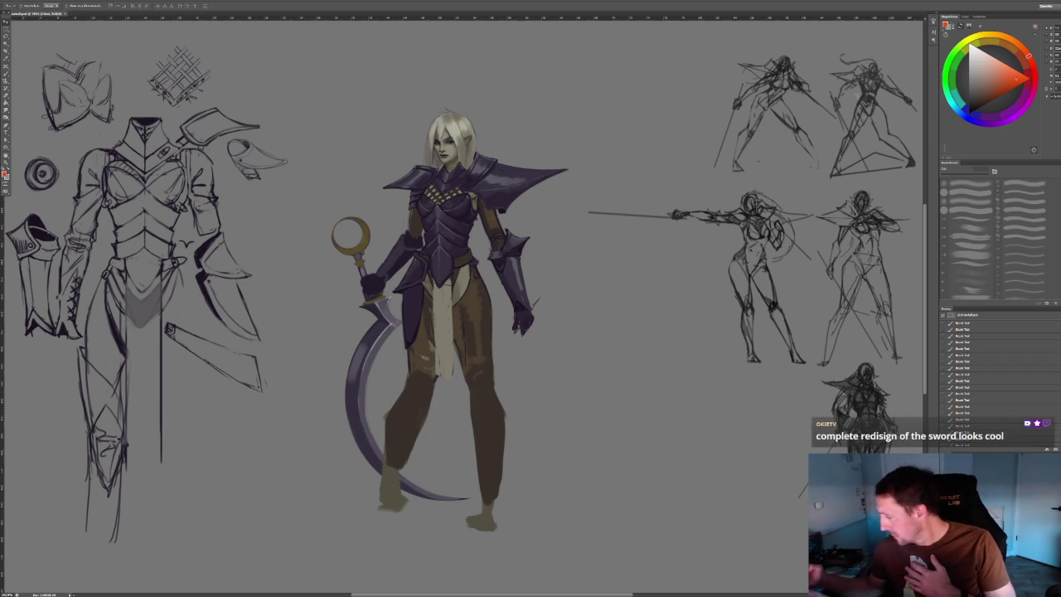
Take the Brush tool loaded with dark purple sampled from the elf's armour.
key("b")
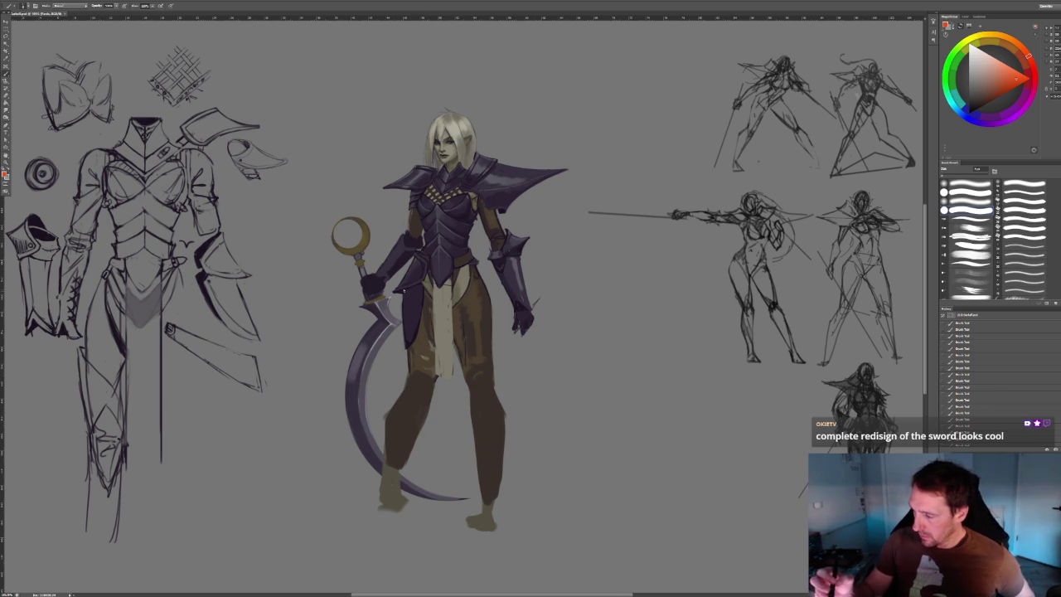
left_click(415, 352, "alt")
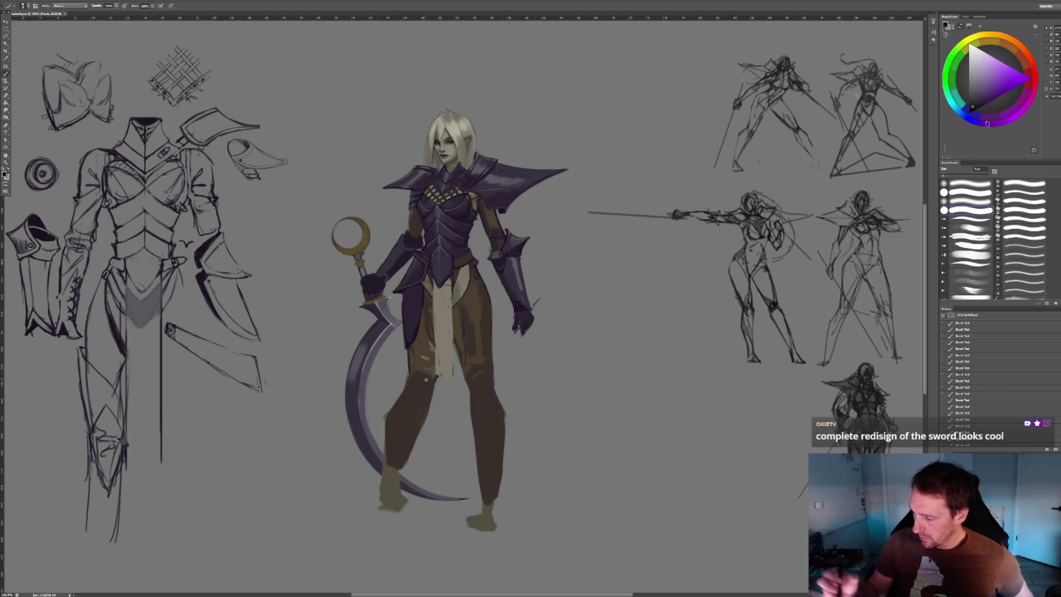
Paint dark vertical armour lines down the elf's left leg and around the left foot.
mouse_move(412, 354)
left_mouse_down()
mouse_move(428, 364)
mouse_move(431, 355)
mouse_move(410, 380)
mouse_move(425, 399)
mouse_move(411, 385)
mouse_move(408, 481)
left_mouse_up()
key("ctrl+z")
left_click_drag(418, 374, 417, 506)
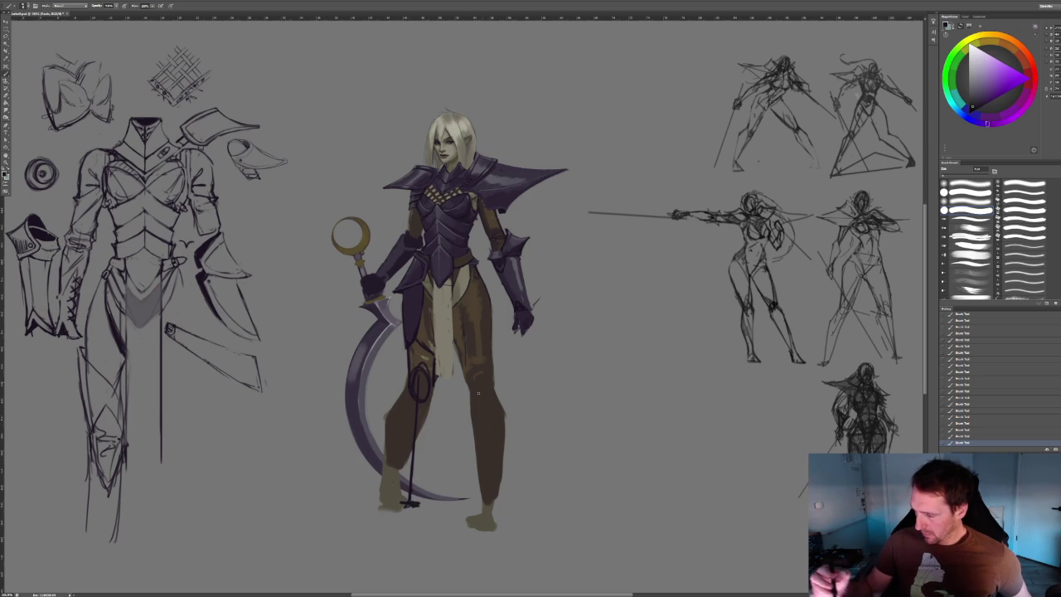
left_click_drag(412, 502, 403, 499)
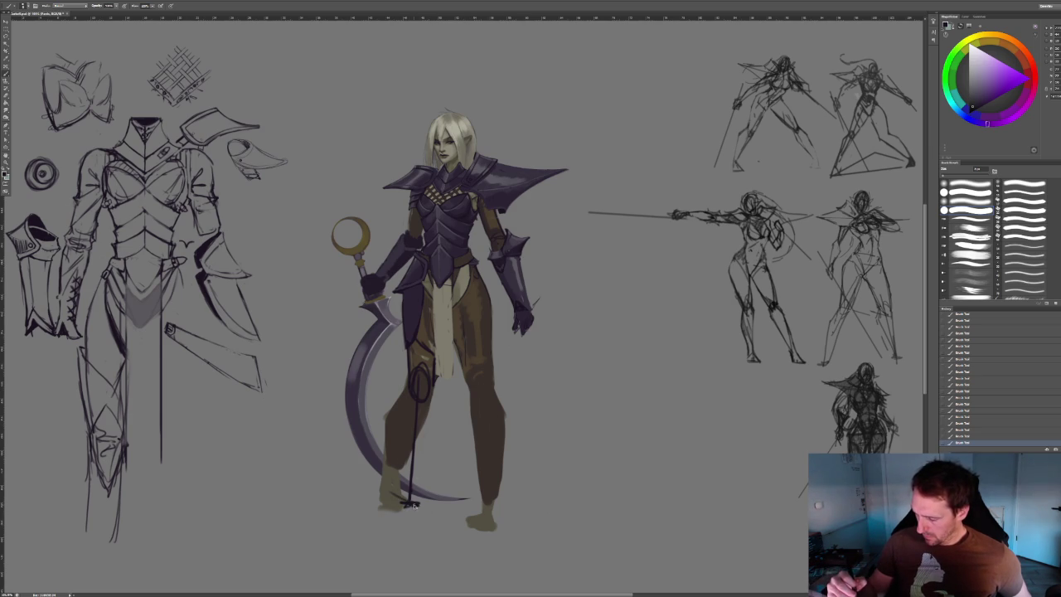
key("ctrl+z")
left_click_drag(433, 385, 421, 453)
left_click_drag(431, 411, 416, 484)
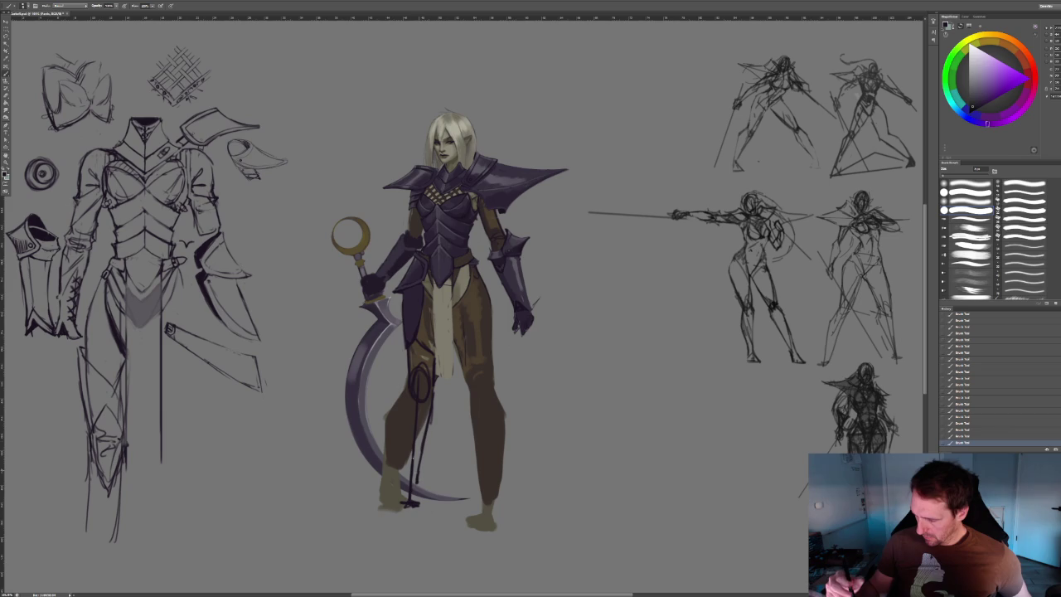
left_click_drag(411, 375, 400, 476)
left_click_drag(402, 416, 398, 498)
mouse_move(403, 450)
left_mouse_down()
mouse_move(399, 499)
mouse_move(436, 516)
left_mouse_up()
left_click_drag(414, 511, 395, 513)
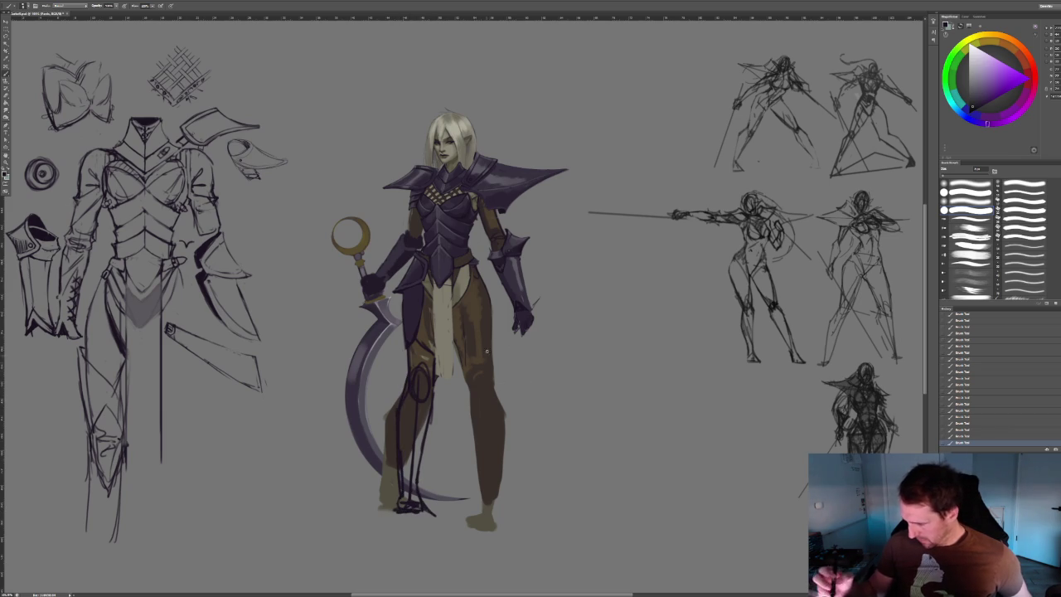
Sketch dark armour lines along the elf's right thigh and leg.
left_click_drag(487, 378, 489, 496)
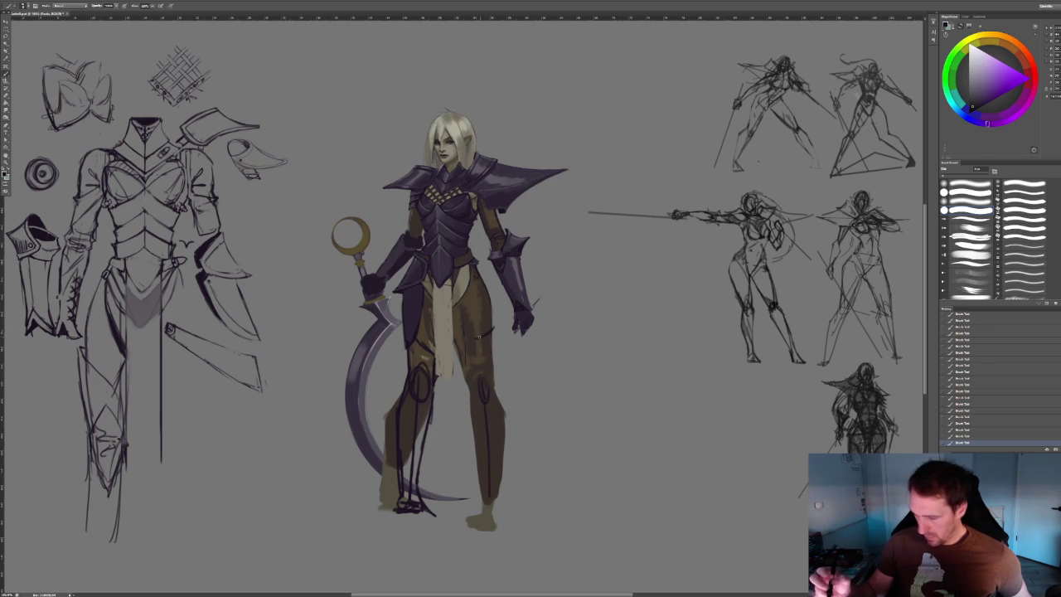
left_click_drag(479, 340, 466, 380)
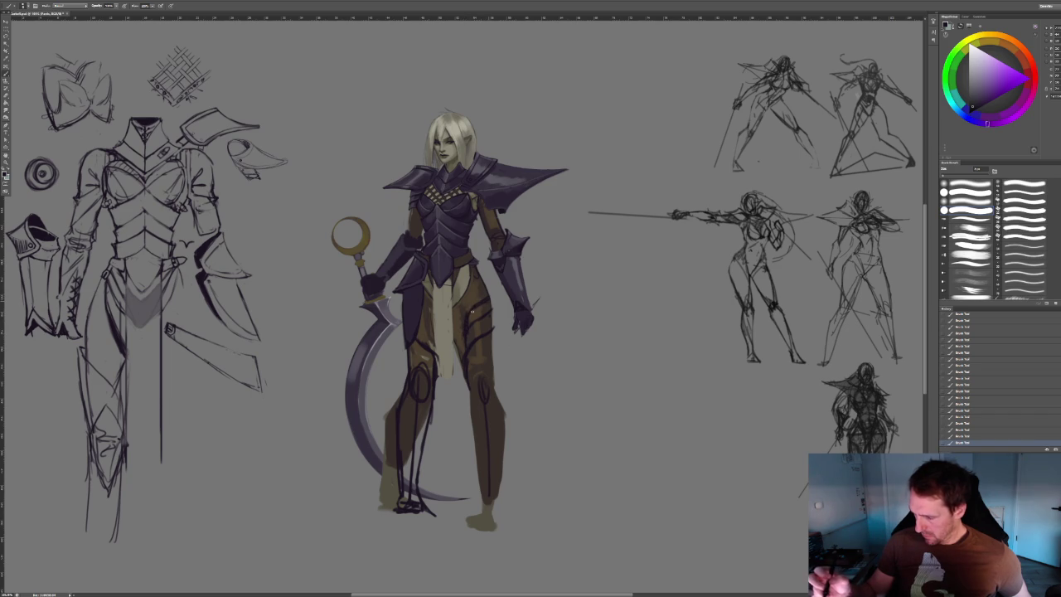
left_click_drag(493, 333, 494, 385)
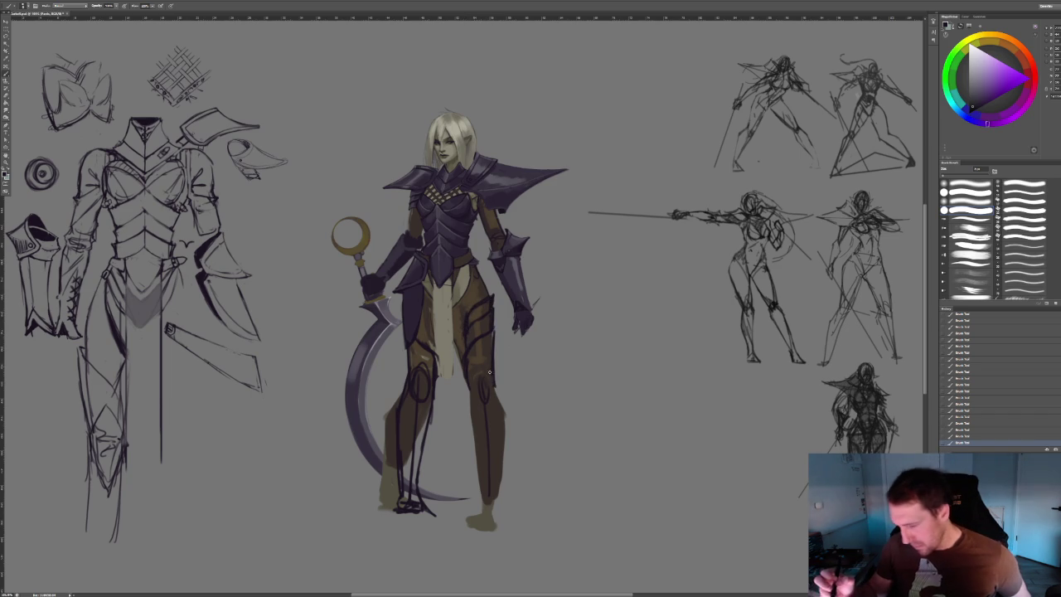
left_click_drag(479, 361, 485, 373)
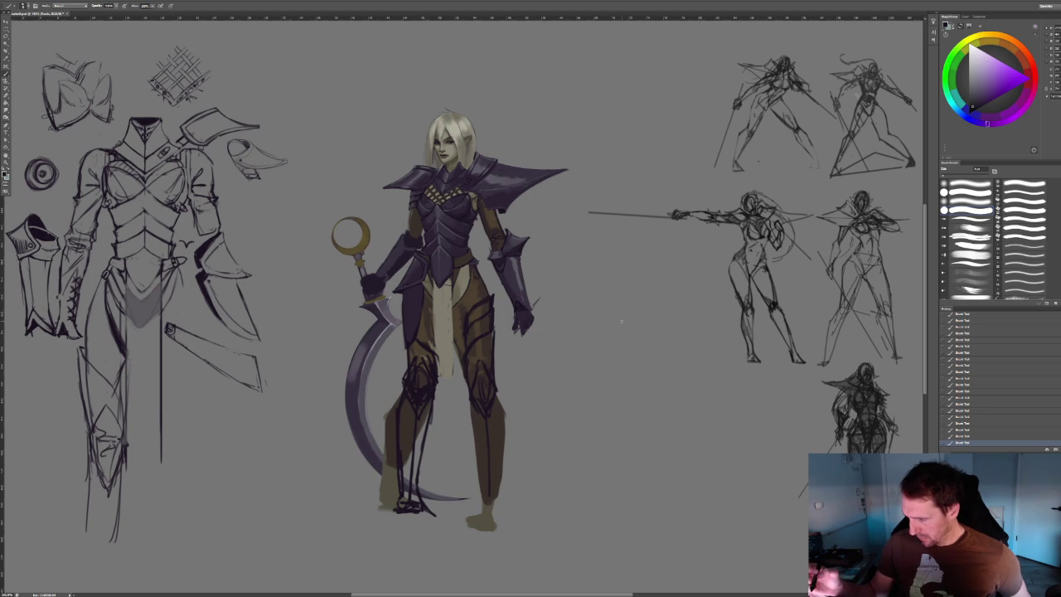
scroll(620, 324, "down", 4, "alt")
scroll(609, 315, "up", 3, "alt")
scroll(599, 305, "up", 1, "alt")
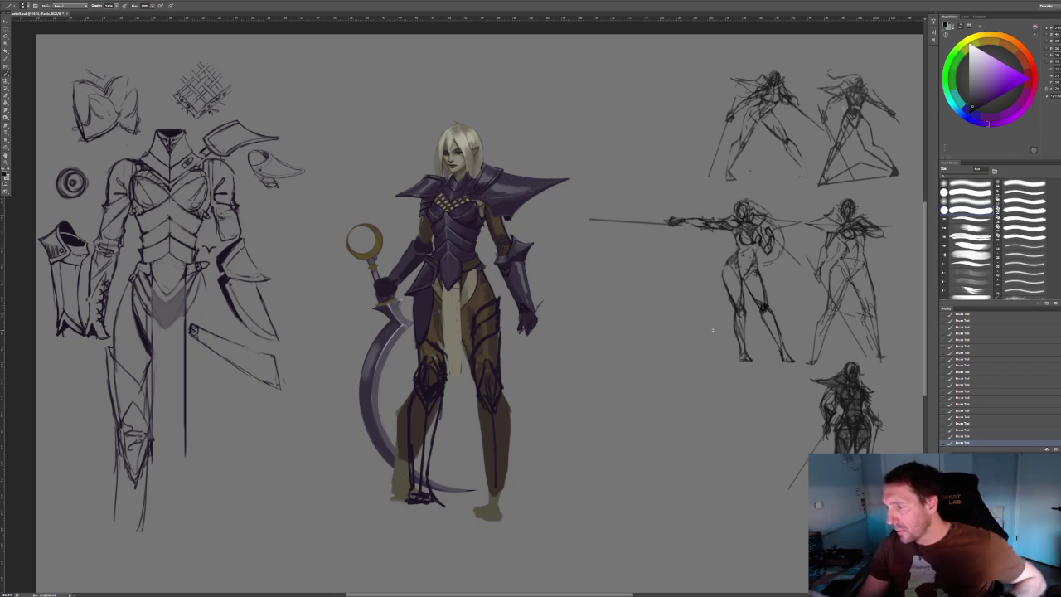
scroll(559, 285, "up", 1, "alt")
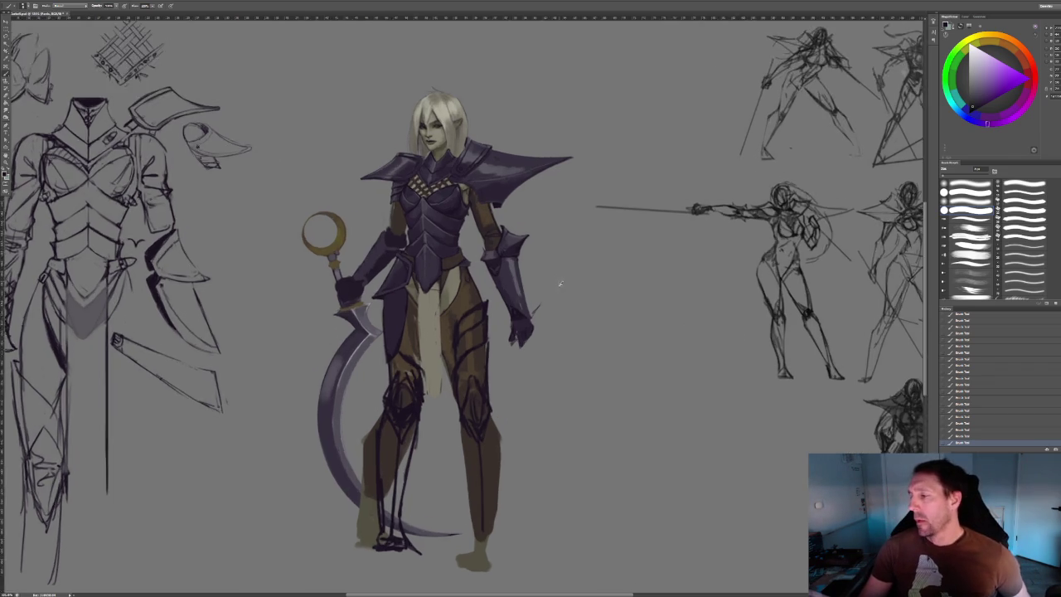
scroll(559, 284, "up", 2, "alt")
scroll(461, 432, "down", 1, "alt")
scroll(461, 432, "down", 2, "alt")
scroll(506, 363, "down", 2, "alt")
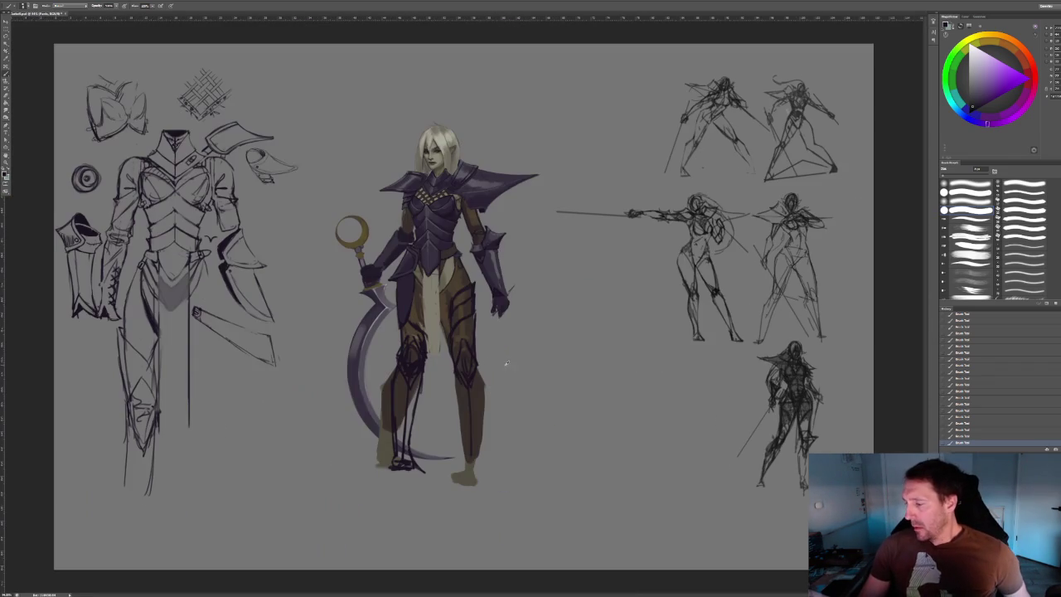
scroll(521, 367, "up", 1, "alt")
scroll(497, 381, "up", 1, "alt")
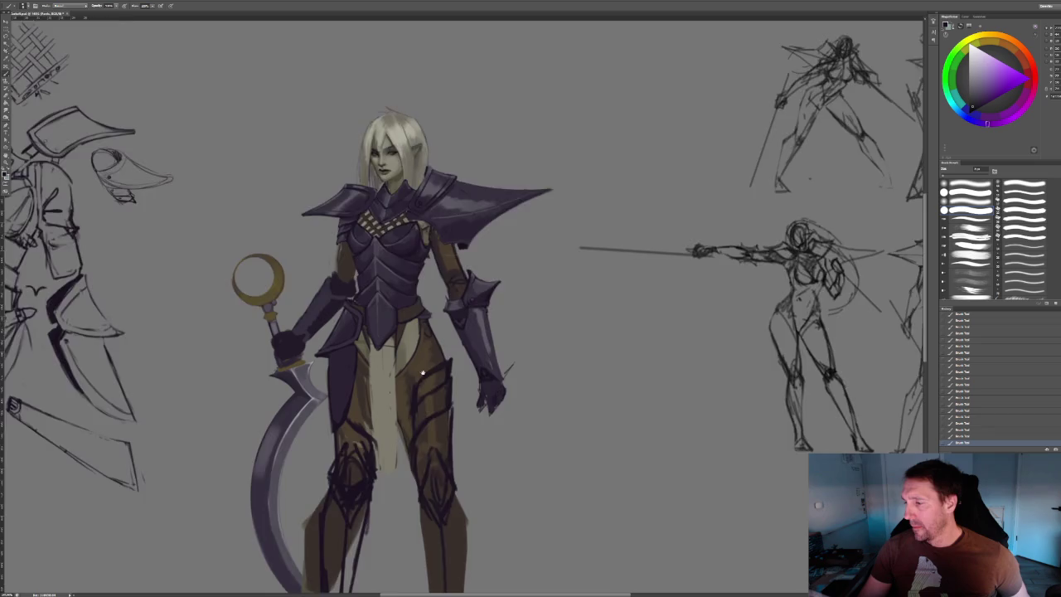
scroll(464, 398, "up", 1, "alt")
scroll(425, 424, "up", 1, "alt")
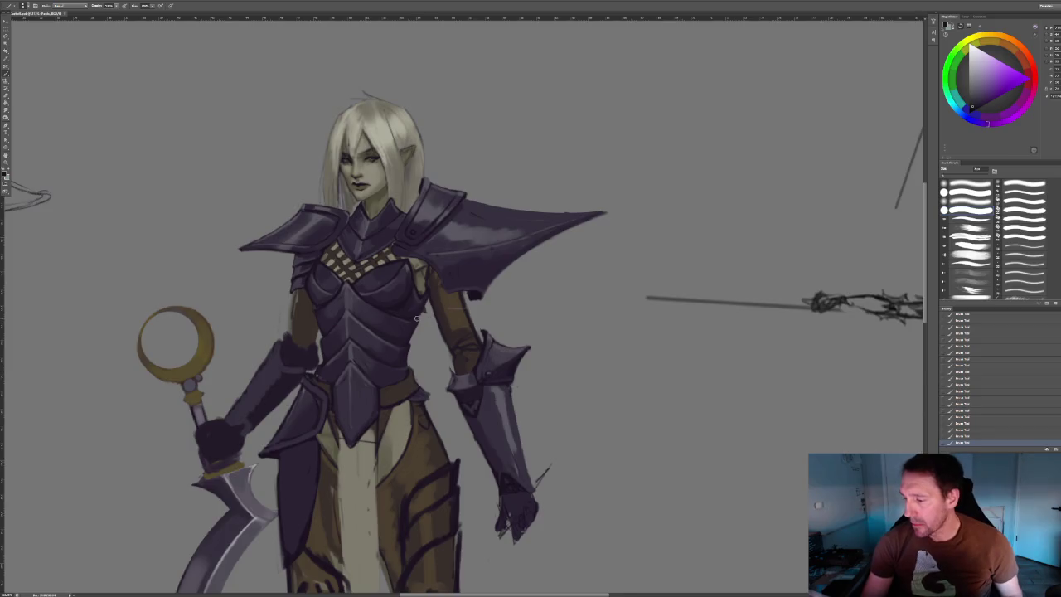
scroll(424, 316, "down", 2, "alt")
scroll(447, 318, "down", 1, "alt")
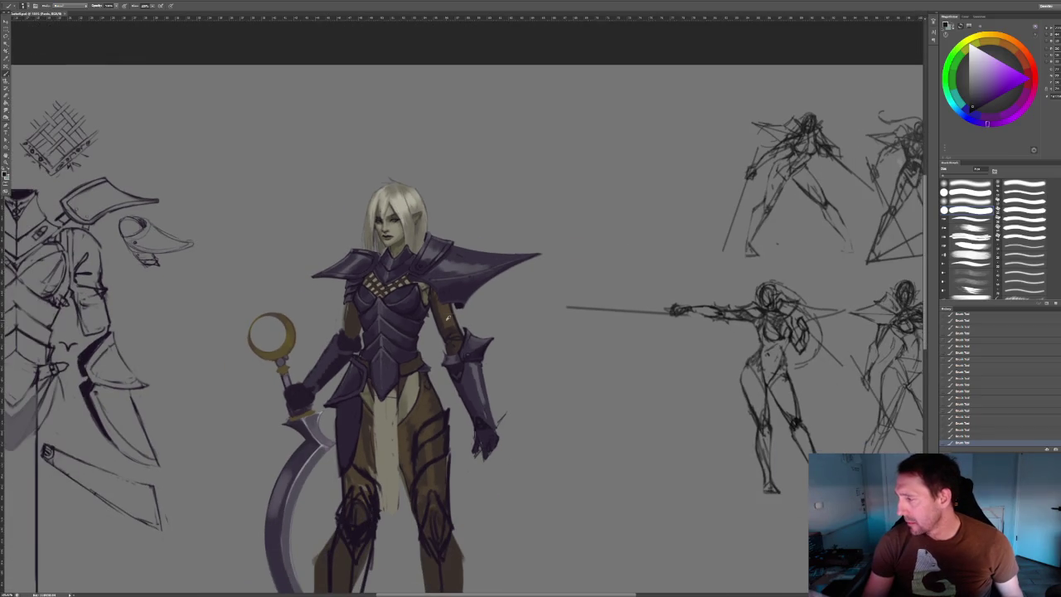
scroll(448, 317, "down", 1, "alt")
scroll(569, 348, "down", 1, "alt")
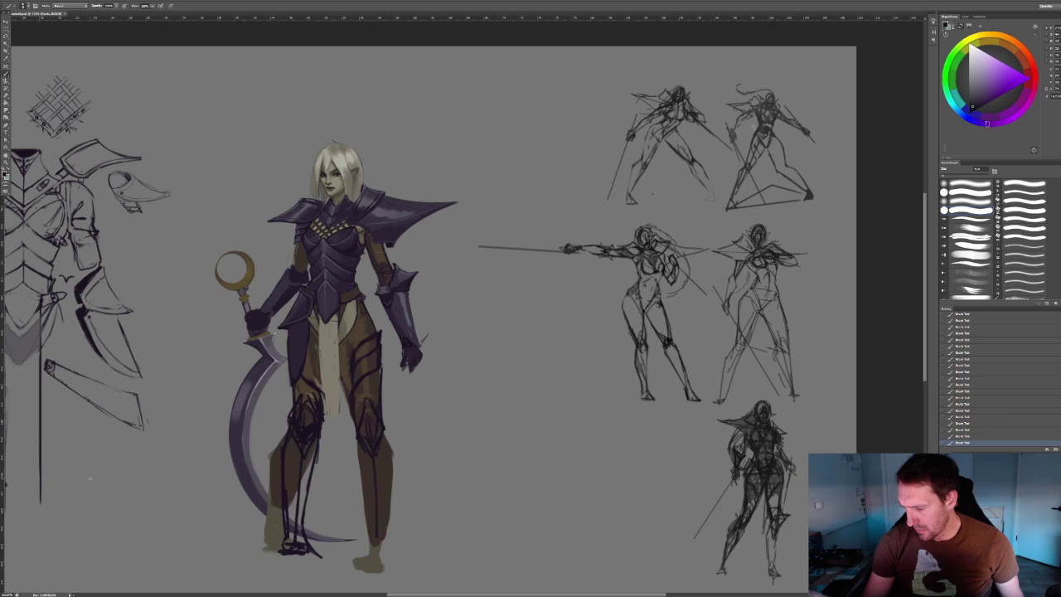
scroll(266, 555, "up", 1, "alt")
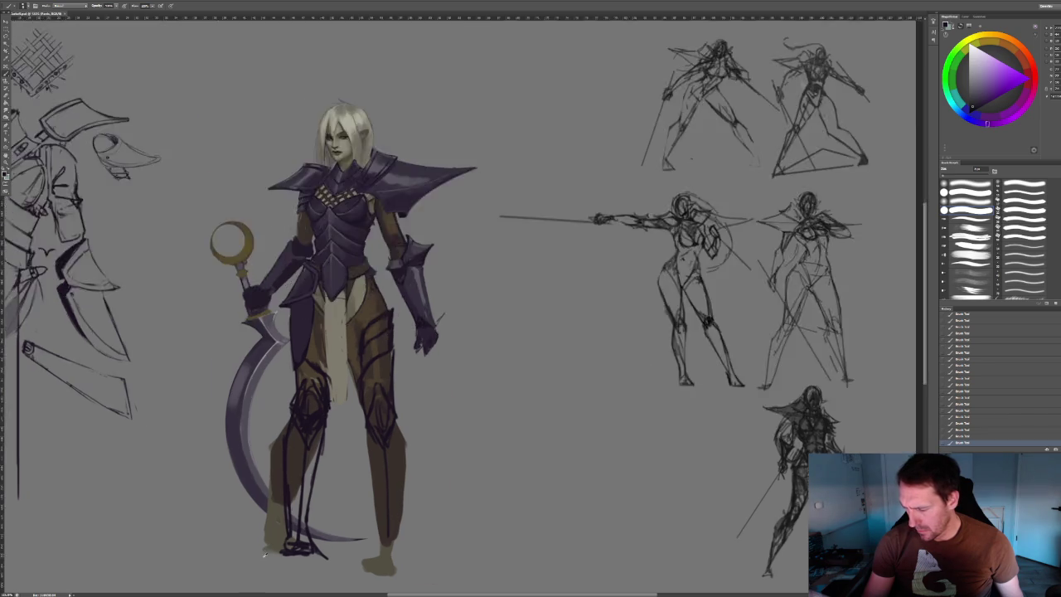
scroll(265, 555, "up", 3, "alt")
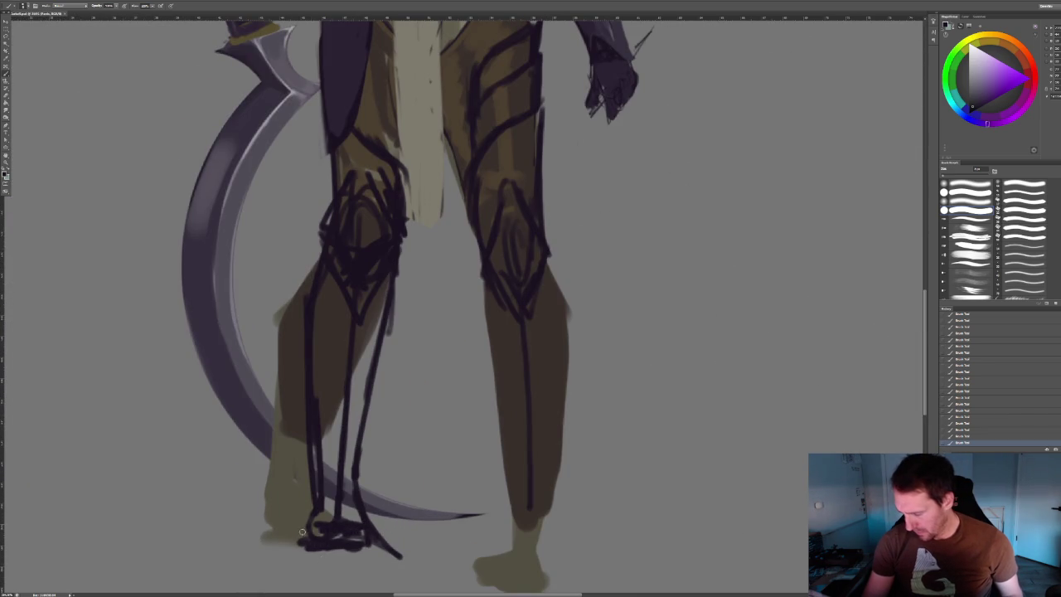
Redraw the sole line of the elf's left foot, then fit the canvas on screen.
mouse_move(364, 540)
left_mouse_down()
mouse_move(286, 549)
mouse_move(356, 506)
mouse_move(297, 551)
left_mouse_up()
key("ctrl+z")
left_click_drag(315, 513, 249, 539)
key("ctrl+z")
key("ctrl+z")
mouse_move(313, 513)
left_mouse_down()
mouse_move(296, 556)
mouse_move(357, 556)
left_mouse_up()
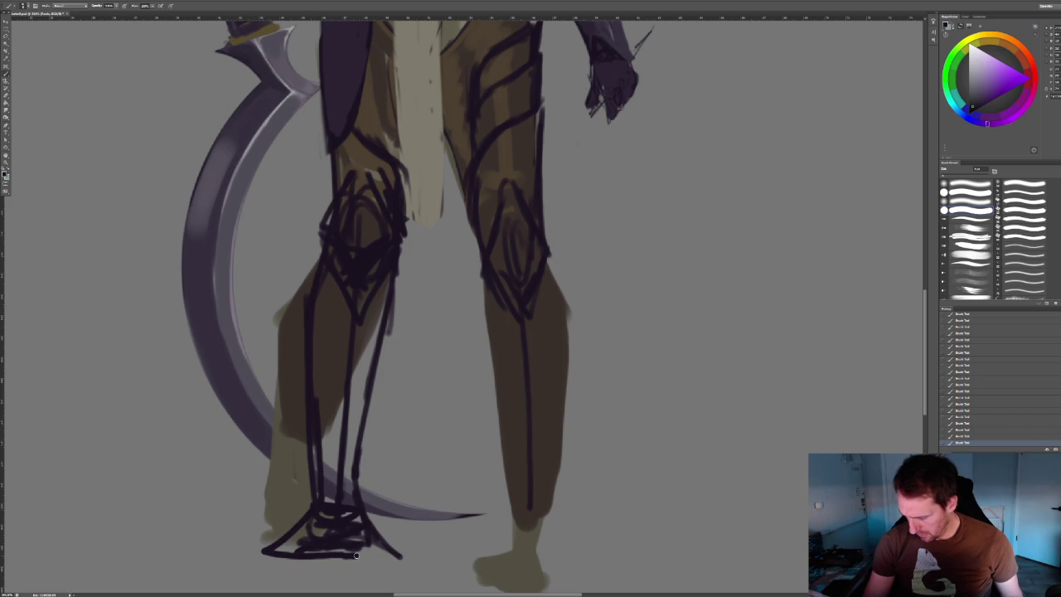
key("ctrl+0")
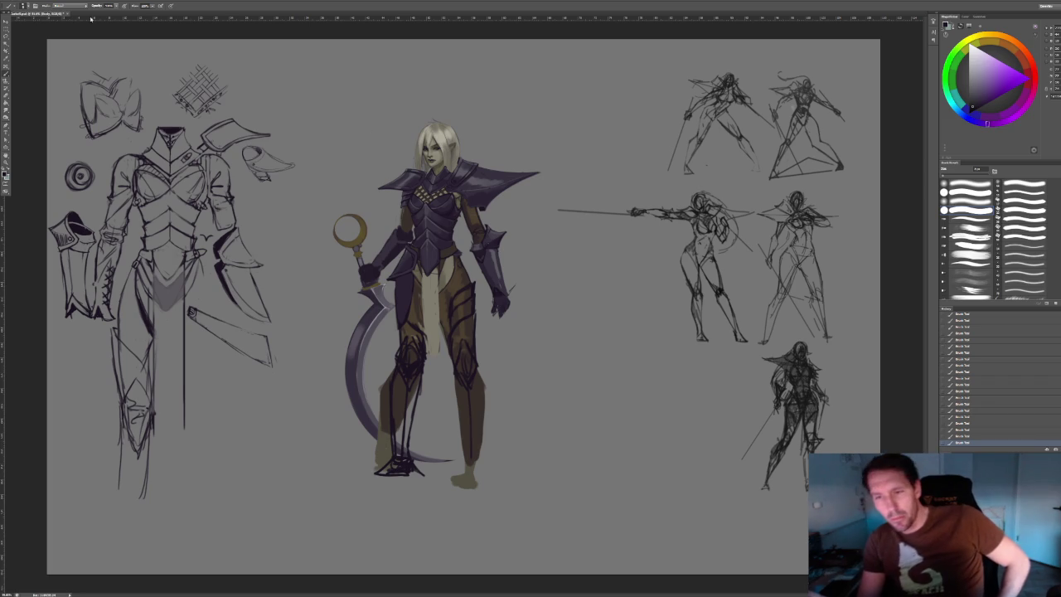
Lasso the left lower leg from knee to foot and delete its brown fill.
key("l")
left_click_drag(394, 362, 427, 476)
key("Delete")
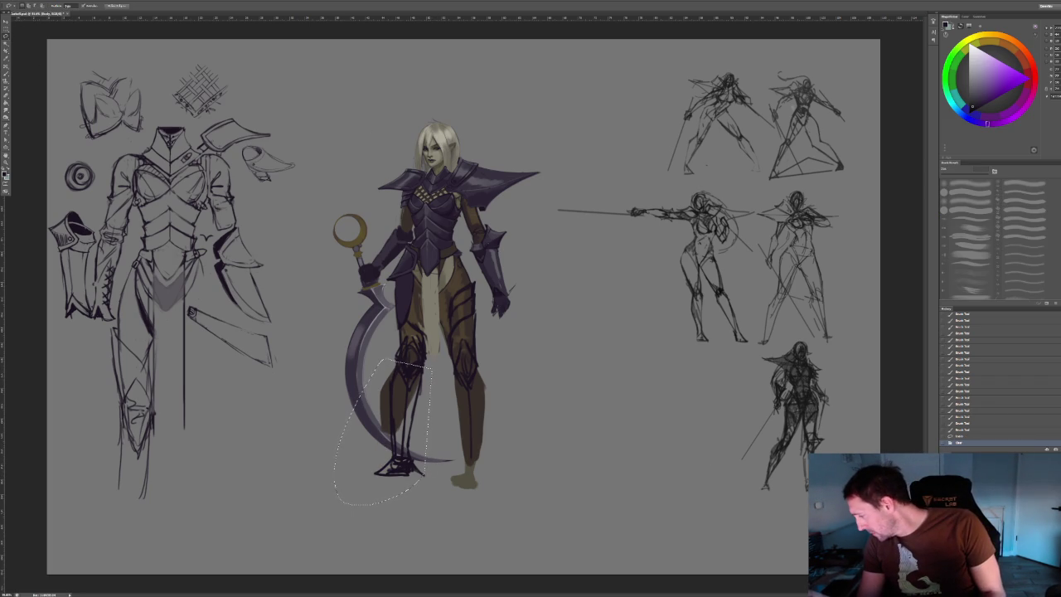
key("Delete")
key("ctrl+d")
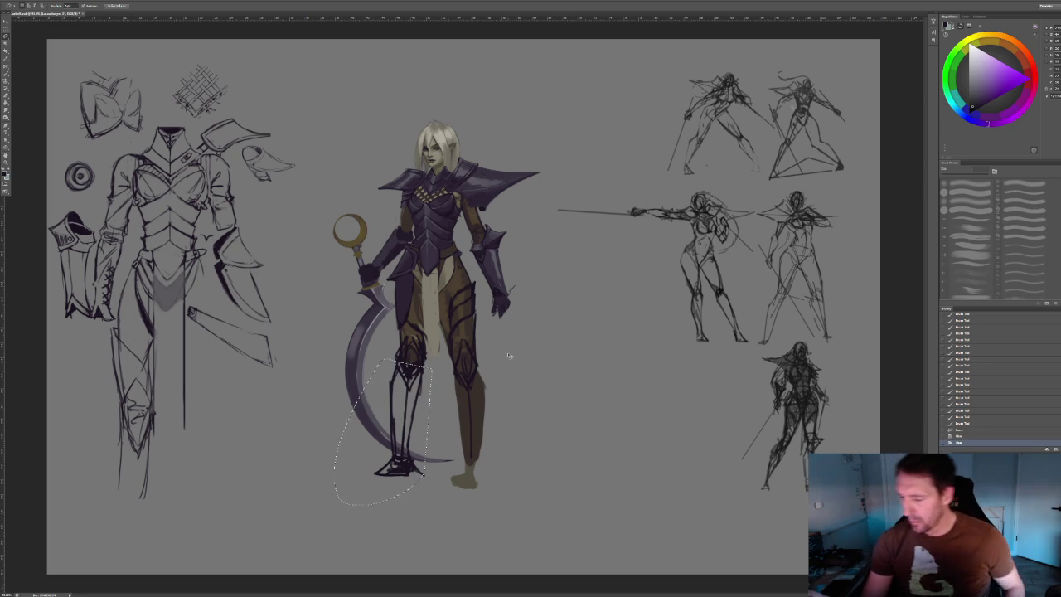
scroll(510, 357, "down", 1, "alt")
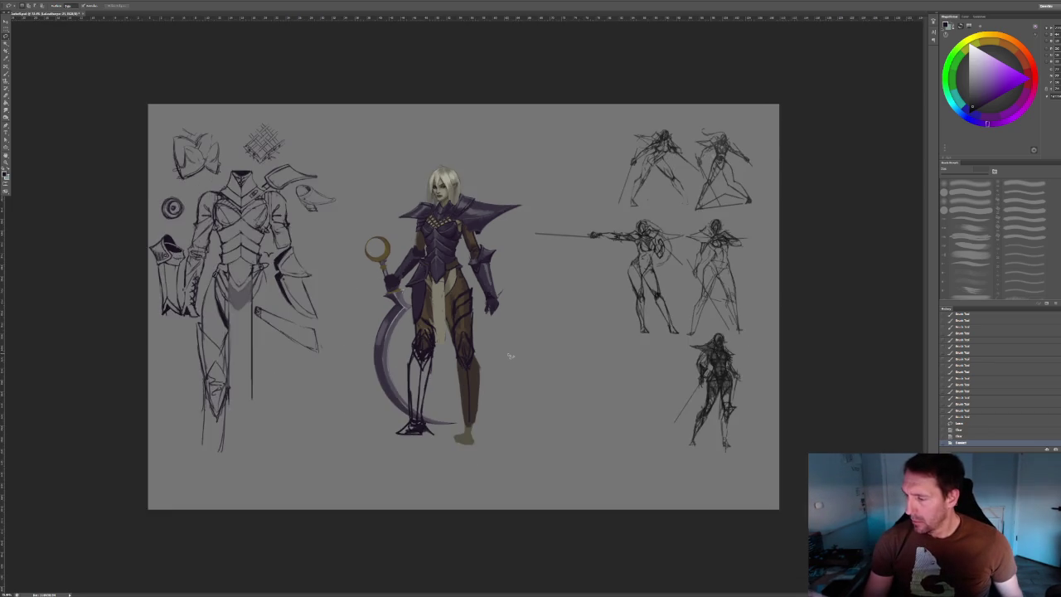
Brush straight ground lines forming a triangle beneath the elf's feet.
scroll(510, 356, "up", 2, "alt")
scroll(510, 357, "up", 2, "alt")
scroll(510, 356, "down", 1, "alt")
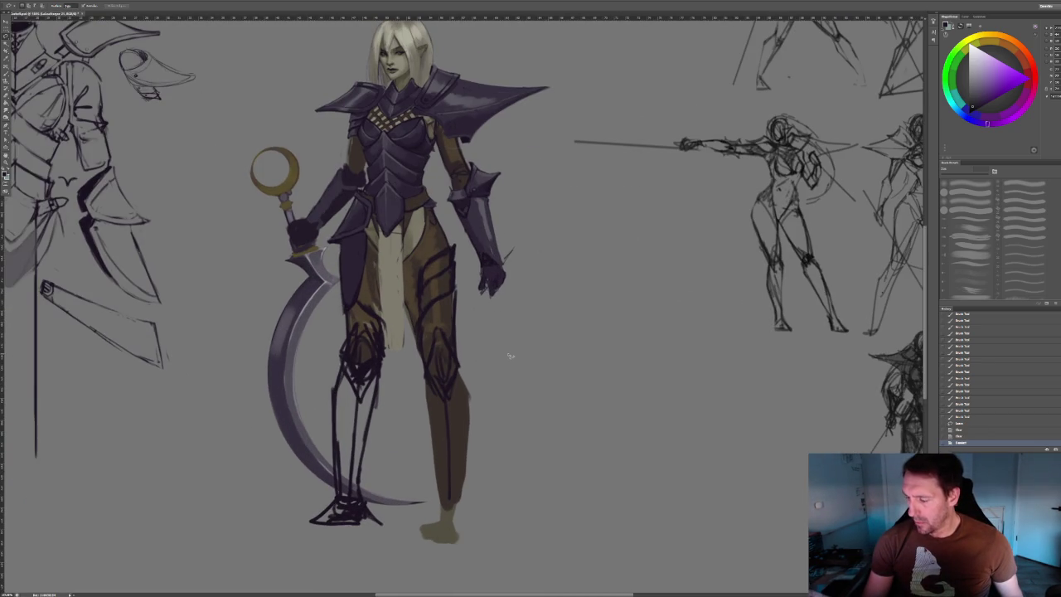
key("b")
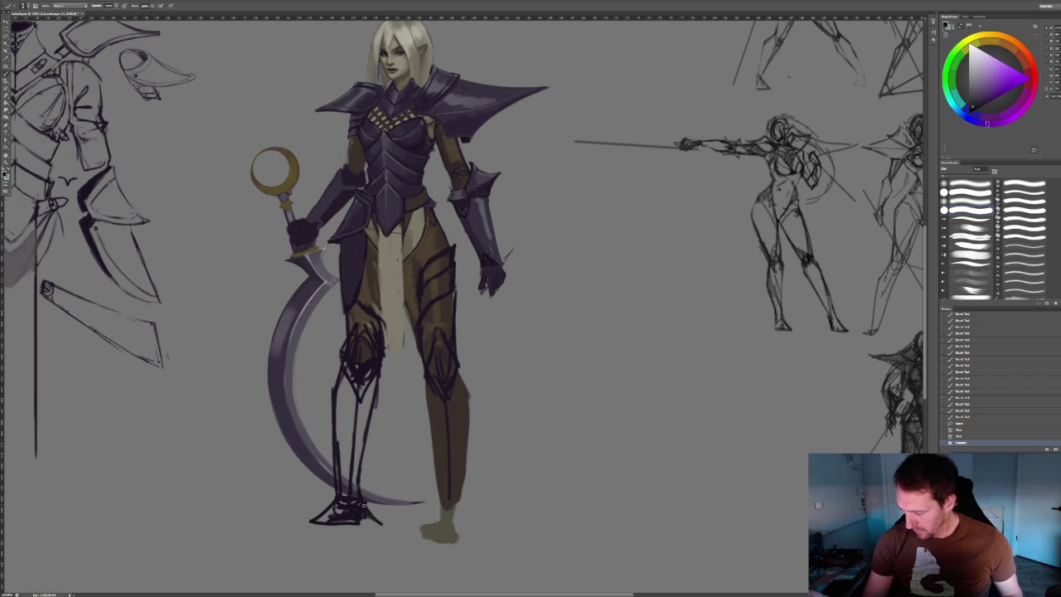
left_click(473, 547, "shift")
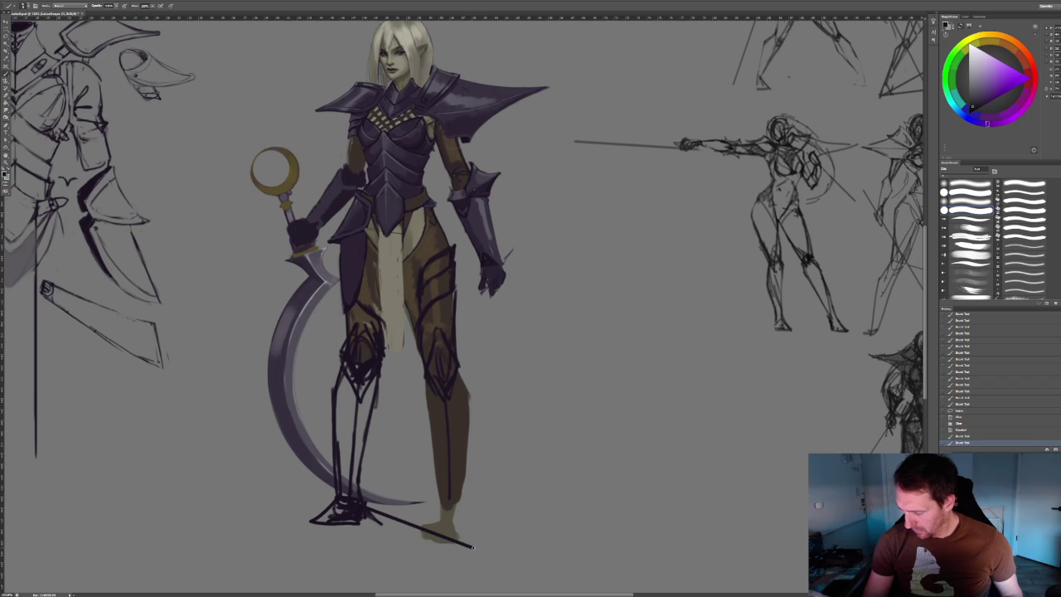
left_click(323, 546, "shift")
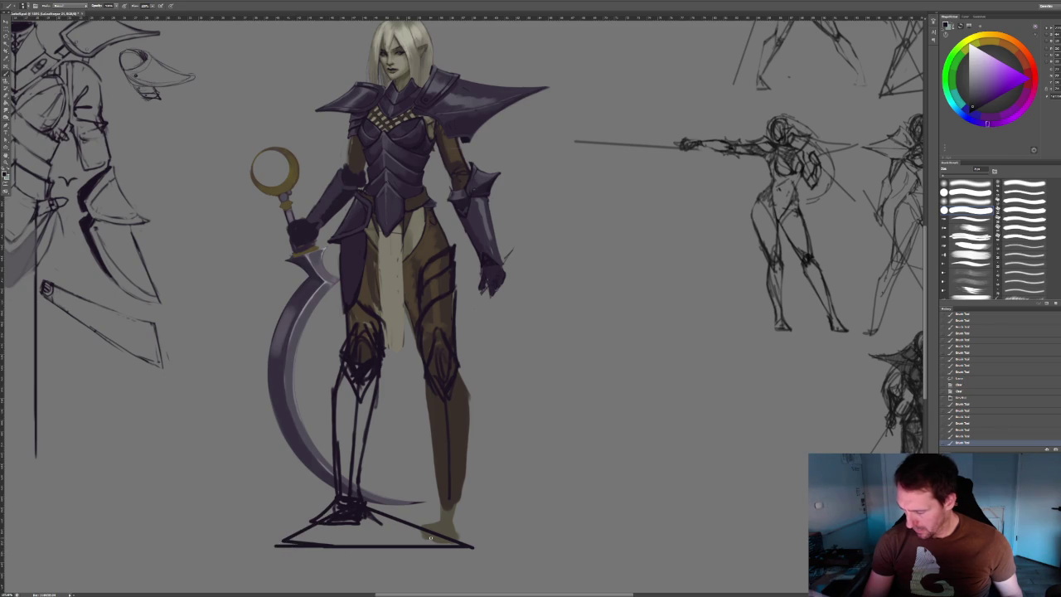
Outline the elf's right foot and check the result on the full sheet.
key("ctrl+minus")
key("ctrl+minus")
key("ctrl+plus")
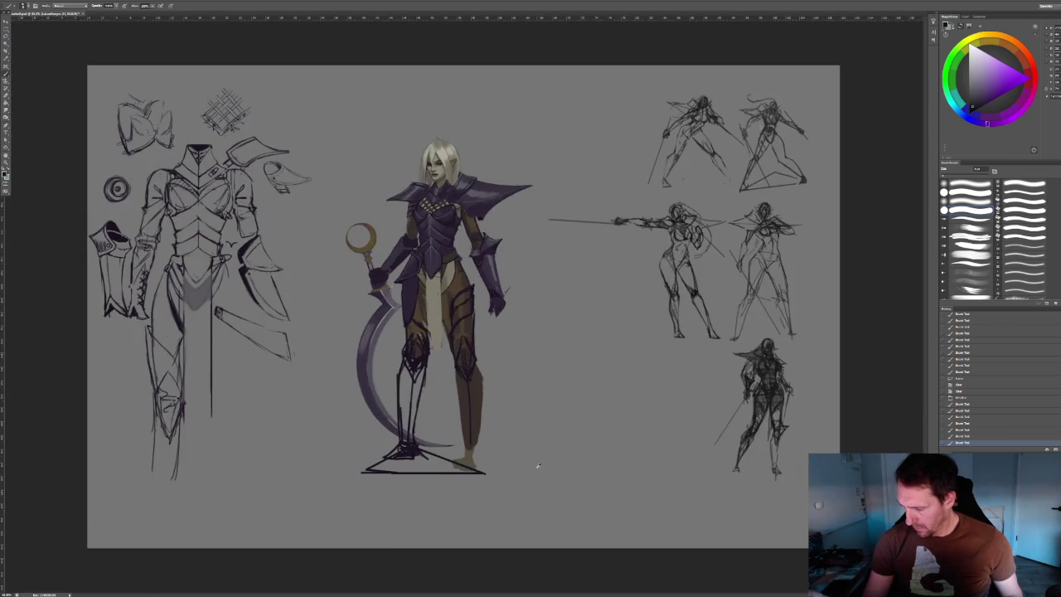
key("ctrl+plus")
scroll(538, 466, "up", 2, "alt")
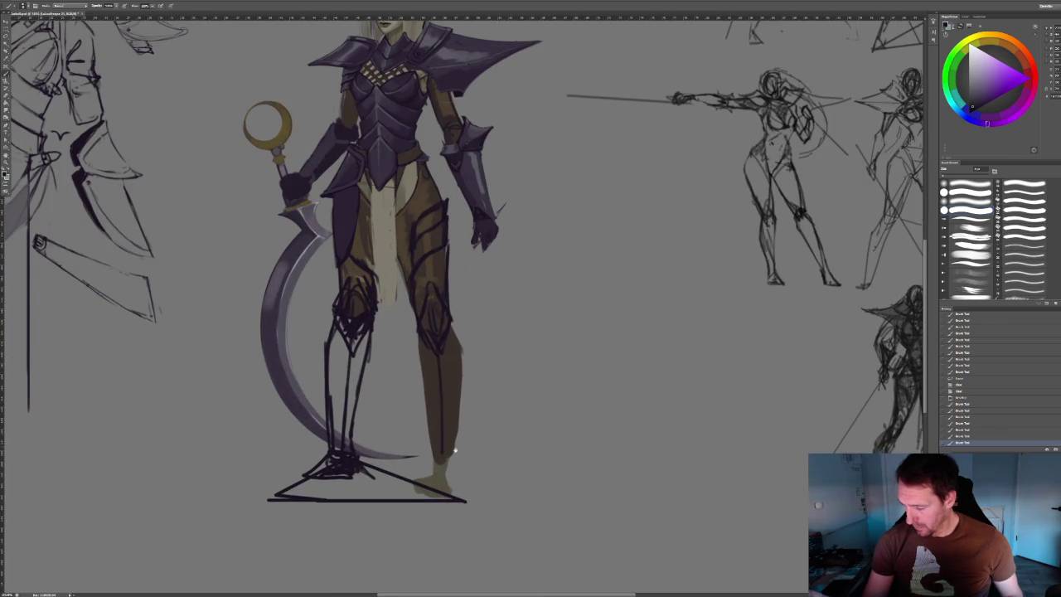
scroll(455, 450, "up", 2)
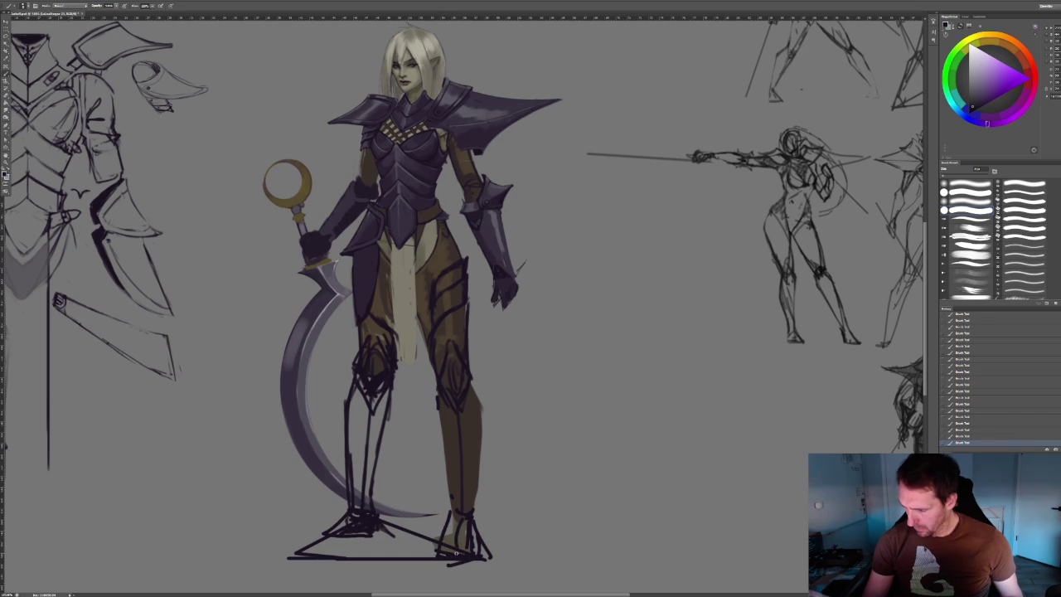
key("ctrl+minus")
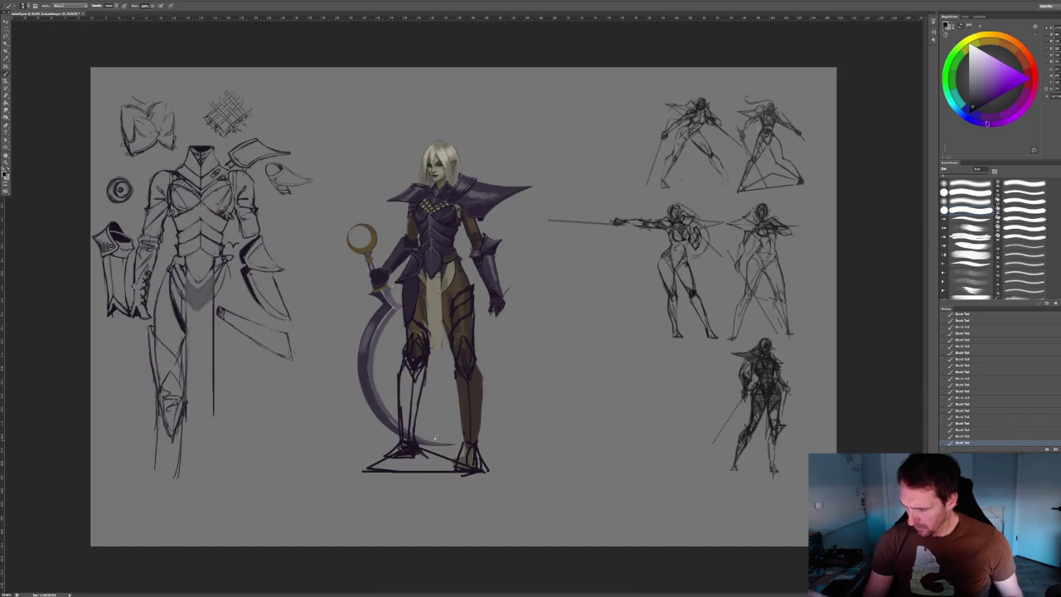
scroll(435, 437, "up", 2, "alt")
left_click_drag(349, 367, 376, 412)
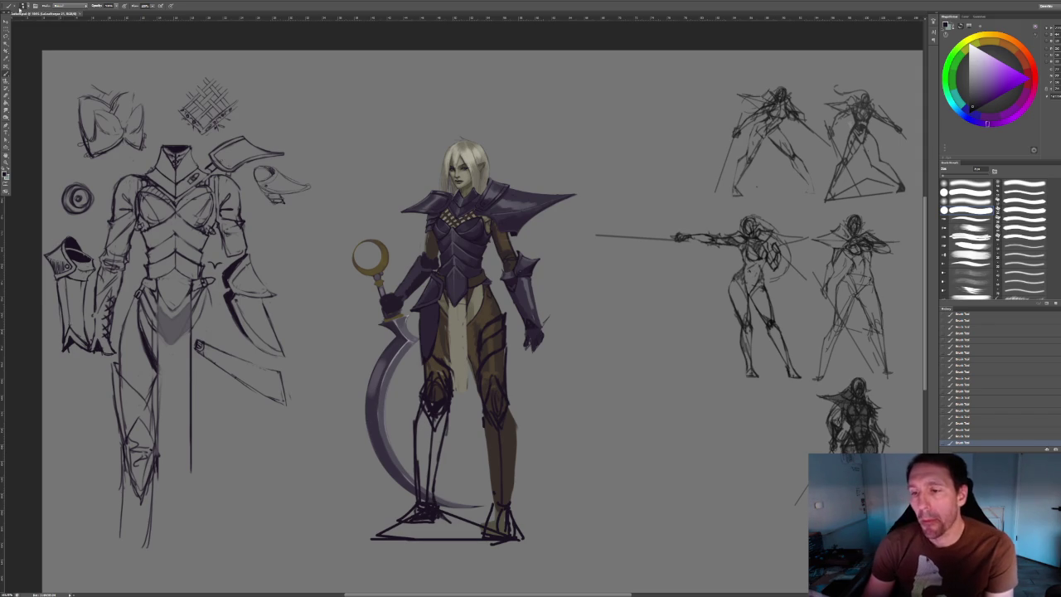
key("alt+f")
key("Down")
key("Down")
key("Down")
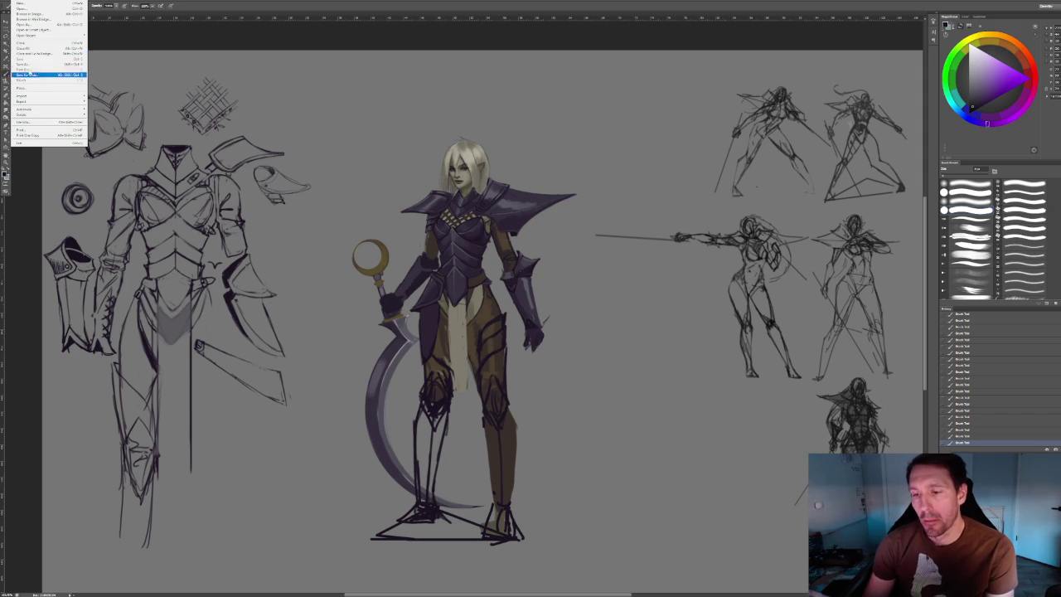
key("Escape")
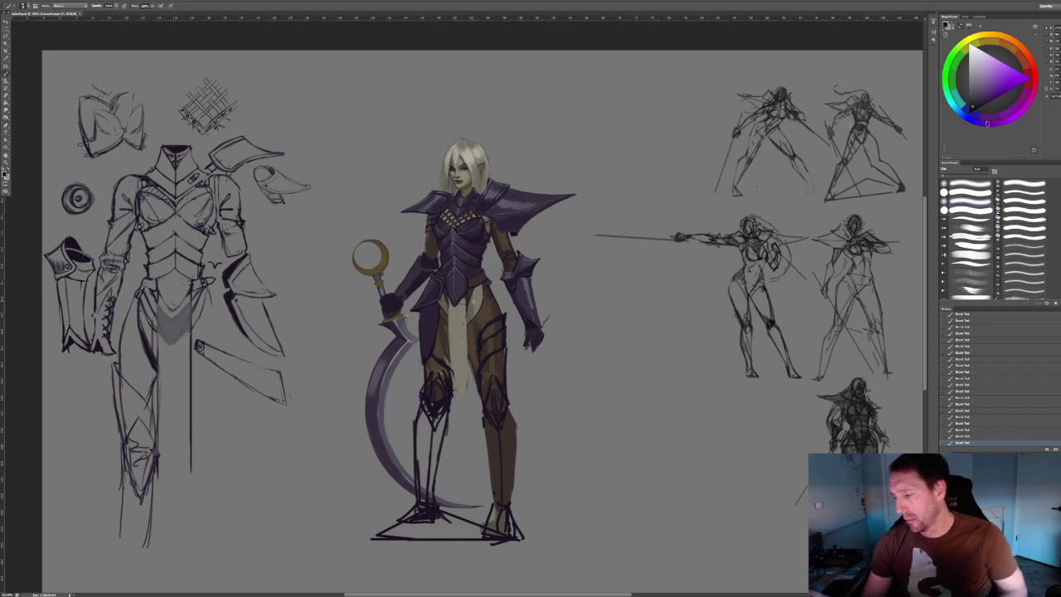
scroll(494, 292, "up", 3, "alt")
scroll(464, 283, "up", 2, "alt")
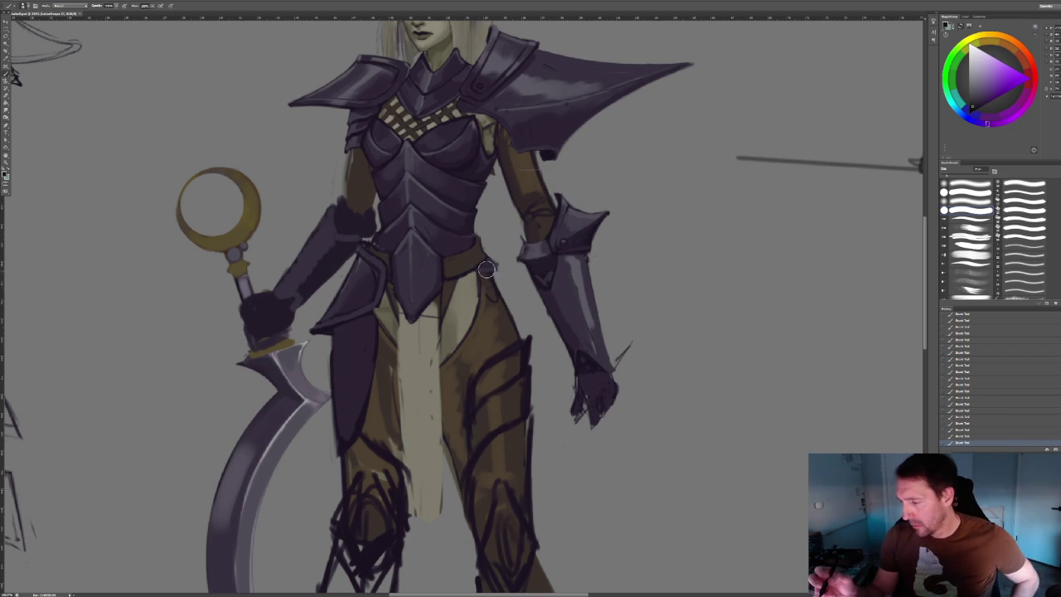
Paint dark purple strokes at the belt and hip below the chest armour.
mouse_move(489, 270)
left_mouse_down()
mouse_move(455, 288)
mouse_move(498, 280)
mouse_move(504, 289)
mouse_move(471, 298)
mouse_move(507, 313)
mouse_move(497, 307)
left_mouse_up()
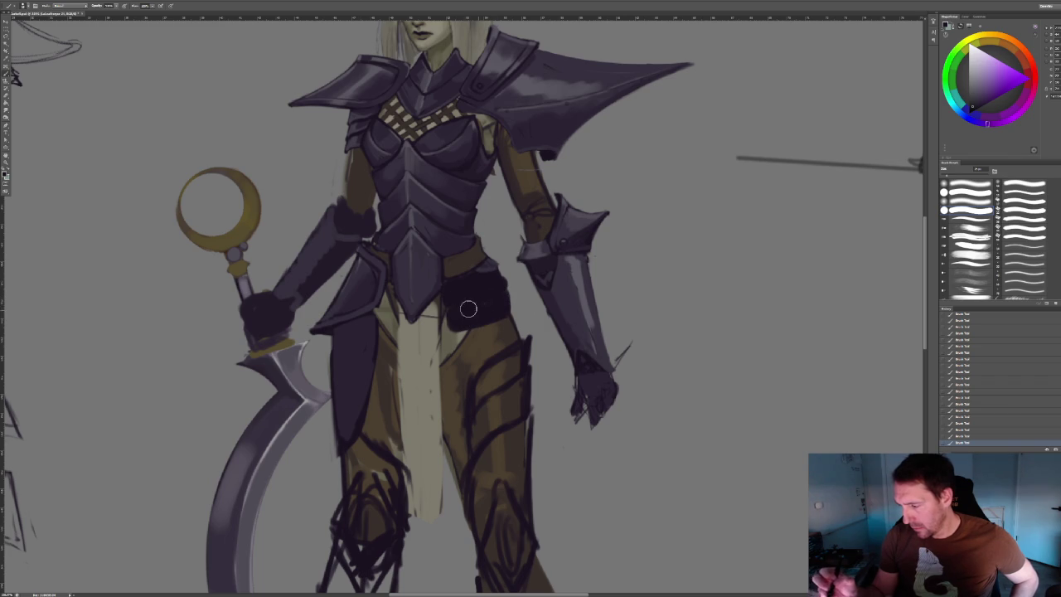
mouse_move(463, 338)
left_mouse_down()
mouse_move(504, 325)
mouse_move(458, 336)
left_mouse_up()
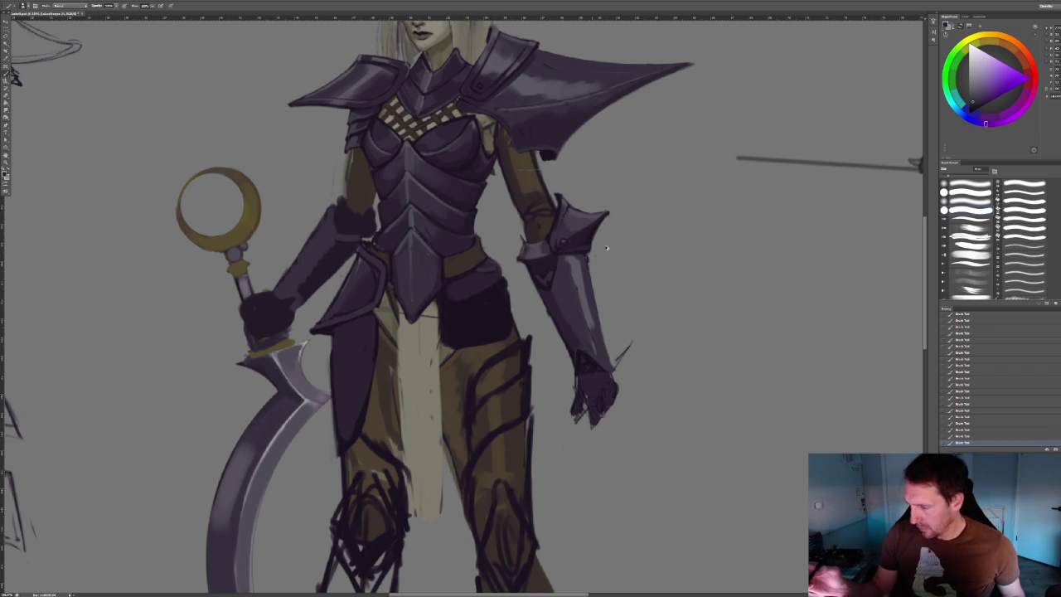
key("ctrl+alt+z")
key("ctrl+alt+z")
key("ctrl+alt+z")
key("ctrl+alt+z")
key("ctrl+alt+z")
key("ctrl+alt+z")
key("ctrl+alt+z")
key("ctrl+alt+z")
key("ctrl+alt+z")
key("ctrl+alt+z")
key("ctrl+alt+z")
key("ctrl+alt+z")
key("ctrl+alt+z")
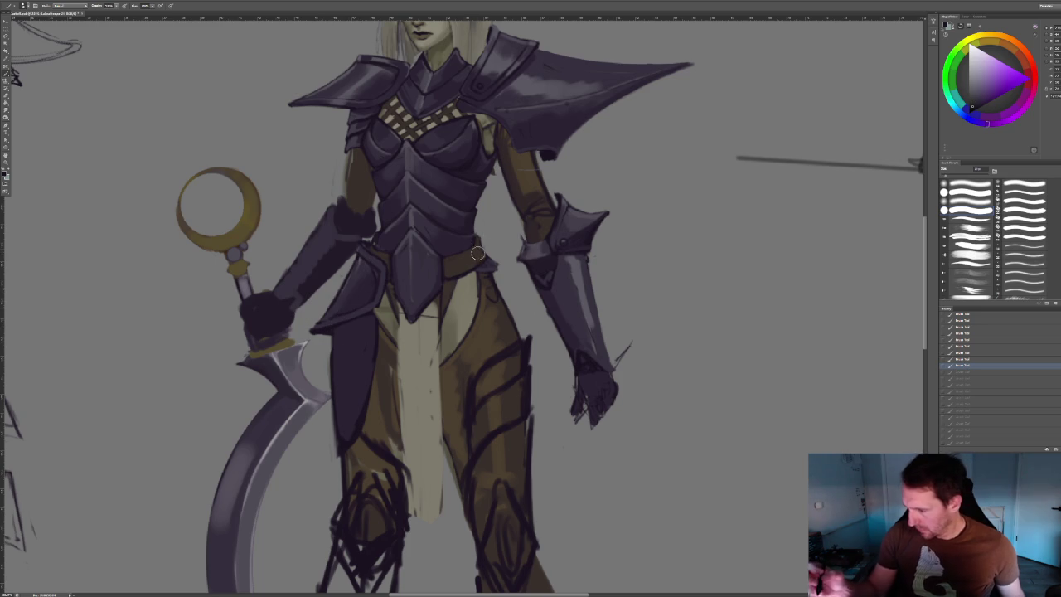
key("ctrl+shift+z")
key("ctrl+shift+z")
key("ctrl+shift+z")
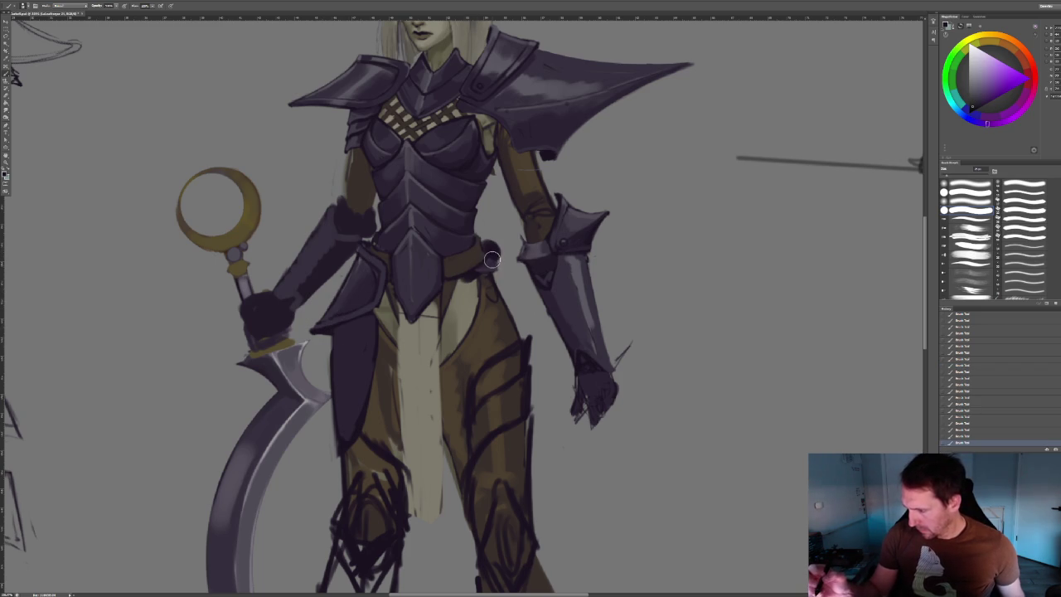
key("ctrl+z")
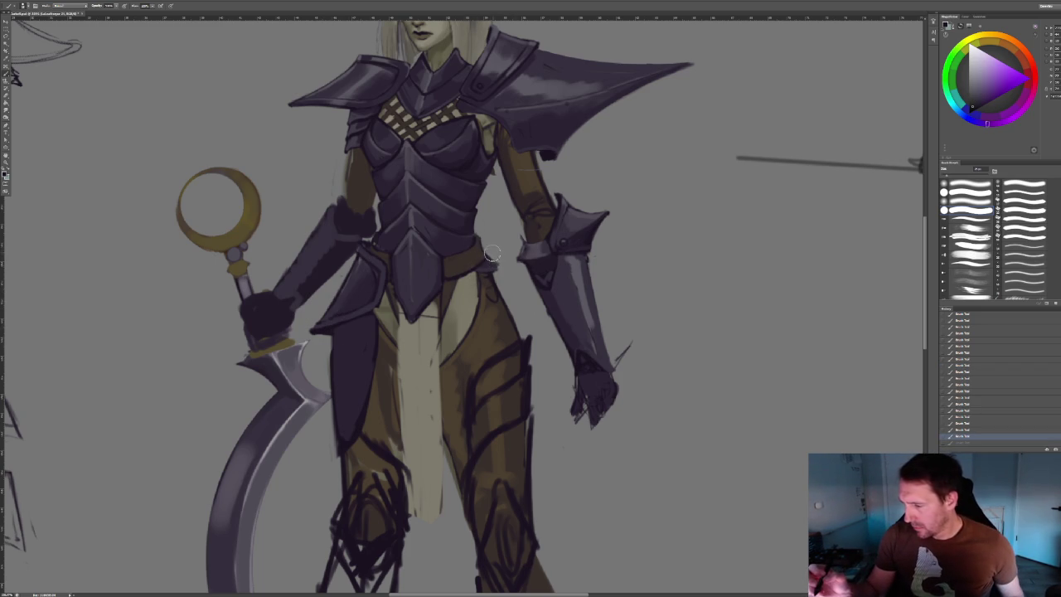
left_click_drag(493, 250, 464, 283)
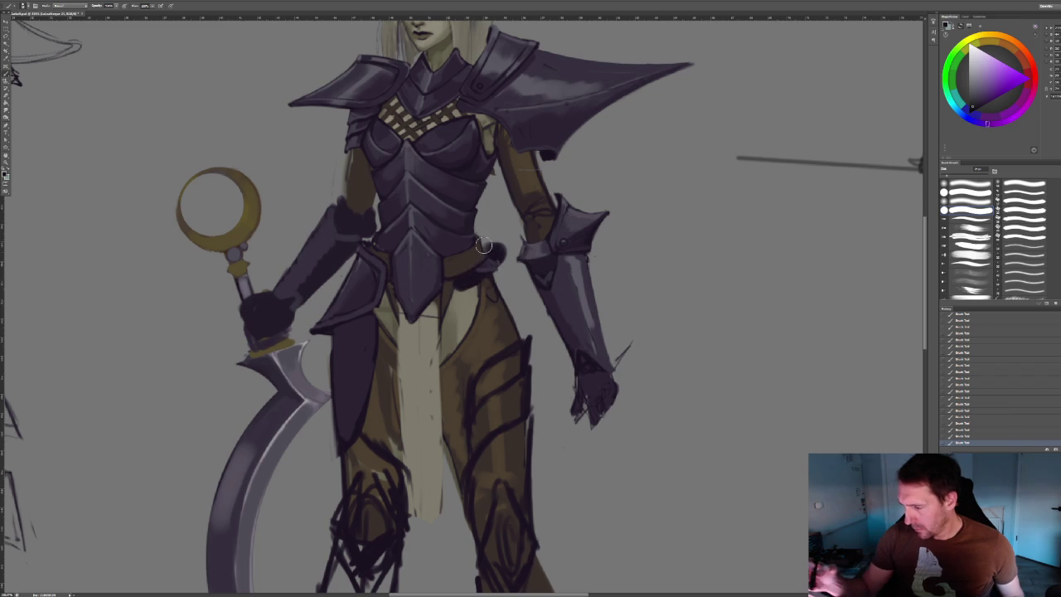
left_click_drag(479, 315, 464, 284)
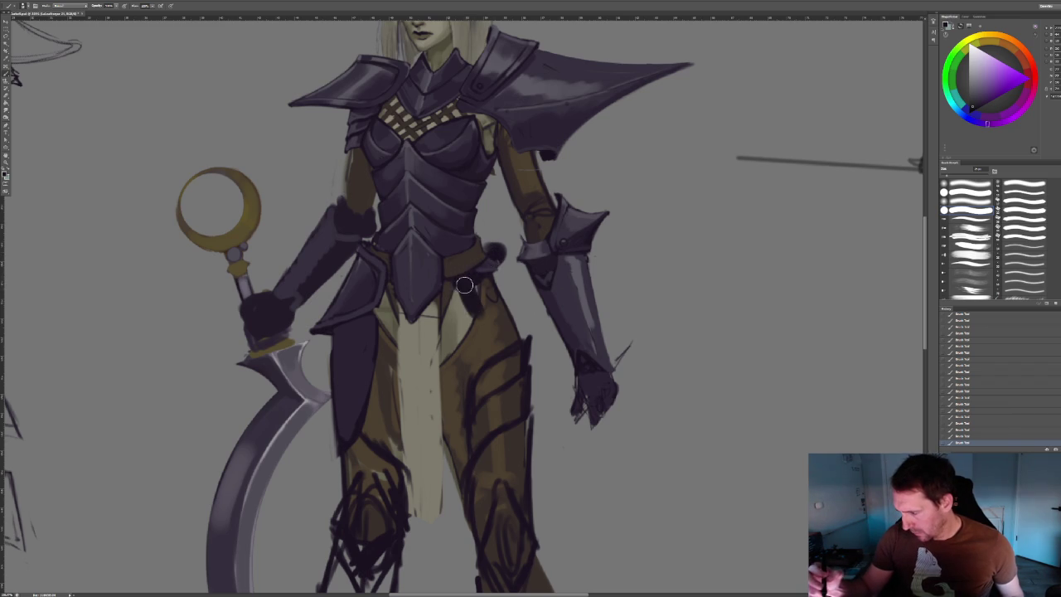
mouse_move(521, 330)
left_mouse_down()
mouse_move(493, 303)
mouse_move(522, 330)
left_mouse_up()
mouse_move(496, 250)
left_mouse_down()
mouse_move(520, 320)
mouse_move(485, 278)
left_mouse_up()
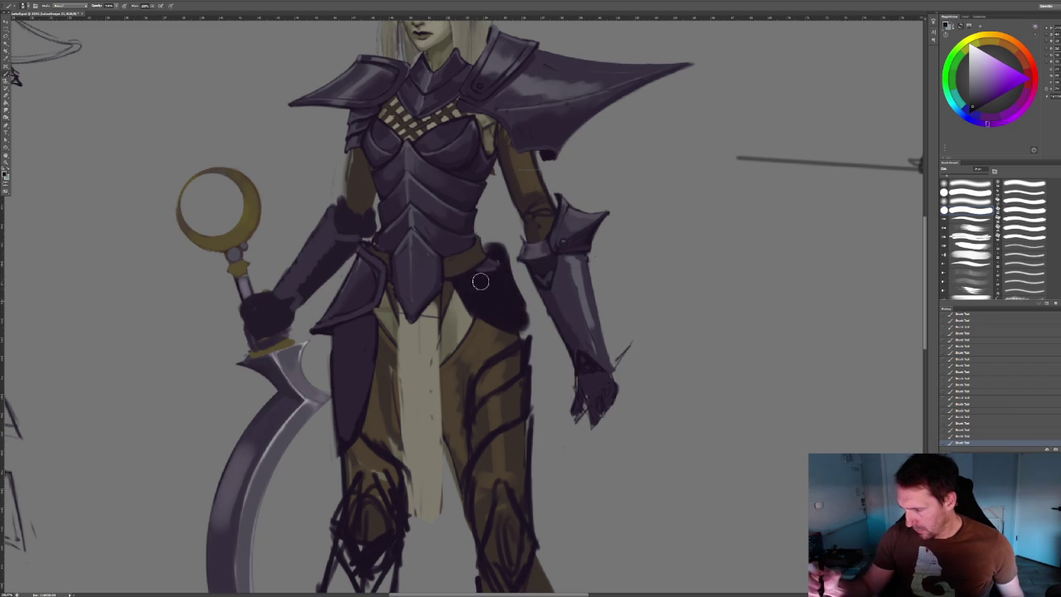
Shade the inner thigh with dark strokes so the armour plate hangs over the leg.
scroll(514, 273, "down", 2, "alt")
scroll(531, 241, "down", 3, "alt")
scroll(546, 195, "up", 5, "alt")
scroll(545, 195, "down", 1, "alt")
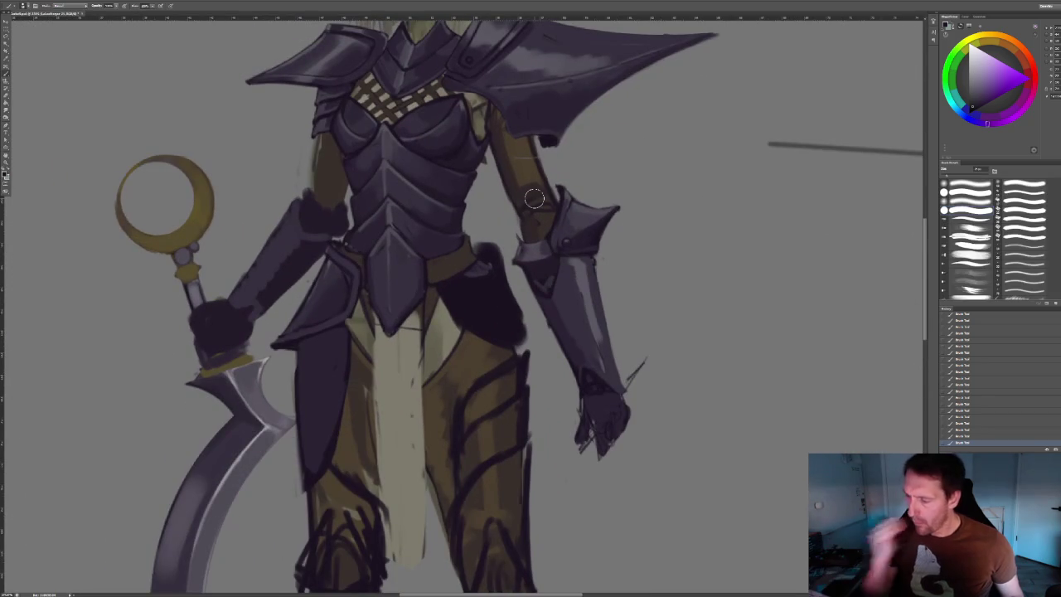
scroll(533, 198, "down", 3, "alt")
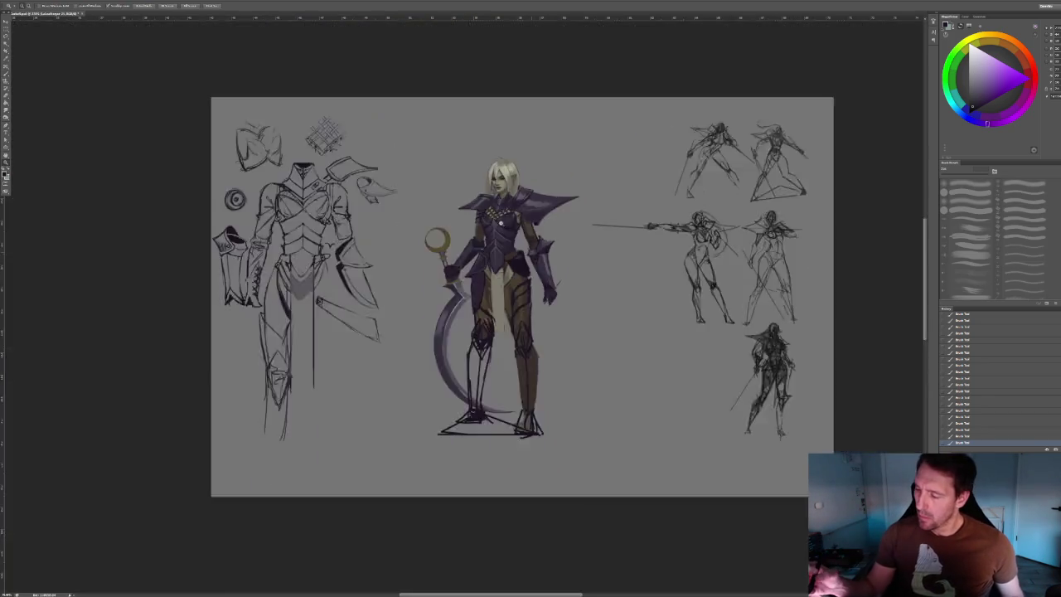
scroll(476, 299, "up", 3, "alt")
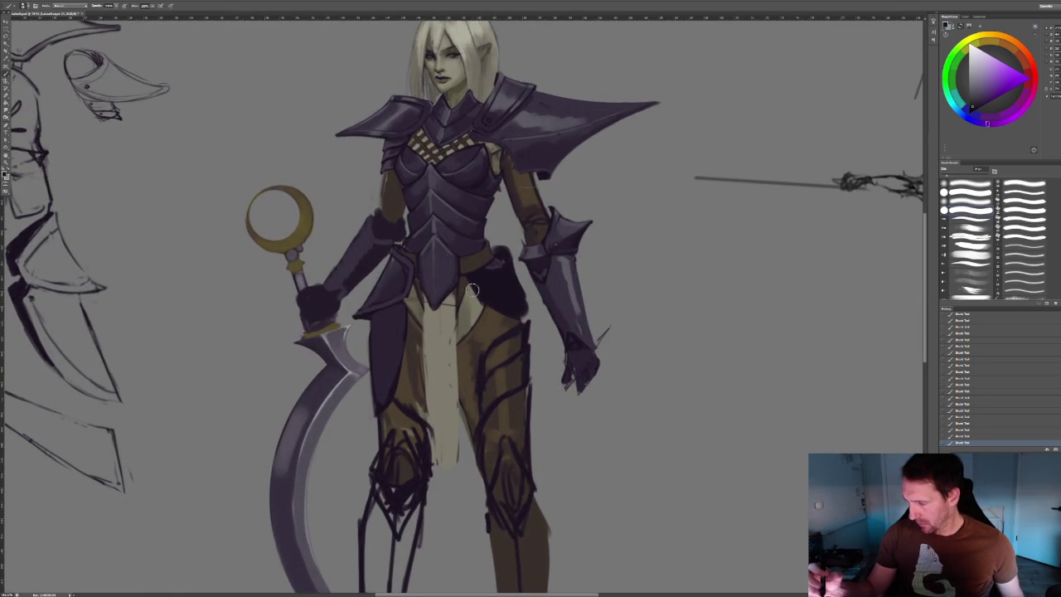
left_click_drag(471, 290, 486, 335)
left_click_drag(473, 294, 506, 391)
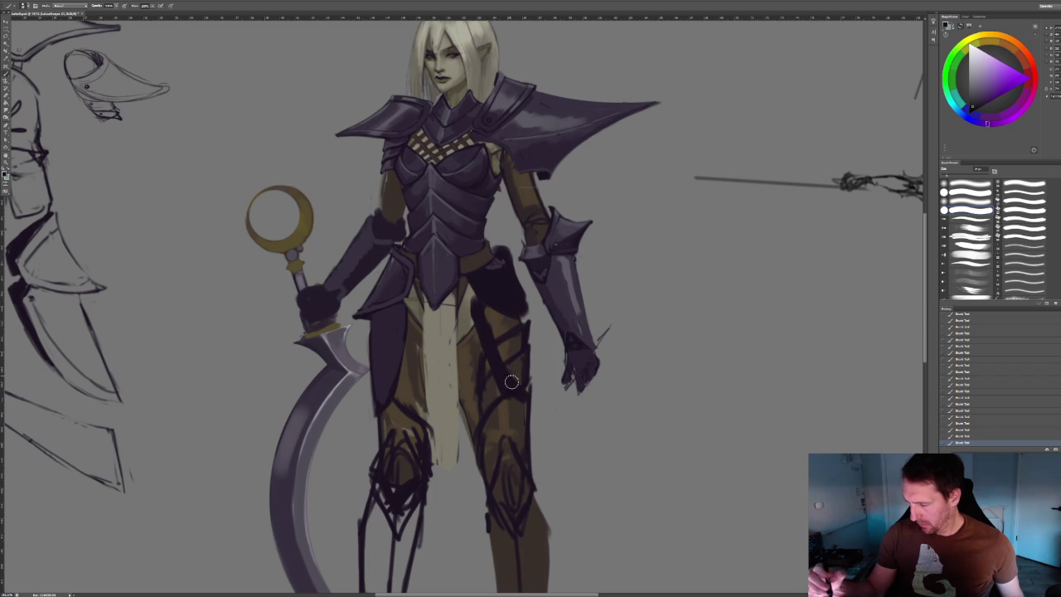
mouse_move(519, 327)
left_mouse_down()
mouse_move(528, 390)
mouse_move(498, 346)
left_mouse_up()
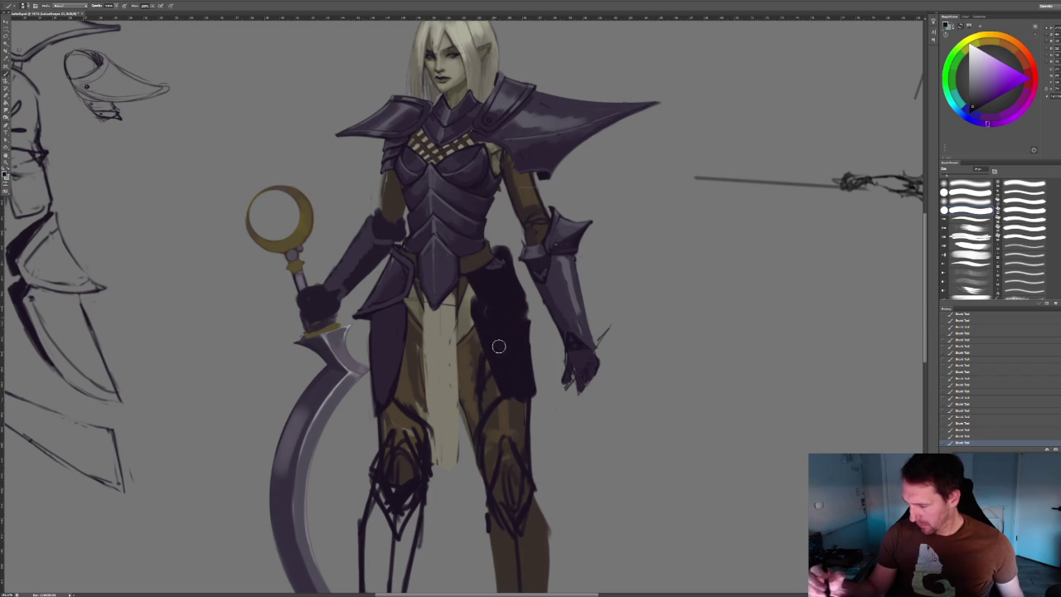
scroll(513, 388, "down", 3, "alt")
scroll(547, 382, "down", 3, "alt")
scroll(554, 389, "up", 2, "alt")
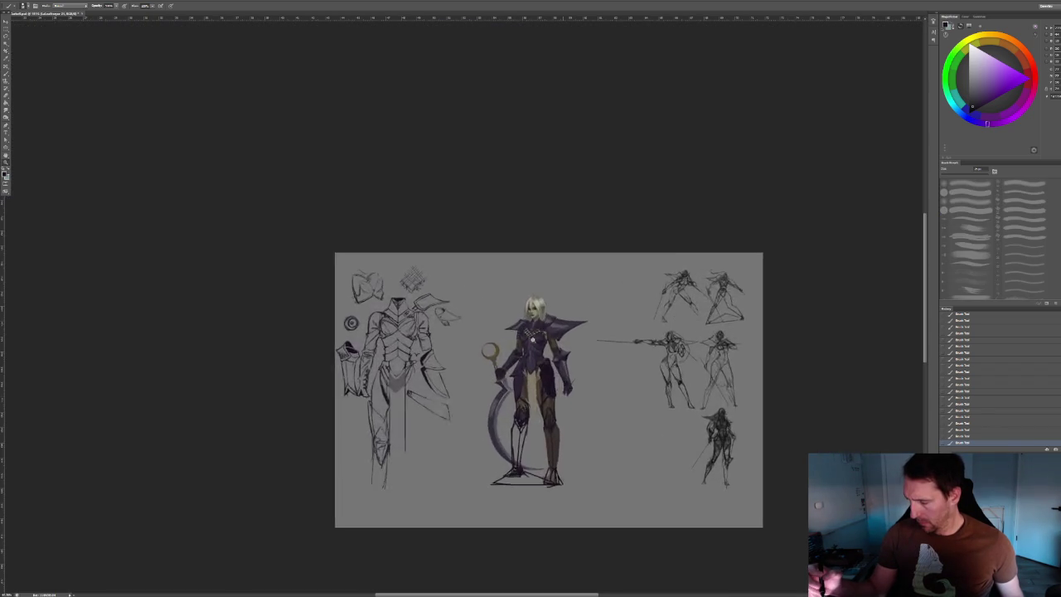
Erase and lighten part of the leg shading, then step back to undo those strokes.
scroll(554, 354, "up", 3, "alt")
scroll(554, 353, "up", 1, "alt")
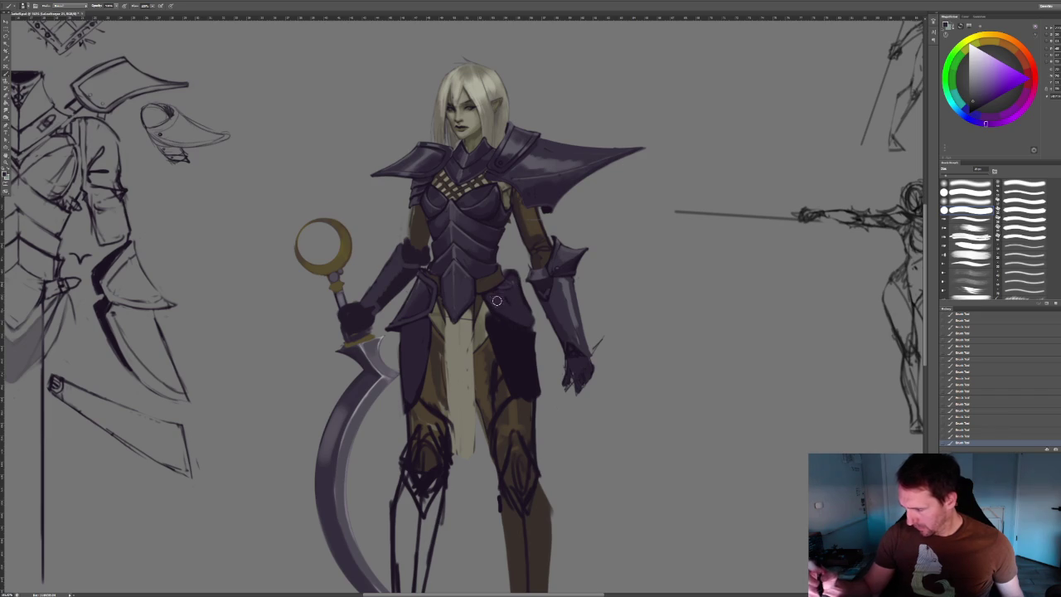
key("period")
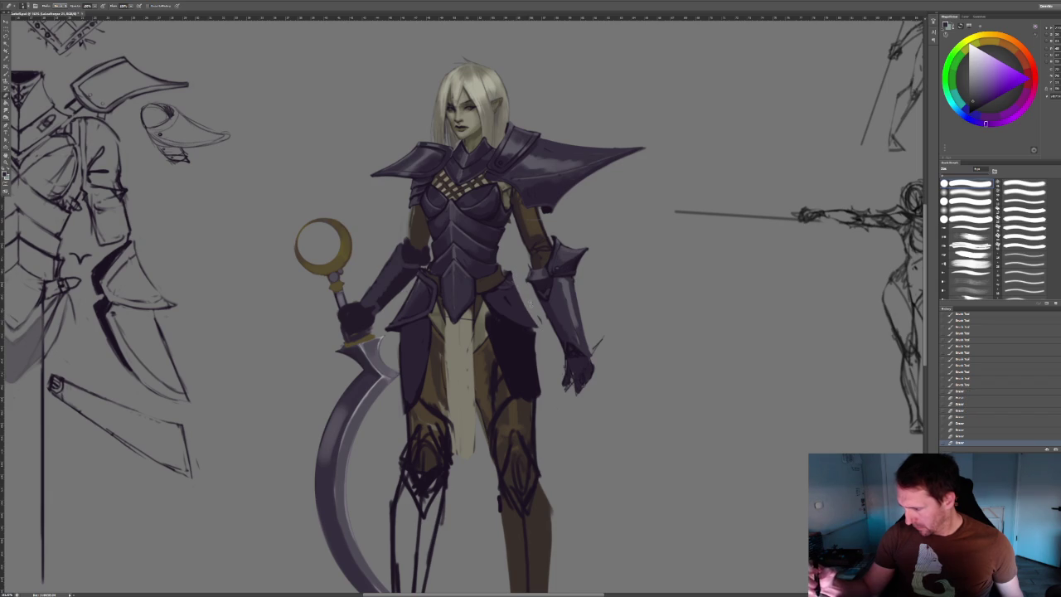
left_click_drag(531, 302, 509, 274)
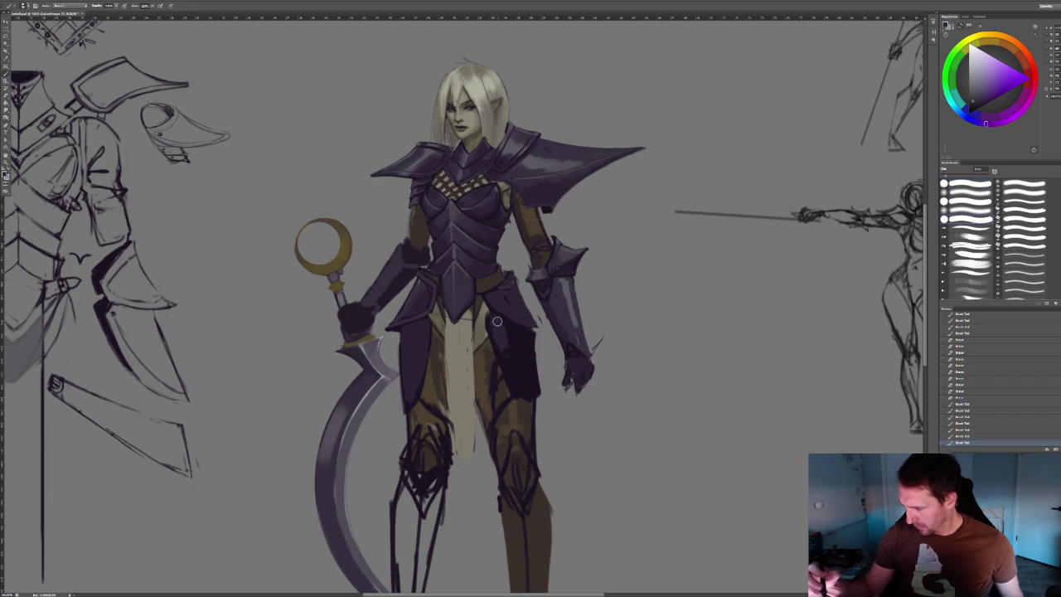
mouse_move(522, 388)
left_mouse_down()
mouse_move(506, 332)
mouse_move(520, 336)
left_mouse_up()
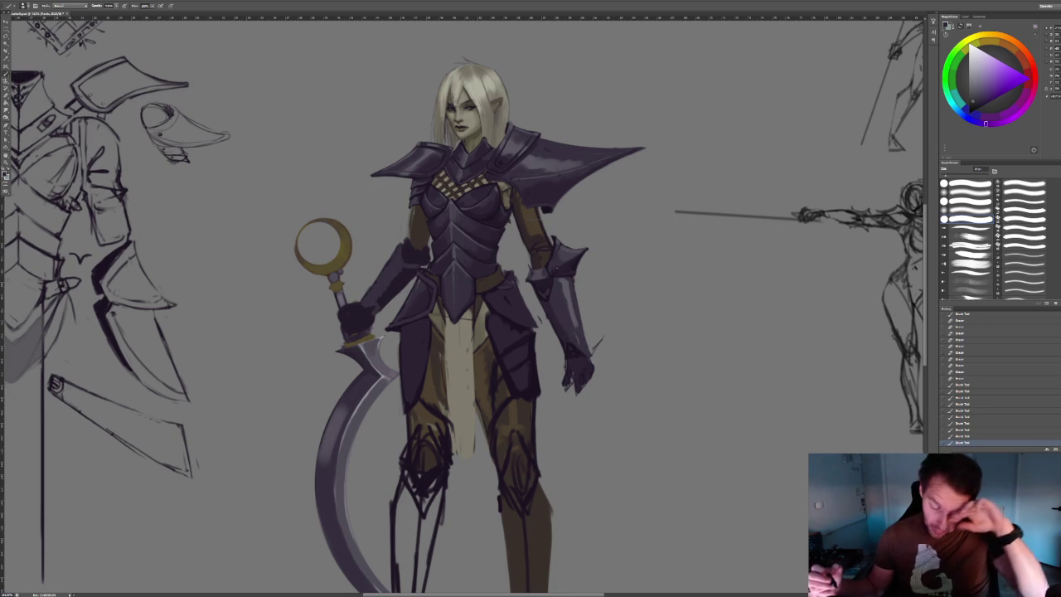
key("b")
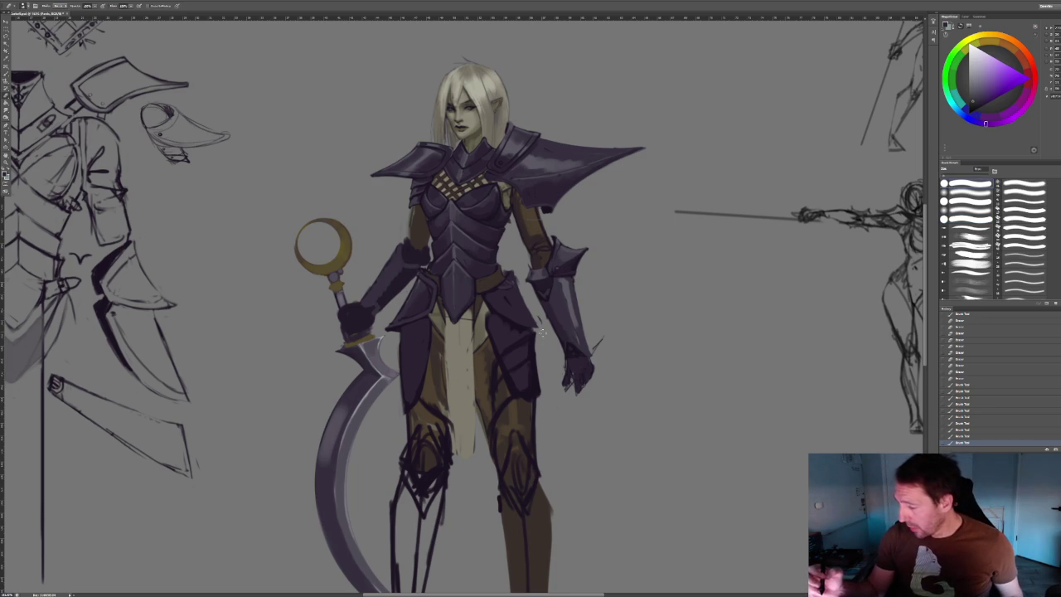
key("ctrl+alt+z")
key("ctrl+alt+z")
key("ctrl+alt+z")
key("ctrl+alt+z")
key("ctrl+alt+z")
key("ctrl+alt+z")
key("ctrl+alt+z")
key("ctrl+alt+z")
key("ctrl+alt+z")
key("ctrl+alt+z")
key("ctrl+alt+z")
key("ctrl+alt+z")
key("ctrl+alt+z")
key("ctrl+alt+z")
key("ctrl+alt+z")
key("ctrl+alt+z")
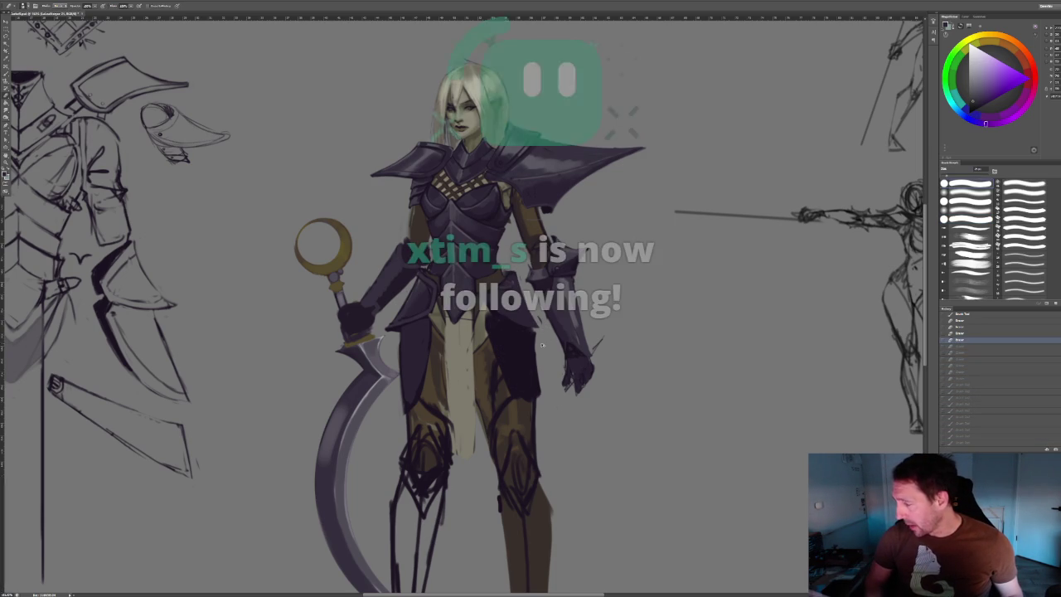
Close the elf concept without saving and switch to the Blender dwarf scene.
left_click(83, 14)
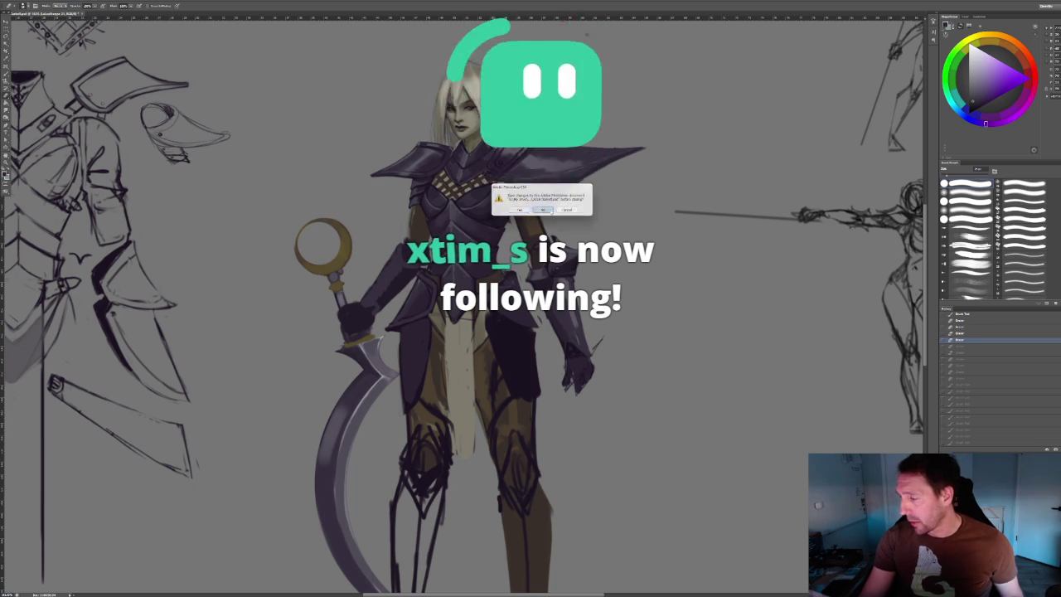
key("n")
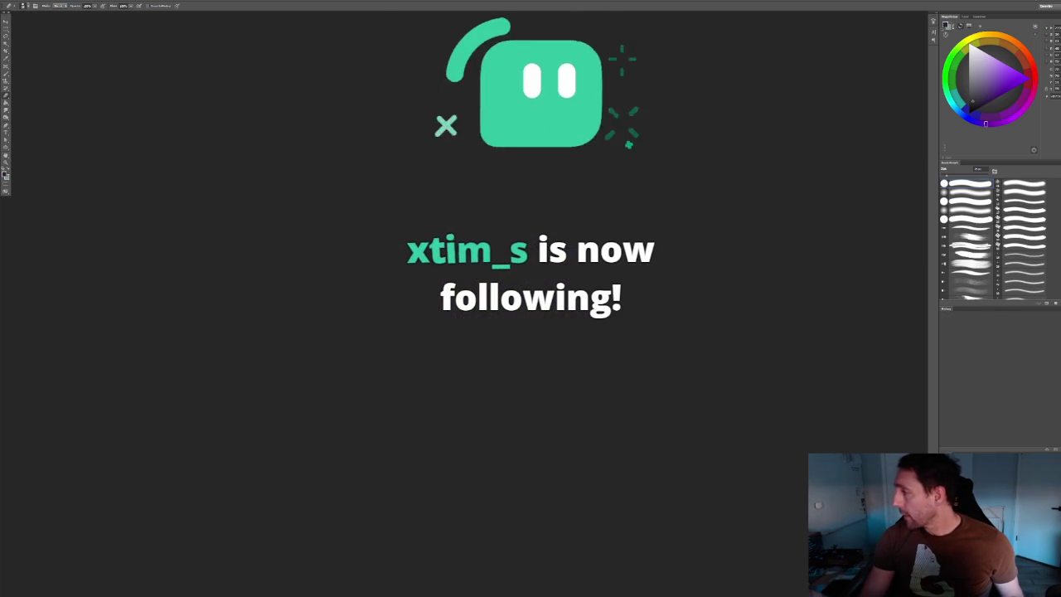
key("alt+Tab")
left_click_drag(514, 207, 517, 225)
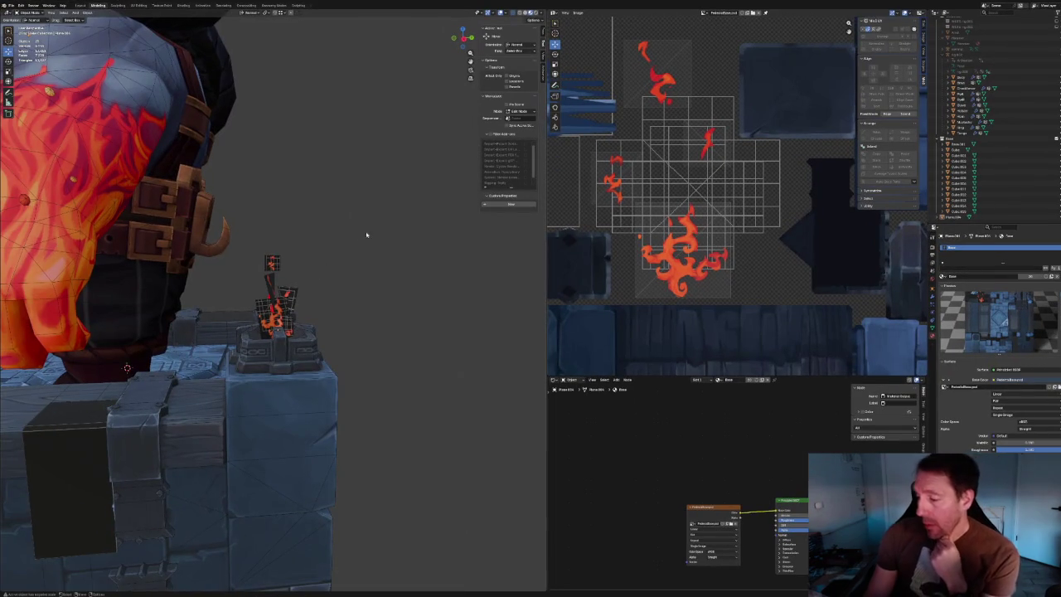
Save the dwarf scene and open the elf head .blend file from recent files.
key("ctrl+s")
middle_click_drag(403, 268, 434, 282)
scroll(450, 286, "down", 5)
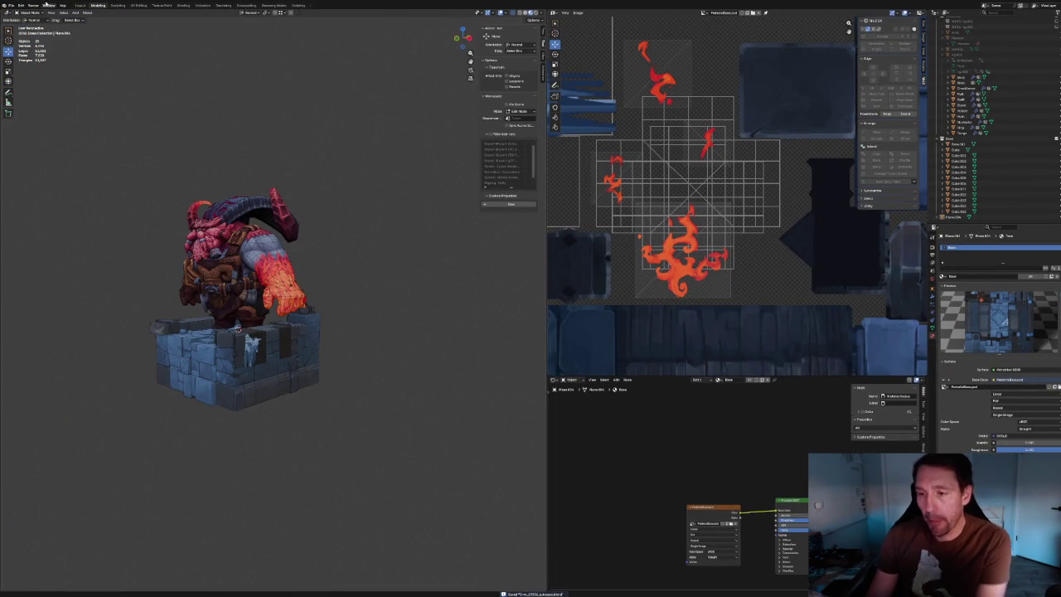
left_click(11, 4)
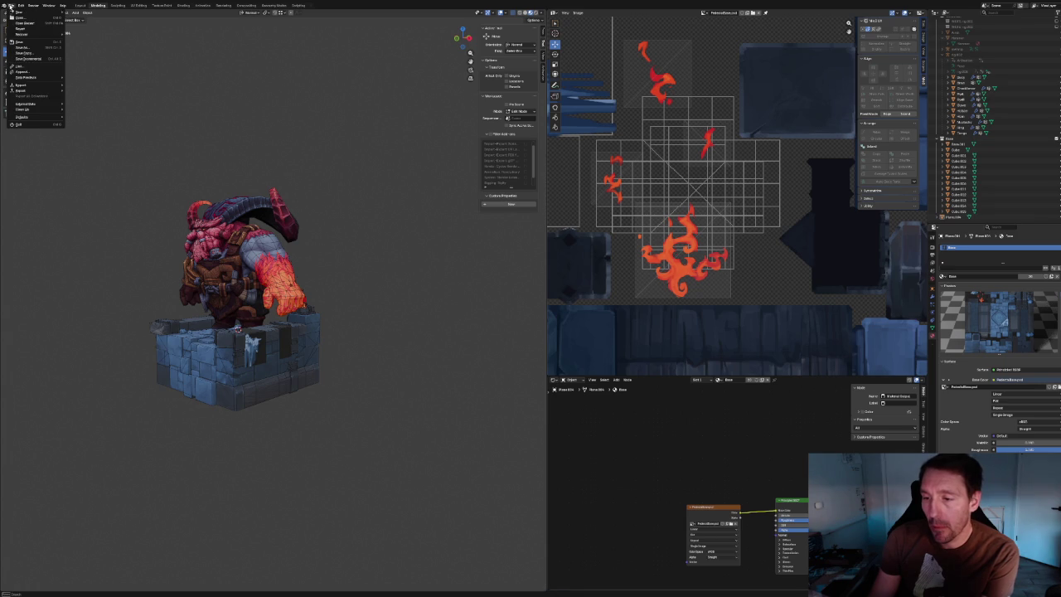
mouse_move(26, 23)
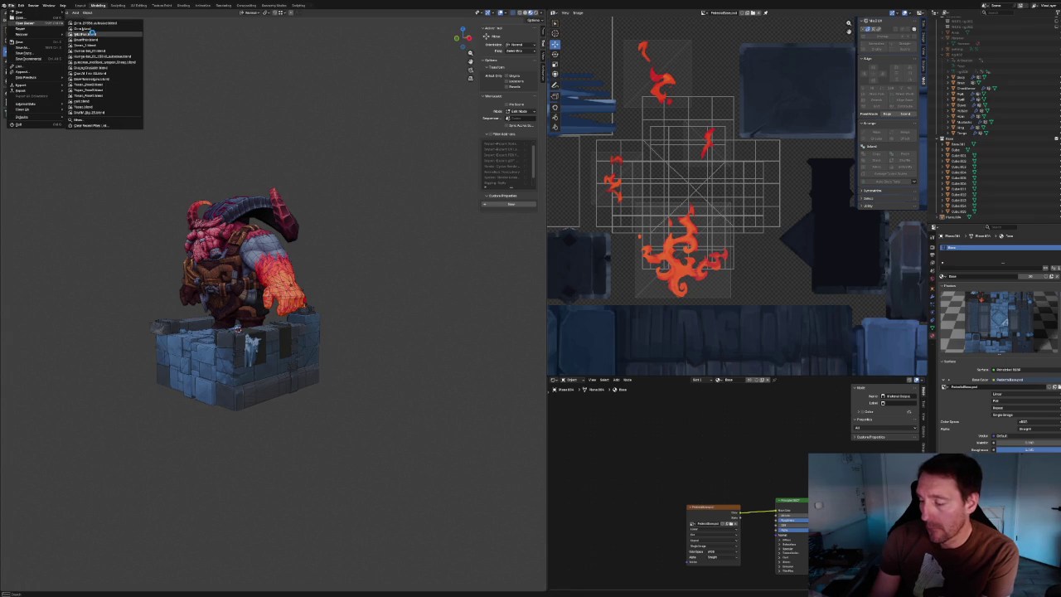
left_click(89, 31)
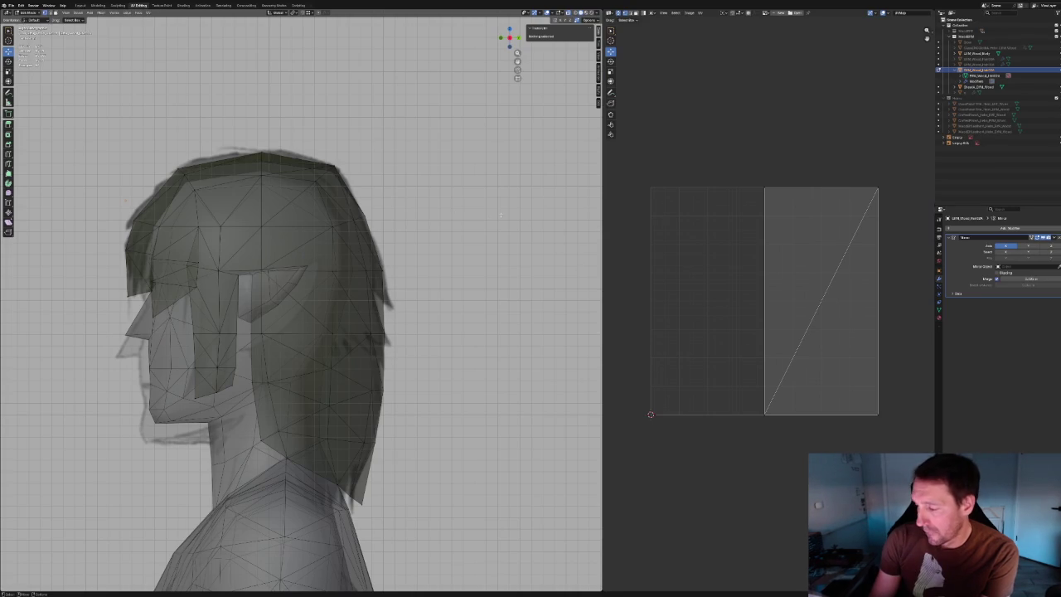
right_click(478, 265)
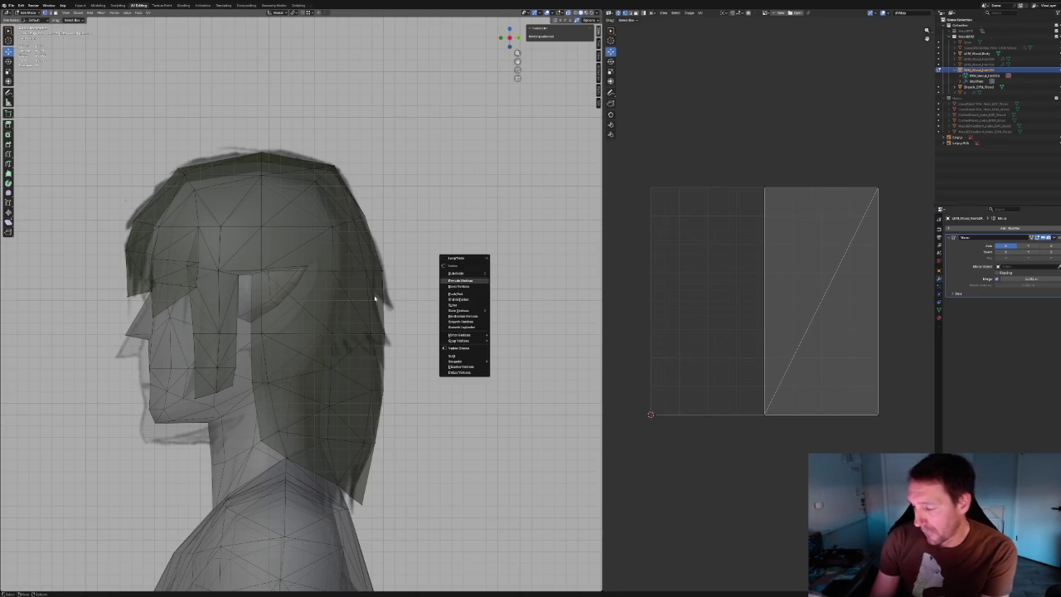
right_click(332, 271, "shift")
middle_click_drag(333, 271, 328, 296)
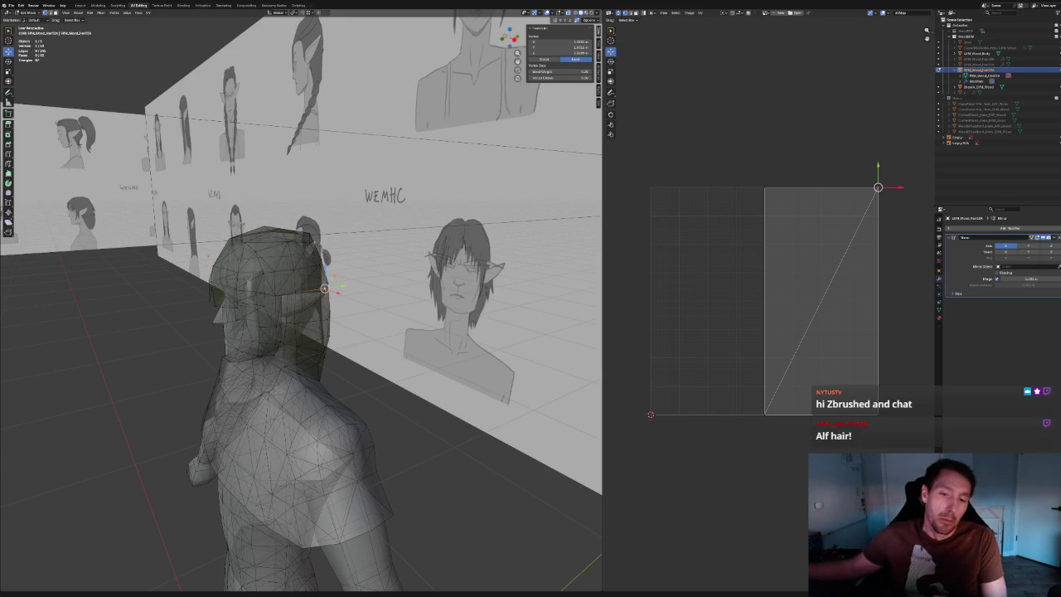
Dissolve two edges on the side of the green hair mesh.
middle_click_drag(315, 348, 270, 369)
key("KP_1")
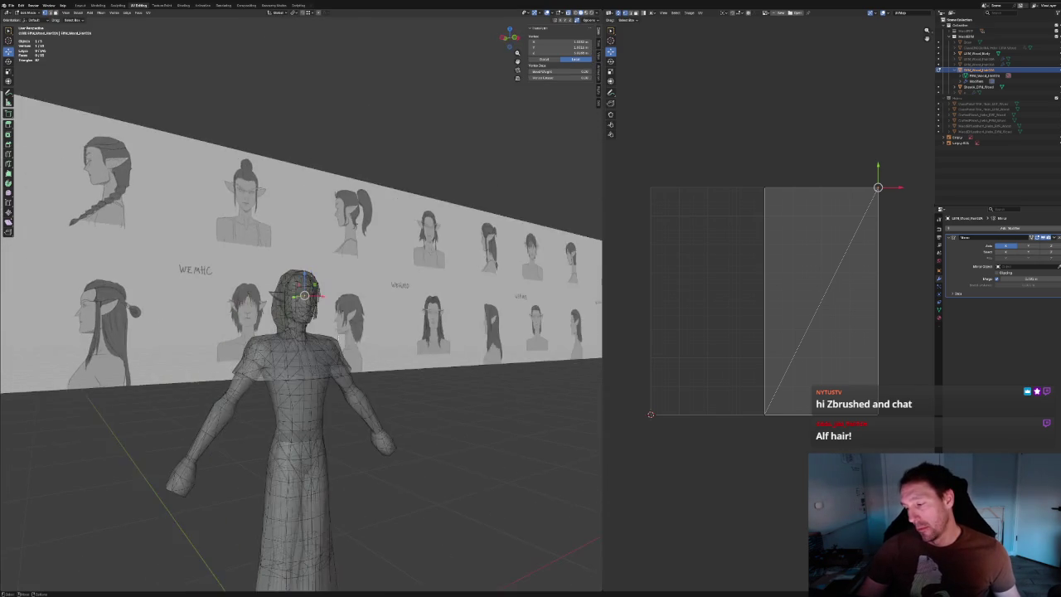
key("KP_Decimal")
key("alt+z")
scroll(367, 284, "up", 2)
middle_click_drag(367, 284, 324, 311)
key("KP_1")
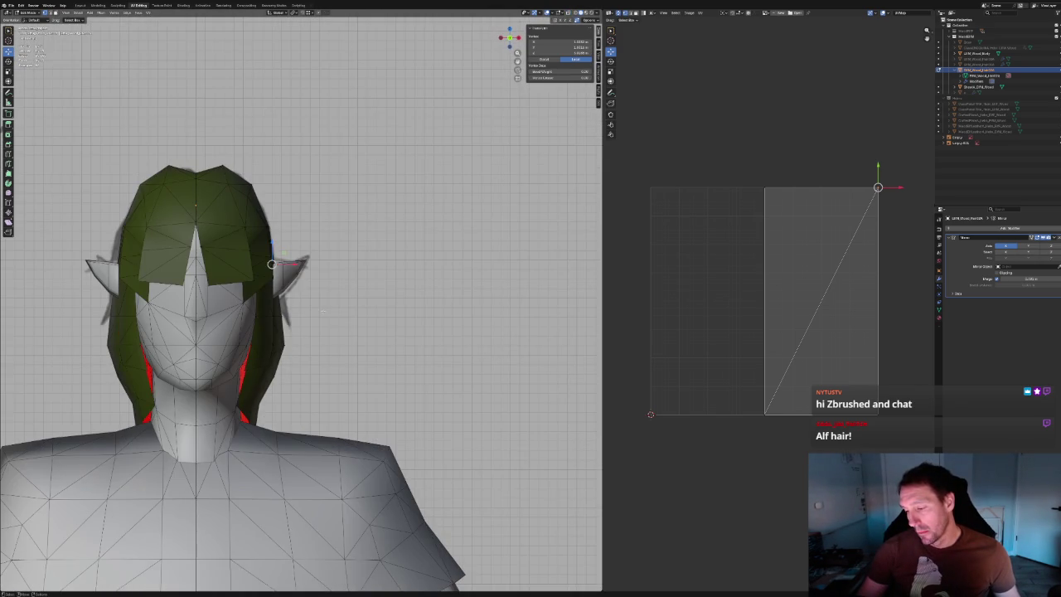
key("KP_3")
scroll(332, 257, "up", 1)
mouse_move(332, 257)
middle_mouse_down()
mouse_move(330, 315)
mouse_move(268, 325)
middle_mouse_up()
key("KP_3")
key("KP_1")
scroll(269, 325, "down", 2)
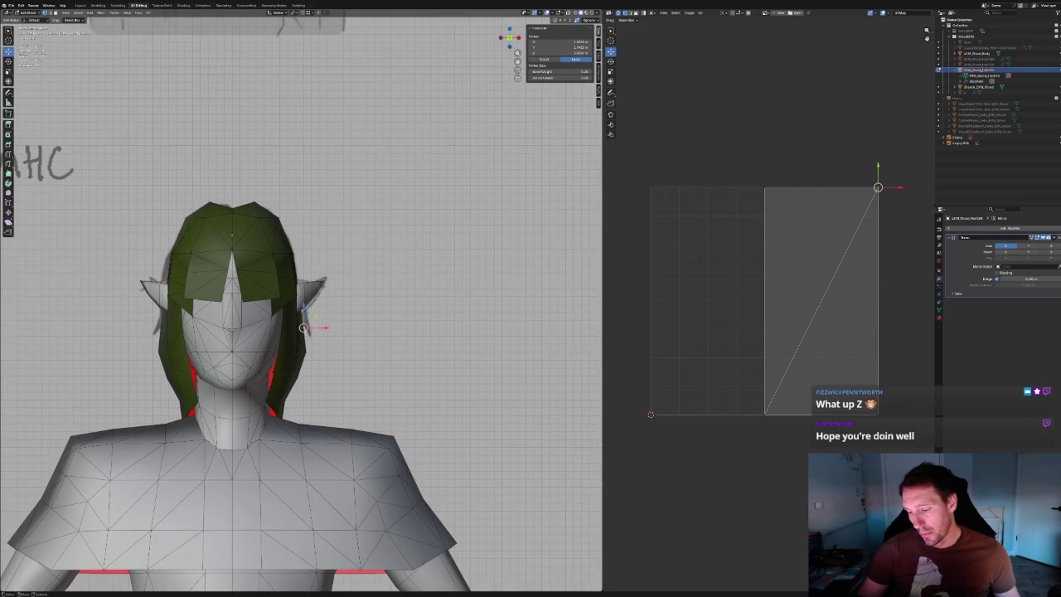
mouse_move(315, 321)
middle_mouse_down()
mouse_move(360, 320)
mouse_move(282, 319)
middle_mouse_up()
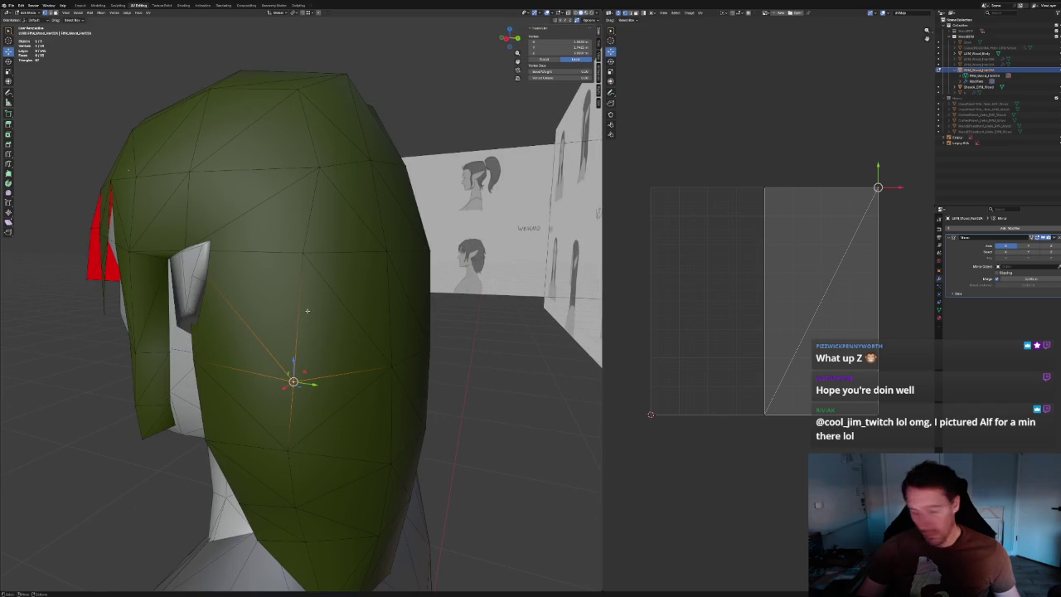
left_click(332, 290)
left_click(262, 320, "shift")
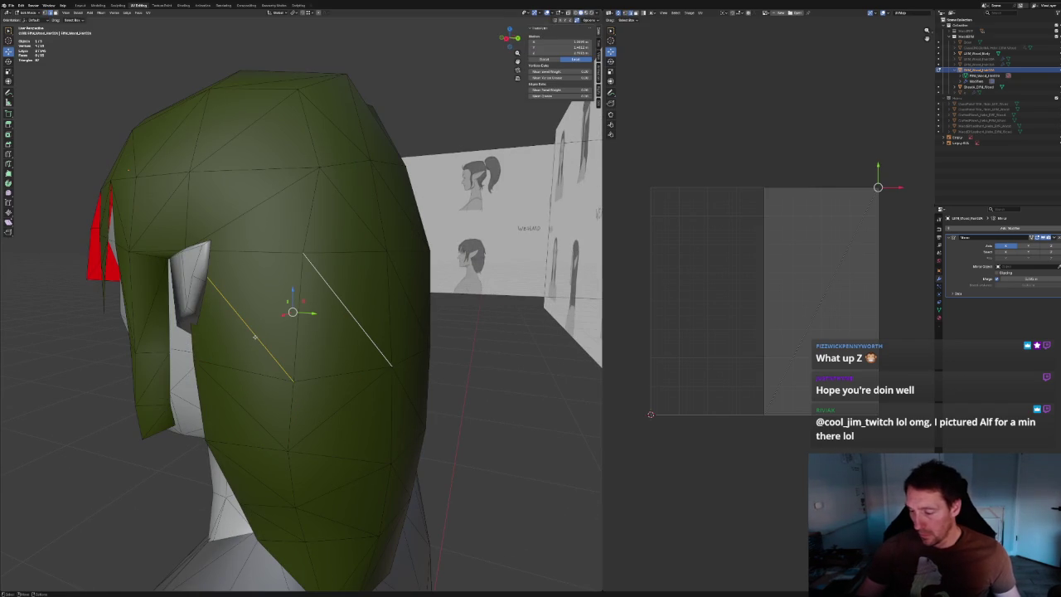
key("ctrl+x")
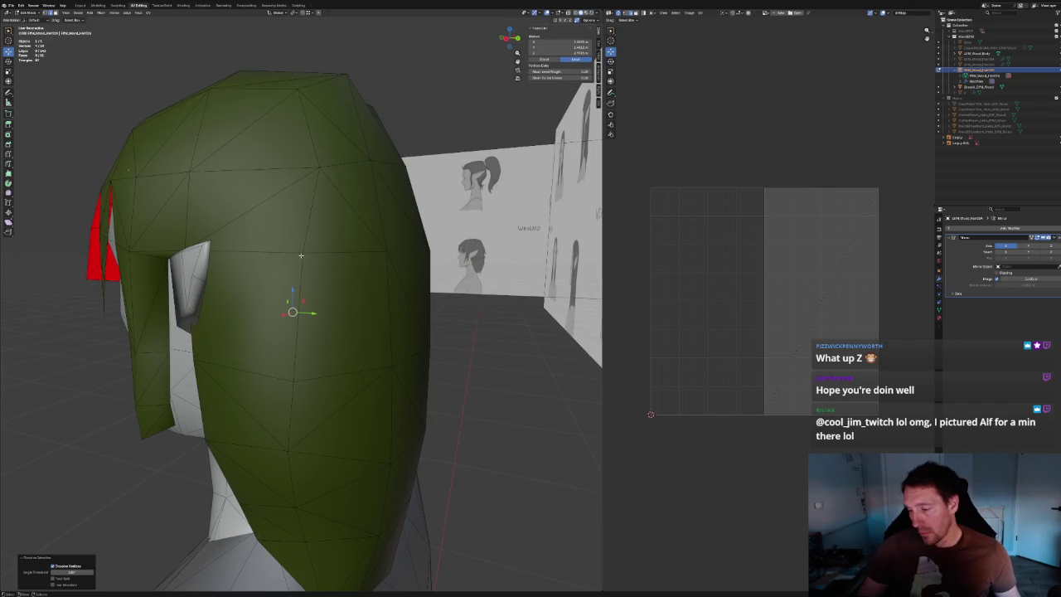
Bridge two hair edges into a face and slide its middle edge to the right.
left_click(308, 211)
left_click(265, 250)
left_click(279, 379, "shift")
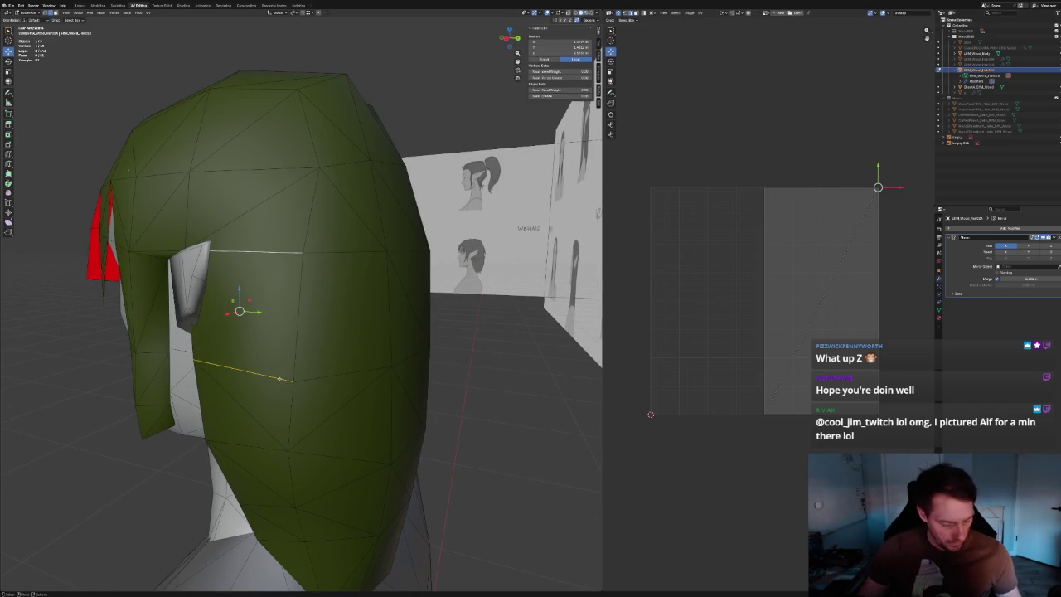
right_click(274, 370)
left_click(270, 363)
left_click(241, 324)
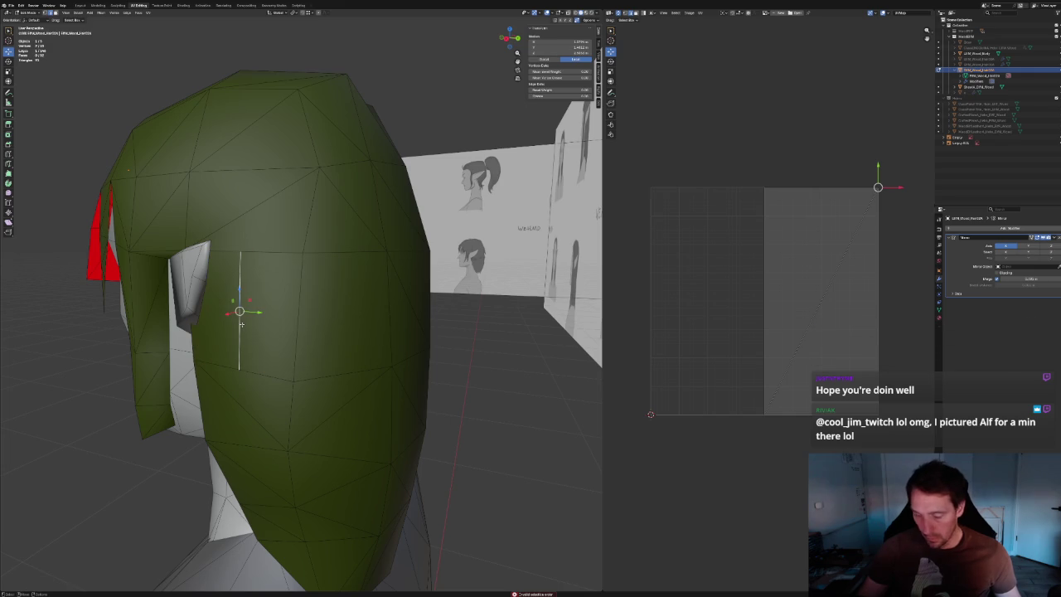
key("g")
key("g")
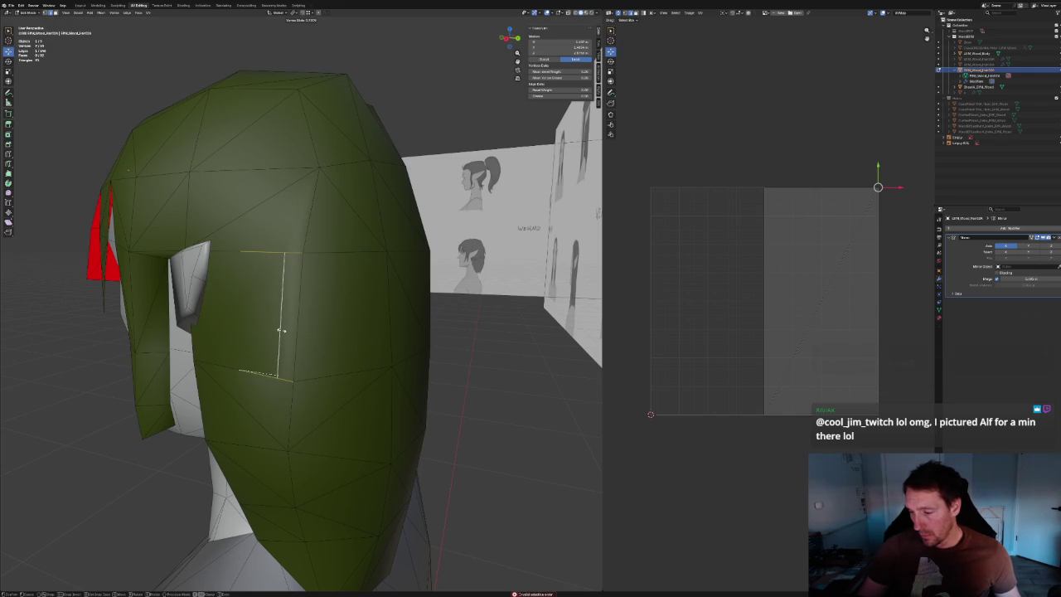
left_click(327, 258)
Bridge the upper and lower horizontal edges with Ctrl+E and slide the new edge left.
left_click(331, 251)
left_click(308, 373, "shift")
mouse_move(308, 373)
middle_mouse_down()
mouse_move(300, 334)
mouse_move(349, 303)
middle_mouse_up()
key("ctrl+e")
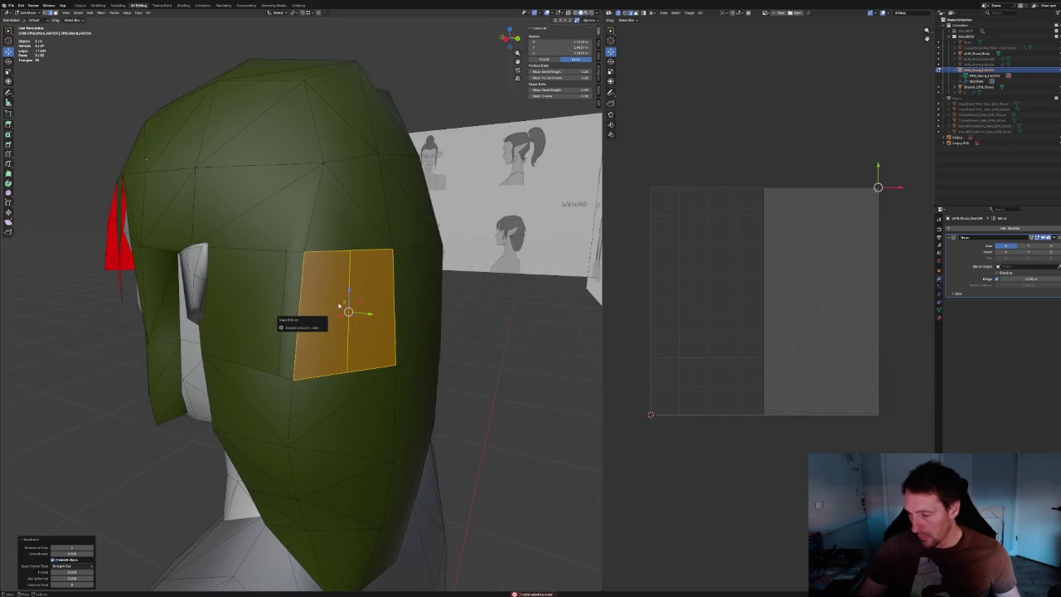
left_click(348, 295)
key("g")
key("g")
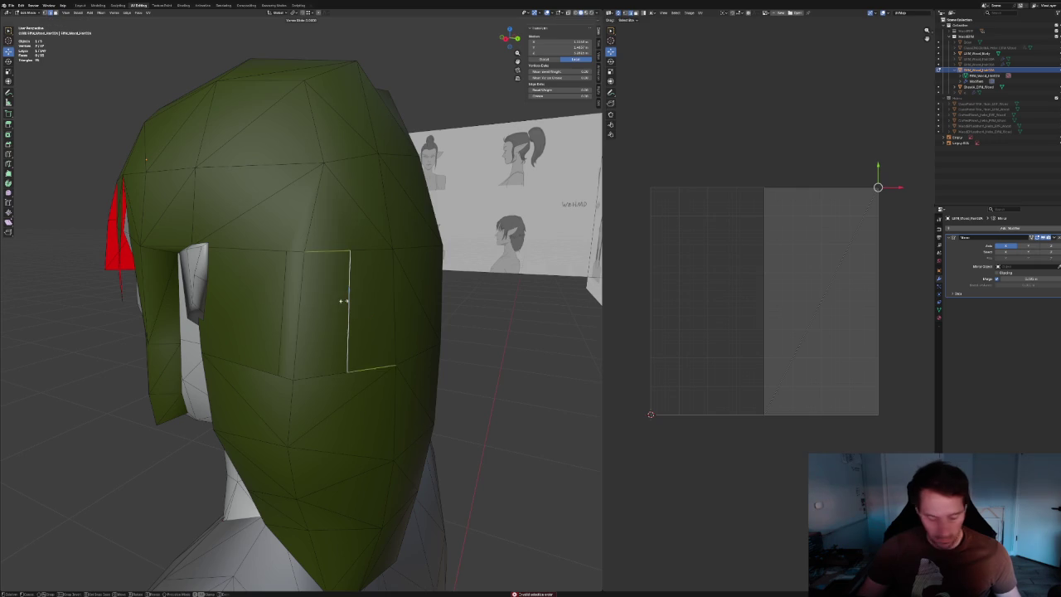
left_click(313, 311)
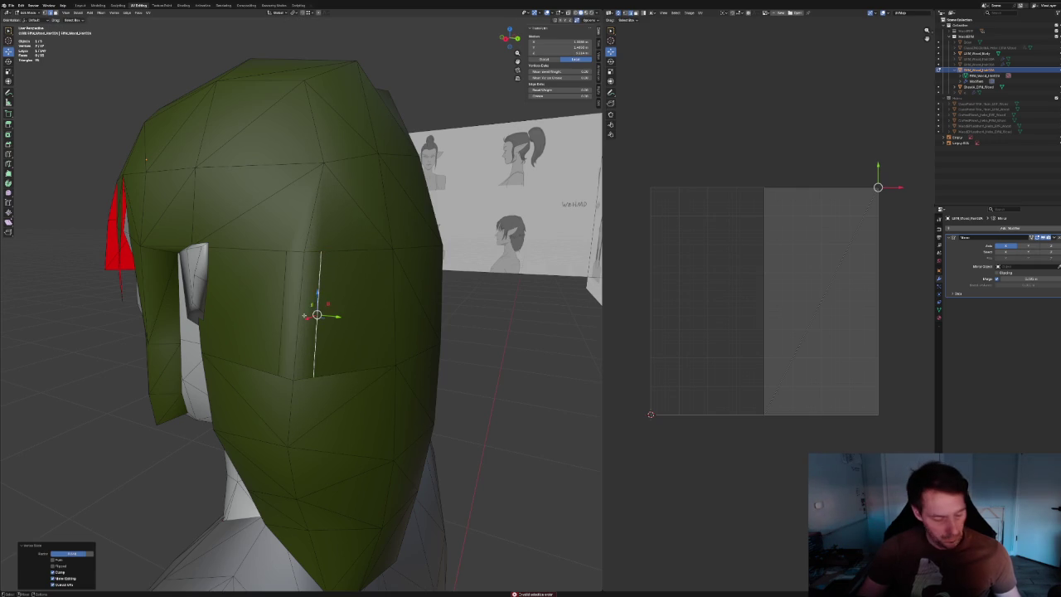
Subdivide the edges between three selected vertices on the hair's front strand.
left_click(320, 251)
left_click(330, 166, "shift")
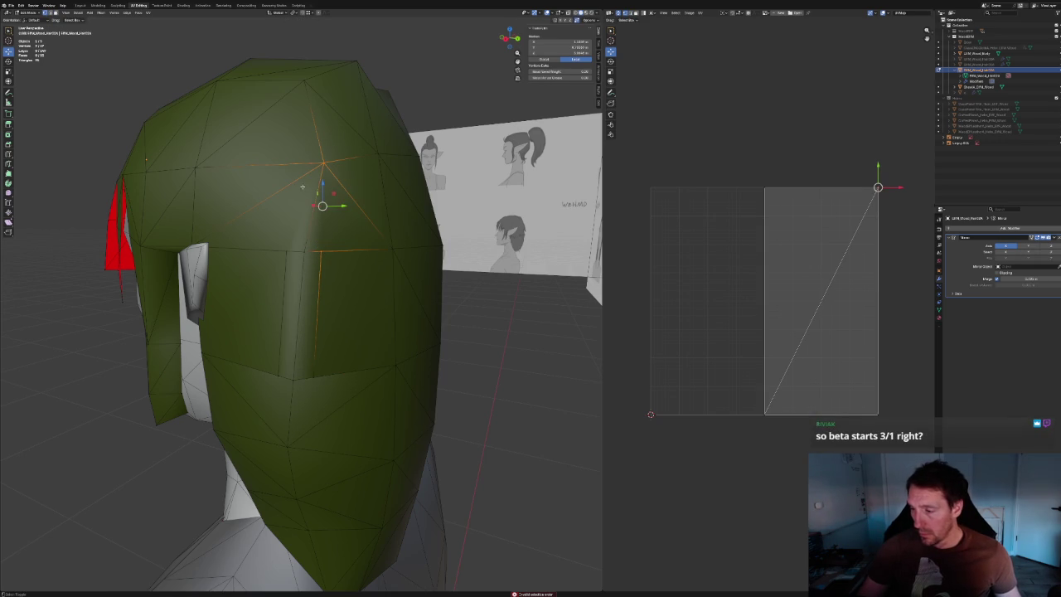
left_click(287, 247, "shift")
right_click(293, 255)
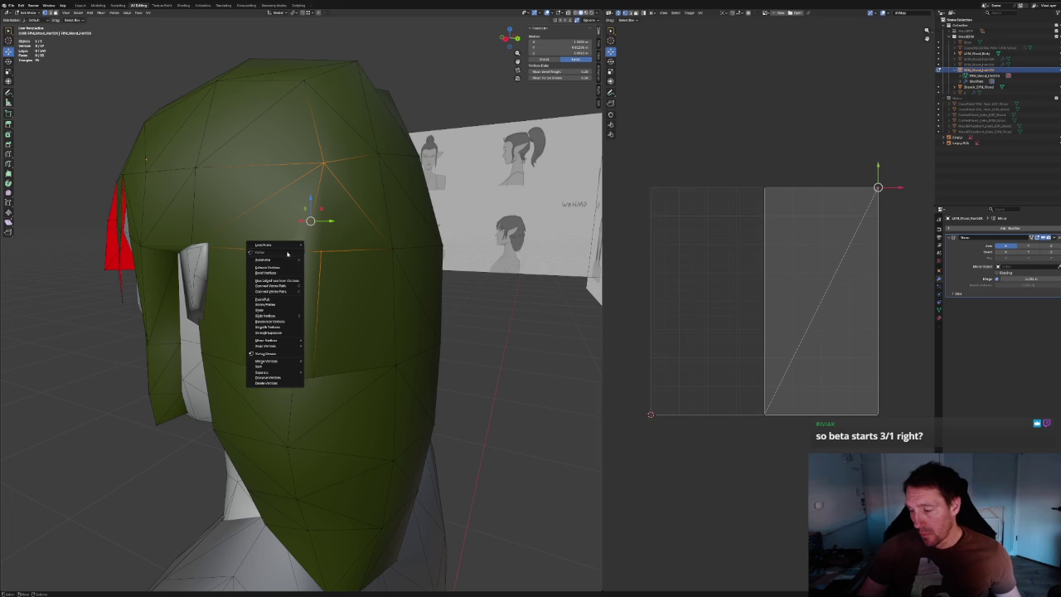
key("Escape")
right_click(293, 252)
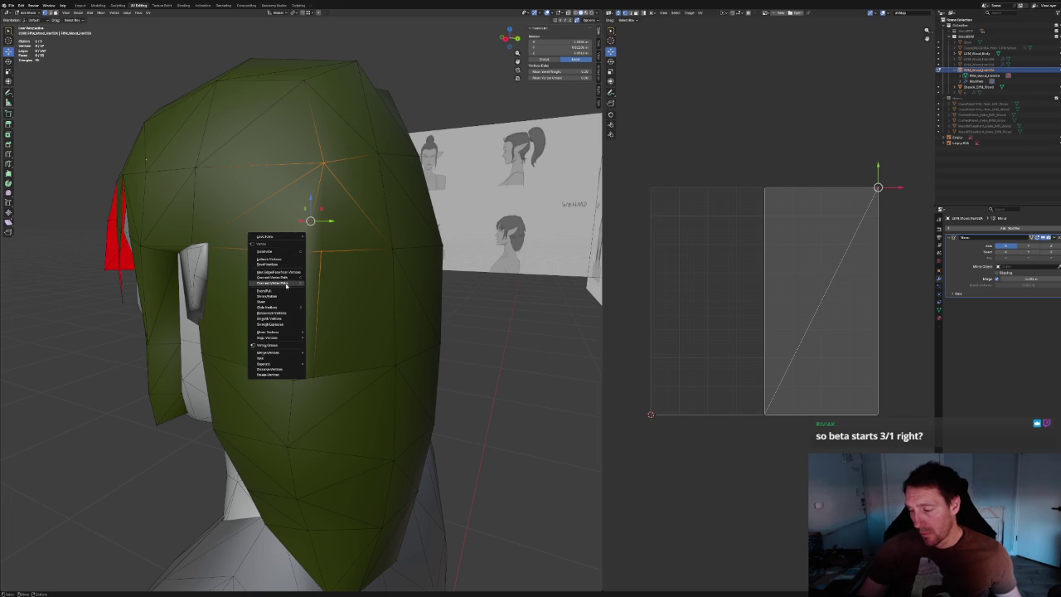
left_click(294, 283)
Subdivide a vertical edge and the edges between three vertices beside the ear cutout.
left_click(314, 376)
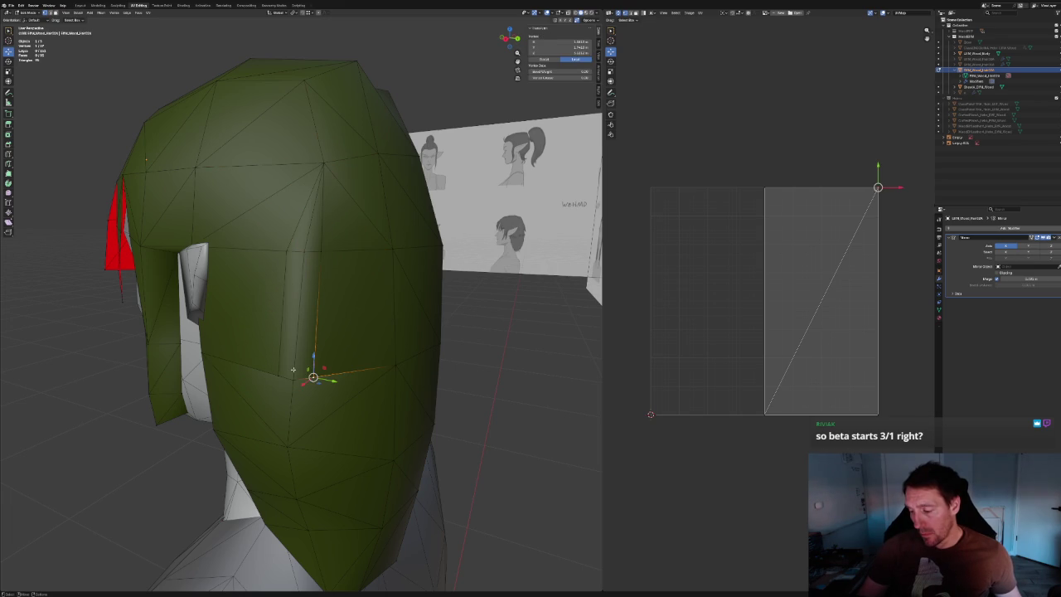
key("alt+a")
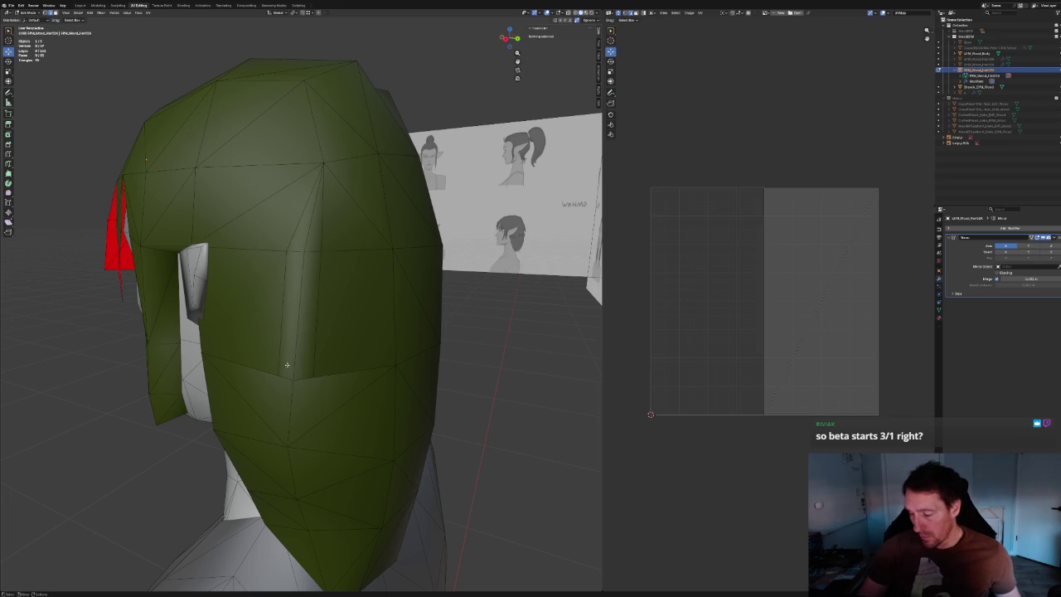
left_click(295, 363)
key("j")
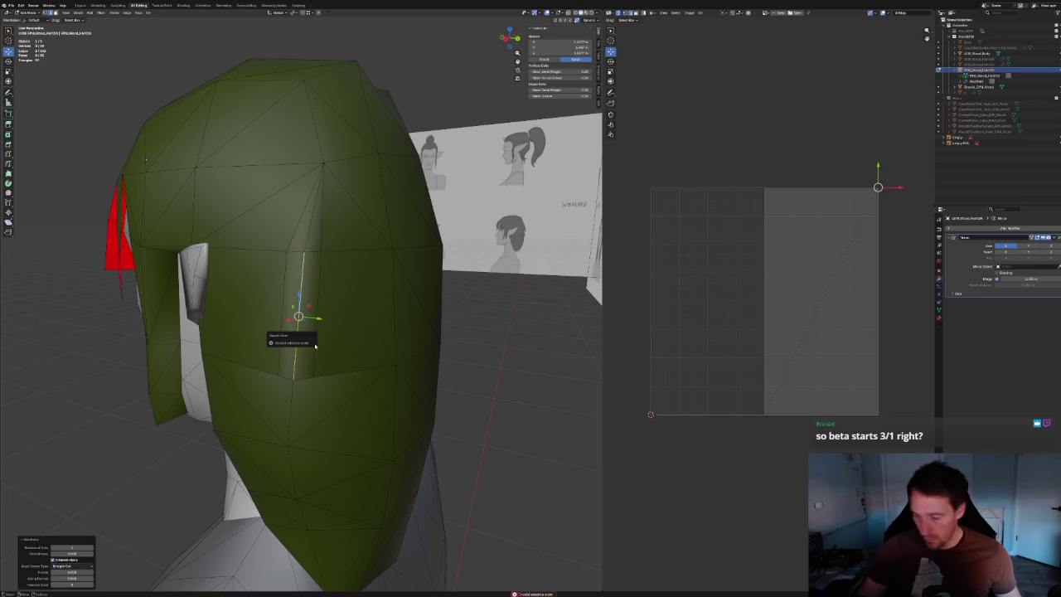
left_click(299, 332)
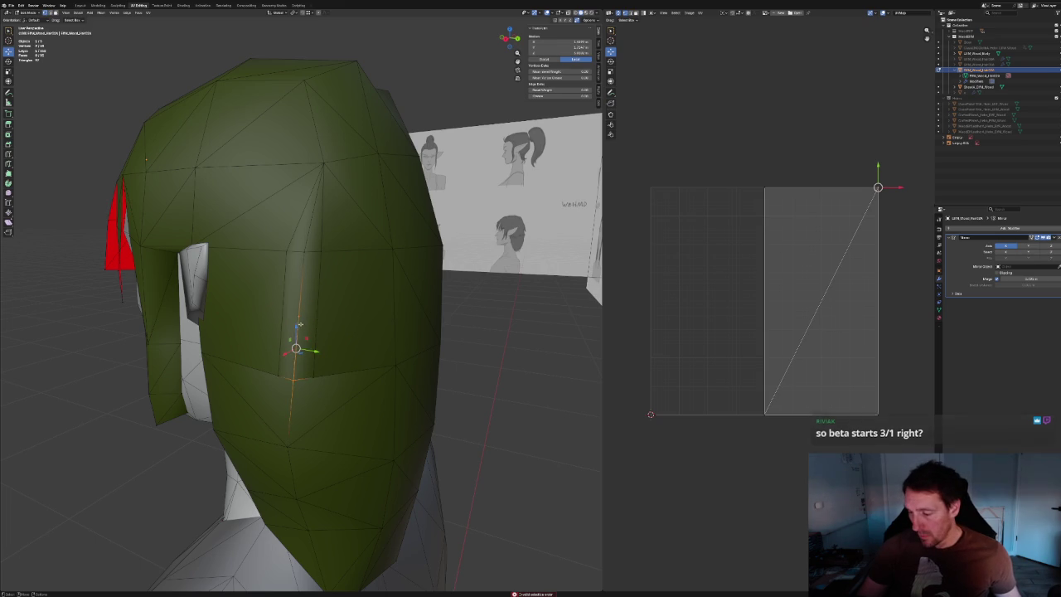
left_click(299, 327)
left_click(320, 249, "shift")
left_click(279, 257, "shift")
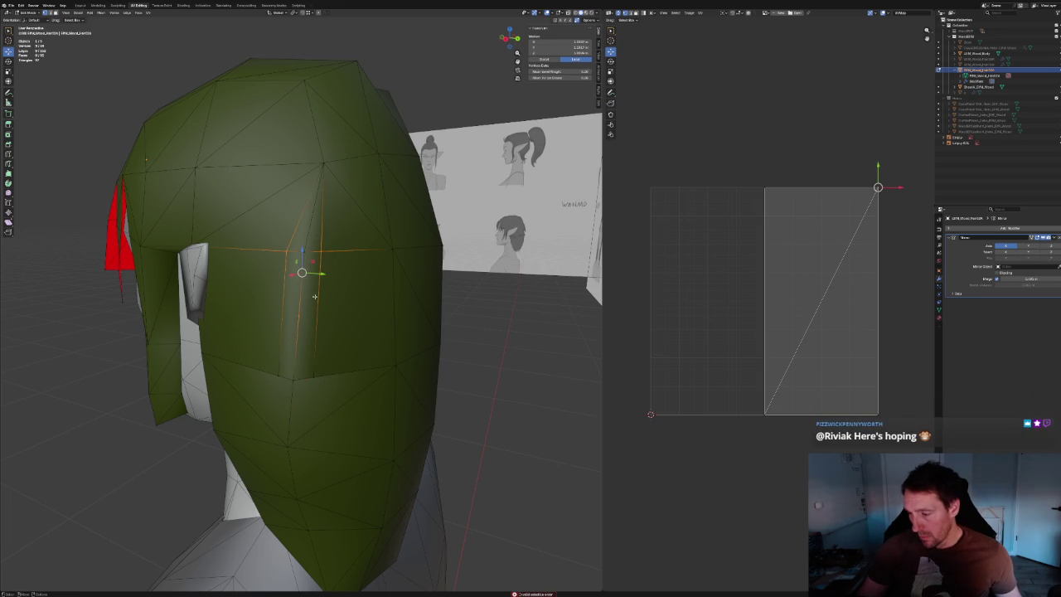
right_click(308, 291)
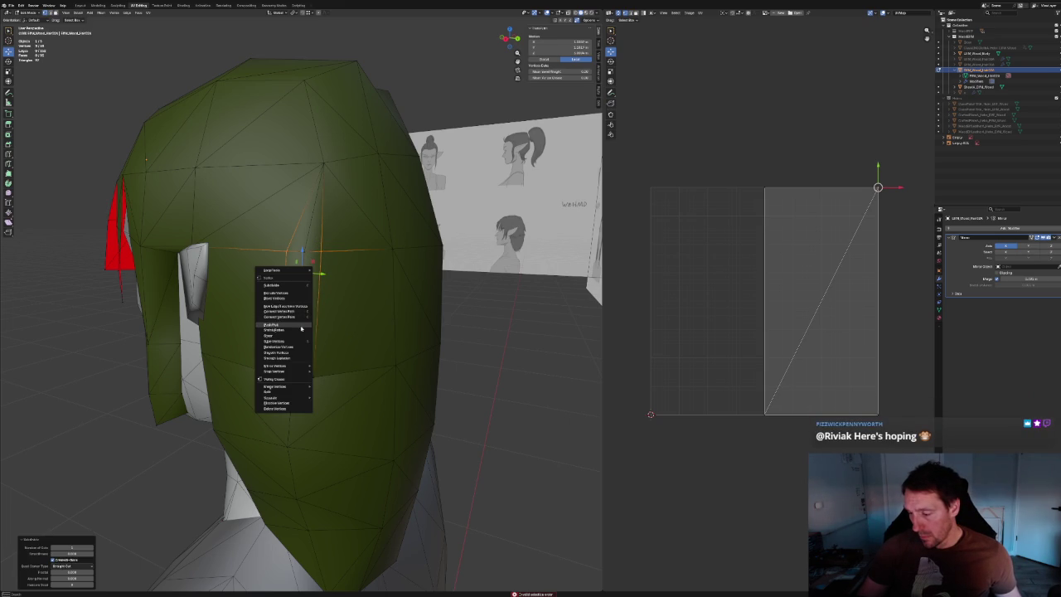
left_click(301, 327)
key("KP_Decimal")
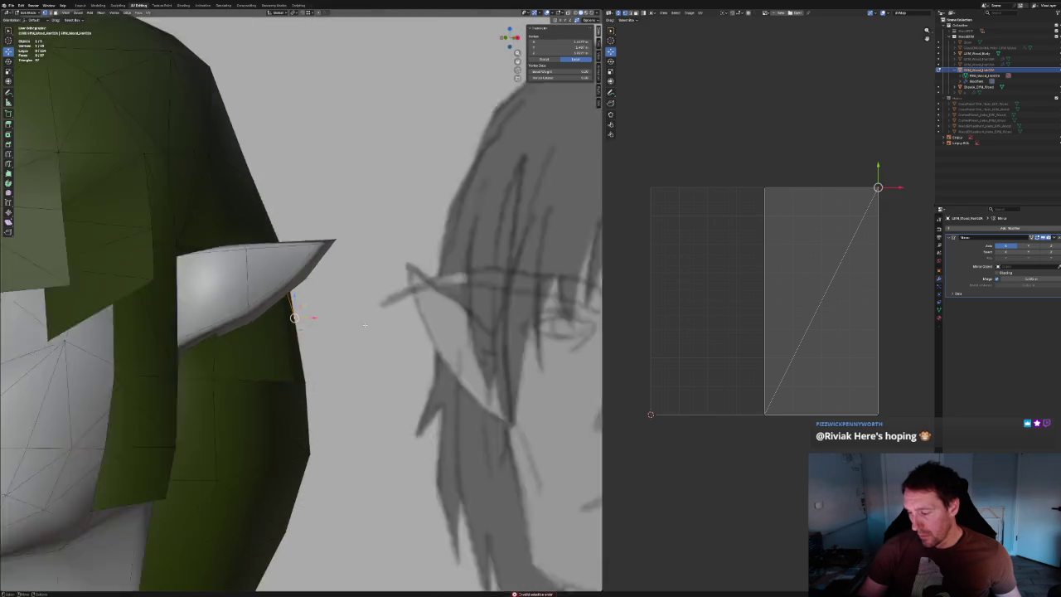
In front view, move the ear-side hair vertices outward along the X axis.
key("KP_1")
key("g")
key("x")
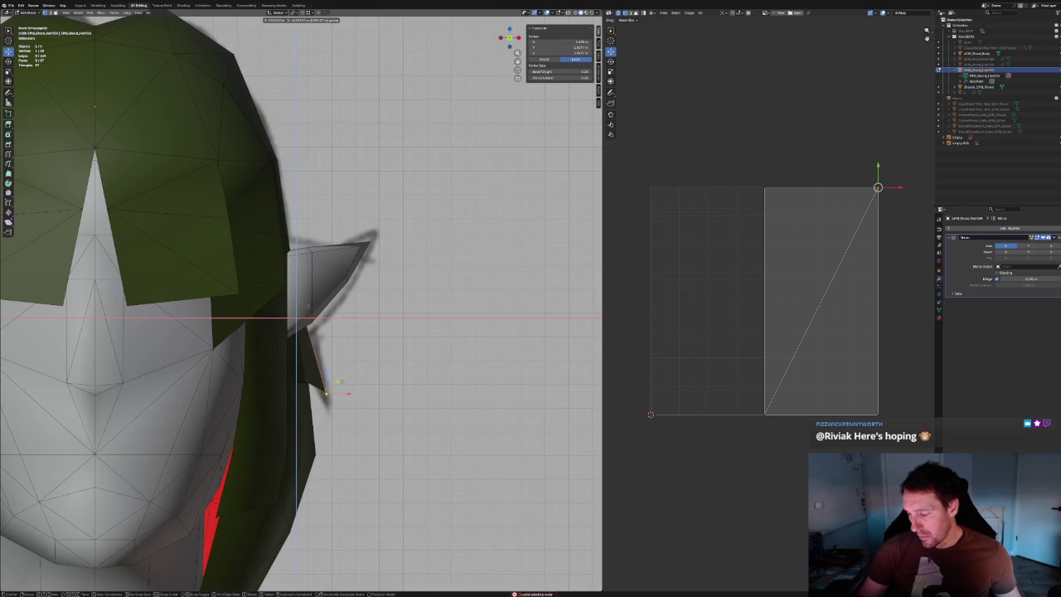
left_click(312, 305)
mouse_move(311, 306)
middle_mouse_down()
mouse_move(368, 353)
mouse_move(287, 323)
middle_mouse_up()
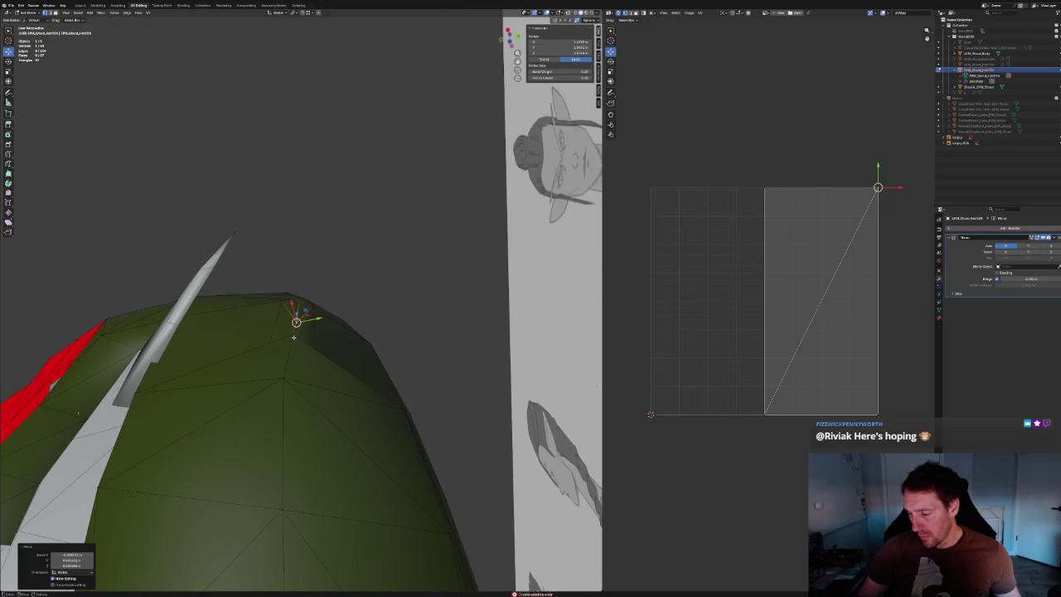
Dissolve the extra vertices at the top of the hair.
left_click(294, 327)
key("x")
left_click(277, 311)
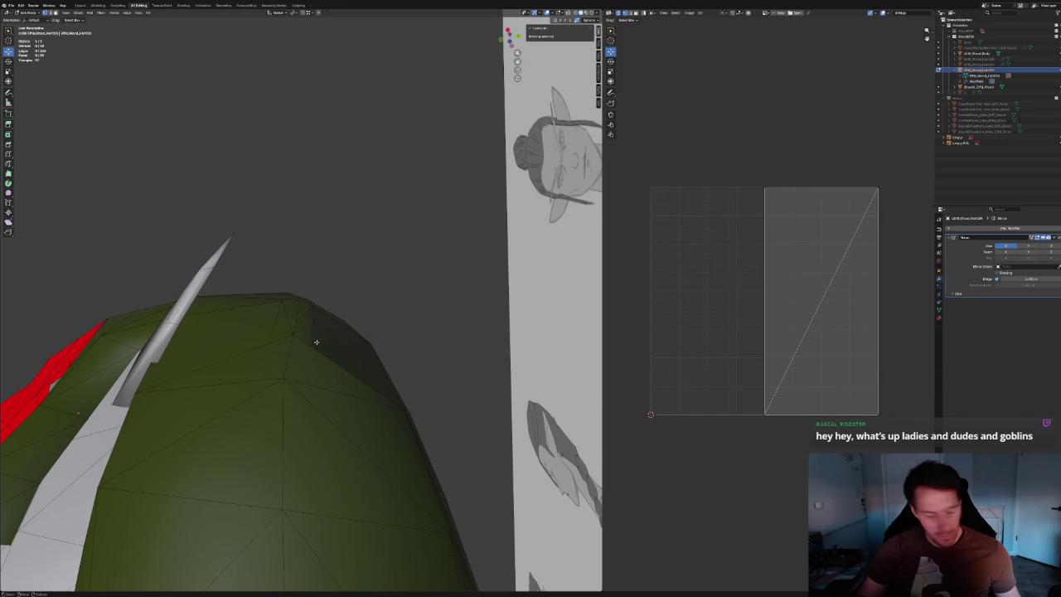
left_click(314, 328)
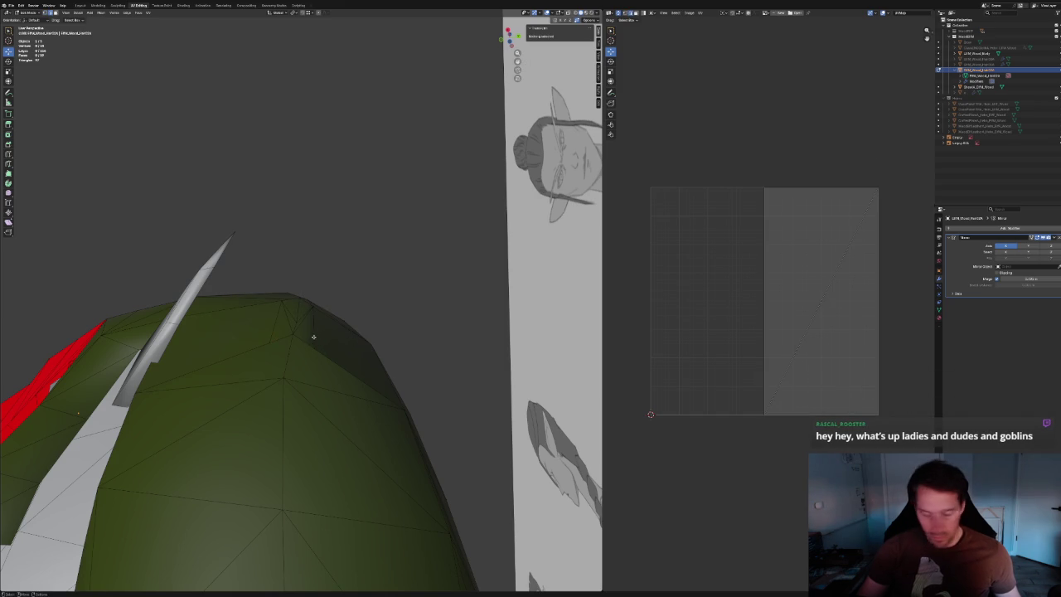
key("ctrl+x")
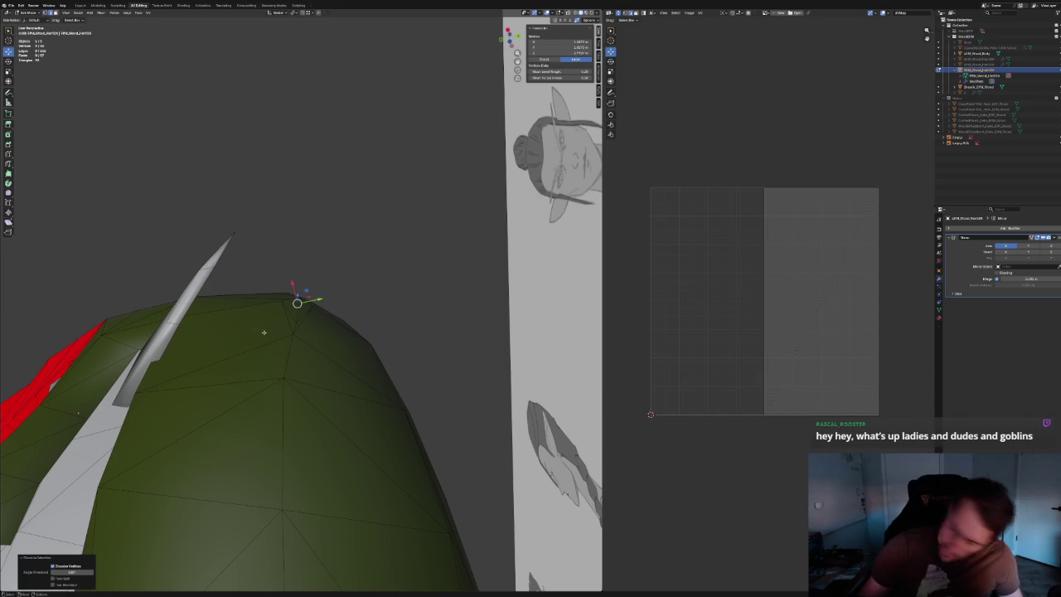
mouse_move(274, 323)
middle_mouse_down()
mouse_move(339, 281)
mouse_move(340, 265)
mouse_move(350, 310)
mouse_move(332, 274)
mouse_move(343, 268)
mouse_move(318, 293)
mouse_move(268, 291)
mouse_move(249, 304)
mouse_move(245, 316)
mouse_move(290, 305)
mouse_move(261, 310)
mouse_move(321, 267)
mouse_move(353, 283)
middle_mouse_up()
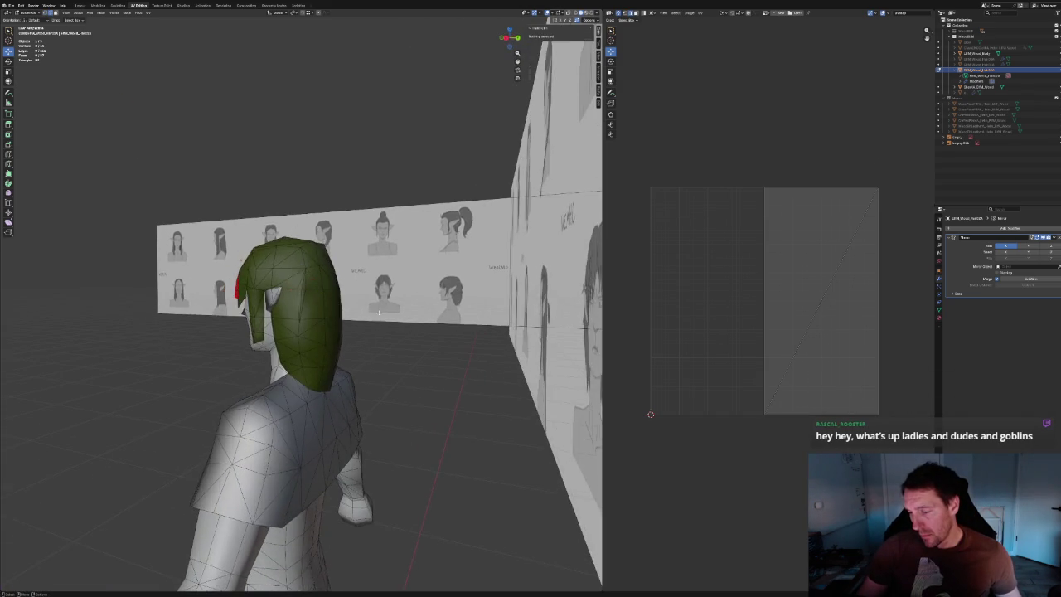
scroll(341, 256, "up", 5)
scroll(305, 301, "up", 3)
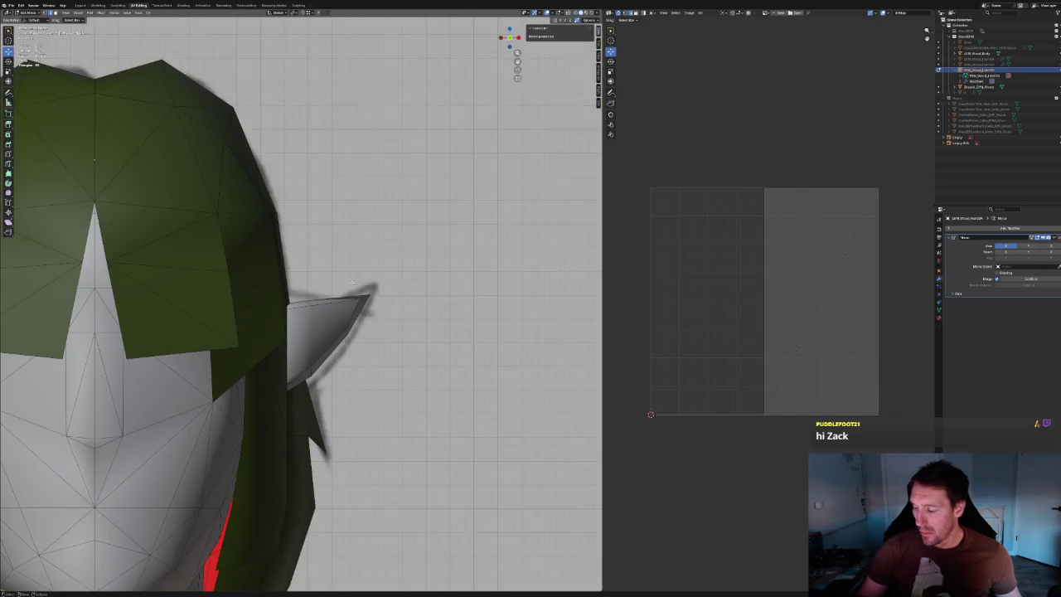
Merge two vertices at the back of the hair into one at their center.
mouse_move(332, 432)
middle_mouse_down()
mouse_move(296, 407)
mouse_move(252, 400)
mouse_move(307, 403)
middle_mouse_up()
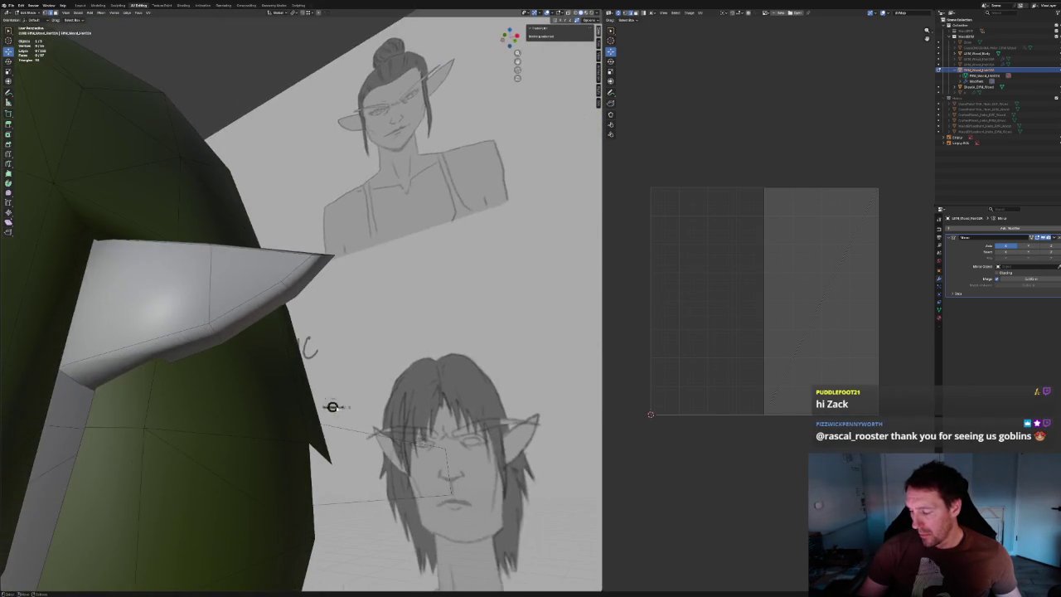
key("KP_1")
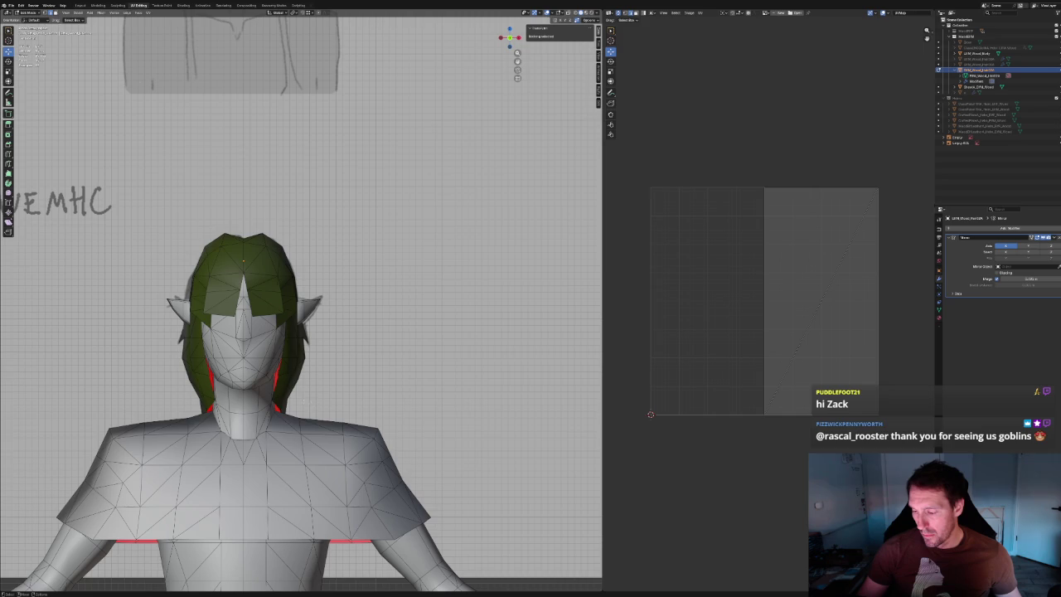
mouse_move(284, 401)
middle_mouse_down()
mouse_move(377, 377)
mouse_move(363, 370)
mouse_move(249, 547)
middle_mouse_up()
scroll(377, 377, "down", 5)
scroll(363, 369, "up", 5)
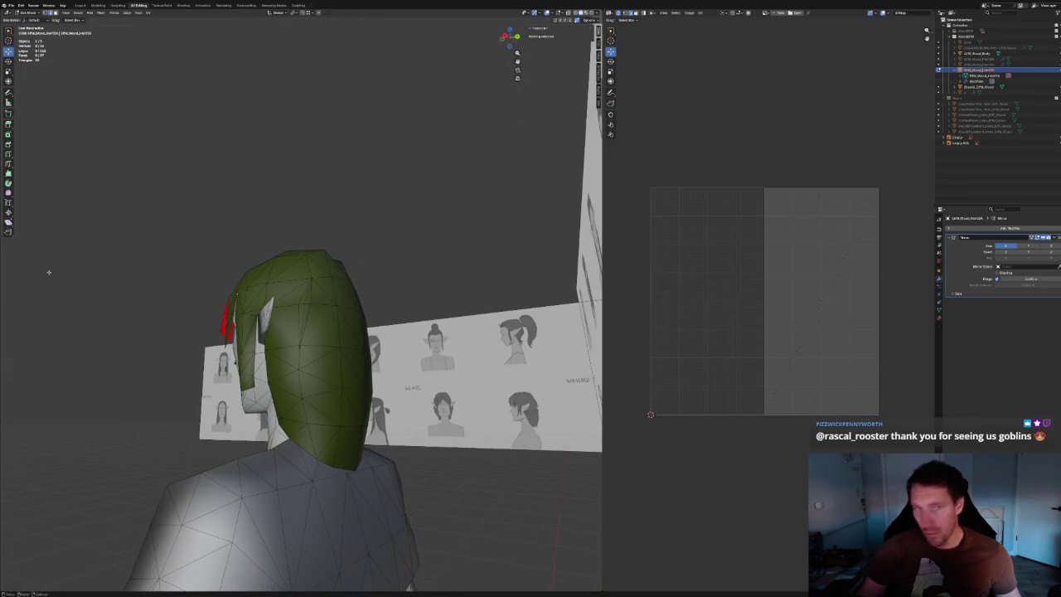
scroll(332, 379, "up", 2)
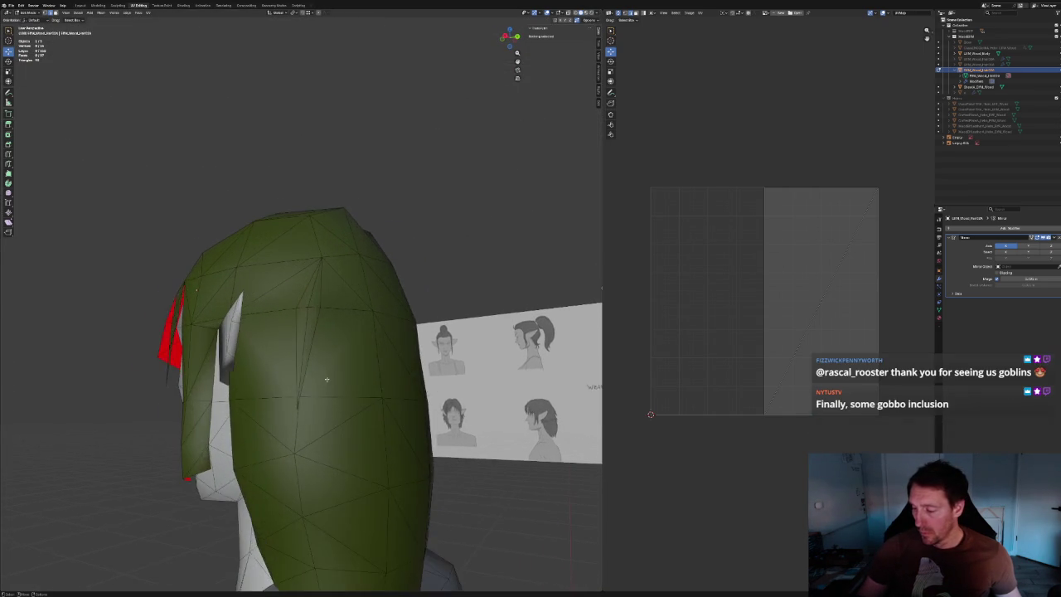
scroll(331, 379, "up", 3)
left_click_drag(334, 307, 298, 318)
left_click(335, 308)
key("m")
mouse_move(173, 190)
middle_mouse_down()
mouse_move(187, 331)
mouse_move(231, 359)
middle_mouse_up()
left_click(305, 340, "alt")
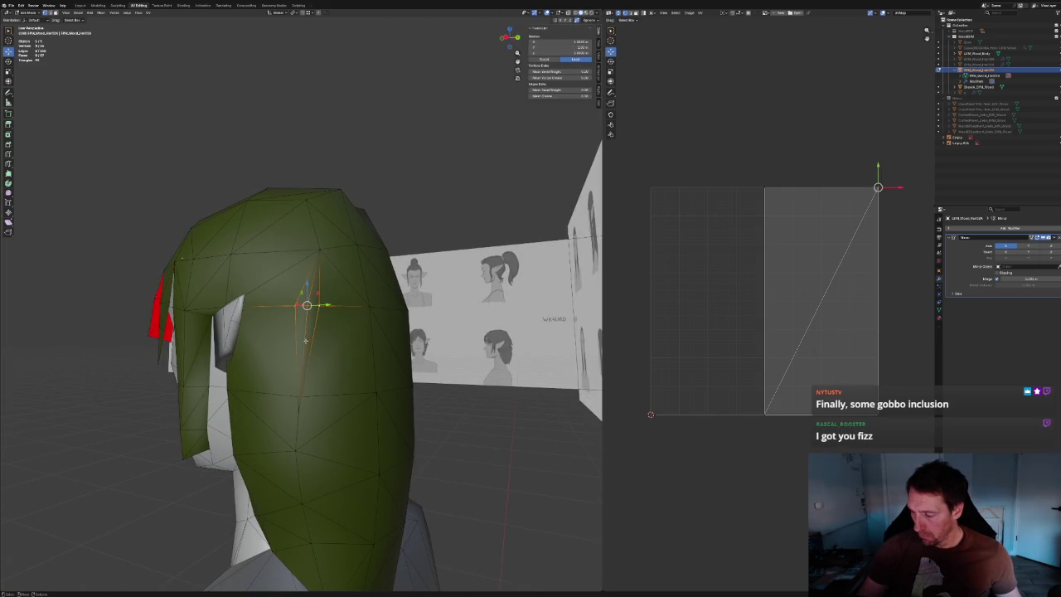
Select three hair vertices near the crown, orbiting to reach each one.
key("alt+a")
mouse_move(299, 365)
middle_mouse_down()
mouse_move(202, 403)
mouse_move(231, 253)
mouse_move(254, 404)
middle_mouse_up()
left_click(381, 310)
mouse_move(380, 310)
middle_mouse_down()
mouse_move(379, 290)
mouse_move(386, 376)
middle_mouse_up()
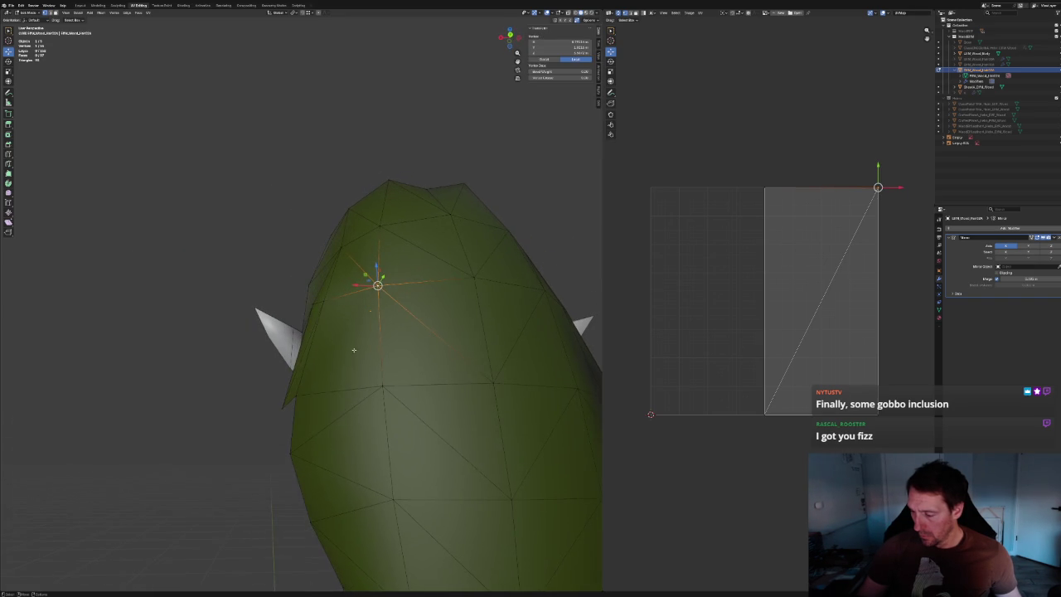
left_click(328, 300, "shift")
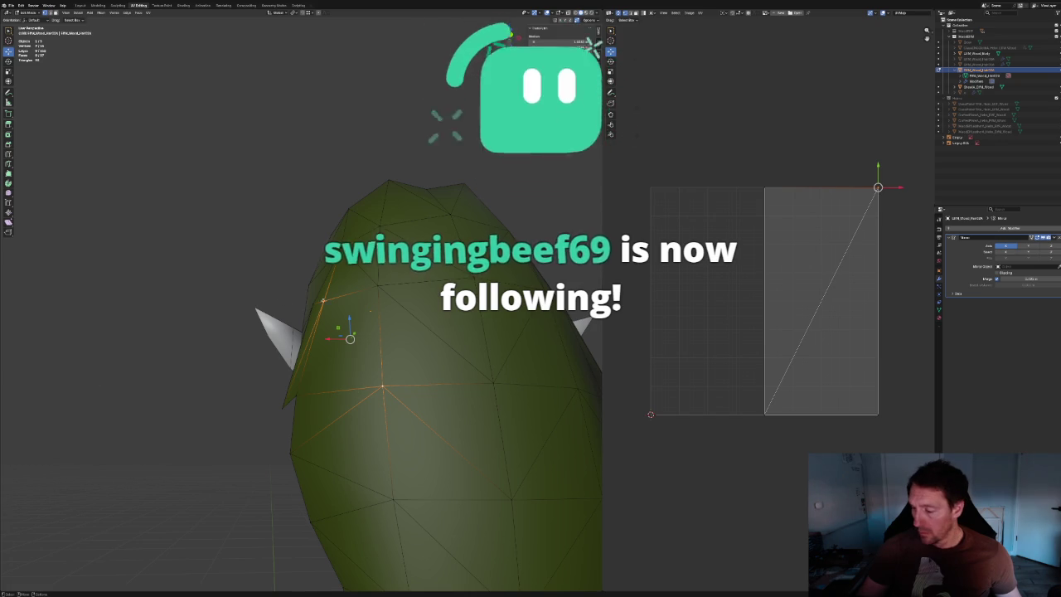
middle_click_drag(370, 311, 292, 307)
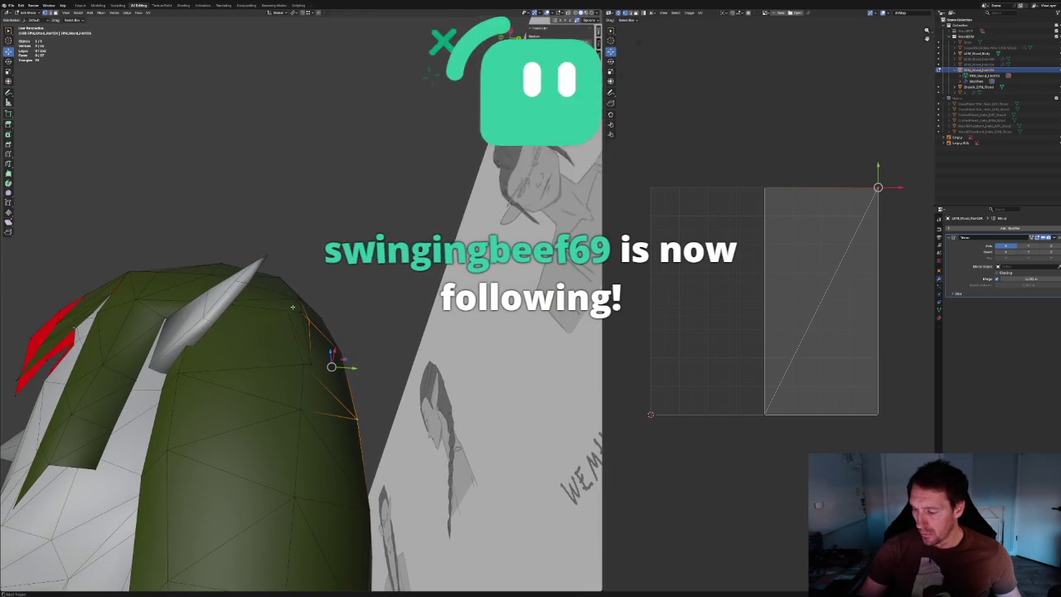
left_click(178, 370, "shift")
right_click(176, 365)
mouse_move(320, 242)
middle_mouse_down()
mouse_move(303, 317)
mouse_move(337, 253)
mouse_move(330, 276)
middle_mouse_up()
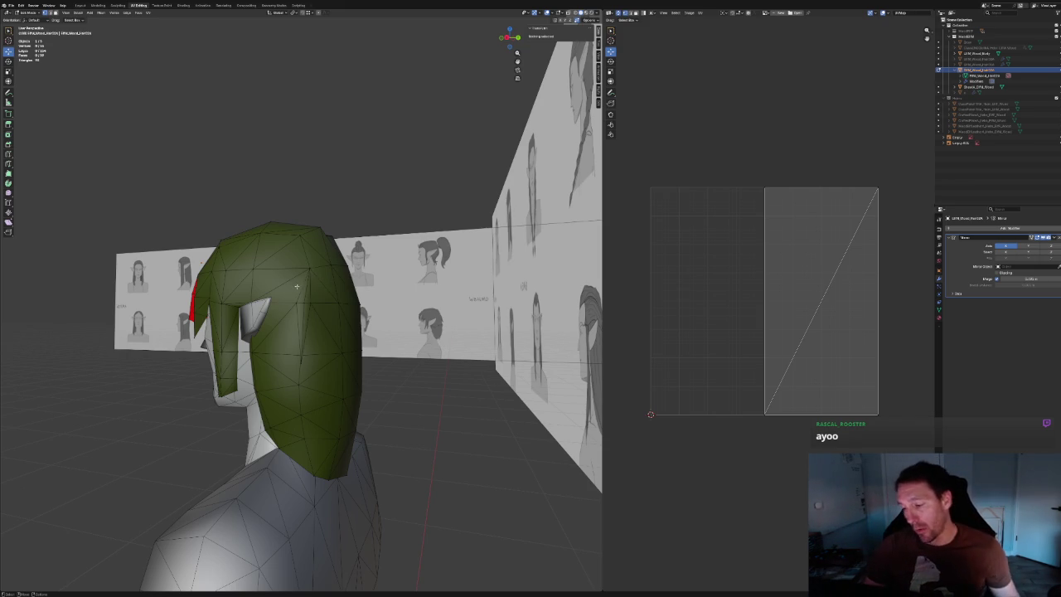
mouse_move(309, 283)
middle_mouse_down()
mouse_move(310, 293)
mouse_move(265, 303)
mouse_move(262, 329)
mouse_move(315, 308)
mouse_move(310, 317)
middle_mouse_up()
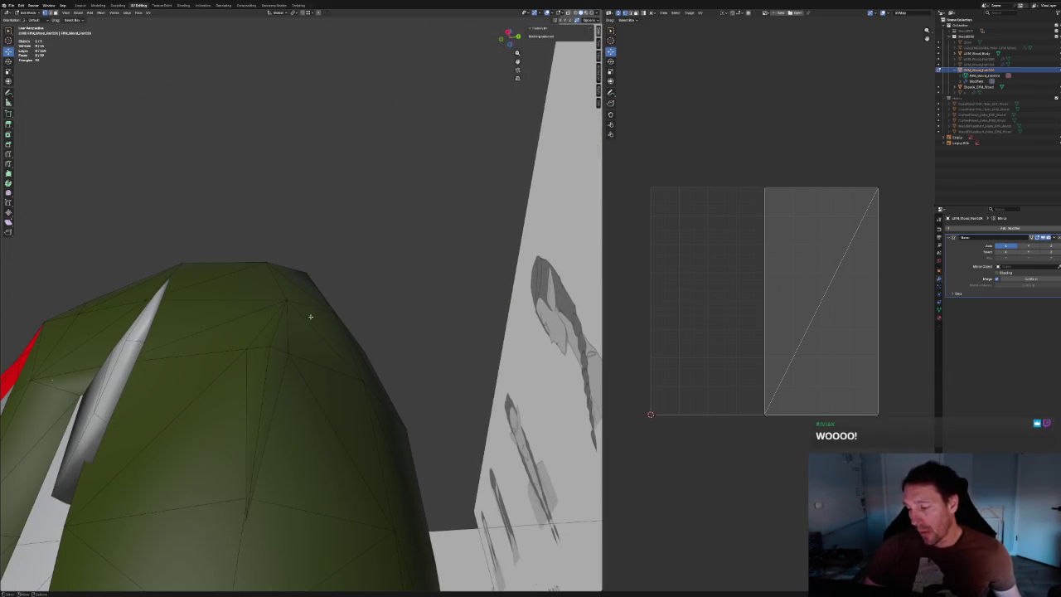
Dissolve an edge near the crown of the hair.
left_click(310, 325)
left_click(199, 323)
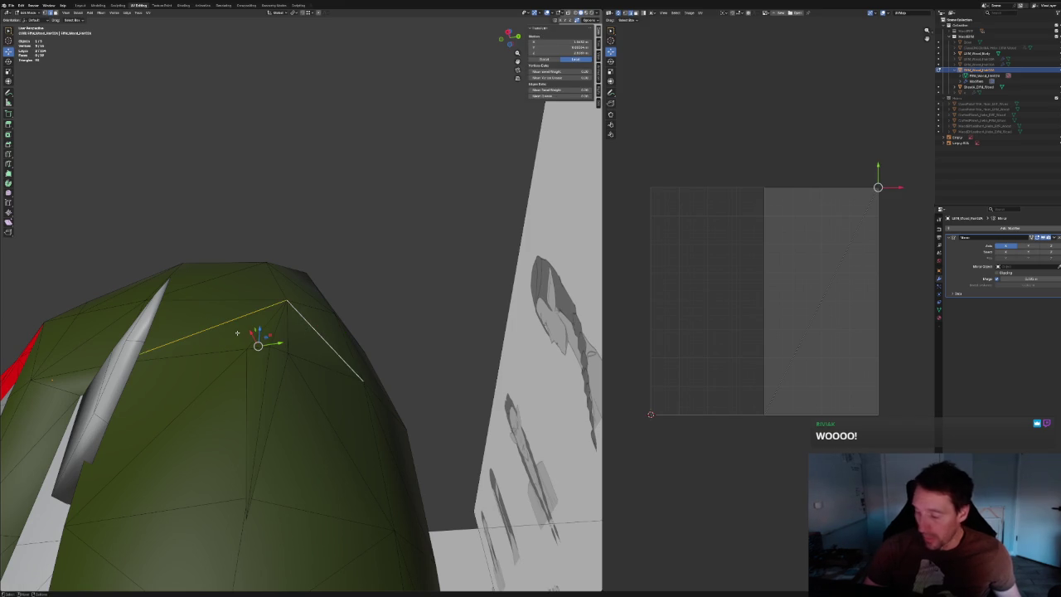
key("ctrl+x")
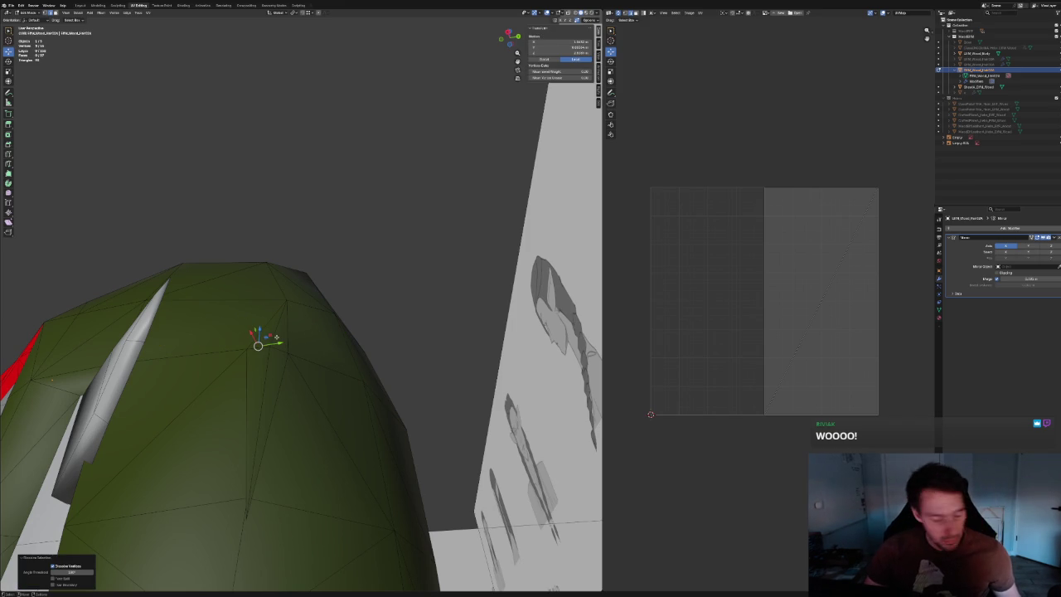
Select five vertices near the crown and apply a vertex context-menu operation.
left_click(328, 295)
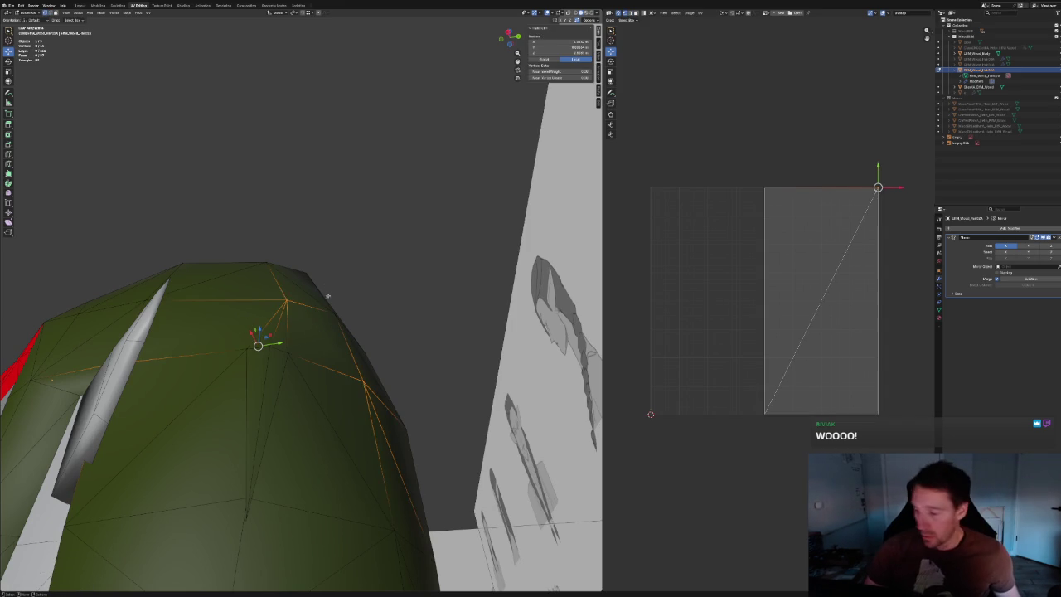
left_click(330, 312)
left_click(320, 324, "shift")
left_click(296, 334, "shift")
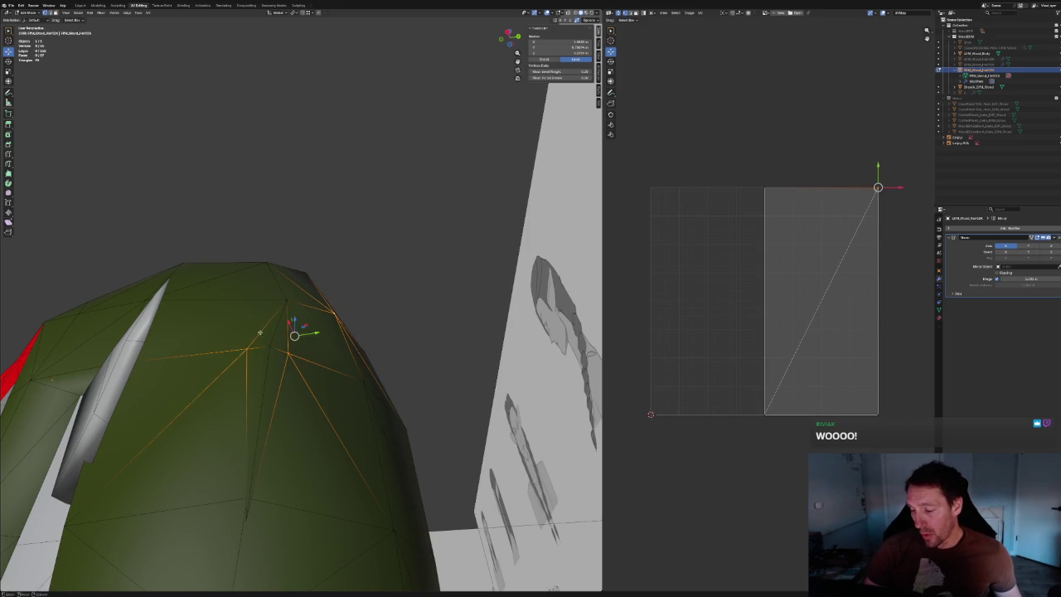
middle_click_drag(296, 334, 218, 312)
left_click(224, 328, "shift")
right_click(209, 325)
left_click(208, 328)
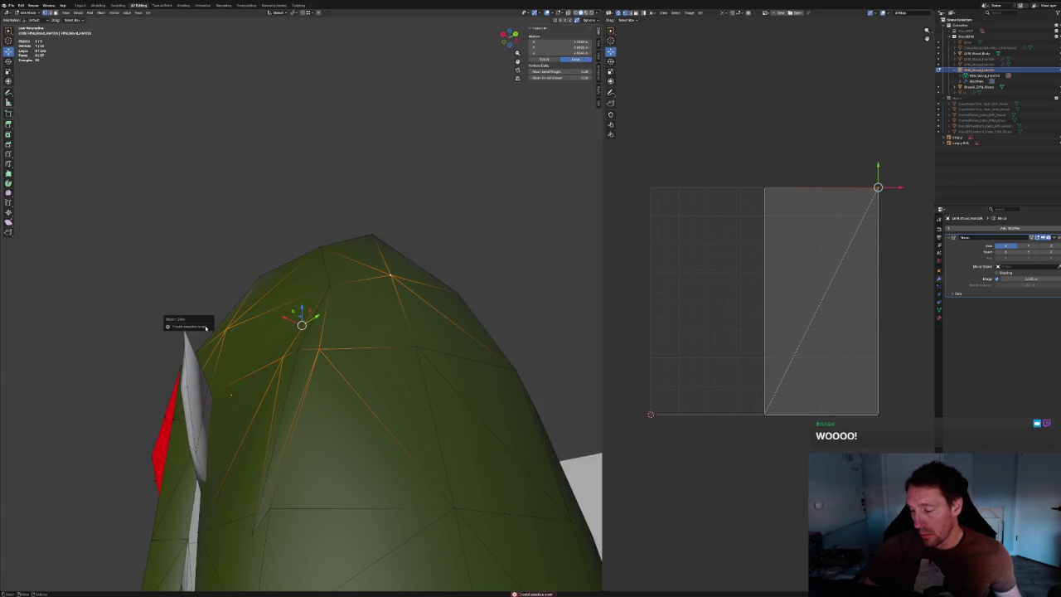
right_click(209, 325)
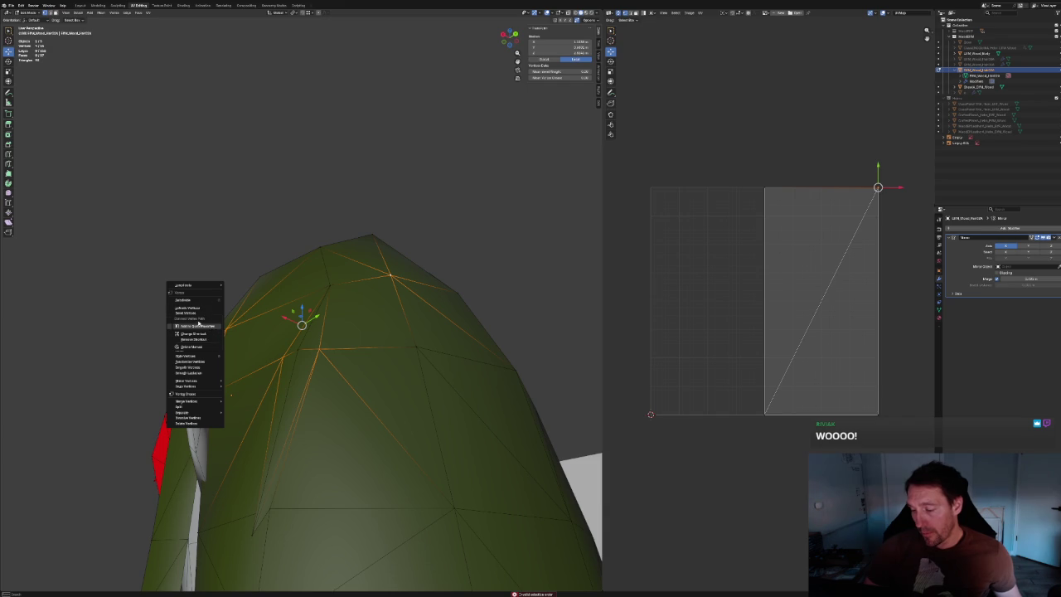
left_click(197, 332)
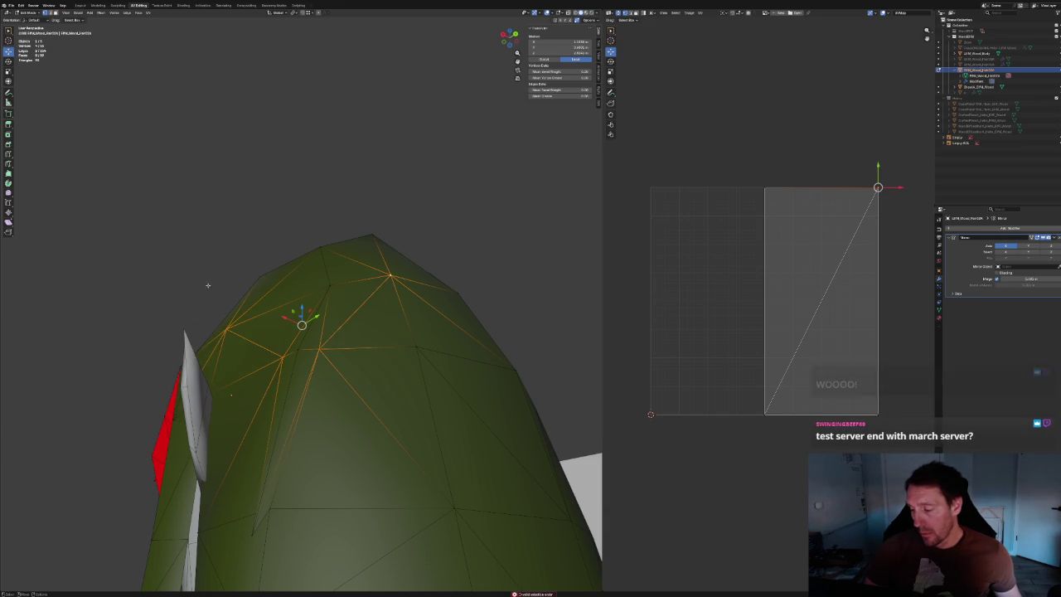
Exit Edit Mode and view the hair from behind.
scroll(208, 286, "down", 5)
key("Tab")
mouse_move(343, 260)
middle_mouse_down()
mouse_move(321, 336)
mouse_move(268, 296)
mouse_move(343, 282)
middle_mouse_up()
In side view, shift a hair vertex front-to-back in Edit Mode.
scroll(323, 308, "down", 3)
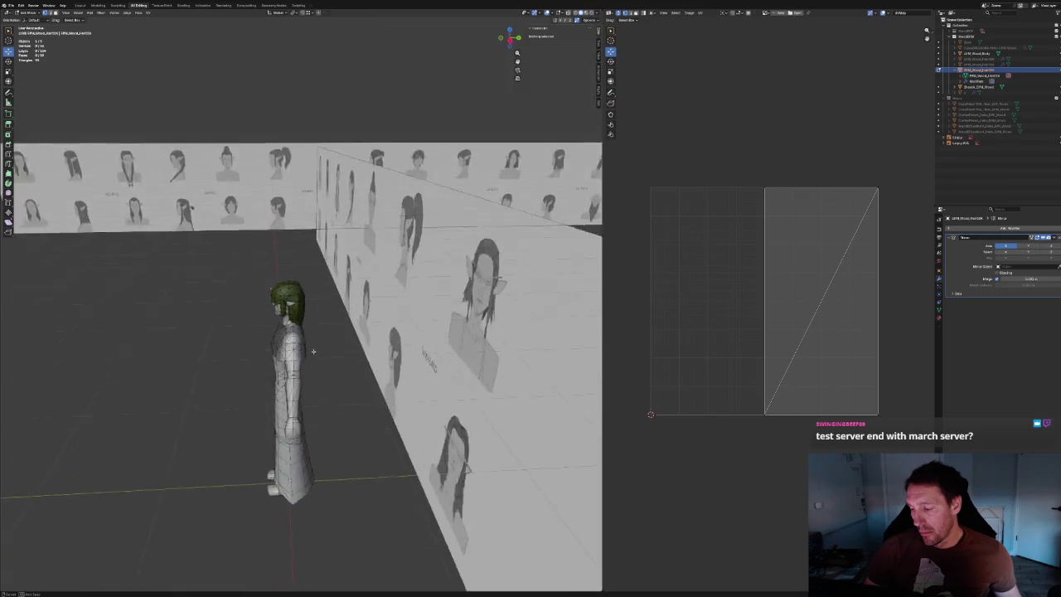
key("KP_3")
scroll(313, 351, "up", 4)
scroll(313, 352, "up", 3)
key("Tab")
left_click_drag(311, 383, 310, 380)
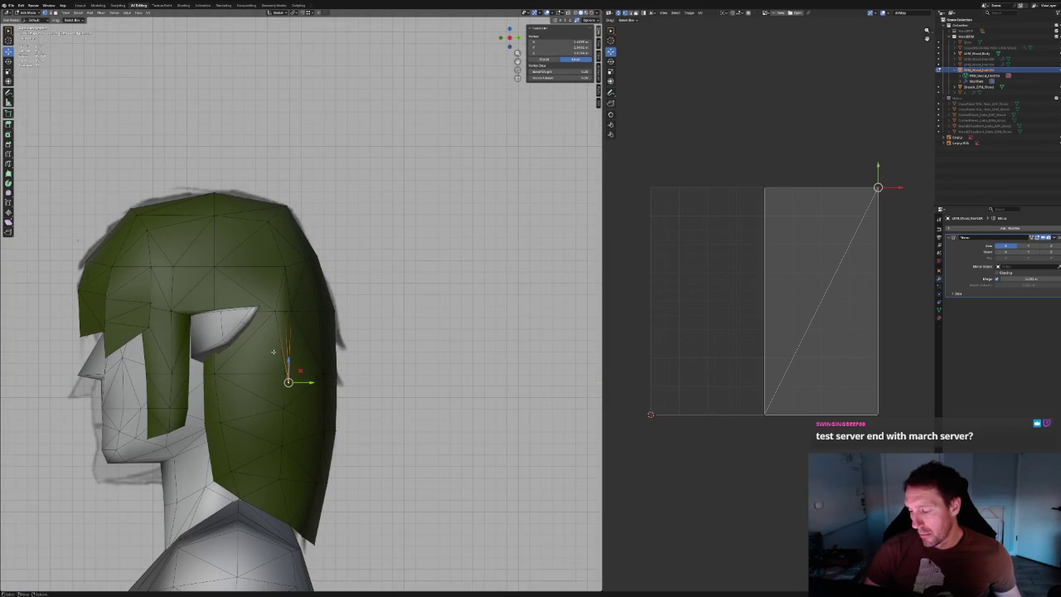
key("Tab")
scroll(272, 352, "down", 5)
In X-ray front view, move the hair vertex beside the ear vertically along Z, then toward the head.
middle_click_drag(331, 373, 398, 398)
key("KP_1")
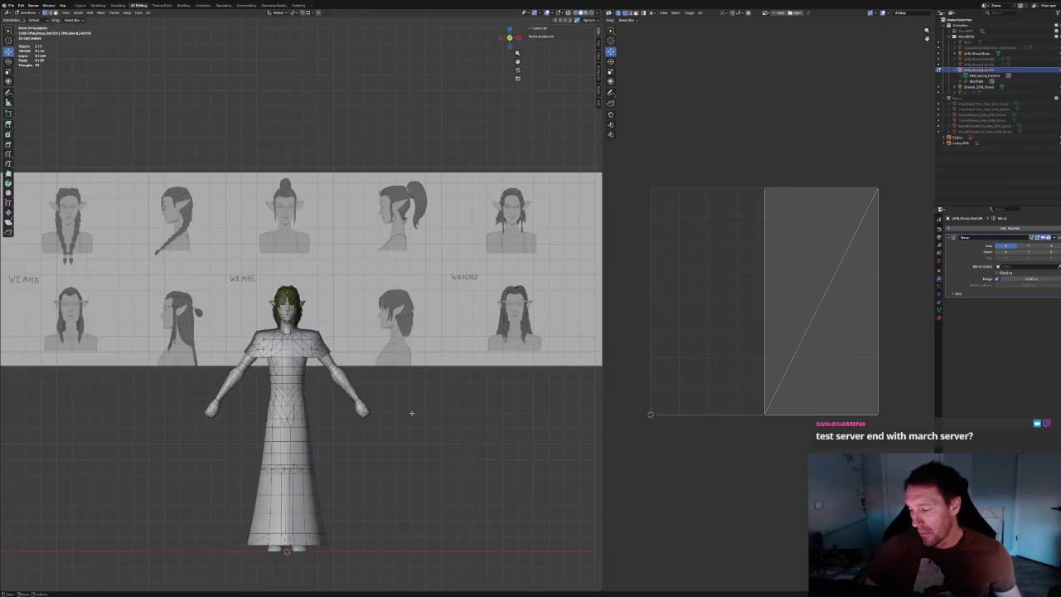
scroll(411, 413, "up", 6)
scroll(320, 379, "up", 5)
key("alt+z")
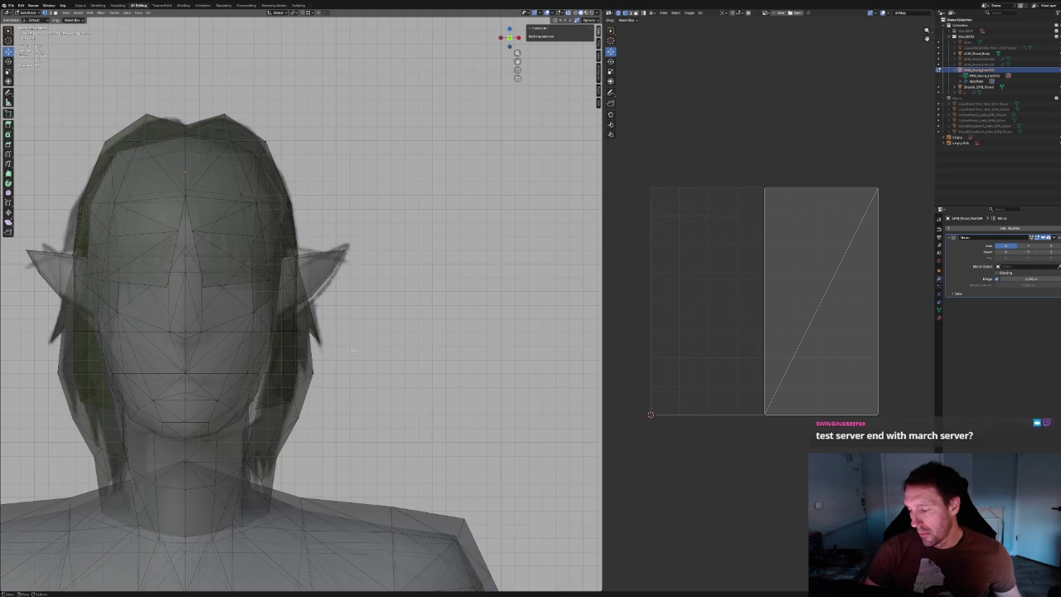
left_click(309, 312)
key("g")
key("z")
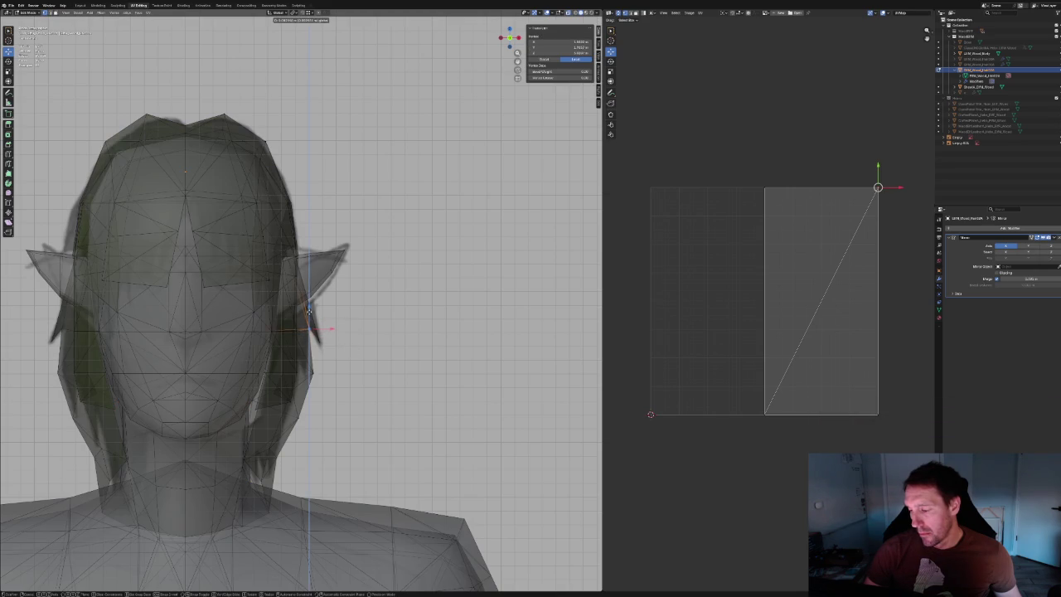
left_click(308, 310)
left_click_drag(310, 326, 307, 327)
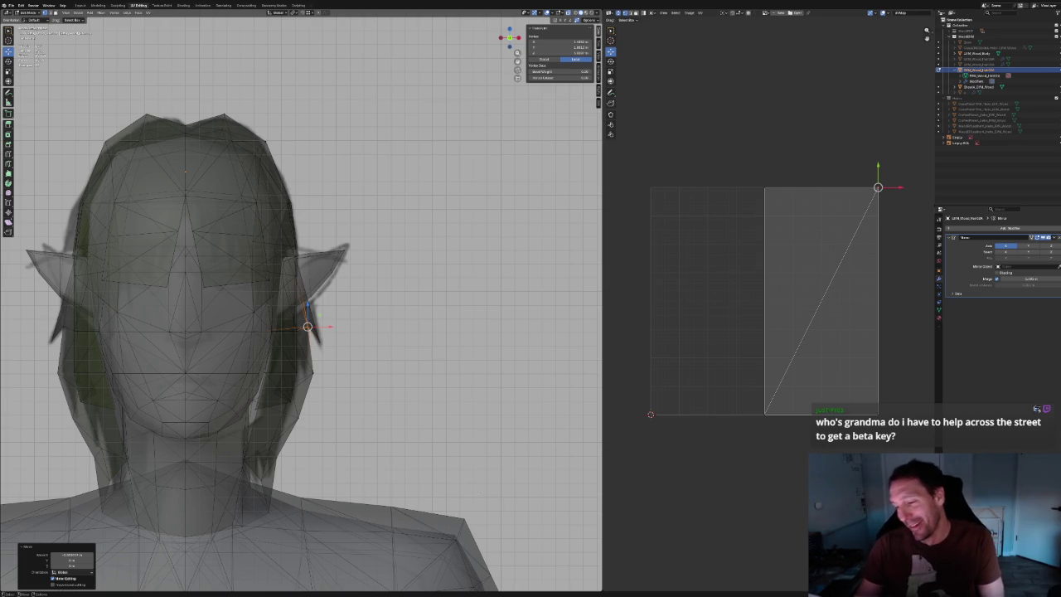
scroll(406, 380, "down", 3)
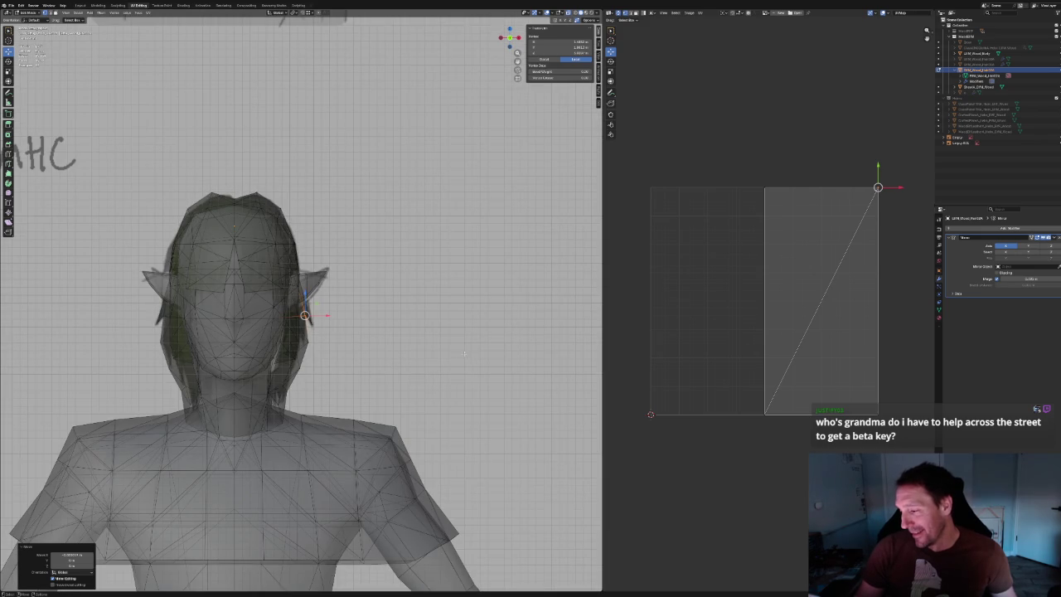
left_click(377, 352)
scroll(365, 348, "up", 3)
scroll(348, 344, "down", 2)
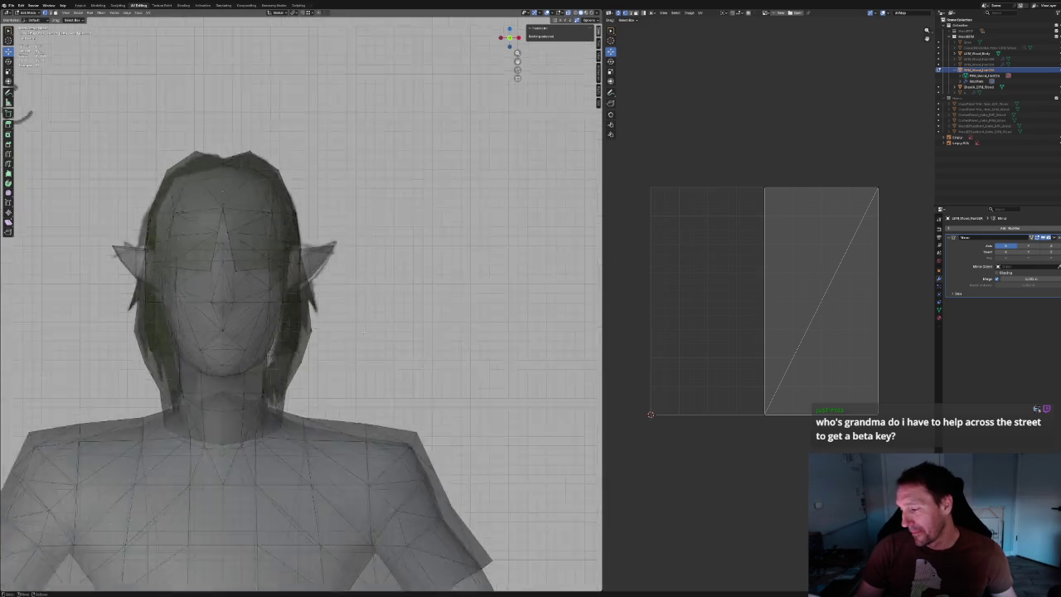
key("alt+z")
mouse_move(337, 343)
middle_mouse_down()
mouse_move(315, 339)
mouse_move(360, 352)
middle_mouse_up()
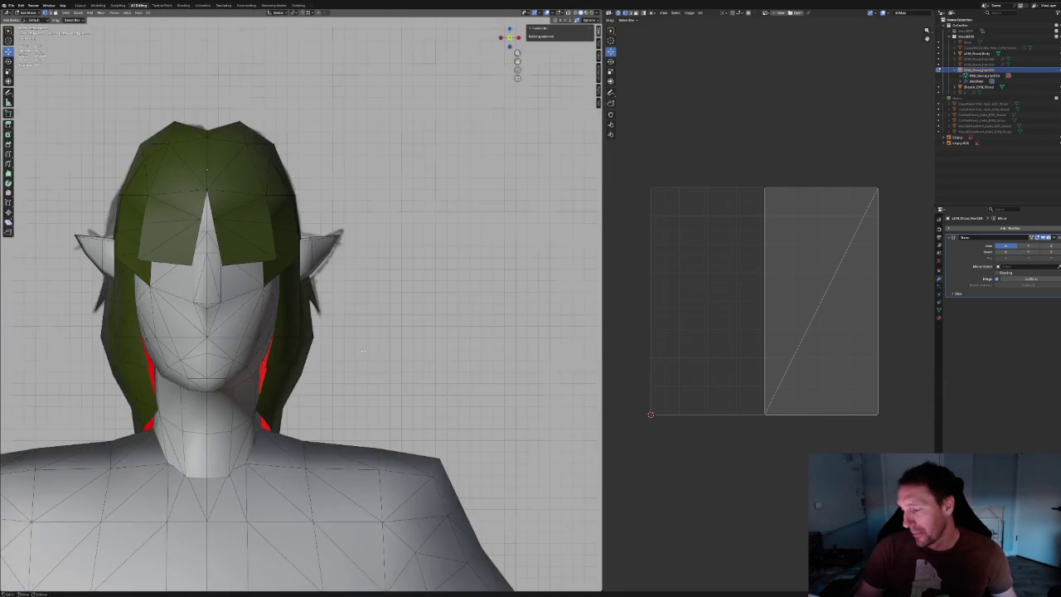
key("alt+z")
scroll(361, 351, "up", 2)
scroll(357, 352, "up", 3)
scroll(348, 353, "down", 2)
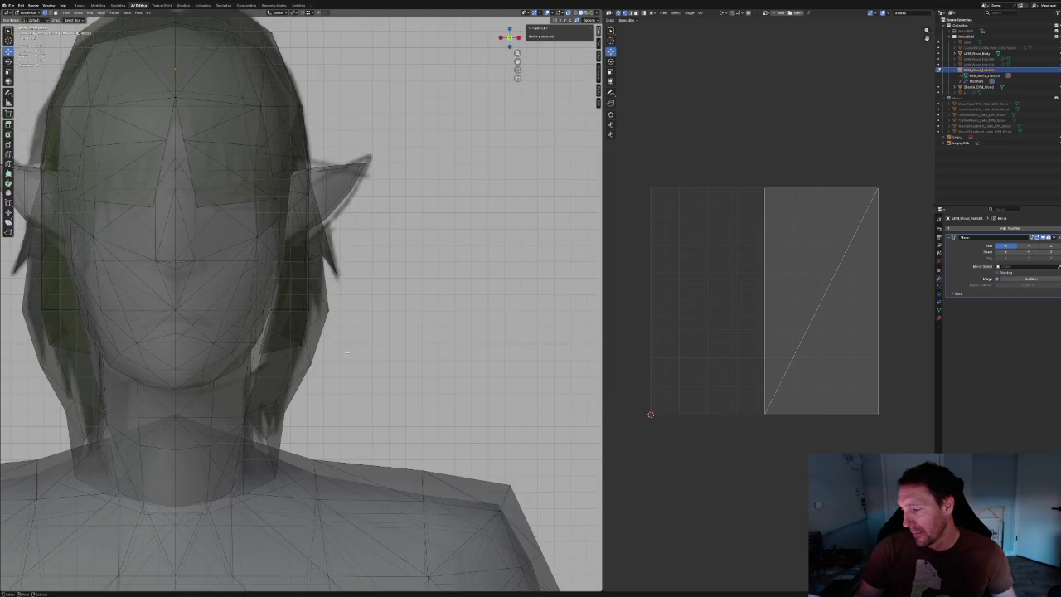
key("alt+z")
mouse_move(346, 352)
middle_mouse_down()
mouse_move(316, 368)
mouse_move(441, 364)
mouse_move(338, 335)
middle_mouse_up()
scroll(321, 360, "down", 5)
scroll(315, 370, "down", 2)
scroll(337, 335, "up", 5)
scroll(350, 339, "up", 3)
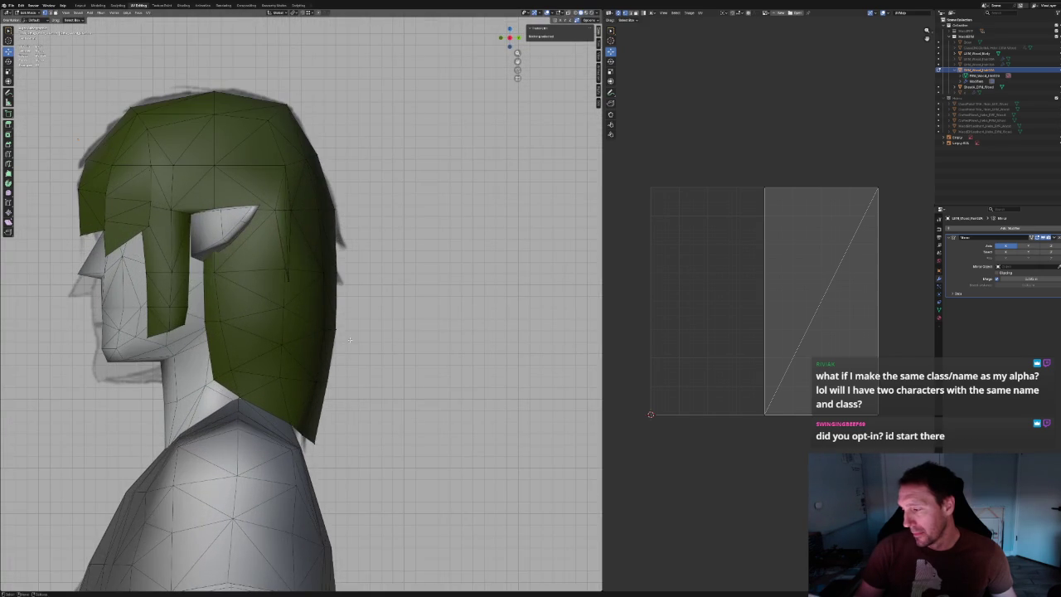
key("alt+z")
scroll(350, 339, "up", 1)
key("alt+z")
key("alt+z")
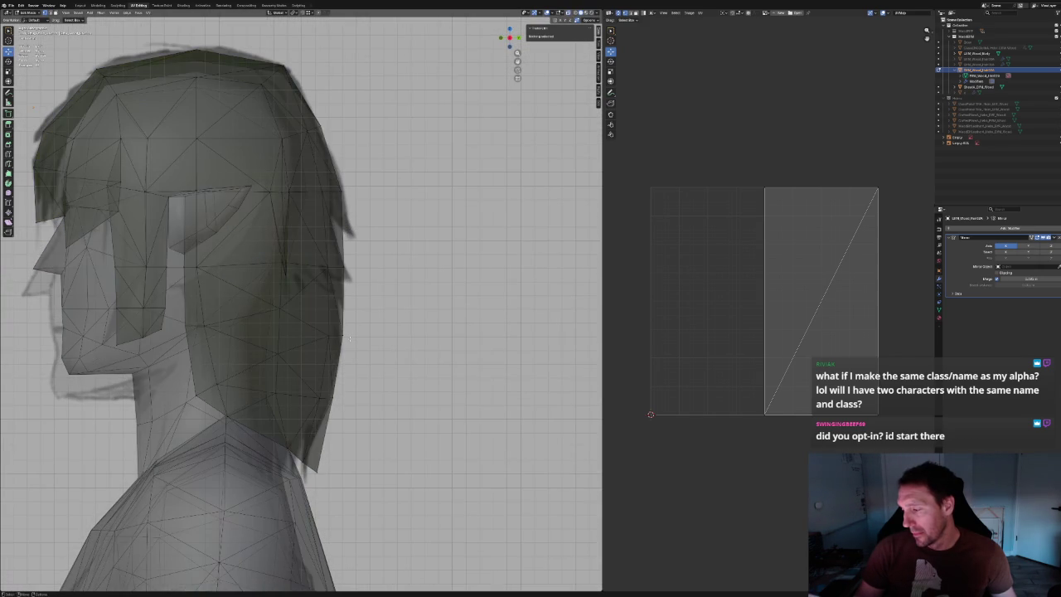
key("alt+z")
mouse_move(356, 323)
middle_mouse_down("shift")
mouse_move(324, 357)
mouse_move(278, 348)
mouse_move(277, 310)
middle_mouse_up("shift")
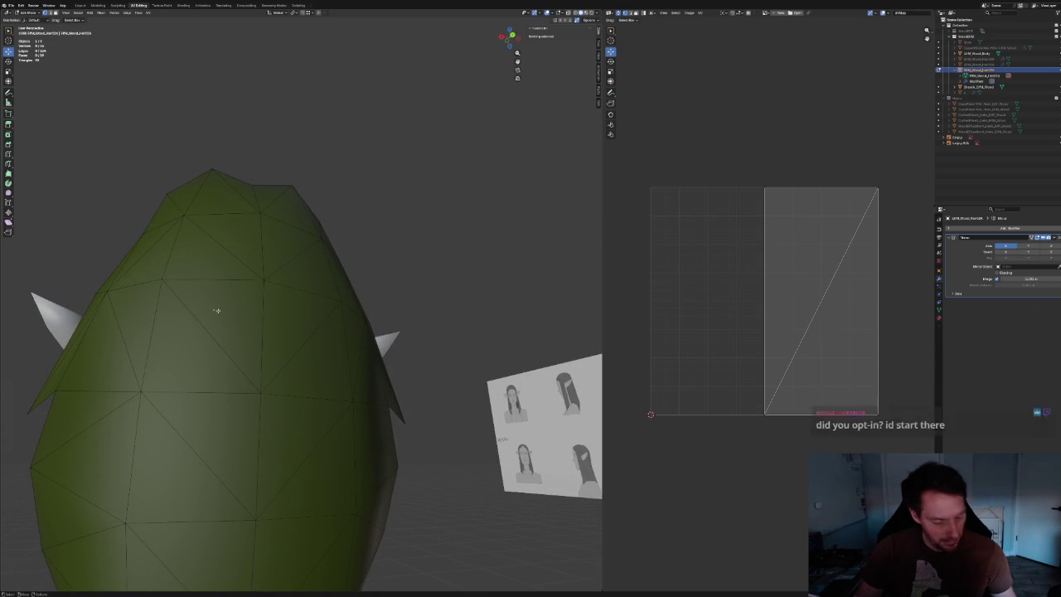
left_click(233, 279)
left_click(232, 336)
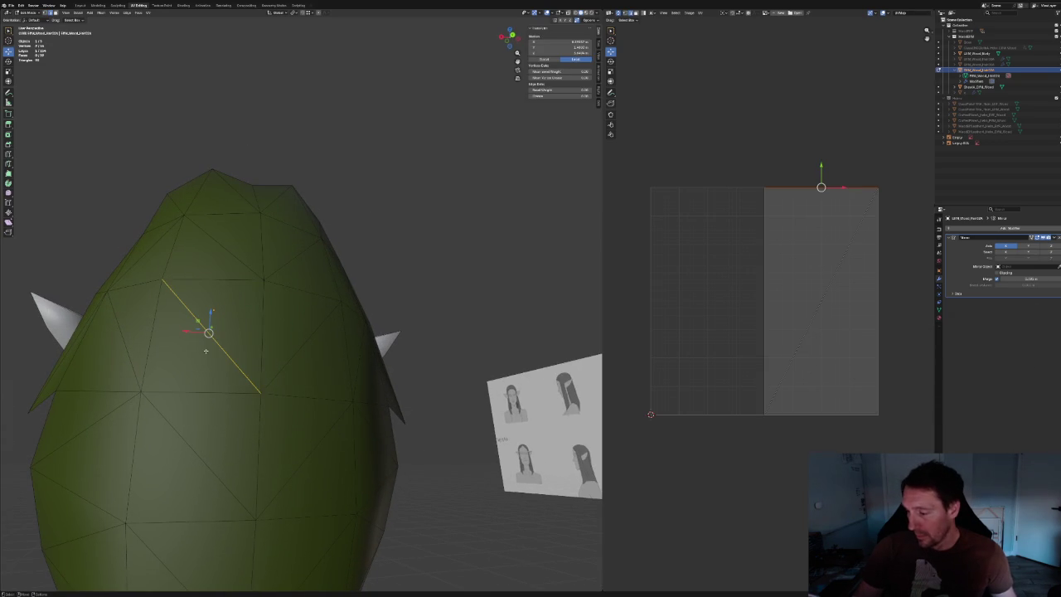
Dissolve the two diagonal edges on top of the hair.
key("ctrl+x")
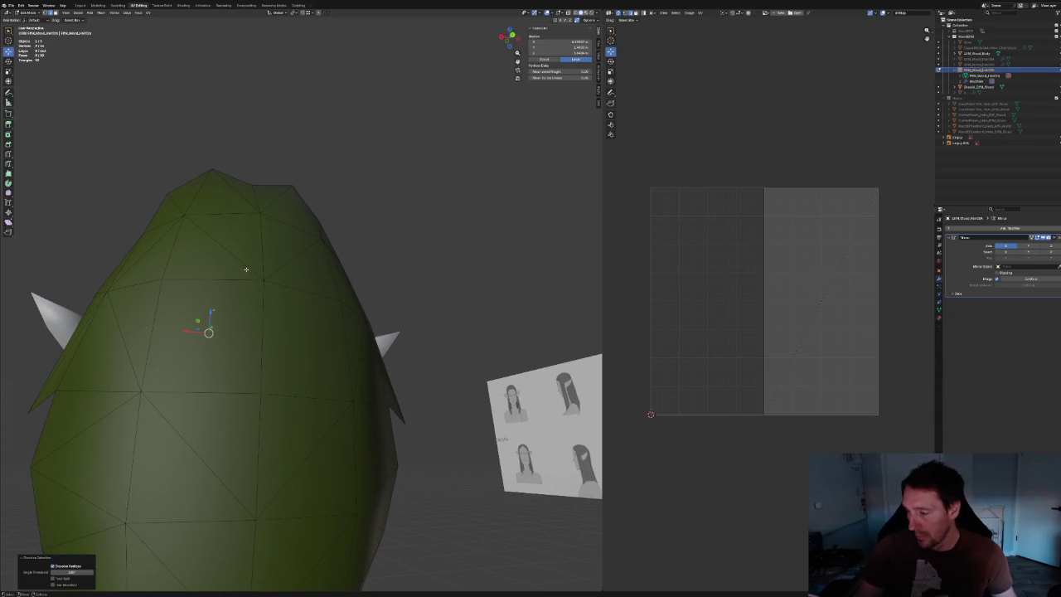
left_click(246, 268)
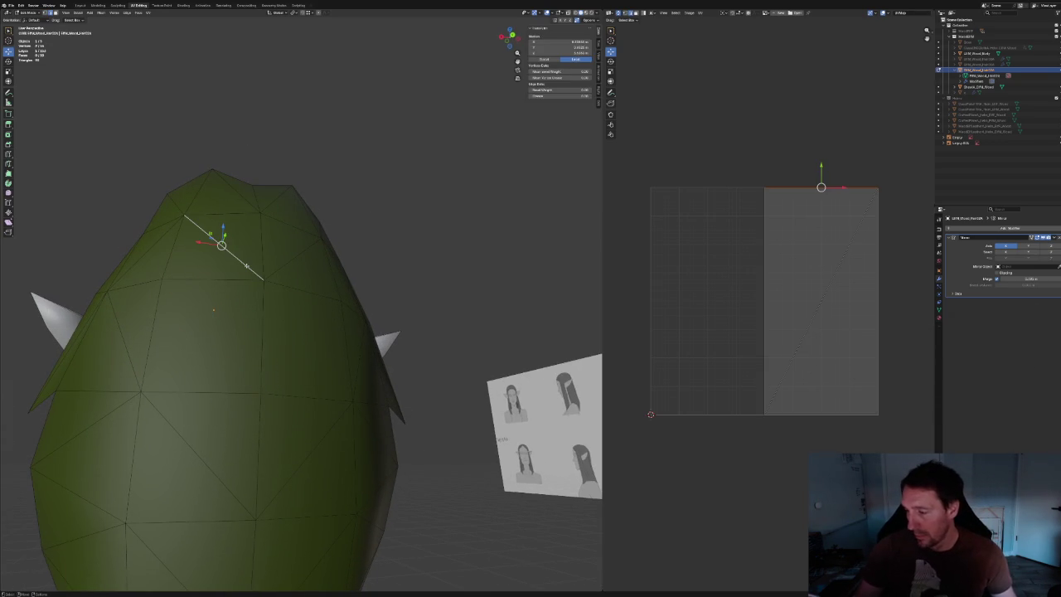
key("ctrl+x")
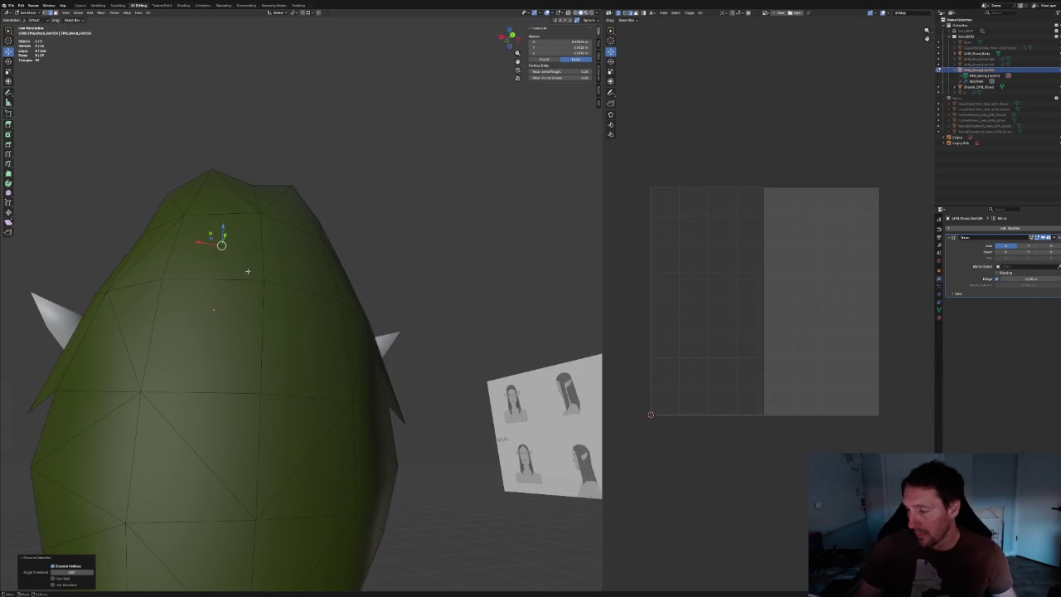
middle_click_drag(247, 271, 292, 312)
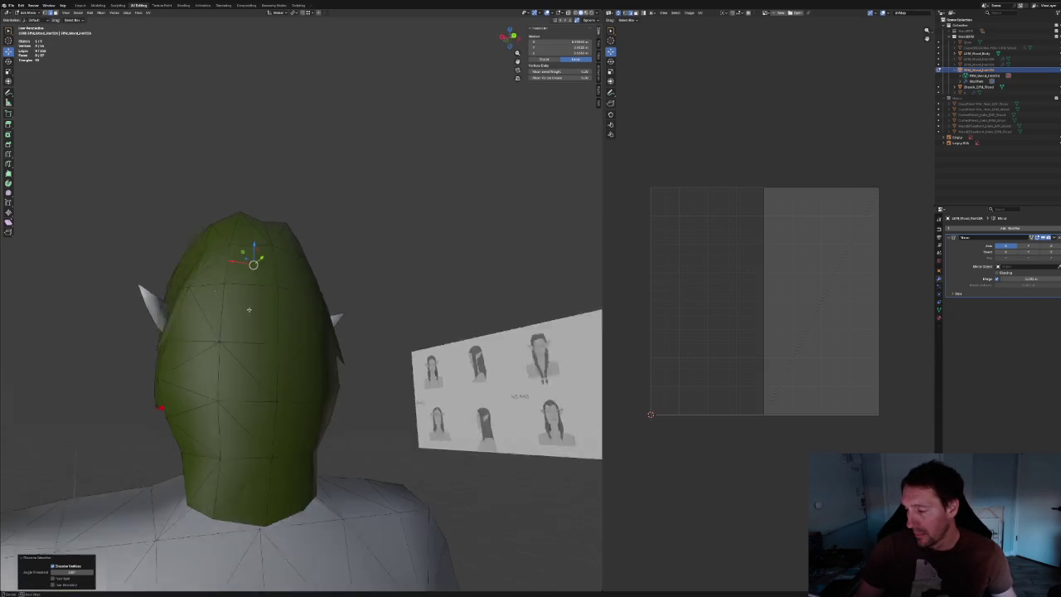
scroll(292, 313, "up", 2)
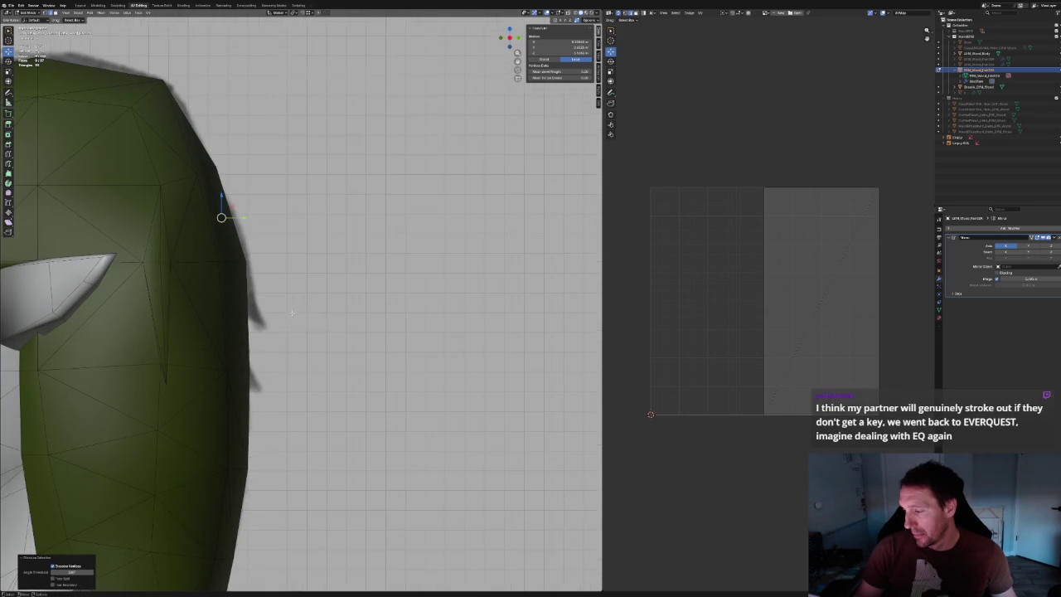
Connect two top edges with a new vertical edge and slide it into place.
left_click(238, 260)
middle_click_drag(232, 256, 257, 203)
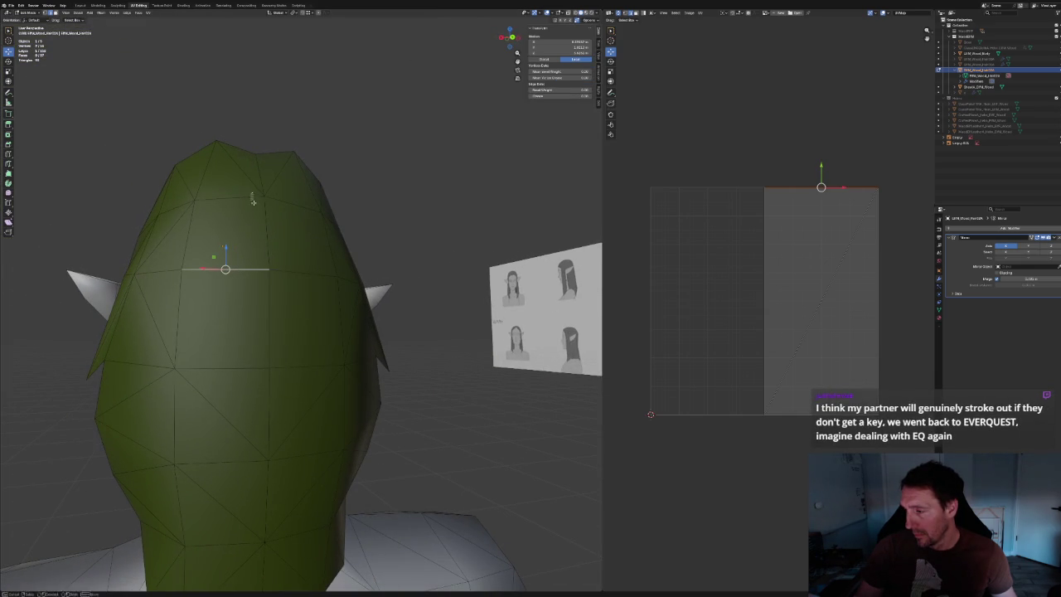
left_click(253, 199, "shift")
key("f")
key("j")
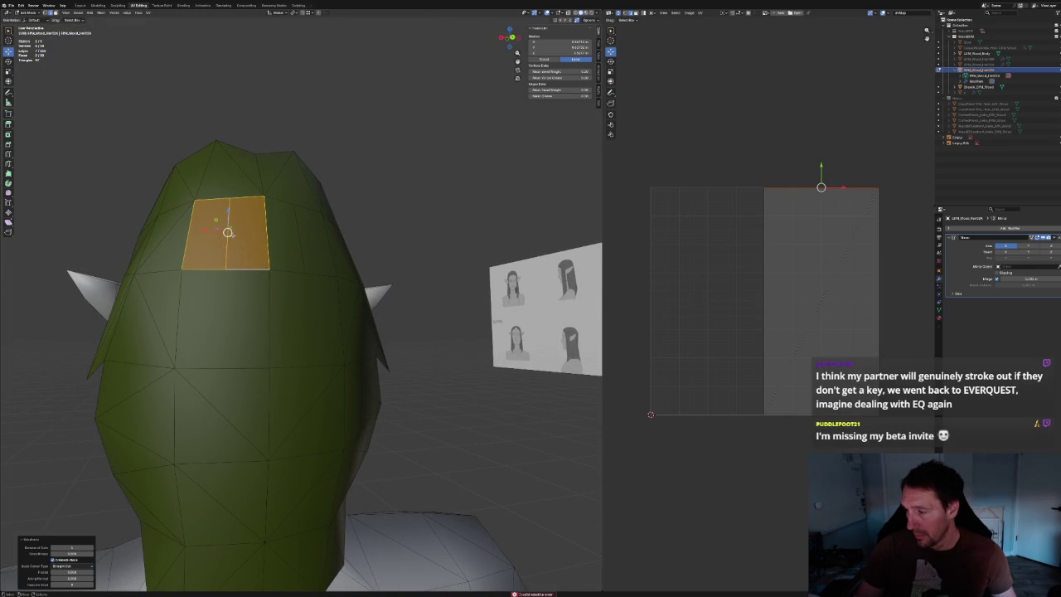
key("ctrl+r")
key("g")
key("g")
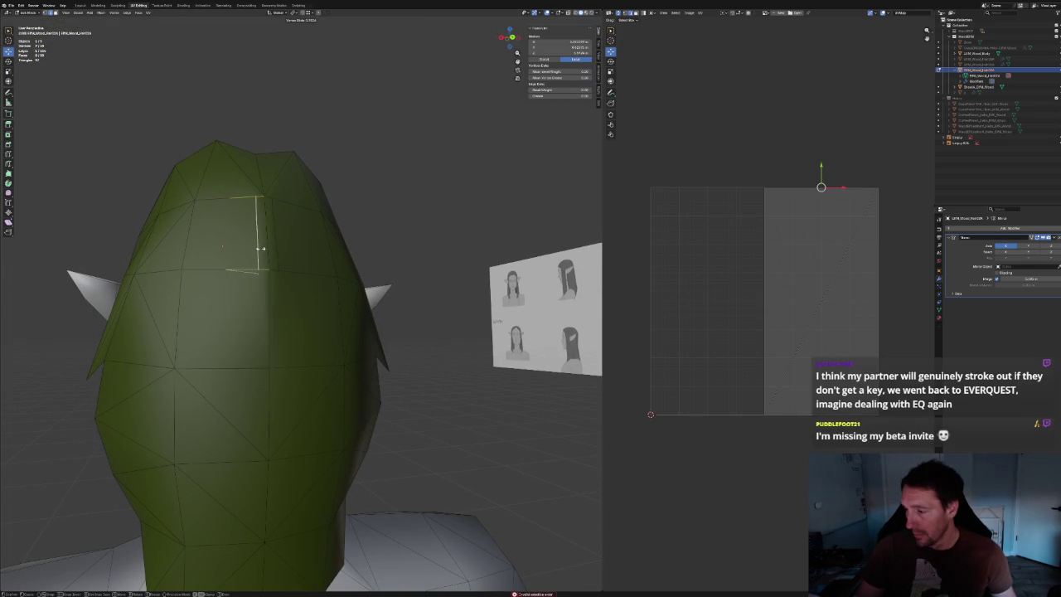
left_click(261, 247)
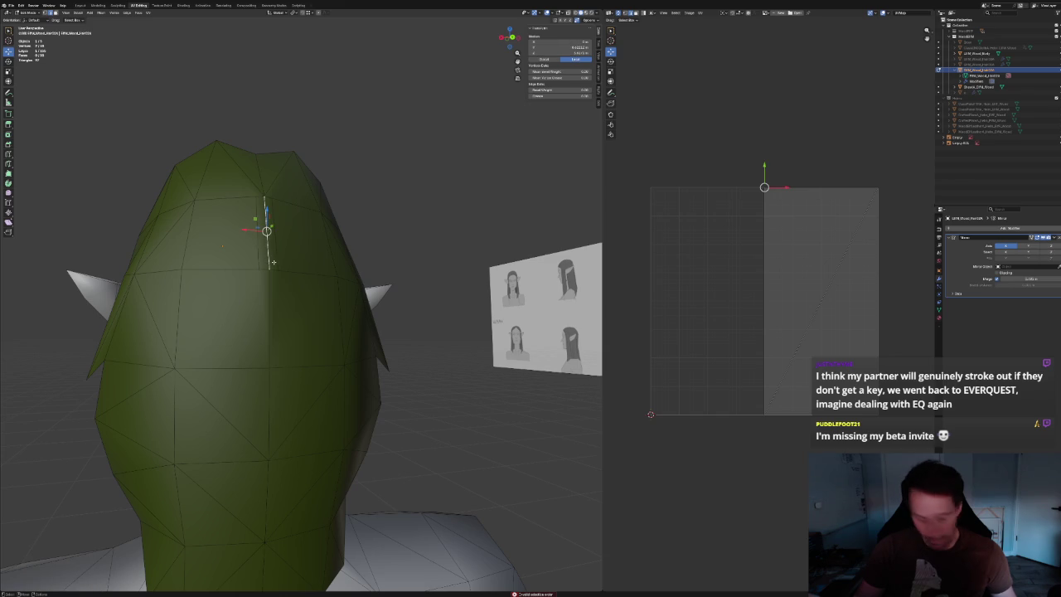
Check the centre-line vertices of the new crease, leaving nothing selected, in side view.
left_click(291, 244, "alt")
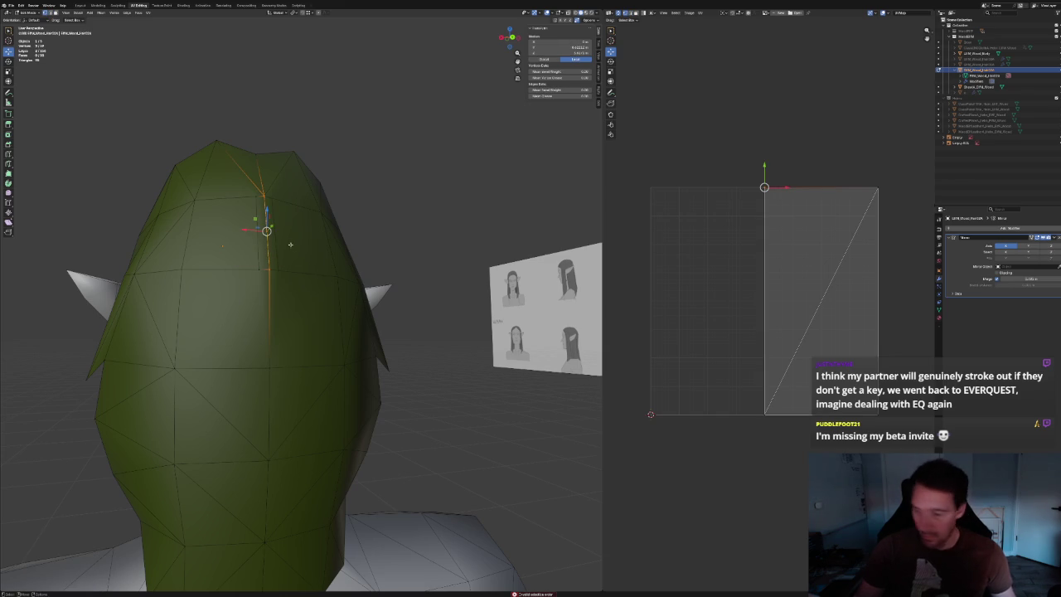
left_click(256, 195)
left_click(262, 232, "shift")
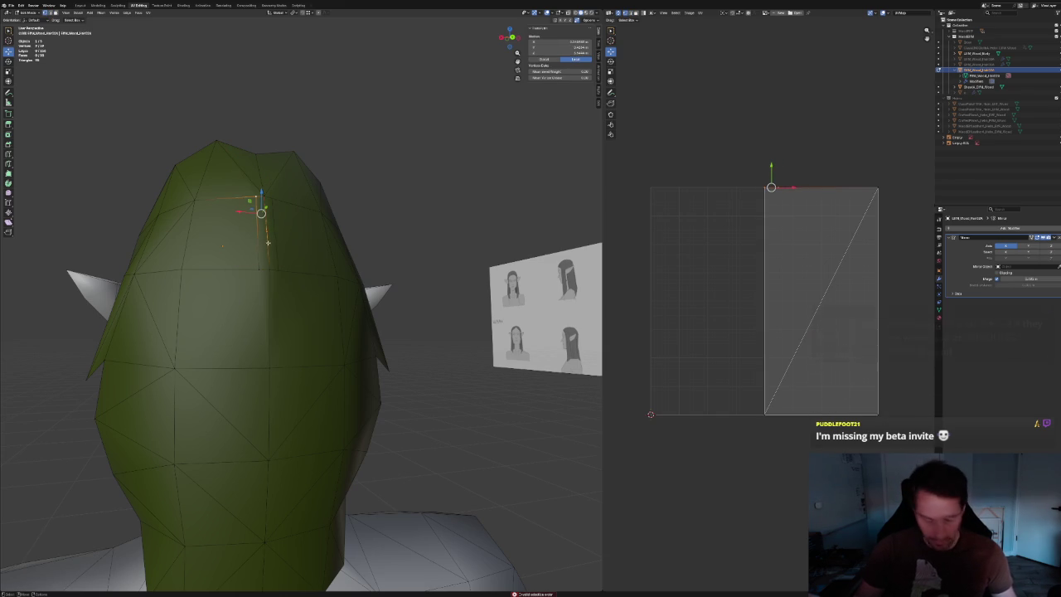
key("alt+a")
left_click(259, 266)
left_click(263, 231, "shift")
key("alt+a")
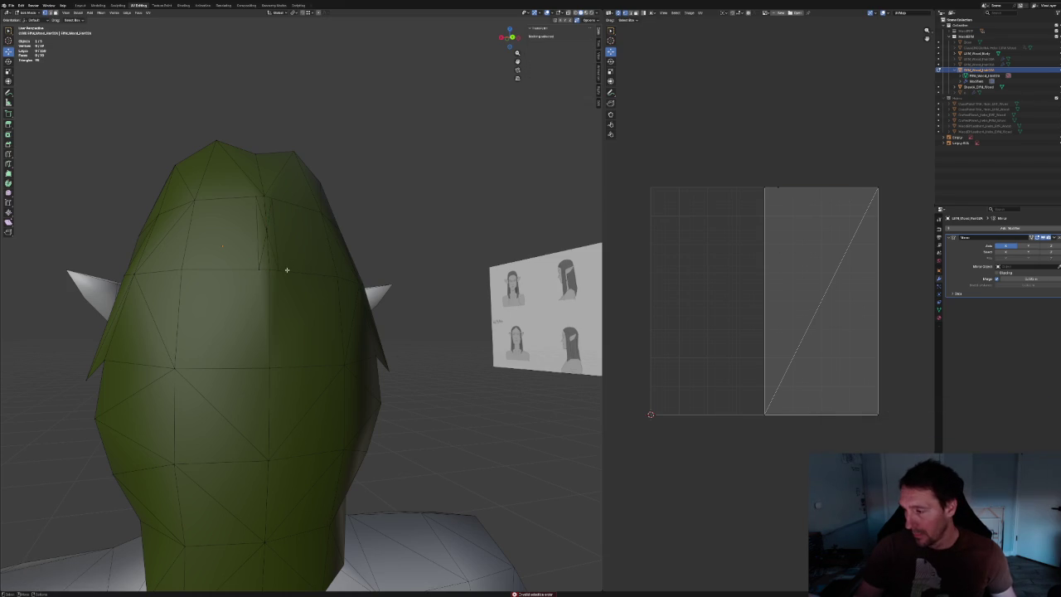
key("KP_5")
Pull a hair rim vertex inward, then select a rim edge at the back.
left_click(229, 213)
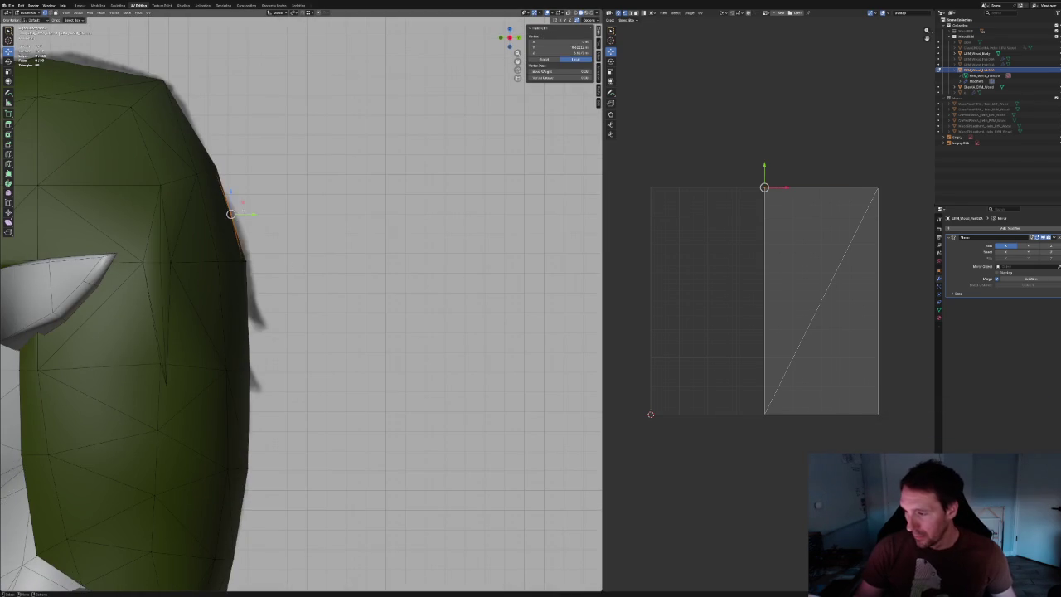
key("g")
left_click(270, 269)
mouse_move(270, 269)
middle_mouse_down()
mouse_move(276, 293)
mouse_move(257, 278)
mouse_move(211, 372)
middle_mouse_up()
left_click(276, 292)
left_click(211, 372)
left_click(208, 357, "shift")
Clear the seam from the selected rim edge, then check a vertex on top of the hair.
right_click(208, 356)
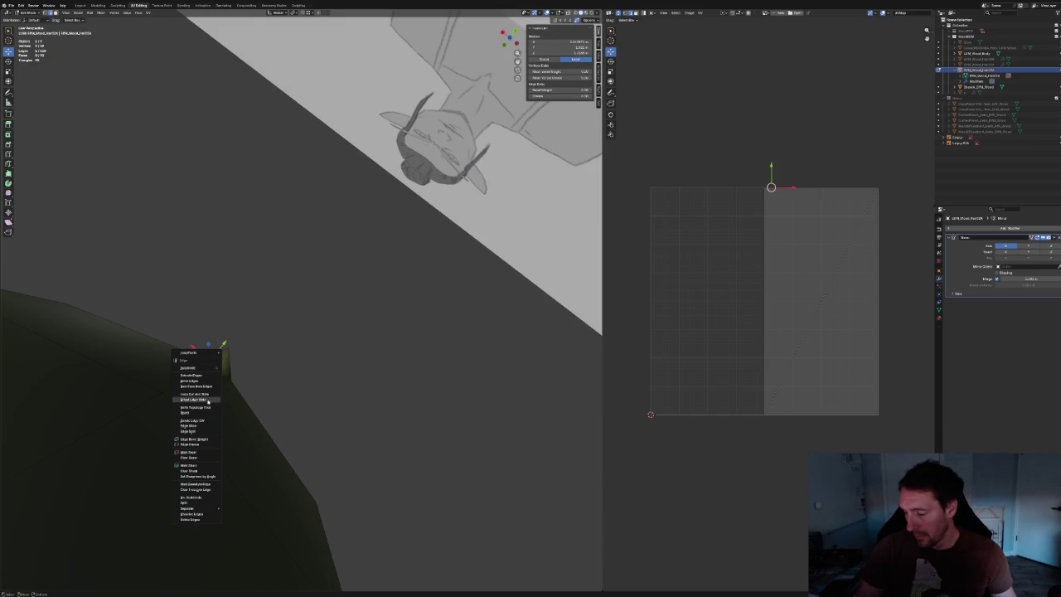
left_click(190, 470)
mouse_move(420, 367)
middle_mouse_down()
mouse_move(240, 298)
mouse_move(218, 331)
mouse_move(237, 328)
mouse_move(190, 315)
mouse_move(390, 348)
mouse_move(343, 306)
mouse_move(285, 313)
mouse_move(261, 284)
mouse_move(259, 228)
mouse_move(273, 297)
middle_mouse_up()
scroll(315, 282, "up", 5)
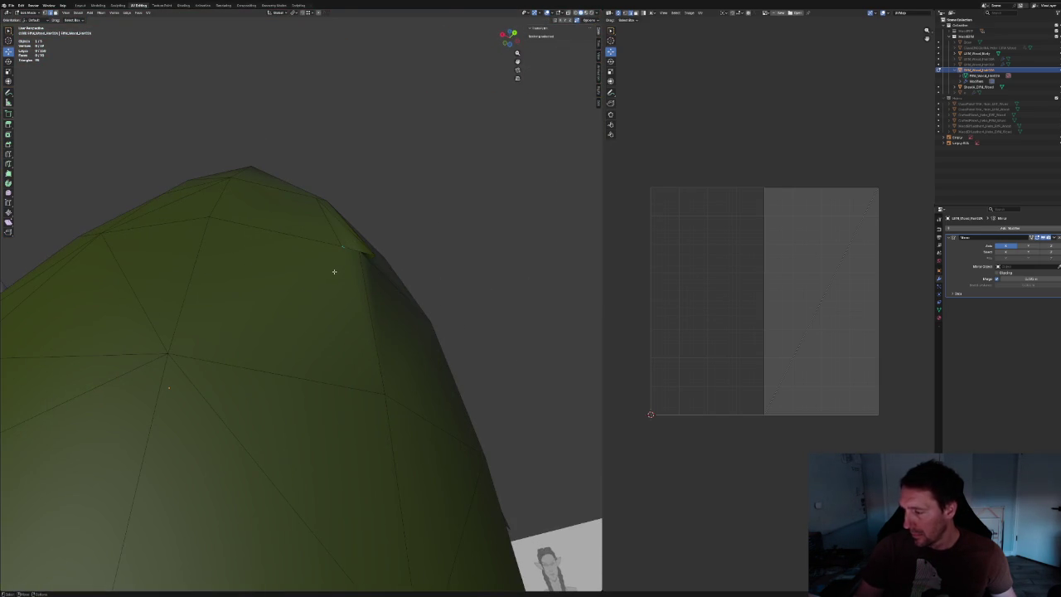
left_click(355, 243)
right_click(354, 251)
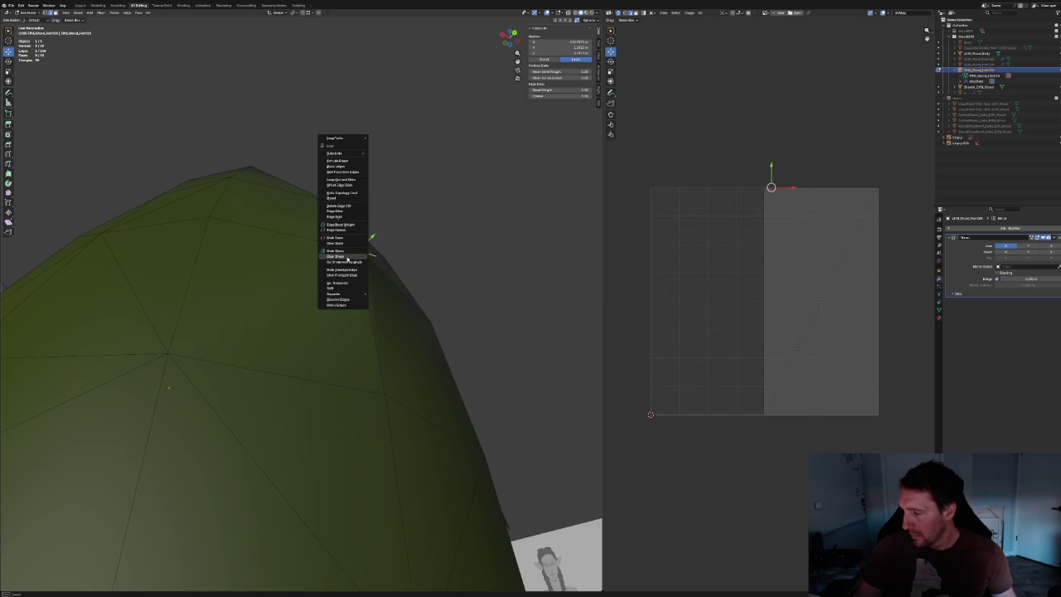
left_click(354, 251)
Mark the top edge and neighbouring cut edges of the hair as UV seams.
mouse_move(356, 246)
middle_mouse_down()
mouse_move(436, 244)
mouse_move(242, 338)
mouse_move(350, 313)
mouse_move(296, 303)
mouse_move(350, 307)
mouse_move(260, 341)
mouse_move(241, 320)
mouse_move(268, 277)
mouse_move(217, 258)
middle_mouse_up()
left_click(271, 278)
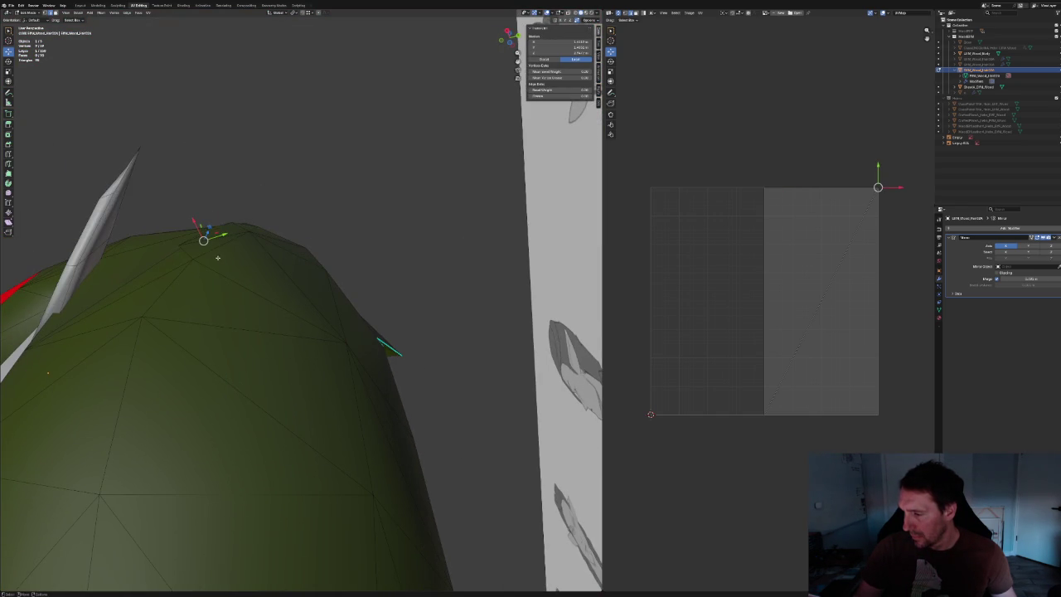
right_click(184, 253)
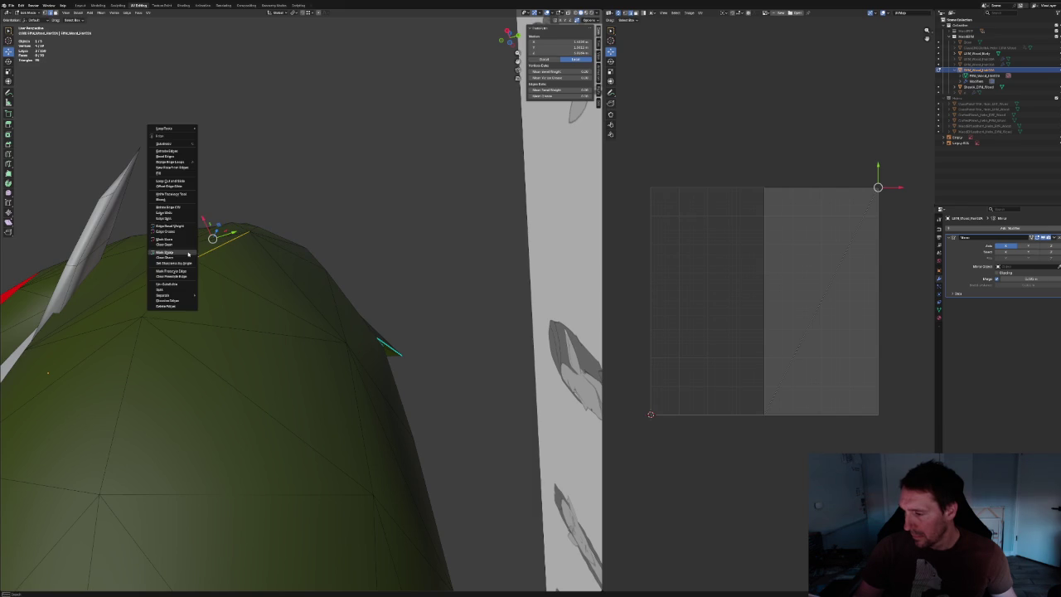
left_click(185, 254)
middle_click_drag(348, 232, 285, 270)
scroll(280, 267, "up", 5)
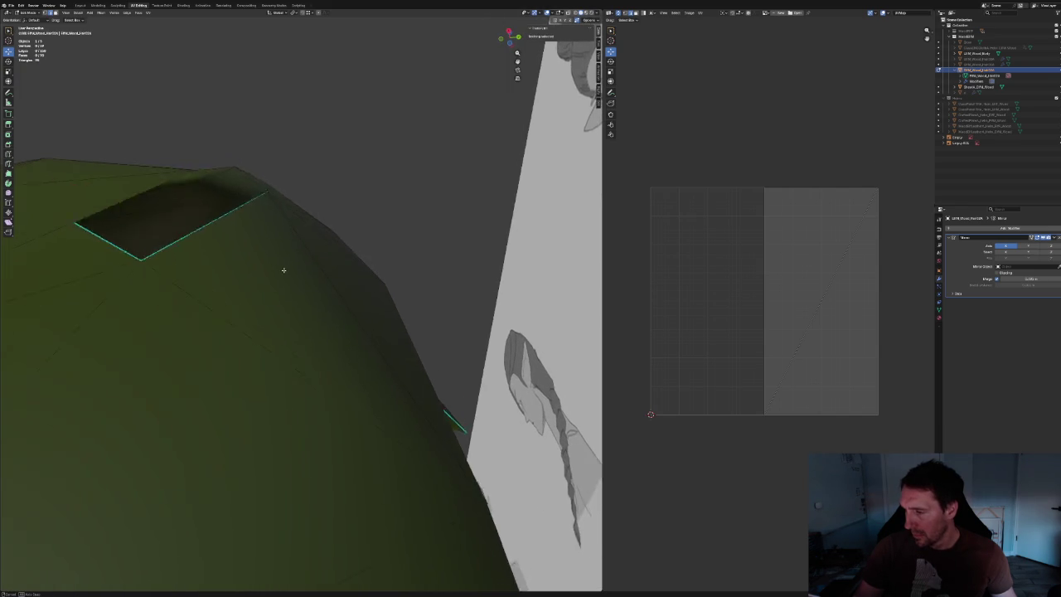
middle_click_drag(243, 233, 367, 227)
left_click(334, 200, "shift")
right_click(332, 229)
left_click(320, 230)
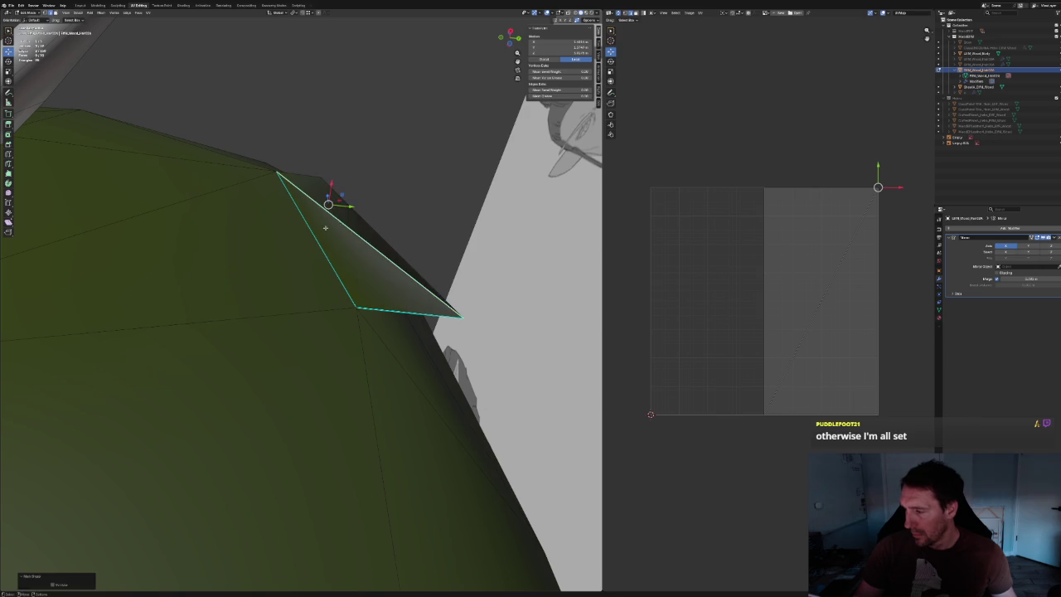
Mark a cut edge on the back of the hair as a seam, viewed from behind.
scroll(385, 234, "down", 4)
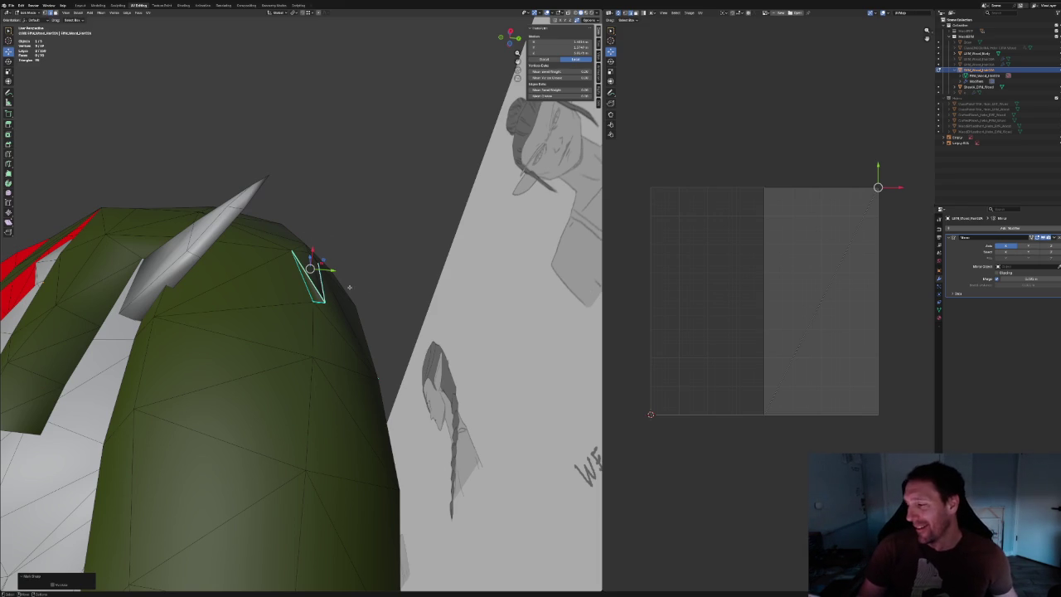
scroll(369, 256, "down", 3)
mouse_move(370, 258)
middle_mouse_down()
mouse_move(357, 290)
mouse_move(312, 297)
mouse_move(85, 432)
middle_mouse_up()
scroll(356, 290, "up", 3)
scroll(353, 289, "up", 3)
scroll(362, 289, "up", 2)
scroll(313, 297, "up", 2)
right_click(71, 445)
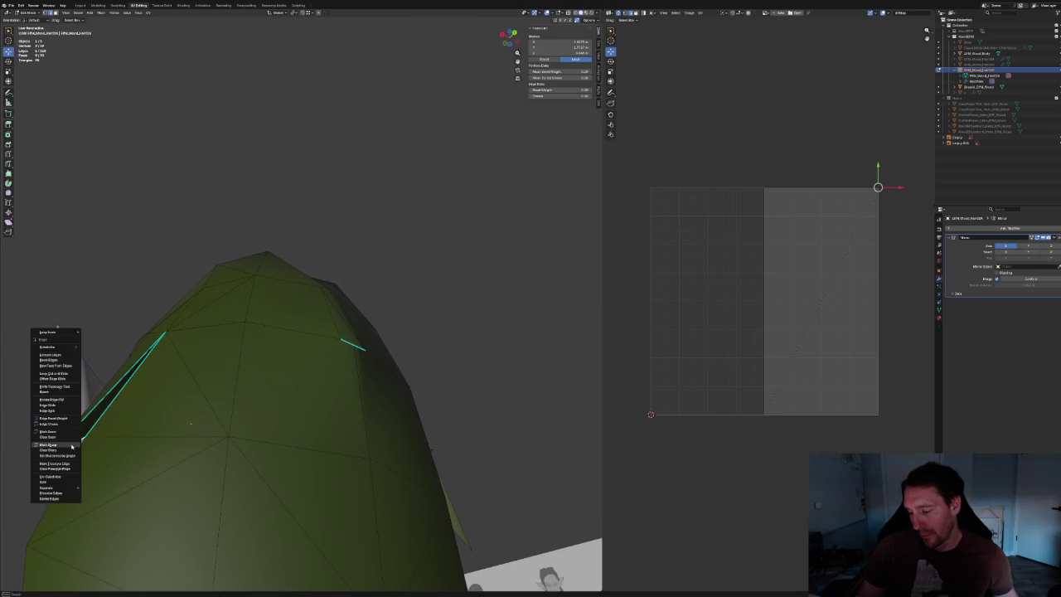
left_click(58, 447)
Orbit and zoom around the back of the hair to review the new seams.
scroll(420, 320, "down", 3)
mouse_move(420, 320)
middle_mouse_down()
mouse_move(351, 320)
mouse_move(362, 329)
mouse_move(353, 316)
mouse_move(390, 310)
mouse_move(348, 324)
mouse_move(315, 352)
middle_mouse_up()
scroll(308, 316, "up", 3)
scroll(308, 317, "down", 2)
scroll(361, 329, "up", 4)
scroll(353, 316, "down", 3)
scroll(391, 310, "down", 2)
scroll(349, 323, "down", 2)
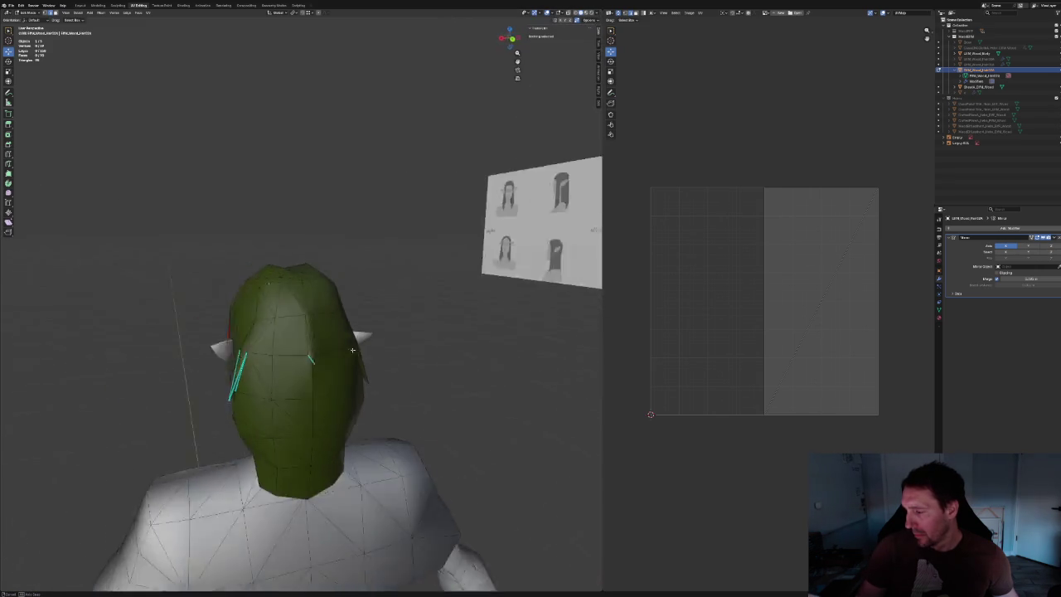
scroll(315, 352, "up", 4)
scroll(315, 352, "up", 1)
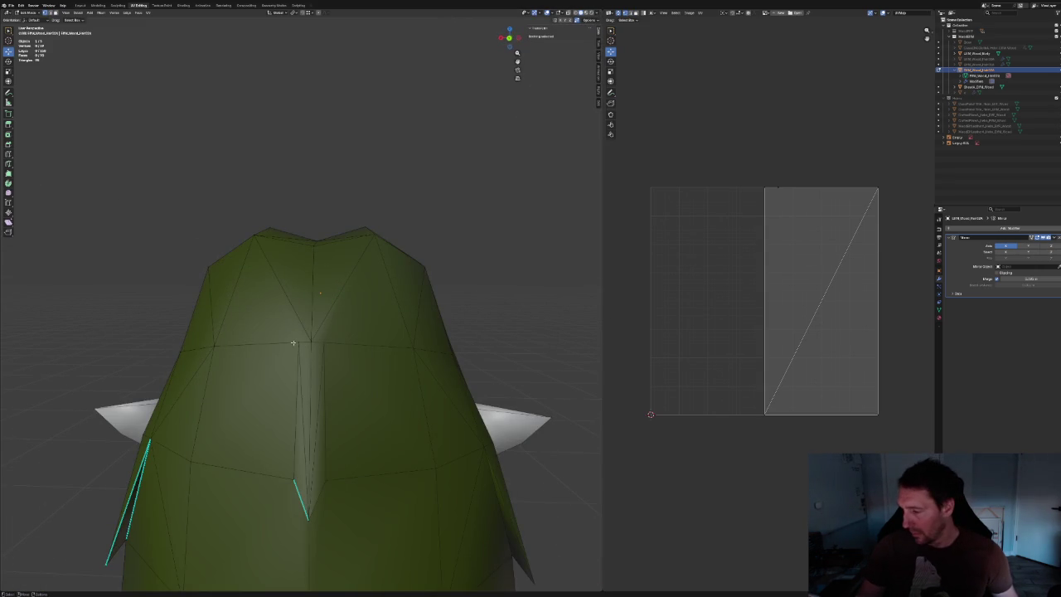
Nudge a top crown vertex and apply a vertex-menu operation to a lower crown vertex.
left_click(299, 341)
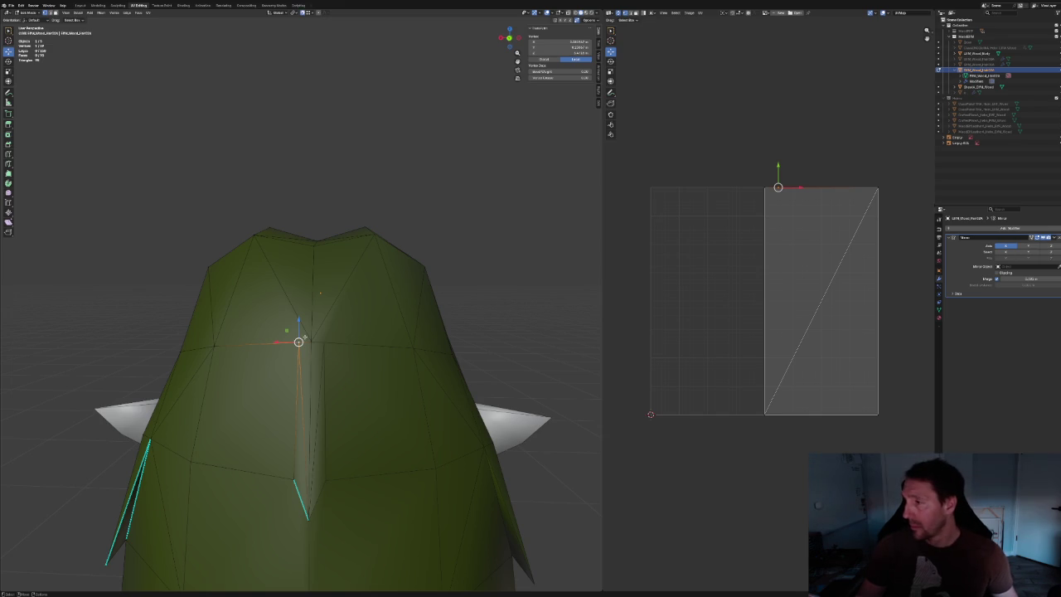
key("g")
key("Return")
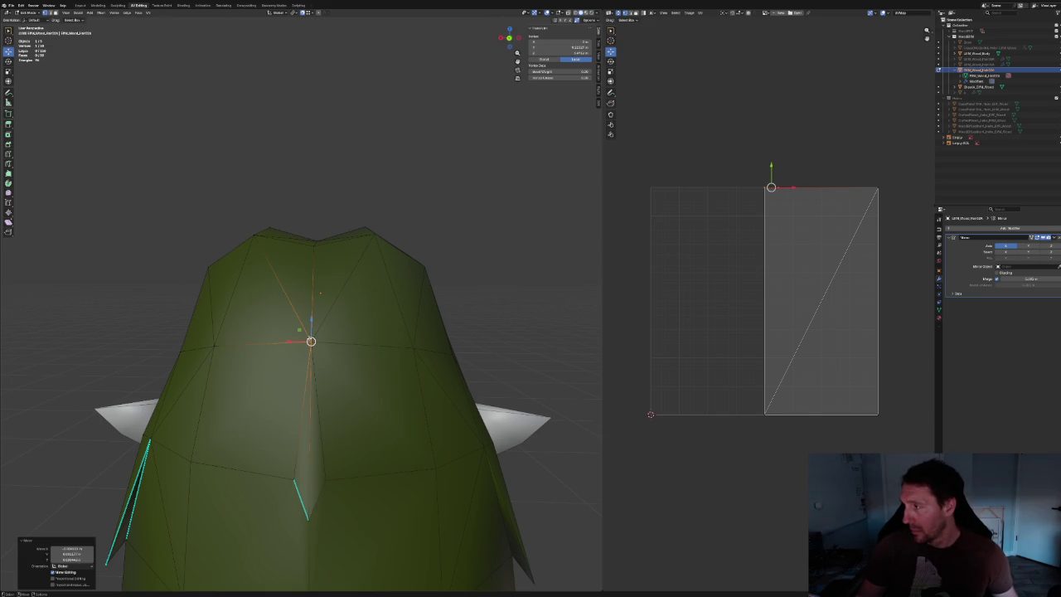
mouse_move(109, 272)
middle_mouse_down()
mouse_move(170, 301)
mouse_move(291, 401)
middle_mouse_up()
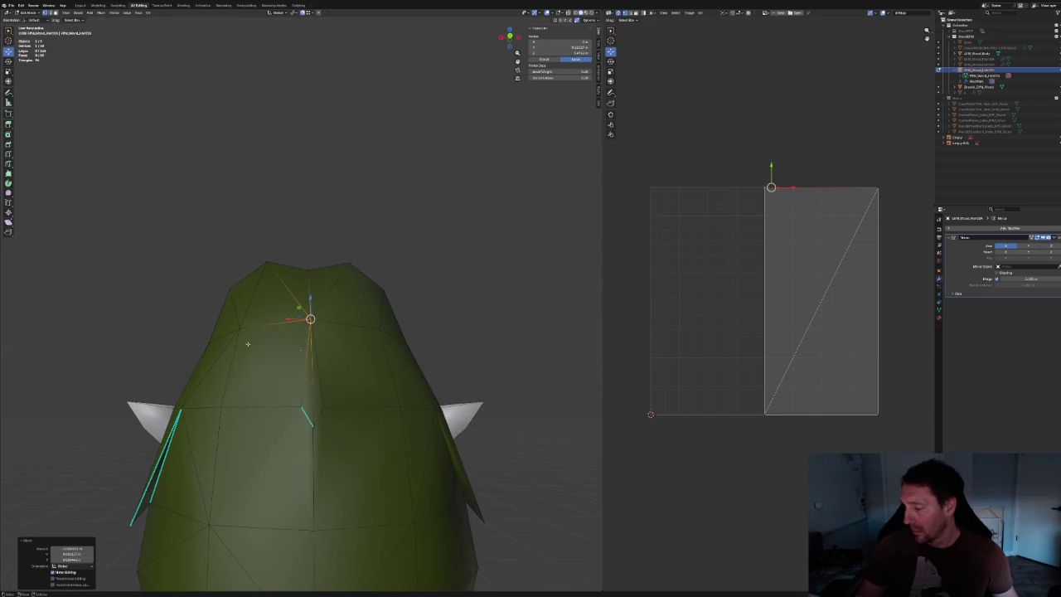
left_click(299, 408)
right_click(240, 327)
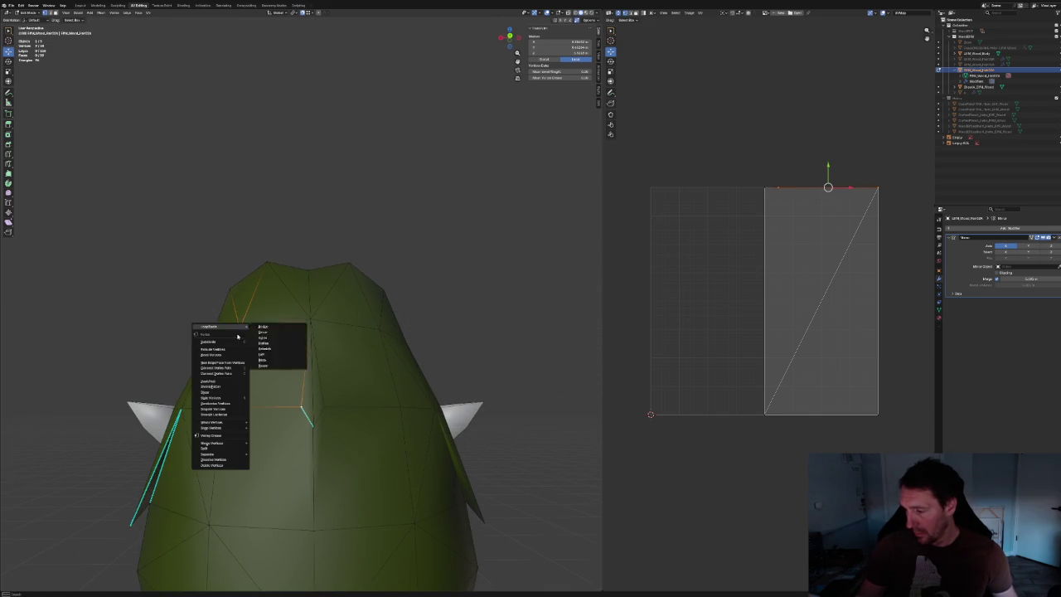
left_click(248, 374)
mouse_move(268, 362)
middle_mouse_down()
mouse_move(331, 396)
mouse_move(312, 324)
mouse_move(252, 390)
middle_mouse_up()
Apply vertex-menu clean-up to two more crown vertices, then deselect the hair mesh.
left_click(312, 322)
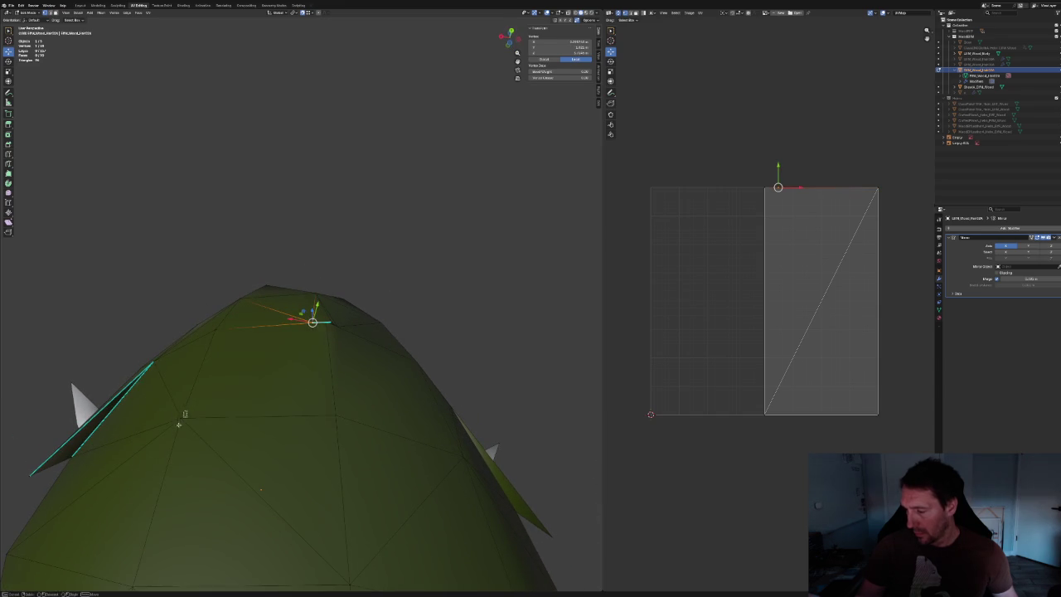
right_click(178, 424)
left_click(178, 418)
middle_click_drag(353, 230, 339, 254)
scroll(339, 254, "up", 3)
left_click(319, 290)
middle_click_drag(320, 290, 342, 335)
right_click(294, 389)
left_click(286, 406)
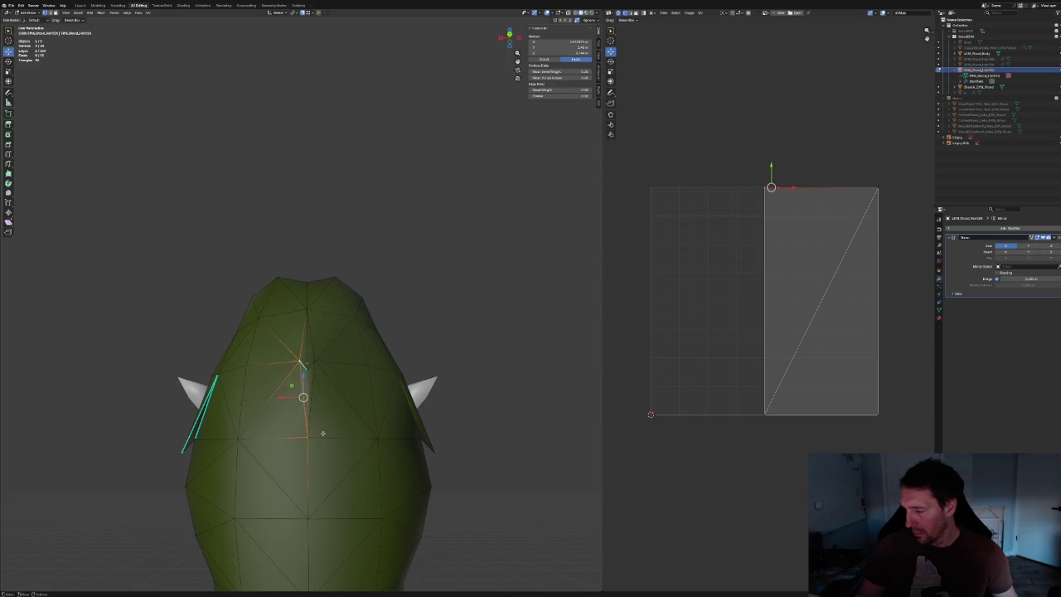
left_click(445, 277)
scroll(427, 276, "down", 3)
middle_click_drag(428, 276, 390, 286)
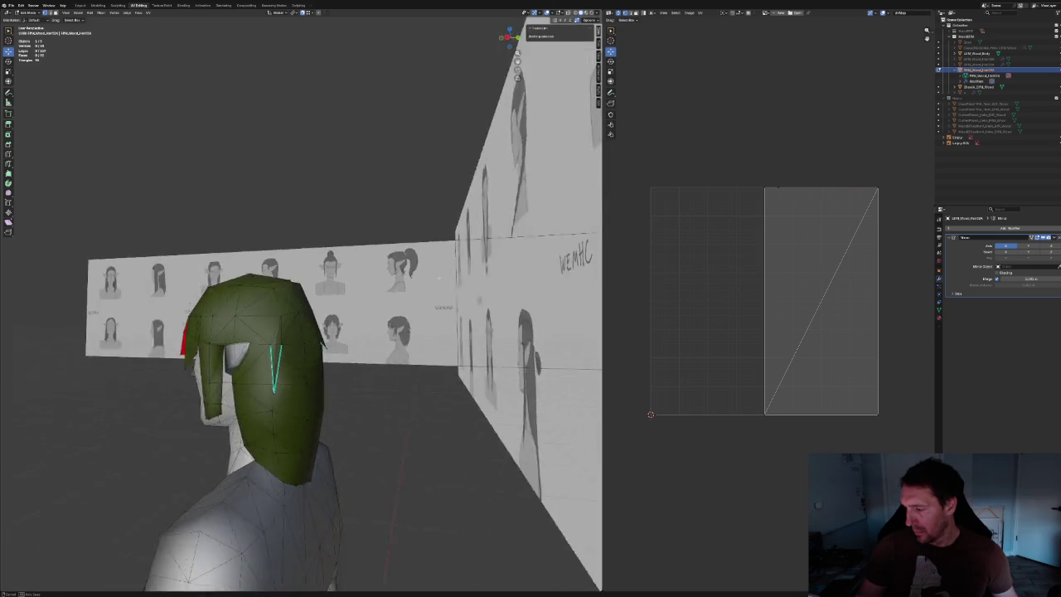
Return to Object Mode with the hair deselected.
key("Tab")
left_click(296, 147)
mouse_move(296, 147)
middle_mouse_down()
mouse_move(345, 204)
mouse_move(291, 193)
mouse_move(339, 207)
mouse_move(335, 215)
middle_mouse_up()
scroll(346, 204, "up", 6)
scroll(394, 191, "down", 5)
View the hair from the side in X-ray to compare it with the reference sketch.
key("KP_3")
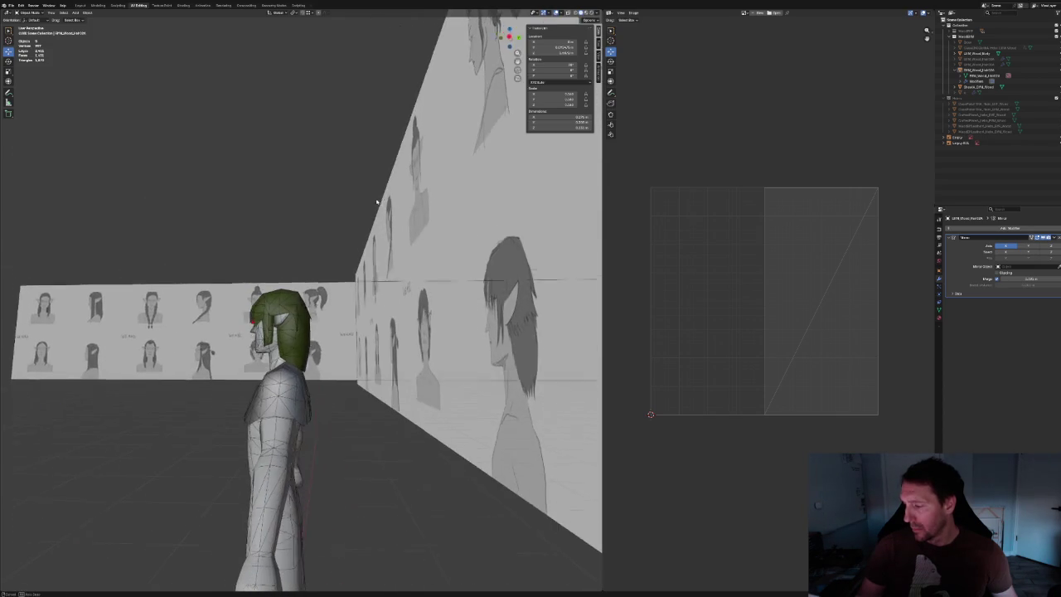
scroll(343, 204, "up", 2)
scroll(343, 204, "up", 5)
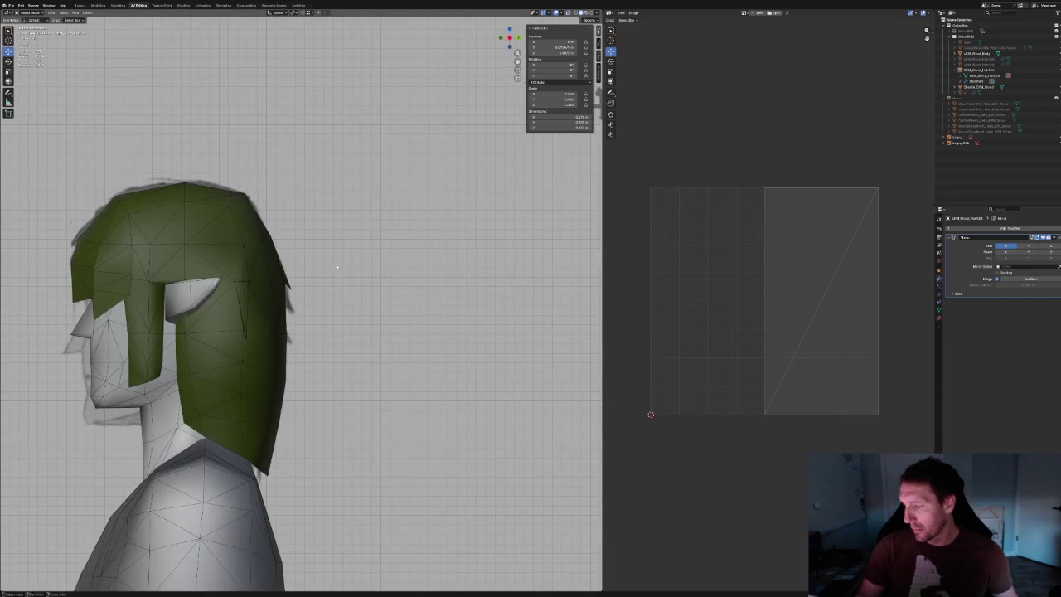
key("alt+z")
Recheck the side outline with X-ray toggled, then go back into Edit Mode.
key("alt+z")
scroll(341, 266, "down", 2)
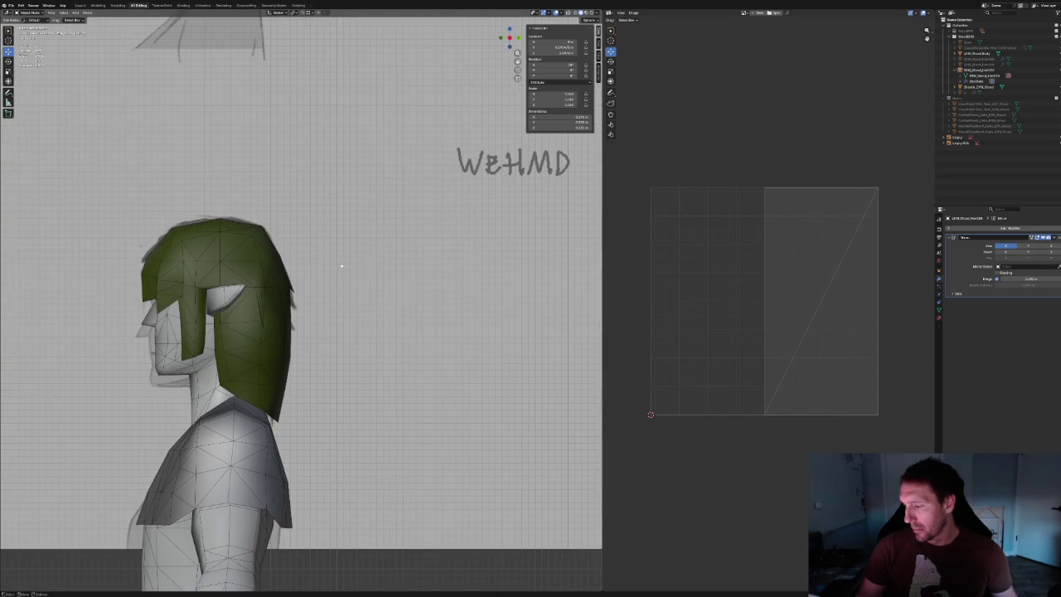
mouse_move(359, 266)
middle_mouse_down()
mouse_move(315, 273)
mouse_move(314, 248)
mouse_move(329, 265)
mouse_move(380, 264)
mouse_move(361, 267)
mouse_move(332, 305)
middle_mouse_up()
key("KP_3")
scroll(345, 265, "up", 4)
key("alt+z")
key("KP_3")
scroll(362, 268, "up", 3)
key("alt+z")
scroll(332, 305, "up", 3)
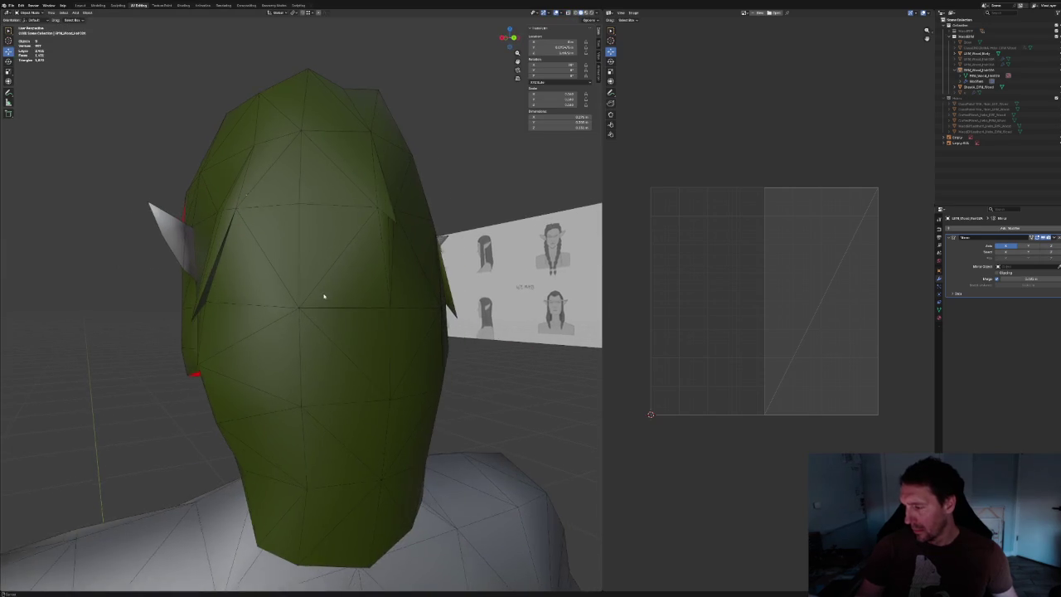
scroll(324, 298, "up", 1)
key("Tab")
Dissolve a vertex on the back of the hair and bridge the gap with a new face.
left_click(290, 295)
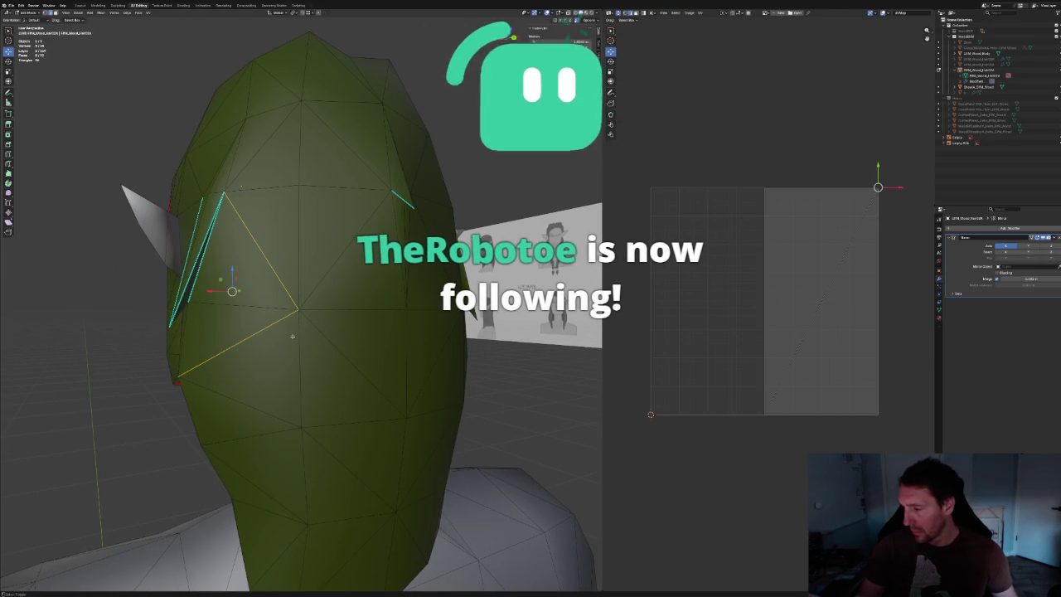
key("ctrl+x")
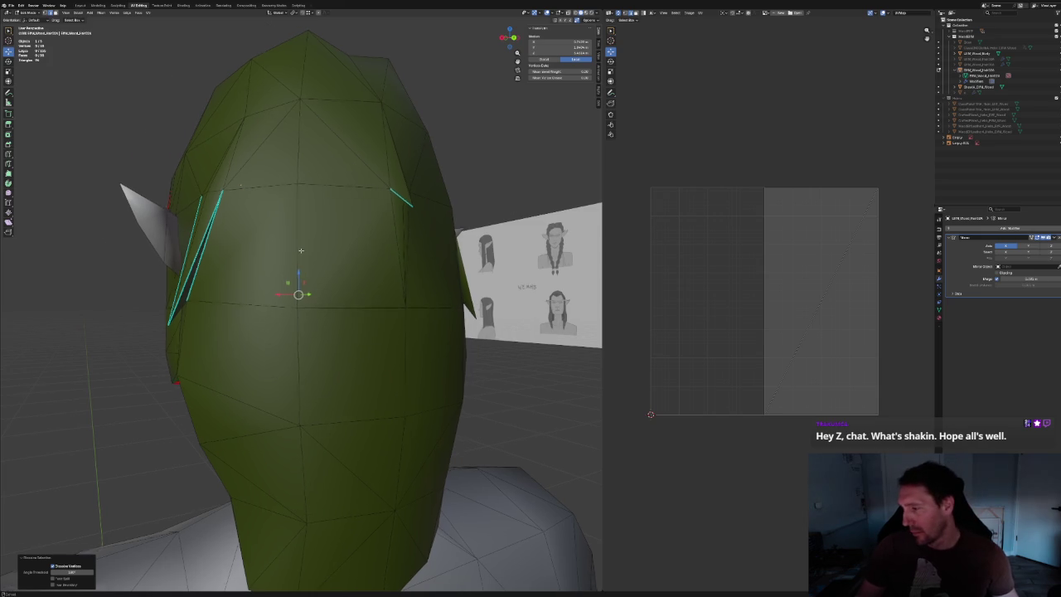
middle_click_drag(469, 224, 201, 166)
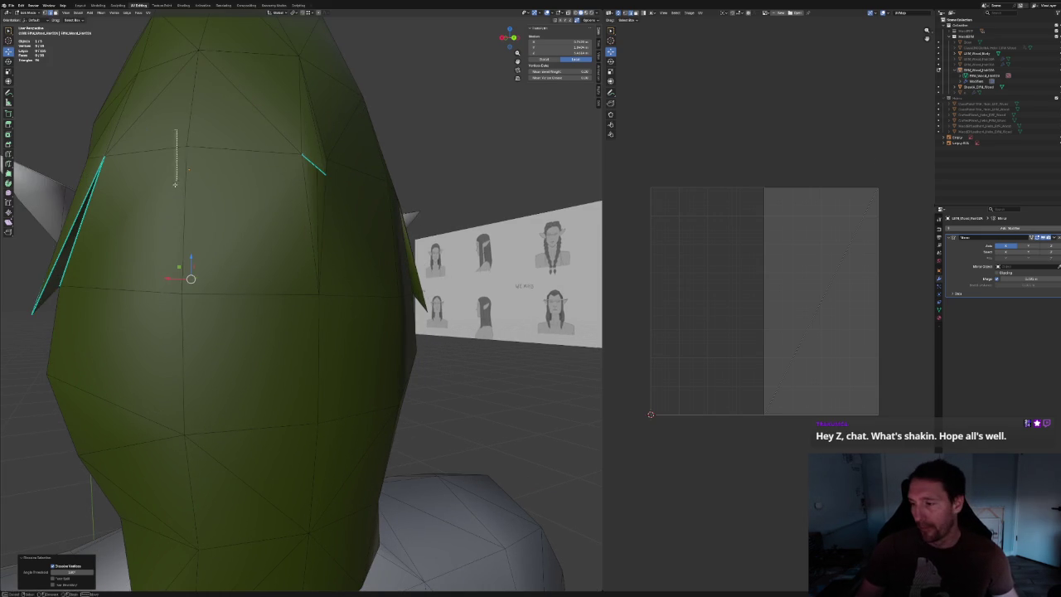
left_click(175, 295, "alt")
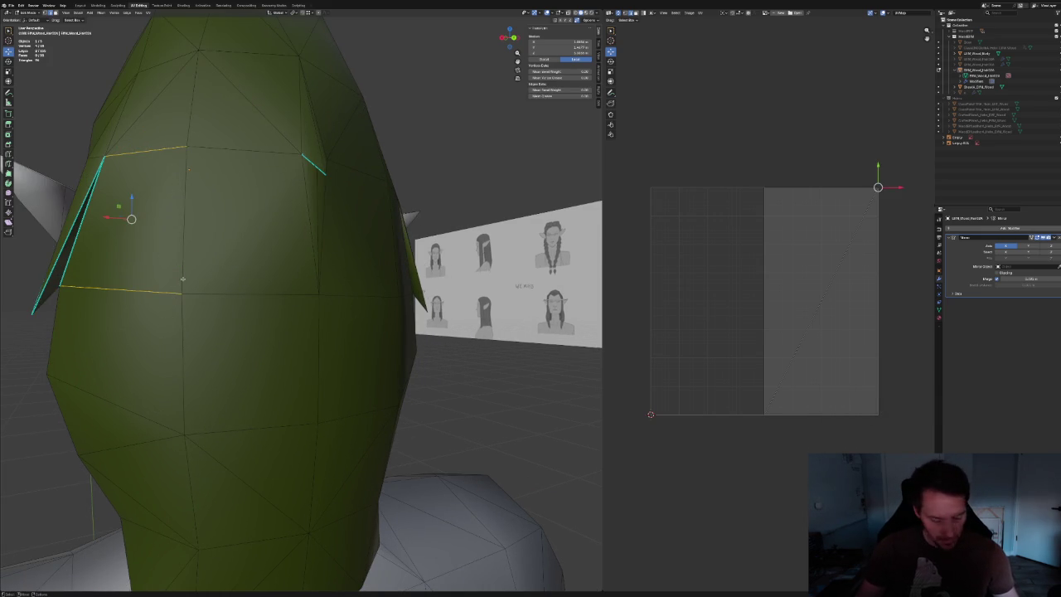
key("ctrl+e")
left_click(182, 279)
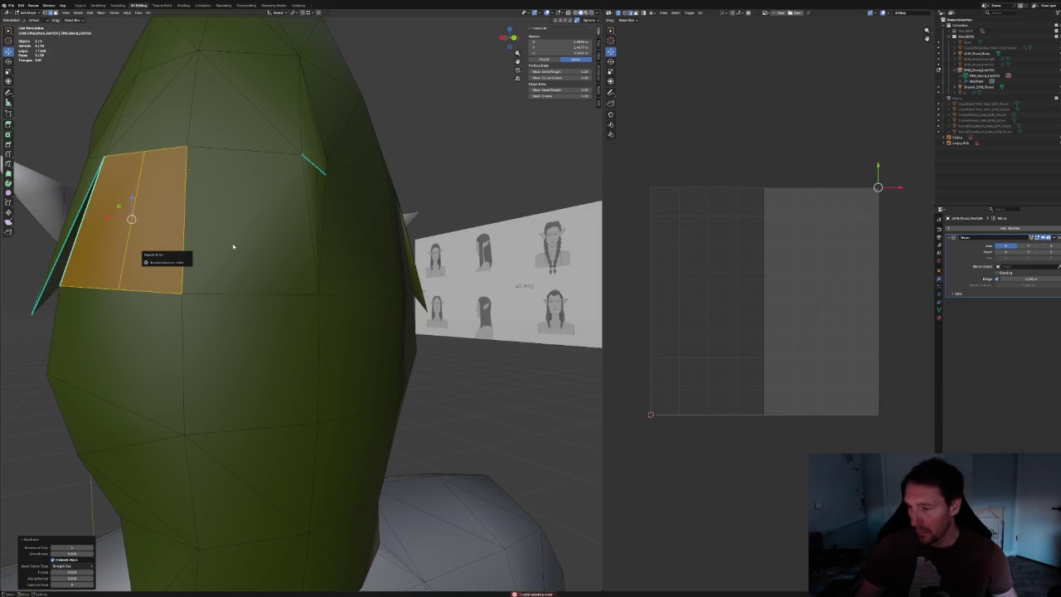
key("alt+a")
Subdivide the back quad down the middle and slide the new middle edge left.
left_click(199, 147)
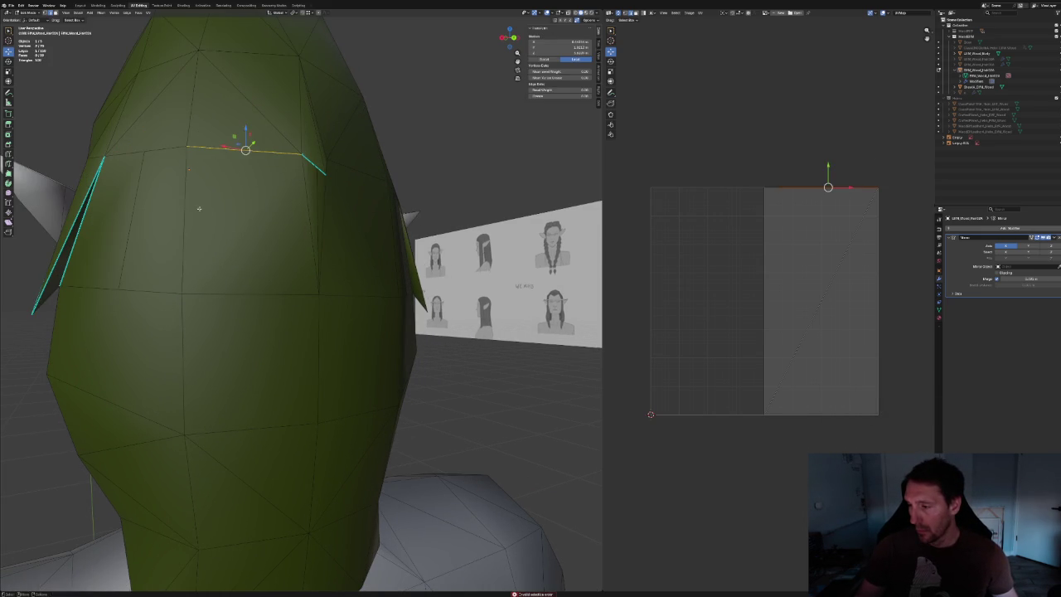
right_click(212, 287)
left_click(258, 260)
left_click(247, 209)
key("shift+v")
left_click(196, 208)
key("shift+v")
left_click(176, 200)
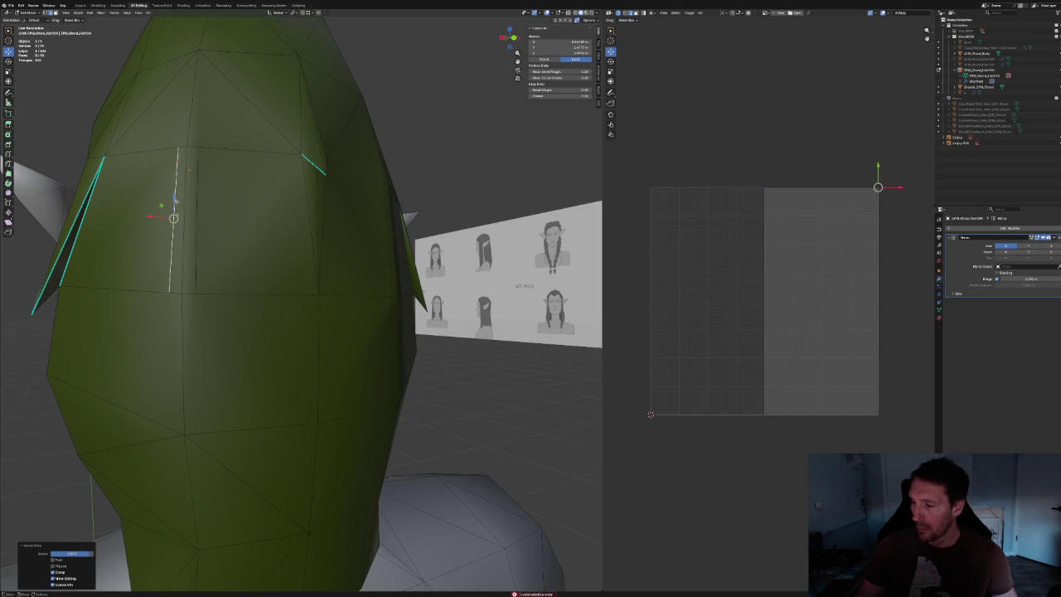
Connect the top hair vertex to the middle edge's upper vertex, then subdivide the middle edge.
left_click(199, 49)
left_click(185, 148, "shift")
right_click(176, 153)
left_click(157, 139)
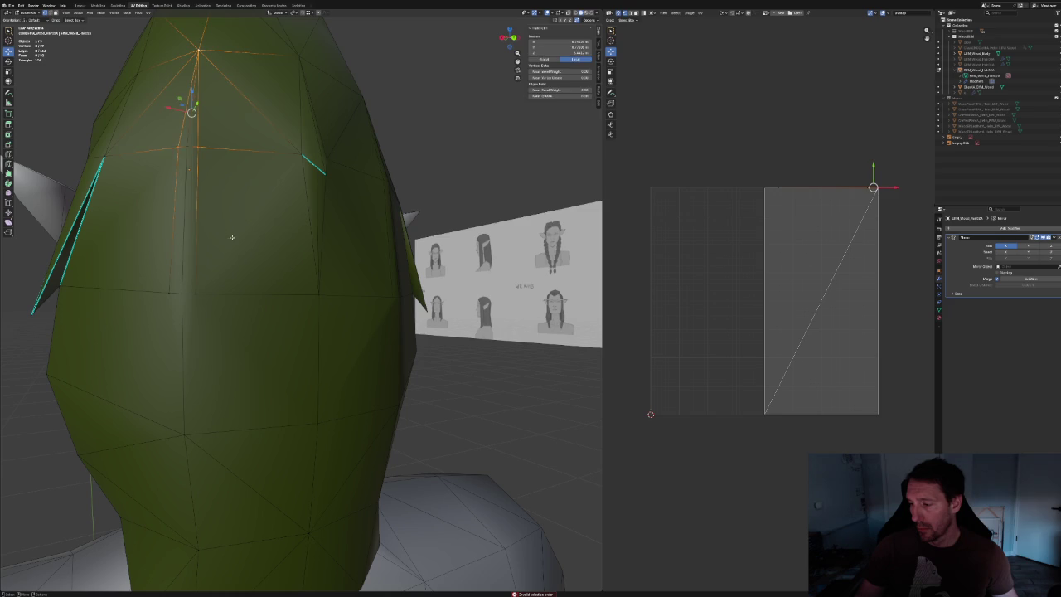
key("alt+a")
left_click(182, 270)
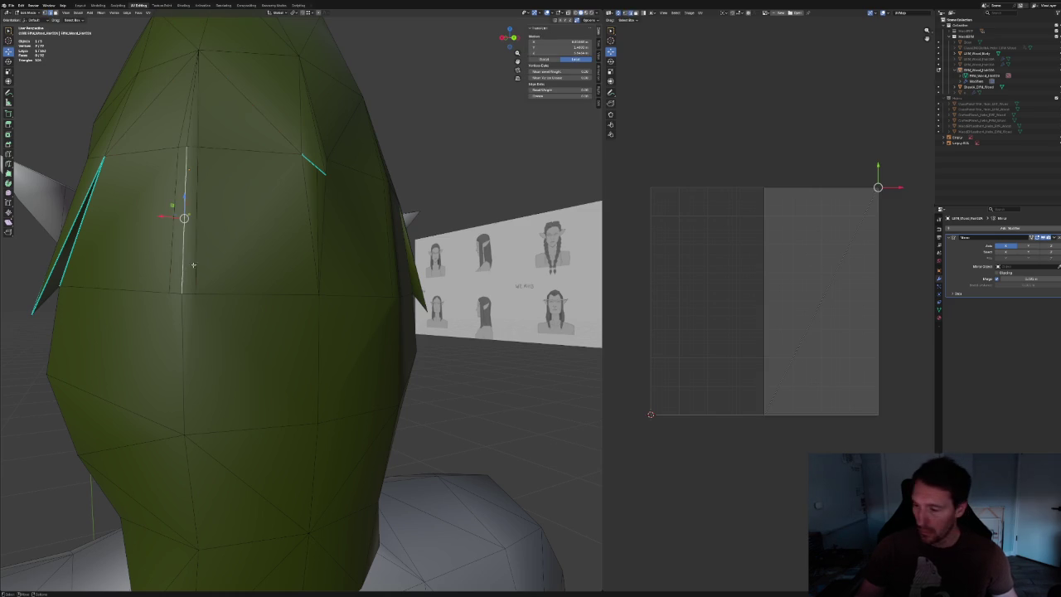
right_click(225, 242)
left_click(216, 232)
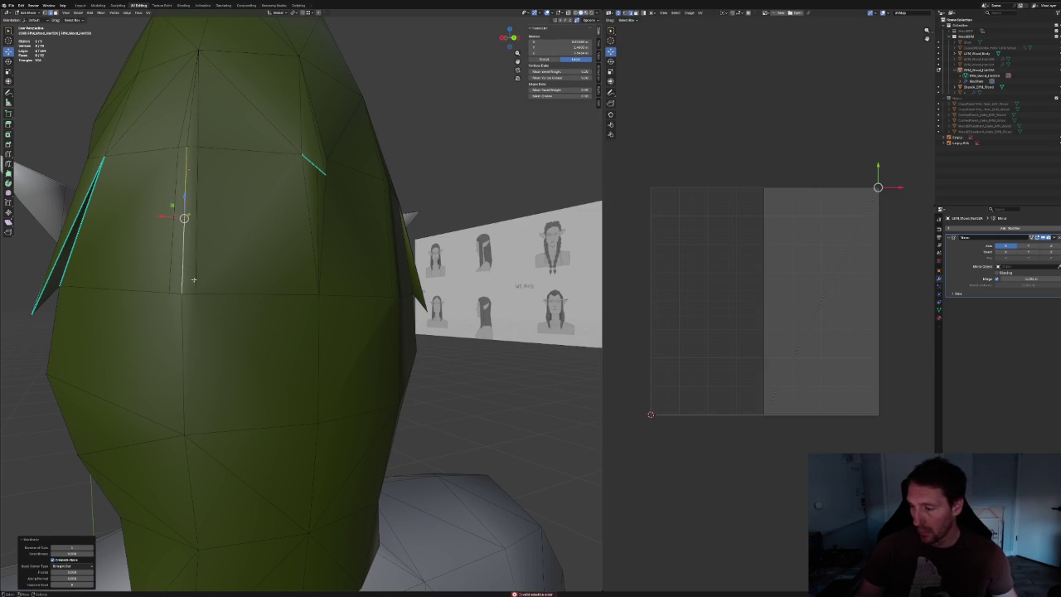
Change the transform orientation and move the new middle vertex with the X axis excluded.
middle_click_drag(202, 245, 213, 63)
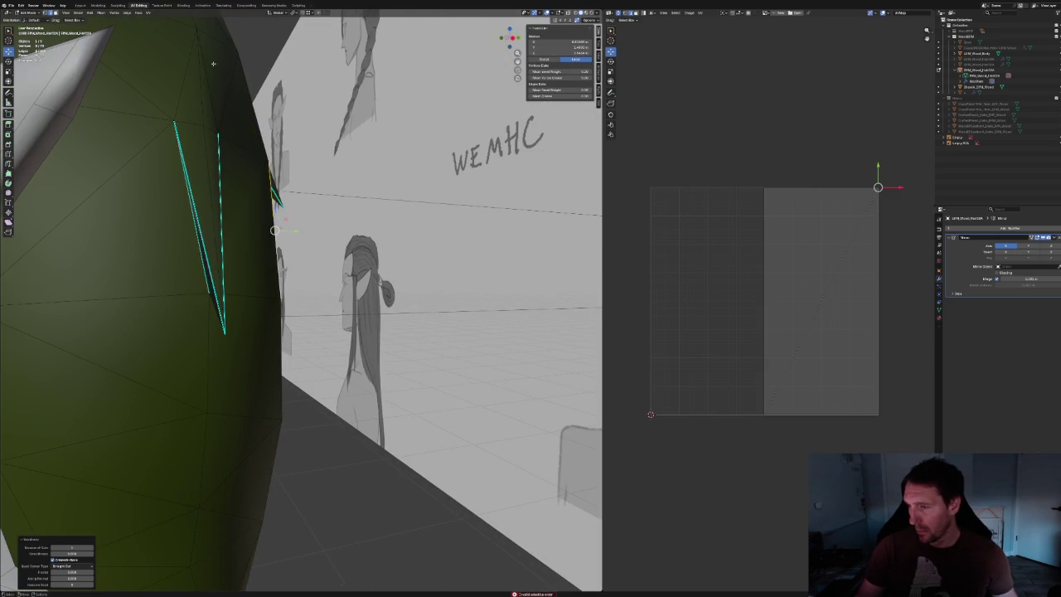
left_click(34, 22)
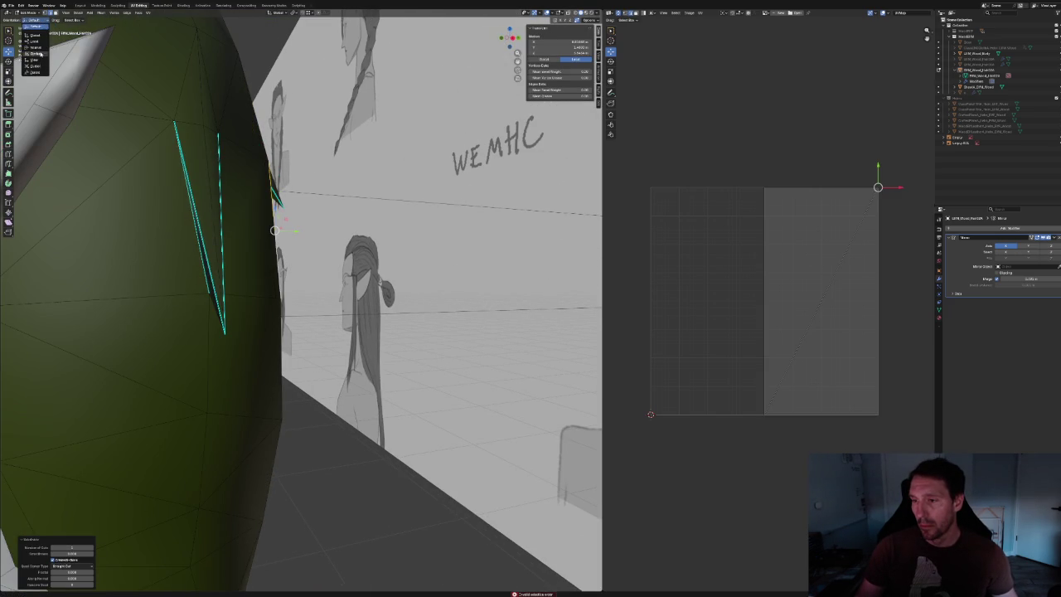
left_click(39, 54)
middle_click_drag(264, 243, 242, 257)
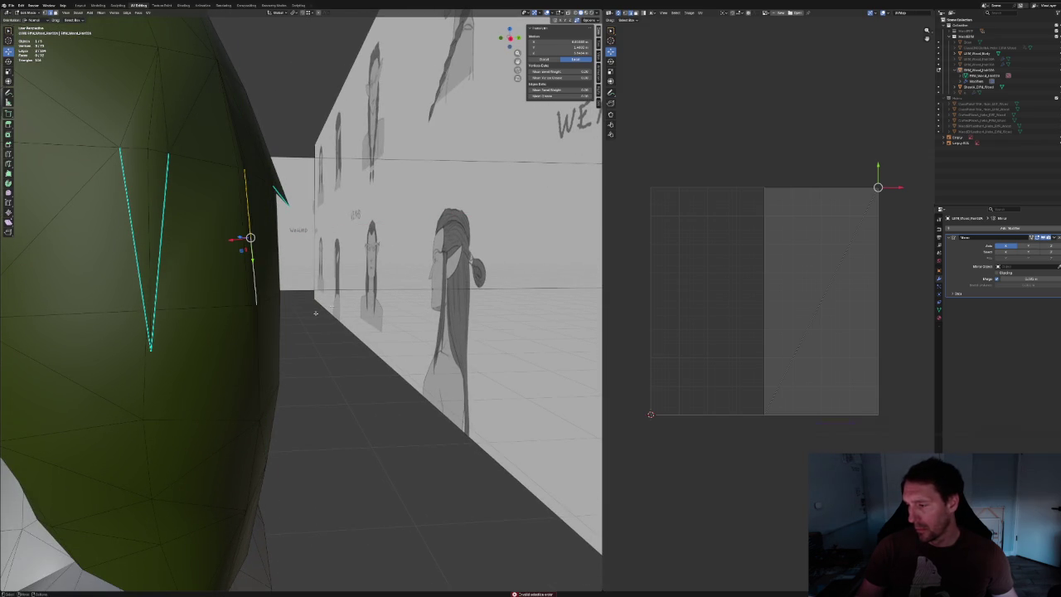
key("ctrl+KP_Subtract")
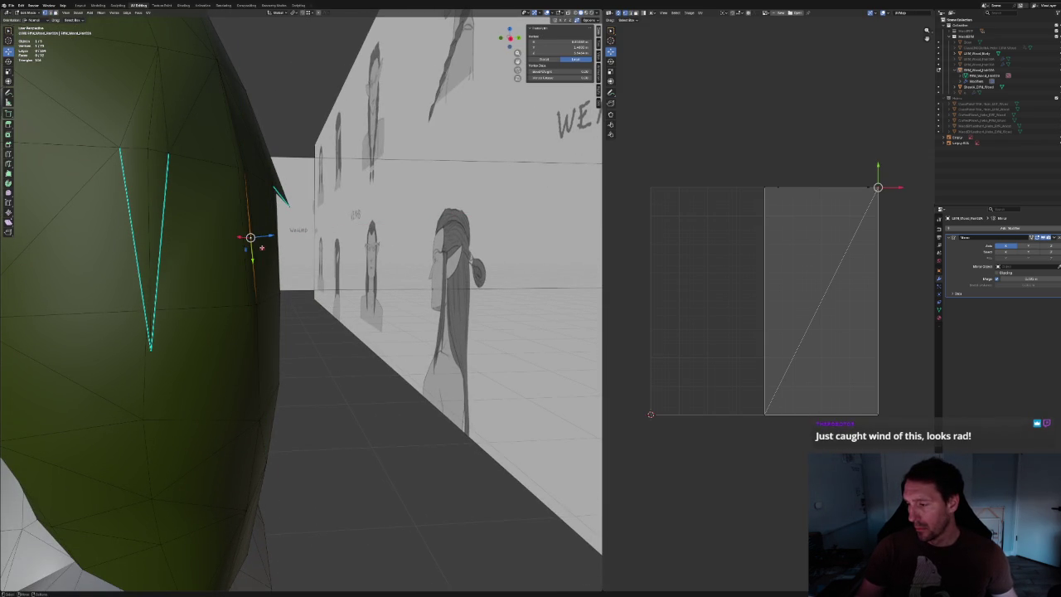
key("g")
key("shift+x")
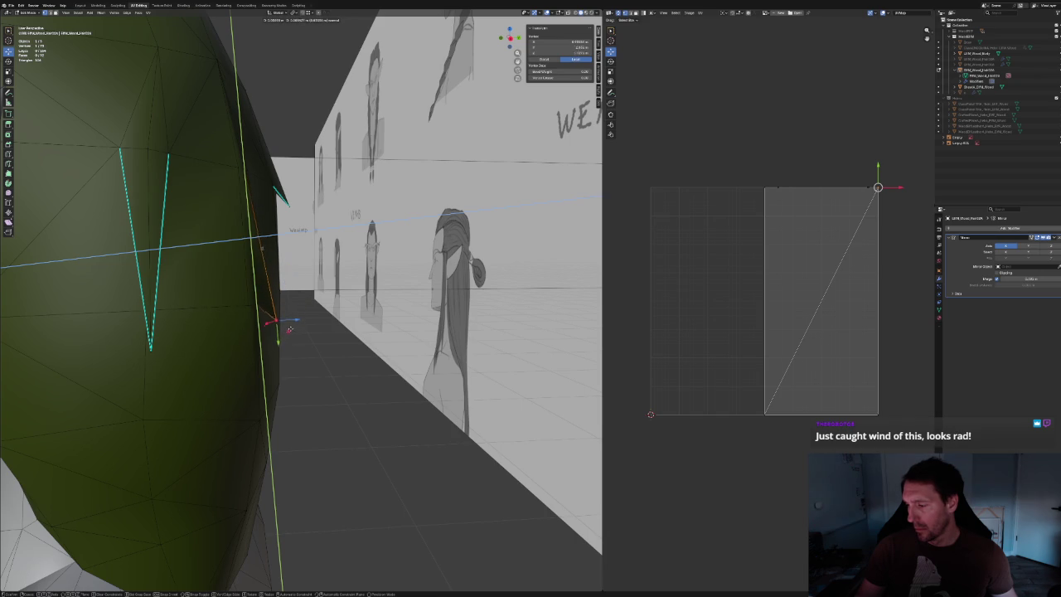
left_click(289, 329)
mouse_move(289, 329)
middle_mouse_down()
mouse_move(278, 240)
mouse_move(307, 293)
middle_mouse_up()
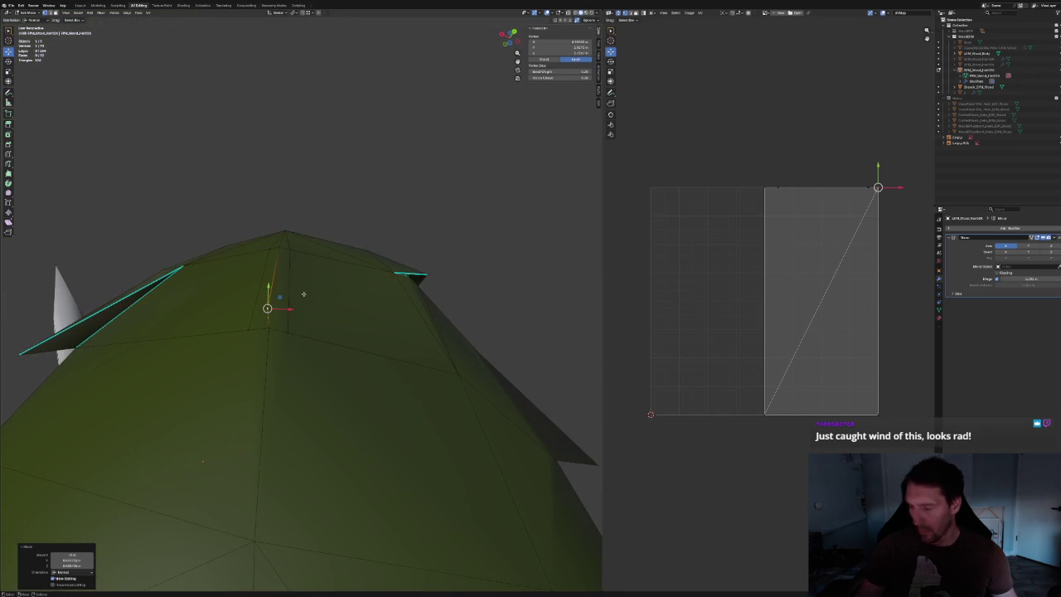
Connect a lower ridge vertex to a higher ridge vertex with a new edge.
left_click(288, 333)
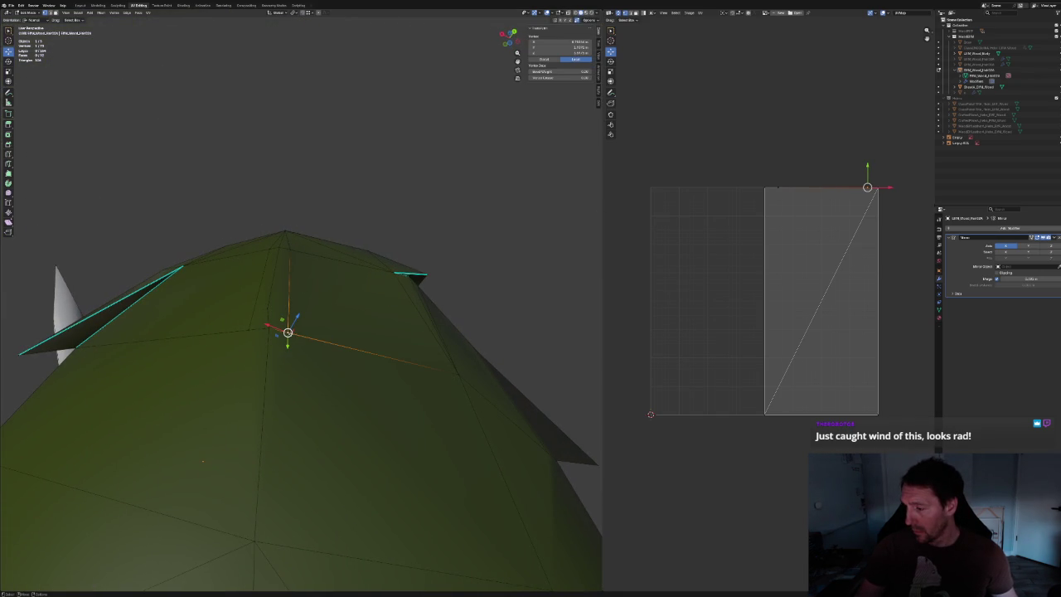
key("g")
left_click(282, 325)
key("ctrl+z")
left_click(282, 265)
right_click(249, 295)
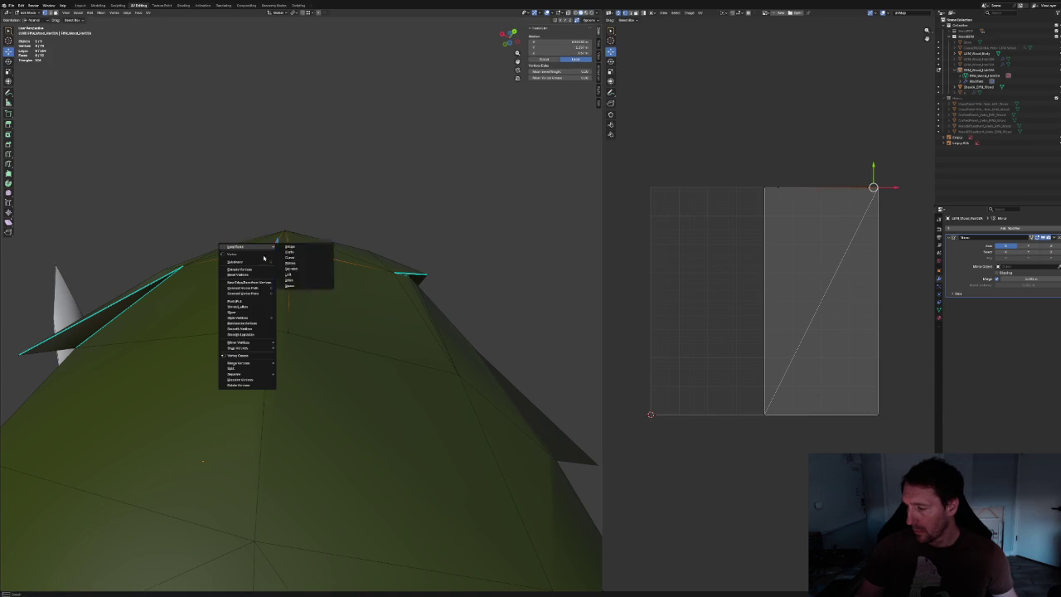
left_click(250, 296)
Pull the lower ridge vertex onto its neighbour and reposition the next side vertex.
left_click(288, 333)
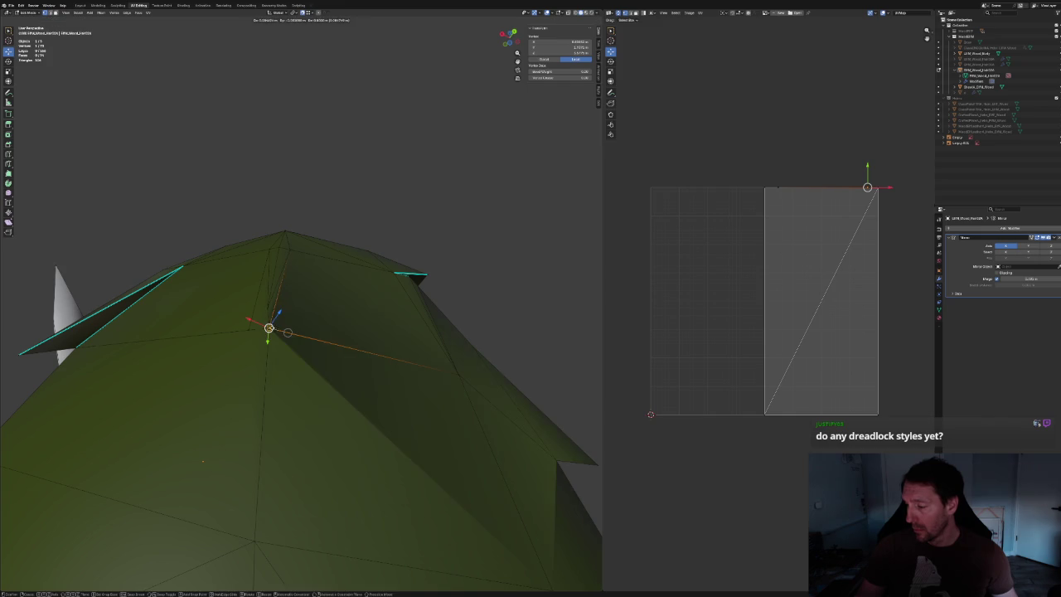
left_click_drag(287, 332, 265, 328)
left_click(247, 330)
middle_click_drag(247, 330, 242, 320)
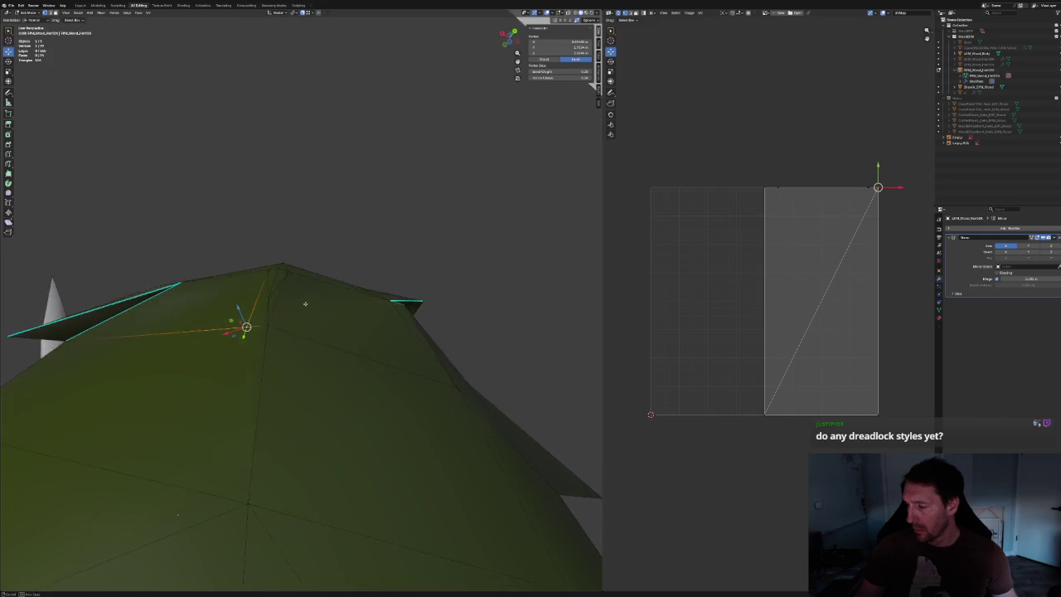
key("g")
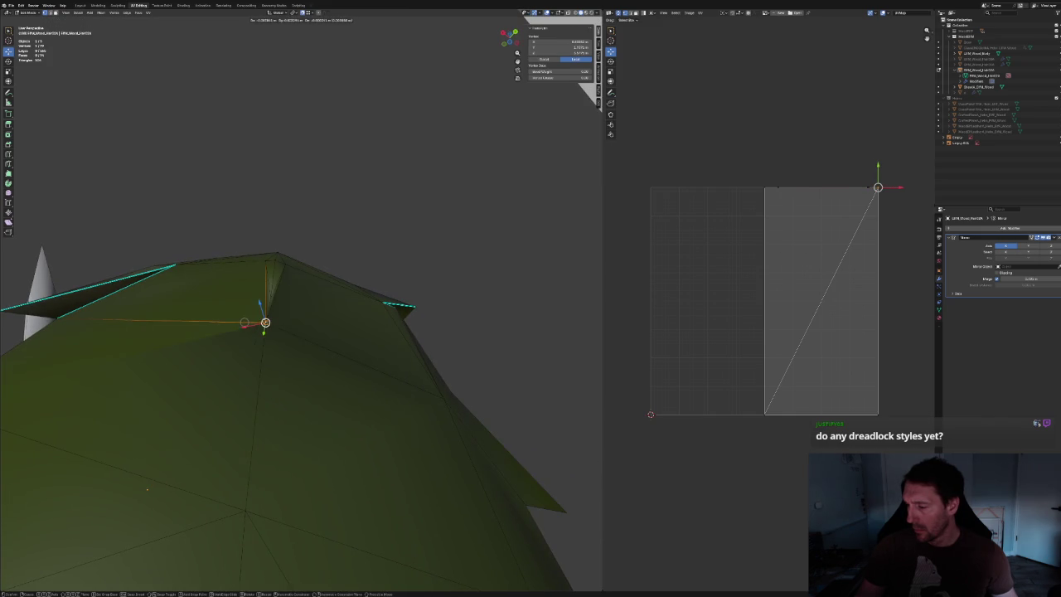
left_click(263, 322)
mouse_move(421, 241)
middle_mouse_down()
mouse_move(386, 296)
mouse_move(317, 284)
middle_mouse_up()
scroll(387, 296, "up", 3)
scroll(419, 295, "down", 3)
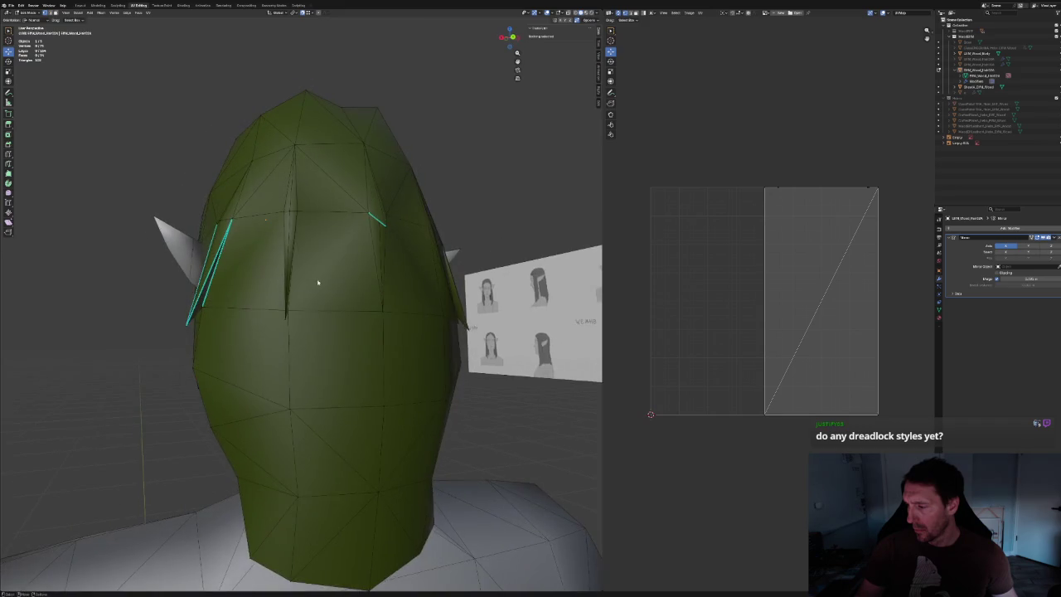
Box-select the hair vertices beside the ear in X-ray side view.
key("KP_3")
key("KP_1")
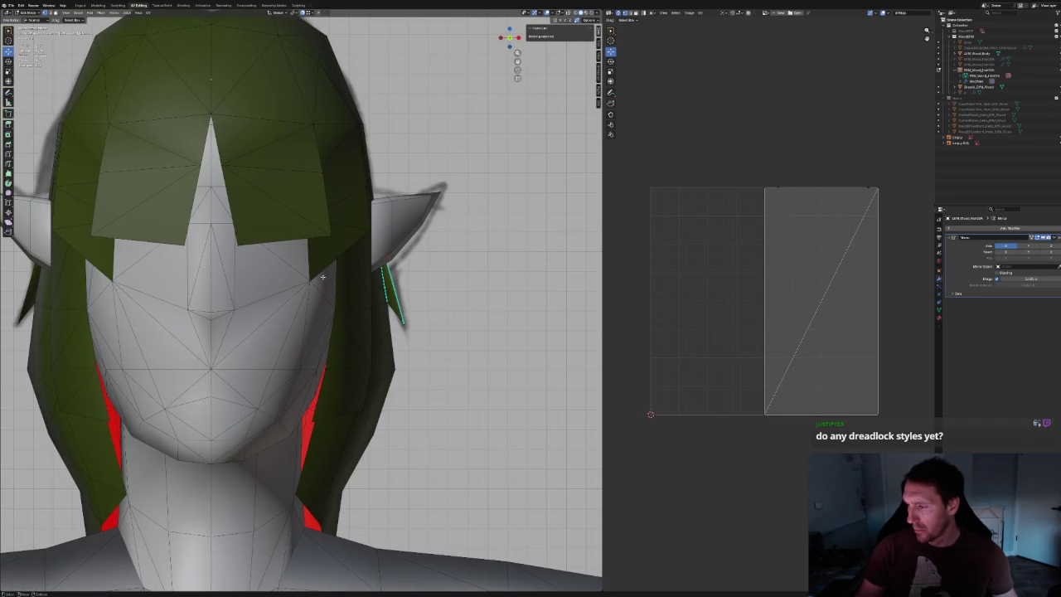
scroll(325, 274, "down", 3)
key("KP_3")
scroll(325, 274, "up", 3)
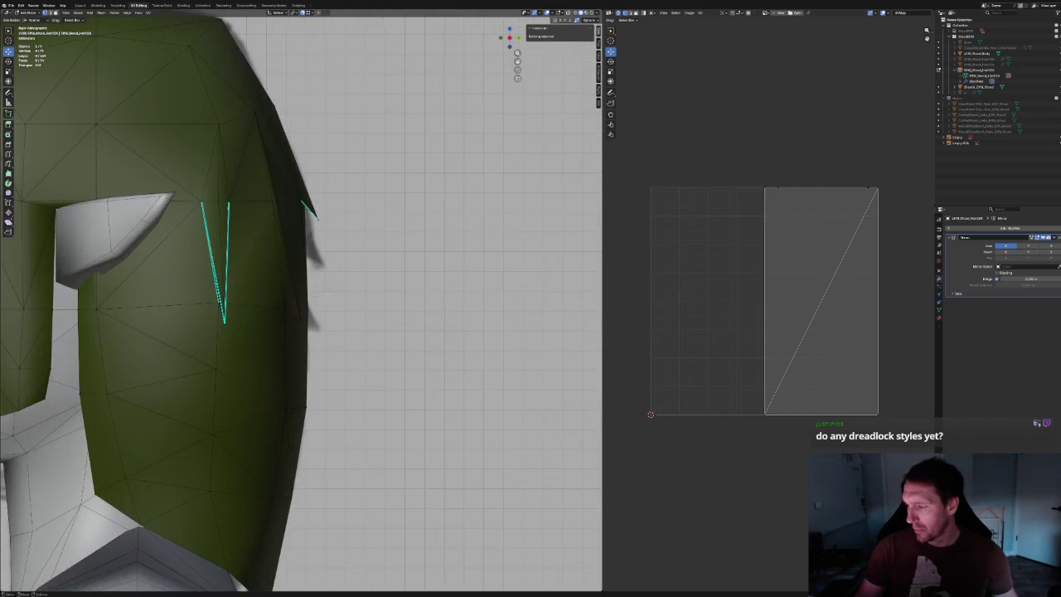
scroll(325, 274, "up", 3)
key("alt+z")
left_click_drag(308, 287, 276, 323)
key("alt+z")
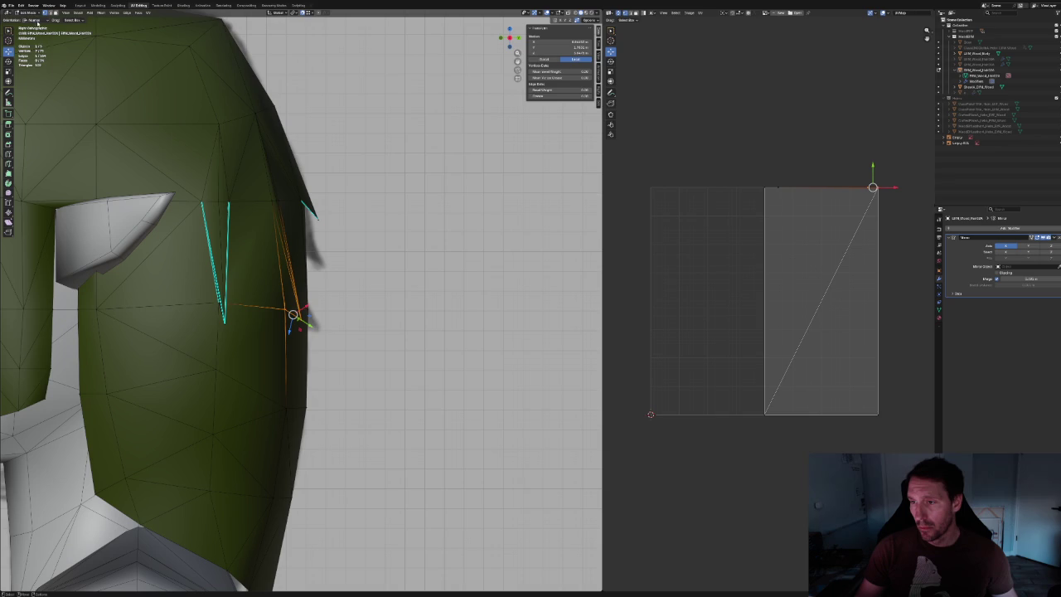
Change the transform orientation and raise the selected ear-side vertices.
left_click(36, 20)
left_click(39, 36)
mouse_move(295, 292)
left_mouse_down()
mouse_move(294, 273)
mouse_move(320, 294)
left_mouse_up()
left_click(302, 240)
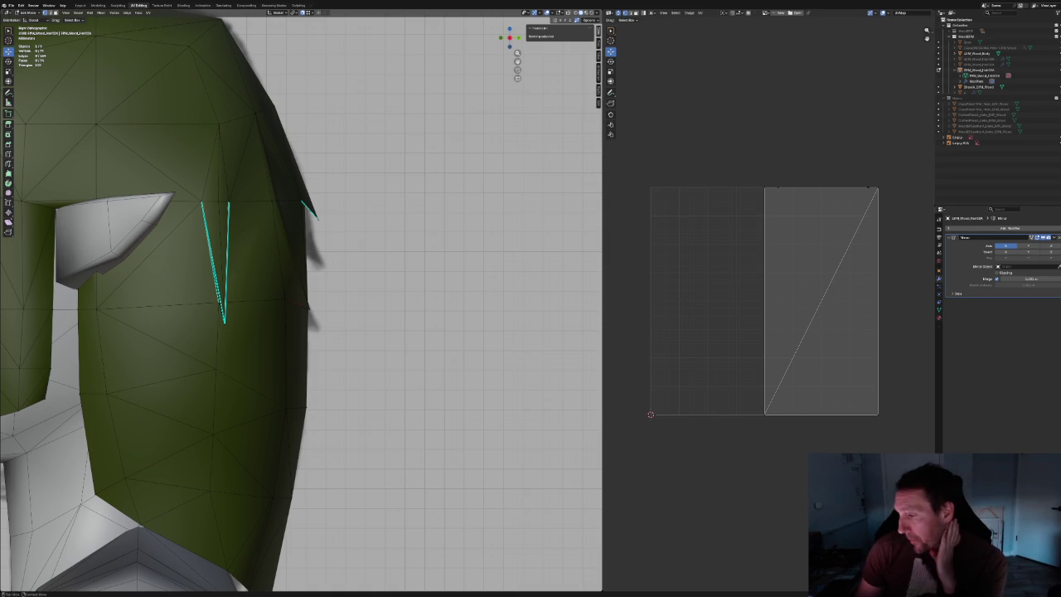
Move the side strand's tip vertex outward along Y in side view.
scroll(199, 285, "up", 2)
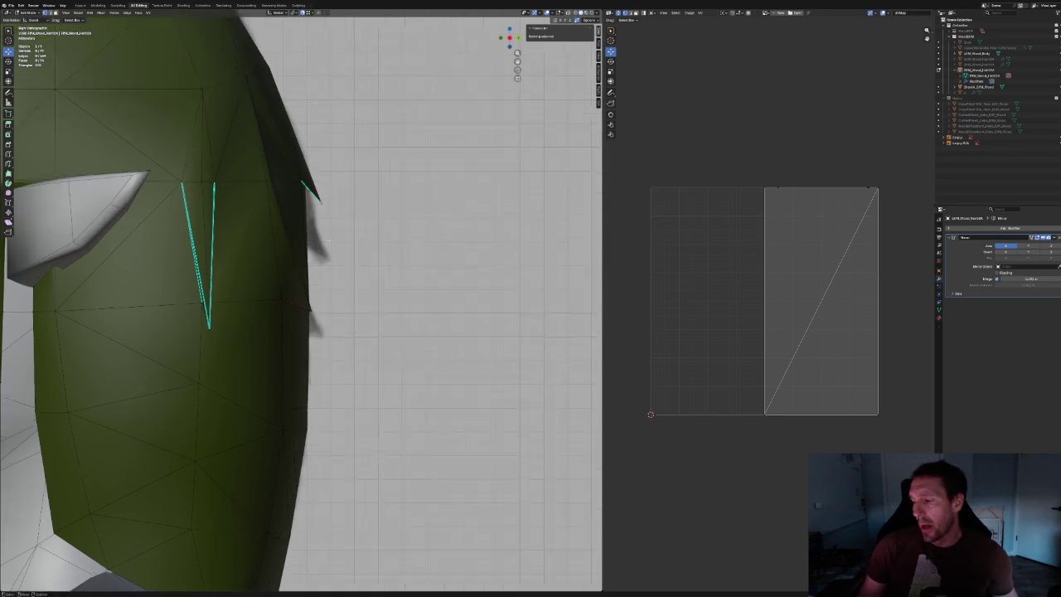
scroll(339, 274, "up", 3)
scroll(339, 274, "down", 3)
mouse_move(339, 274)
middle_mouse_down()
mouse_move(304, 279)
mouse_move(310, 254)
mouse_move(315, 265)
middle_mouse_up()
key("KP_3")
scroll(308, 294, "up", 2)
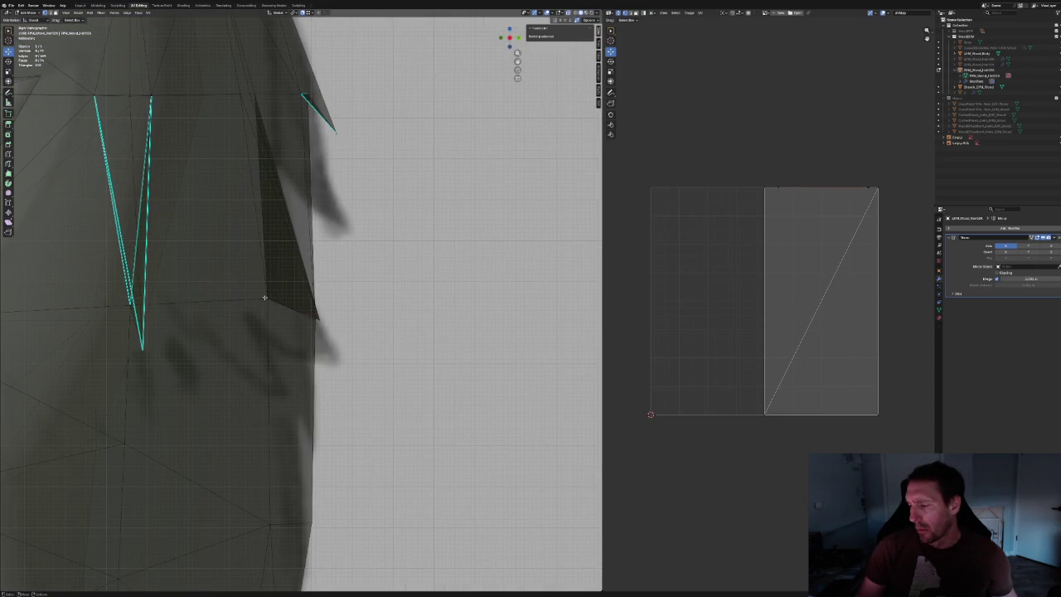
left_click(265, 297)
key("g")
key("y")
left_click(280, 297)
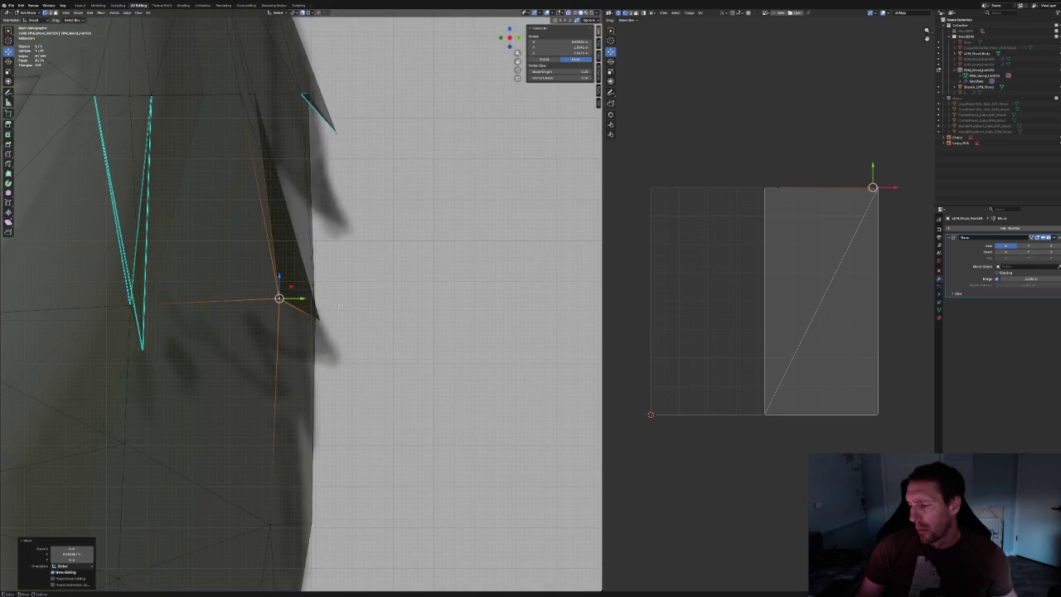
Cancel a second Y move, undo, and orbit closer to the back hair spike.
key("g")
key("y")
key("Escape")
key("ctrl+z")
key("ctrl+z")
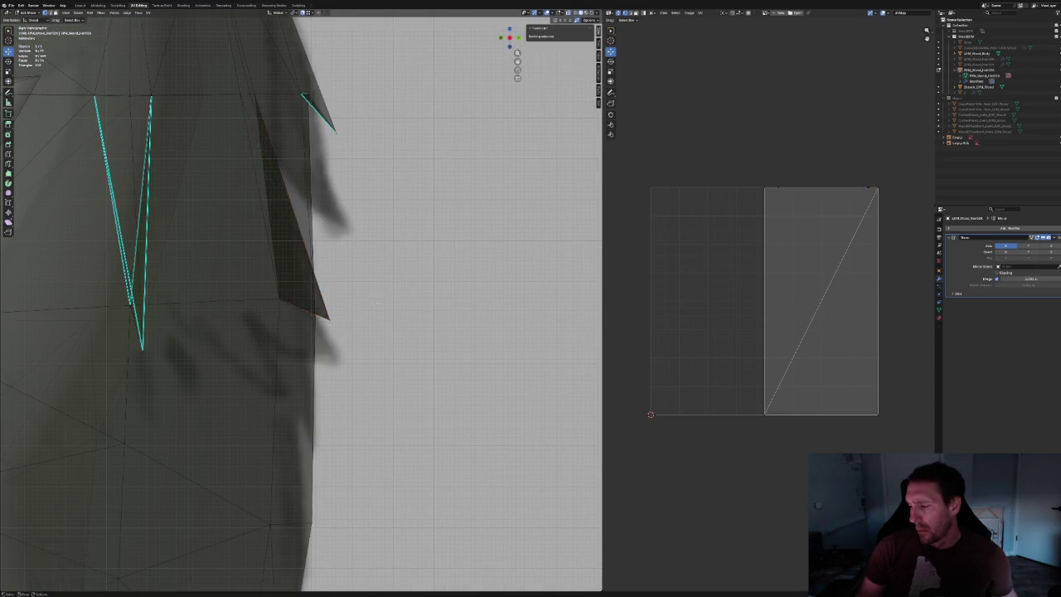
scroll(343, 294, "down", 5)
key("alt+z")
mouse_move(343, 295)
middle_mouse_down()
mouse_move(356, 243)
mouse_move(327, 277)
mouse_move(324, 237)
middle_mouse_up()
scroll(323, 237, "up", 2)
scroll(296, 243, "up", 2)
middle_click_drag(272, 268, 239, 241)
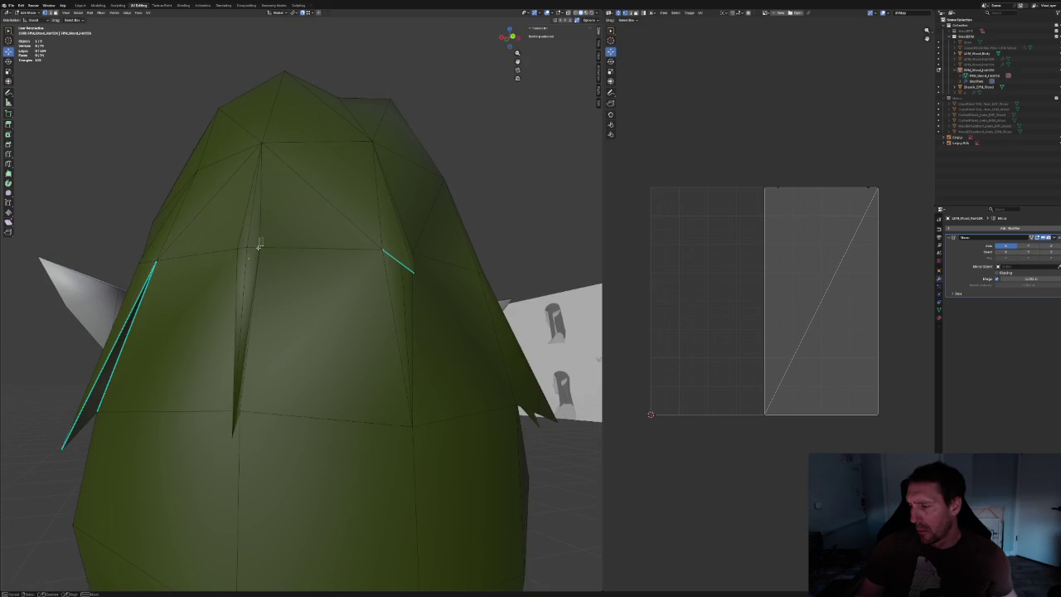
Scale the back hair spike vertex to narrow the spike.
left_click(239, 241)
key("s")
left_click(294, 224)
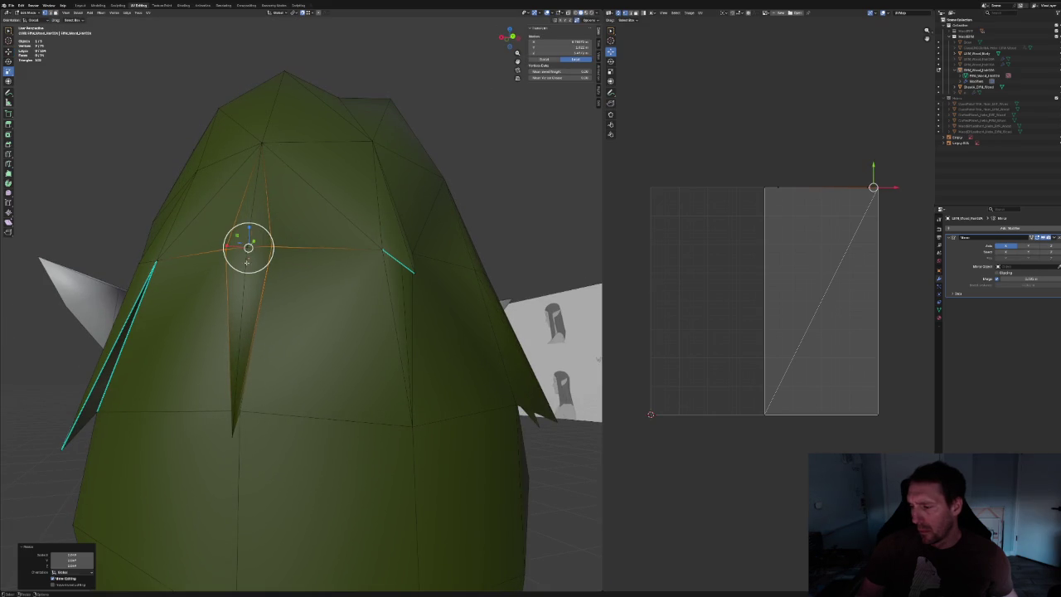
Join four back-hair vertices with Connect Vertex Path.
left_click(96, 412)
left_click(229, 246, "shift")
left_click(271, 247, "shift")
left_click(412, 416, "shift")
right_click(411, 424)
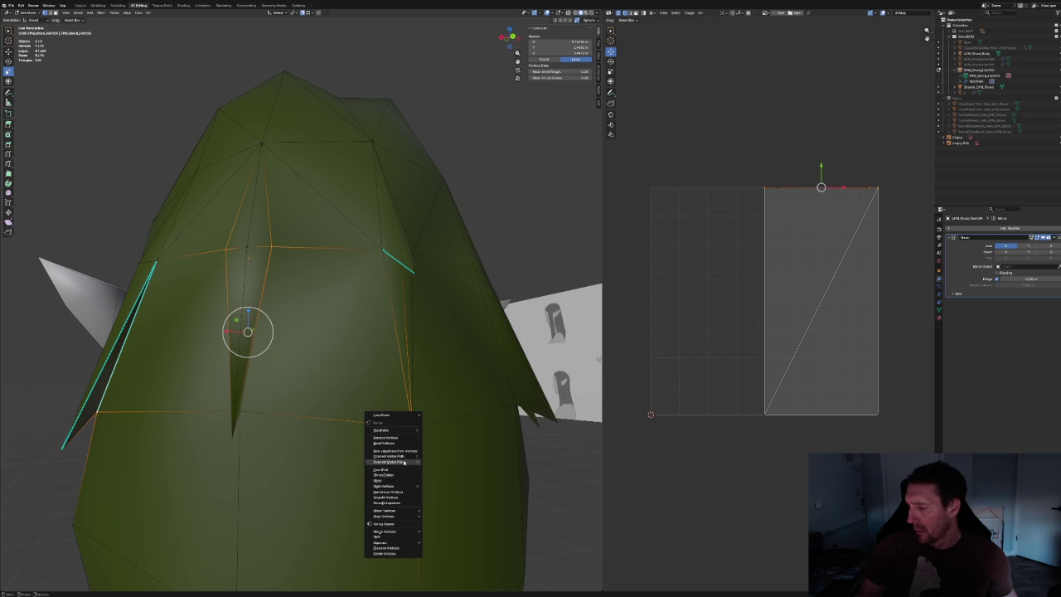
left_click(404, 461)
mouse_move(486, 173)
middle_mouse_down()
mouse_move(470, 202)
mouse_move(300, 251)
mouse_move(299, 223)
mouse_move(258, 269)
mouse_move(324, 274)
mouse_move(324, 244)
mouse_move(369, 278)
mouse_move(297, 279)
middle_mouse_up()
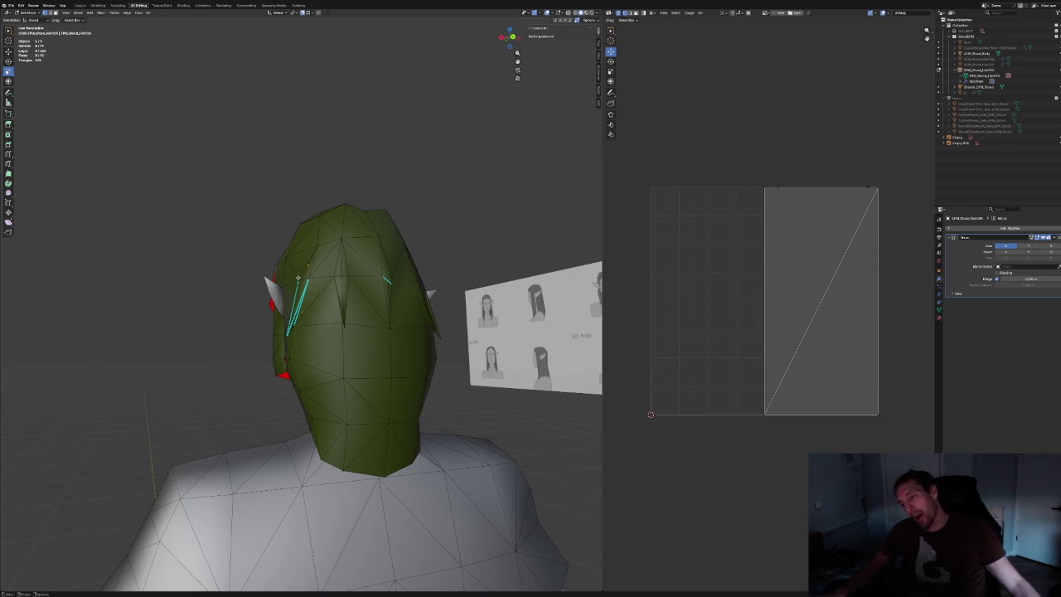
Box-select the ear-tip vertex in X-ray and nudge it slightly along X.
scroll(317, 284, "up", 3)
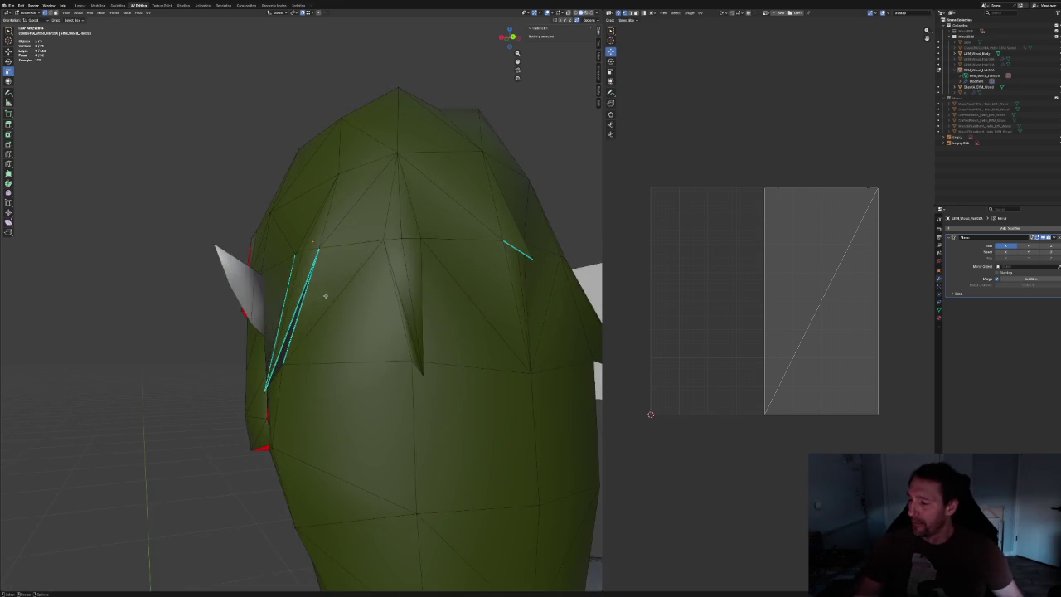
middle_click_drag(317, 284, 358, 283)
key("alt+z")
left_click_drag(254, 332, 309, 380)
key("alt+z")
key("g")
key("x")
left_click(266, 349)
Connect three top-of-hair vertices with new edges via Connect Vertex Path.
left_click(234, 327)
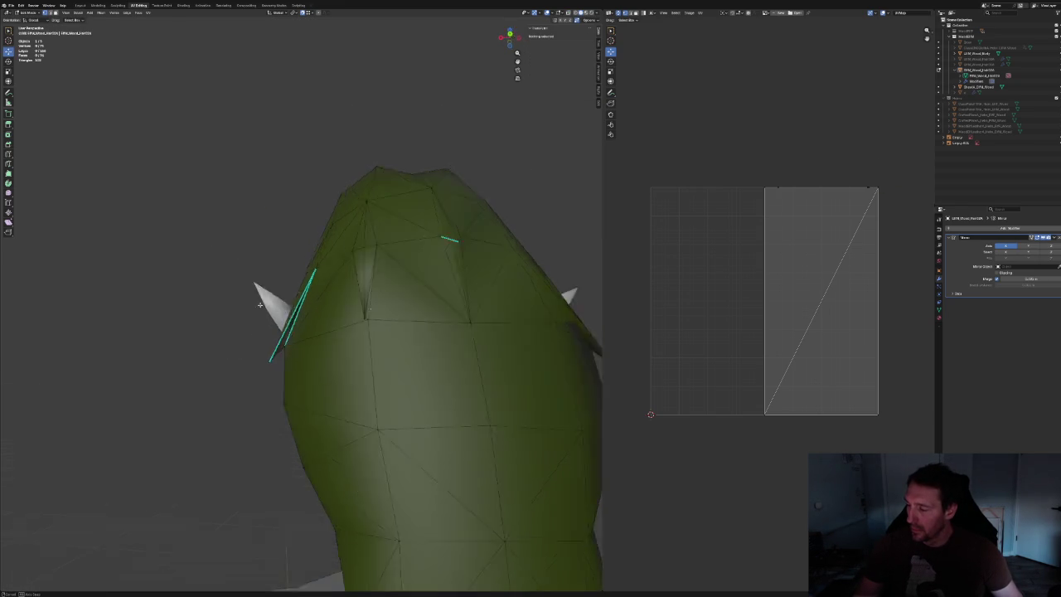
middle_click_drag(234, 326, 363, 307)
left_click(362, 307)
left_click(280, 377, "shift")
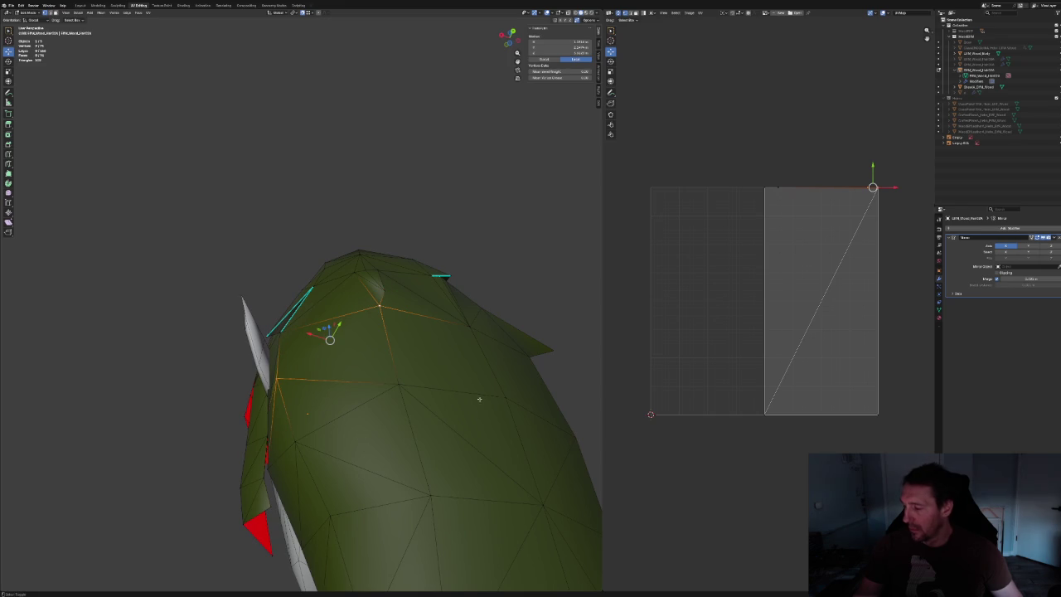
left_click(501, 398, "shift")
right_click(497, 399)
left_click(479, 401)
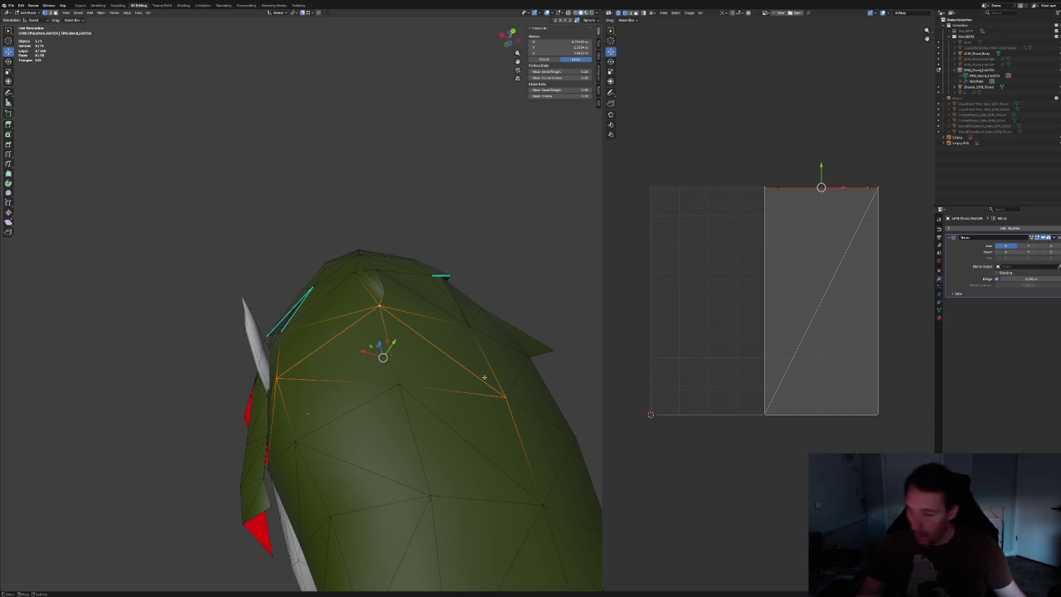
Inspect the new top edges up close, then in side and front orthographic views.
scroll(484, 377, "up", 3)
mouse_move(484, 377)
middle_mouse_down()
mouse_move(398, 296)
mouse_move(423, 275)
mouse_move(353, 306)
mouse_move(316, 301)
mouse_move(189, 381)
mouse_move(274, 348)
mouse_move(333, 376)
middle_mouse_up()
scroll(190, 380, "down", 5)
key("KP_3")
scroll(325, 328, "up", 3)
key("alt+z")
key("KP_1")
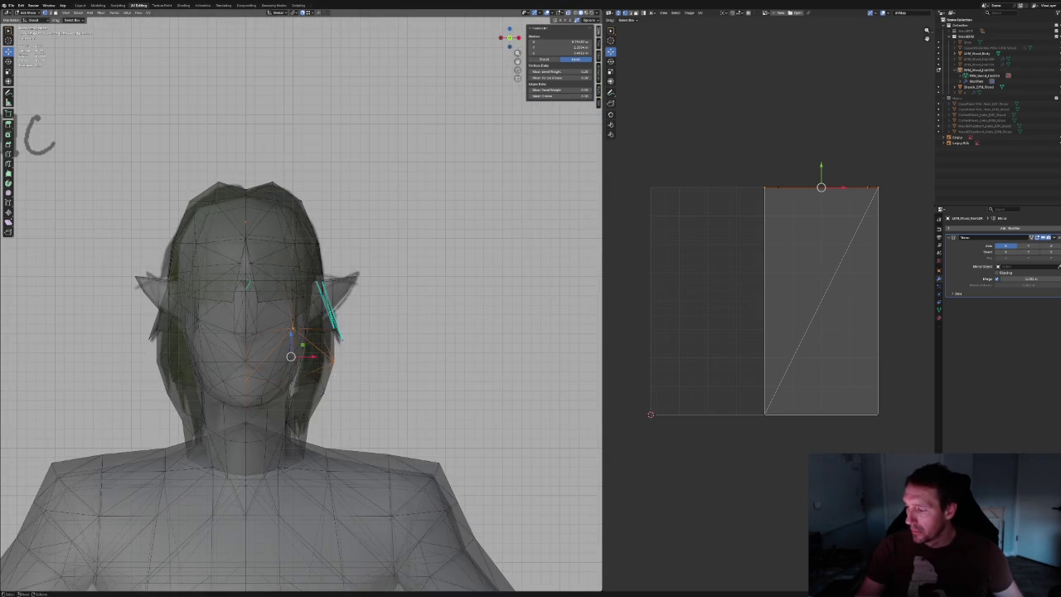
Frame the new edges in X-ray side view, deselect all, and return to side view.
key("alt+z")
key("KP_3")
key("alt+z")
key("KP_Decimal")
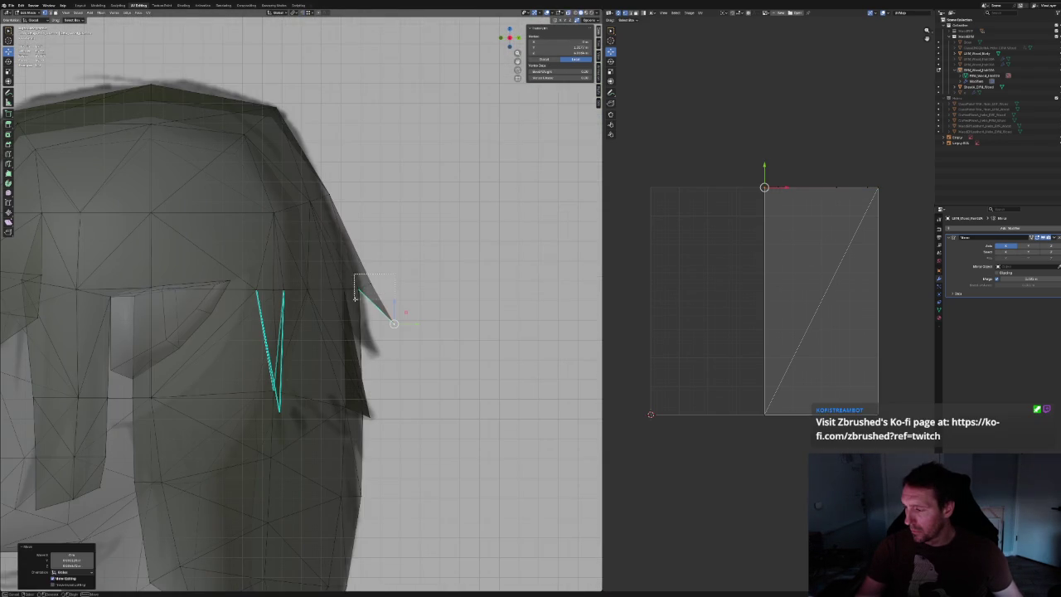
scroll(375, 349, "down", 3)
key("alt+a")
key("alt+z")
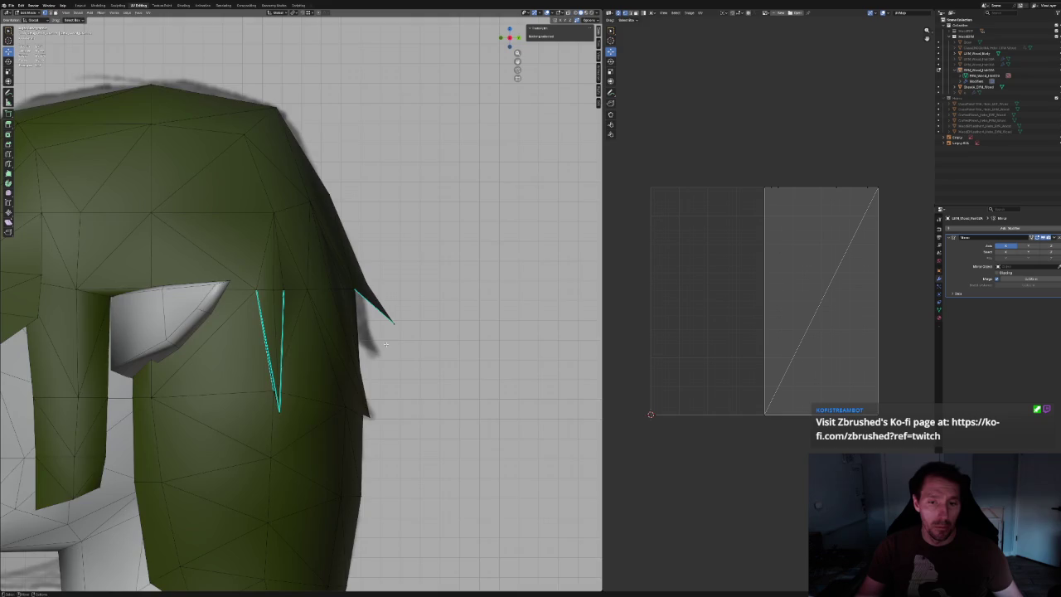
middle_click_drag(356, 348, 374, 348)
scroll(375, 349, "down", 2)
key("KP_3")
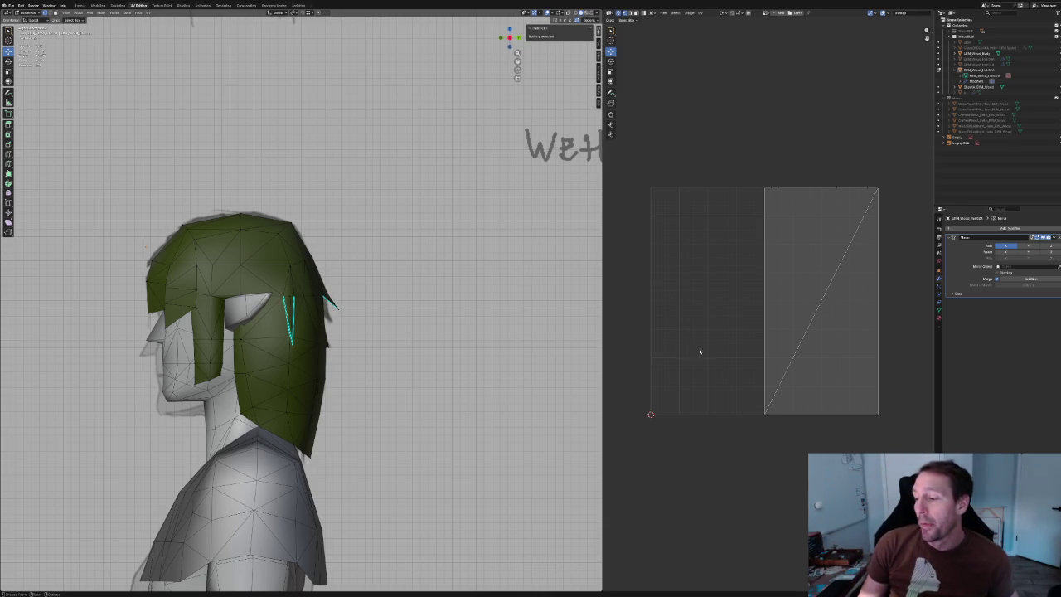
scroll(337, 316, "up", 3)
scroll(337, 316, "up", 4)
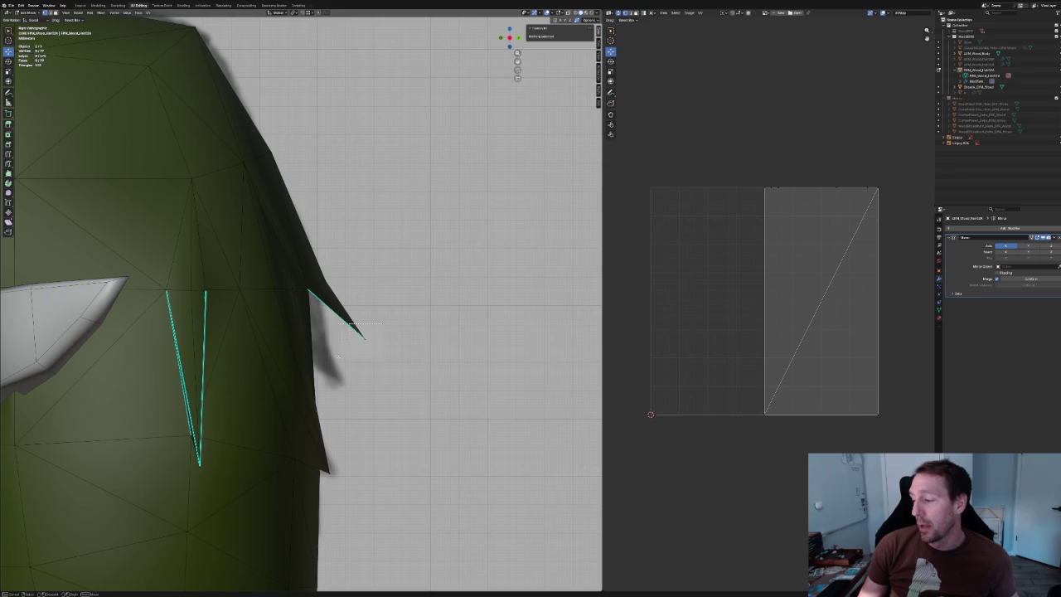
left_click(362, 337)
key("g")
key("y")
left_click(351, 268)
key("alt+z")
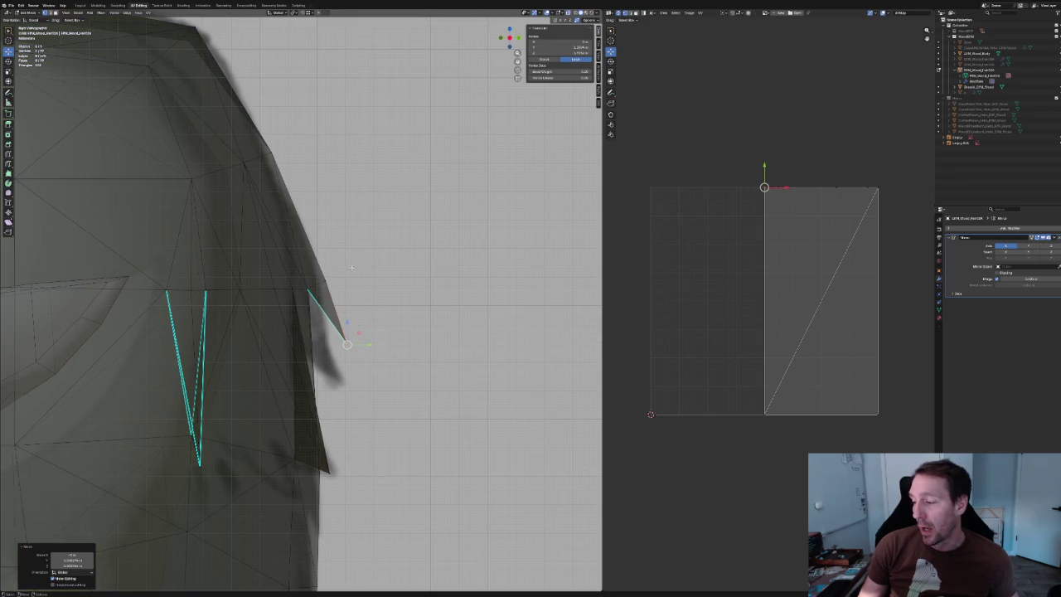
left_click(302, 288)
key("alt+z")
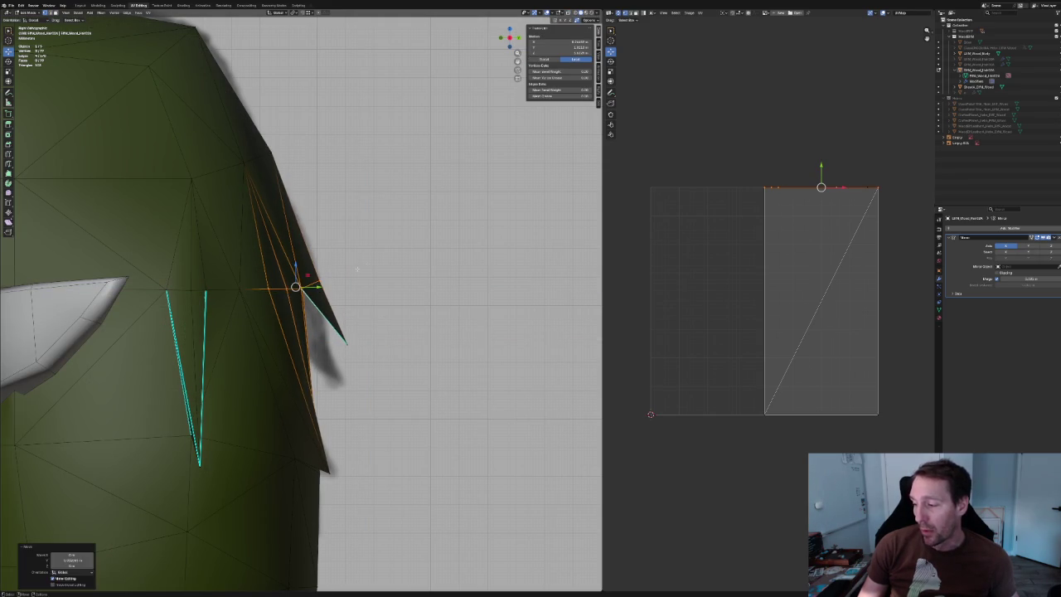
left_click(363, 276)
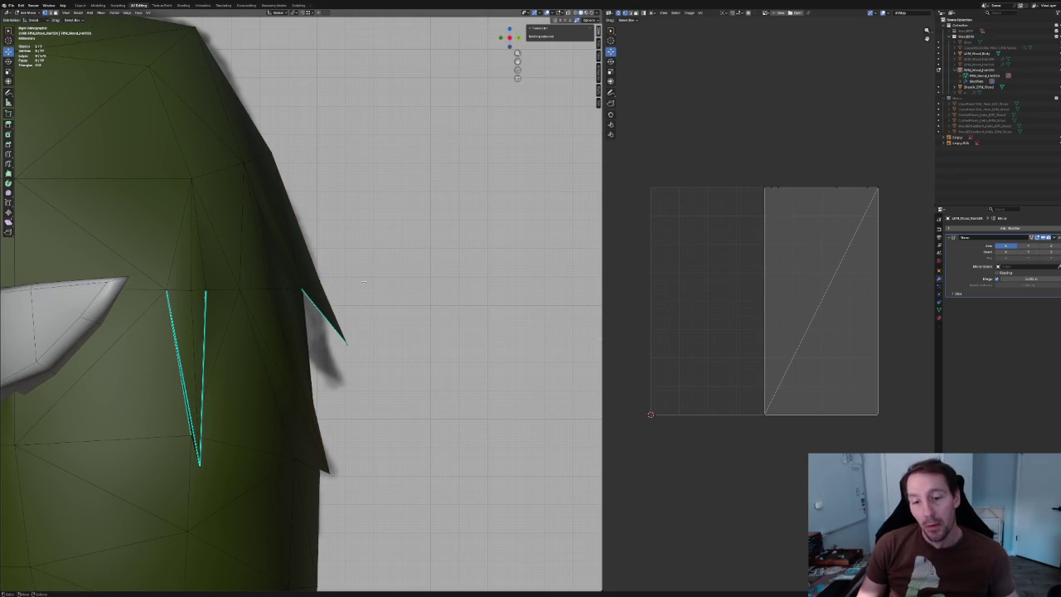
scroll(364, 278, "down", 4)
scroll(364, 282, "down", 2)
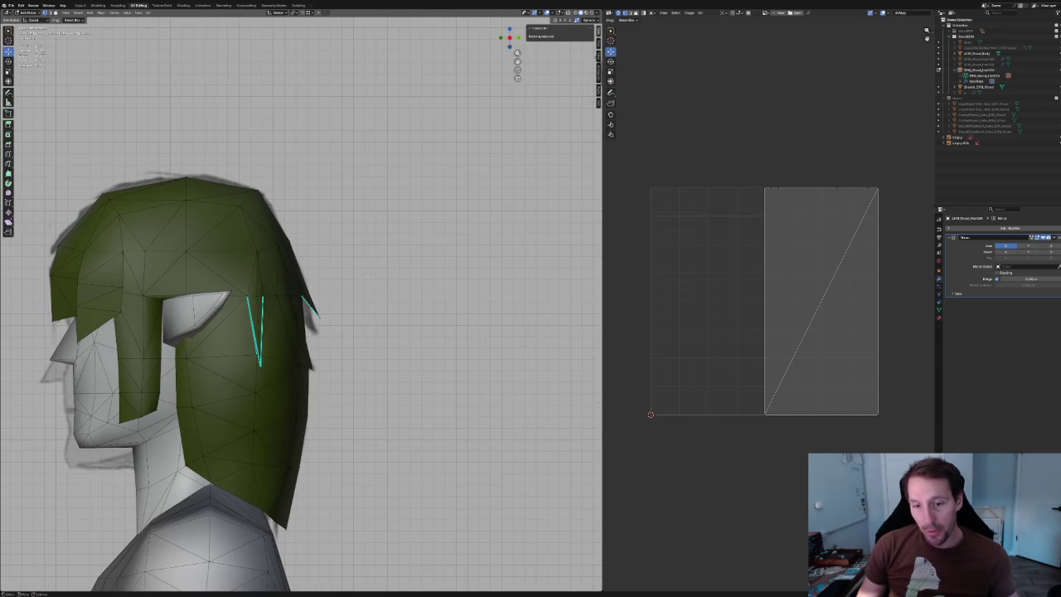
scroll(364, 271, "down", 2)
scroll(348, 277, "up", 3)
scroll(321, 286, "up", 3)
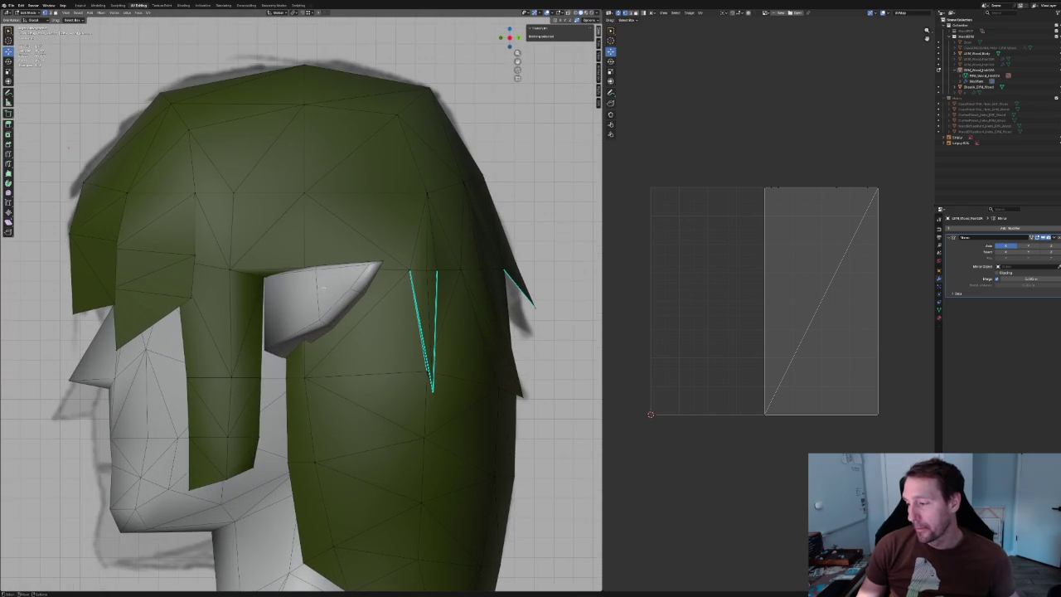
mouse_move(314, 270)
middle_mouse_down()
mouse_move(355, 290)
mouse_move(280, 262)
middle_mouse_up()
scroll(355, 289, "down", 3)
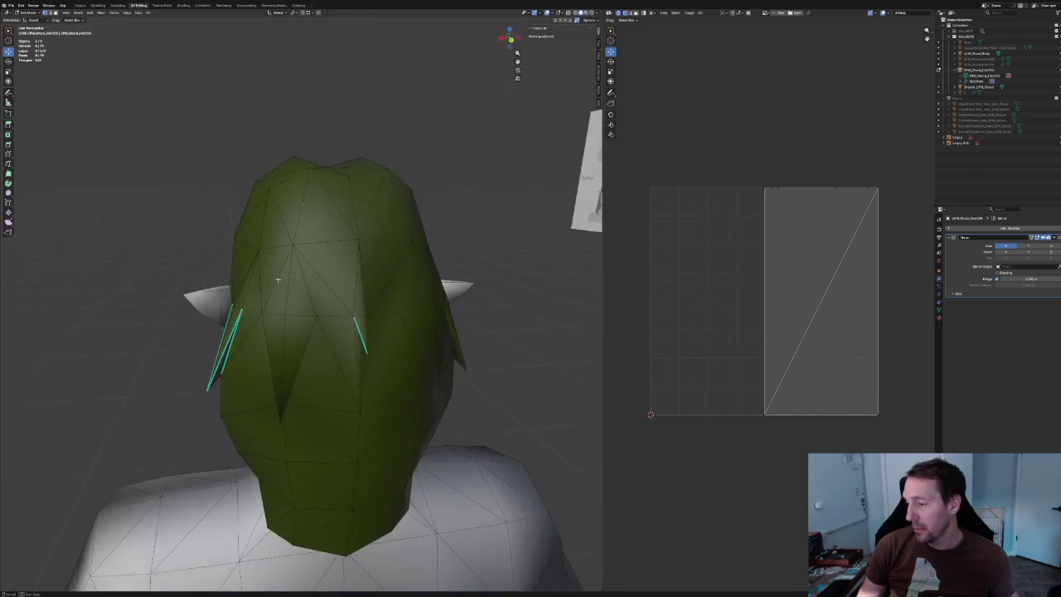
scroll(280, 262, "down", 3)
scroll(274, 272, "down", 3)
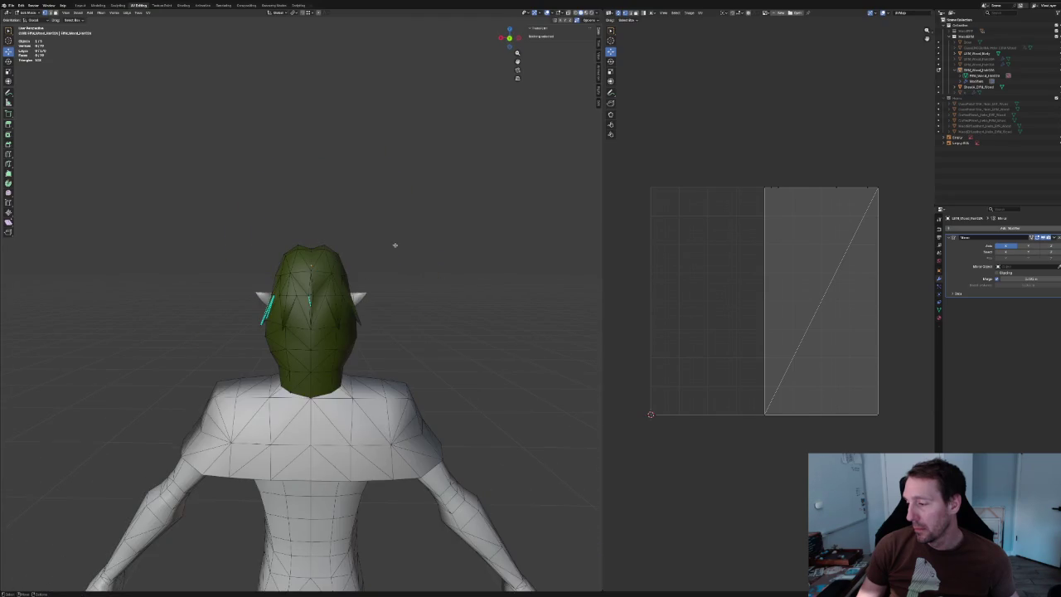
scroll(390, 245, "down", 2)
mouse_move(372, 268)
middle_mouse_down()
mouse_move(396, 287)
mouse_move(363, 274)
middle_mouse_up()
key("Tab")
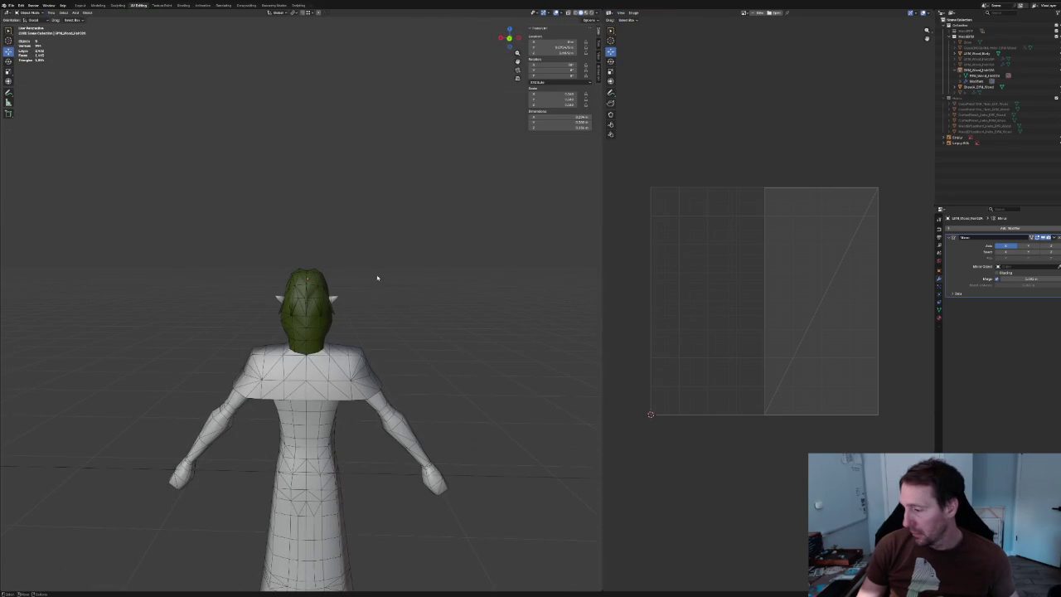
scroll(348, 291, "up", 5)
mouse_move(284, 320)
middle_mouse_down()
mouse_move(320, 295)
mouse_move(266, 304)
mouse_move(326, 308)
middle_mouse_up()
key("Tab")
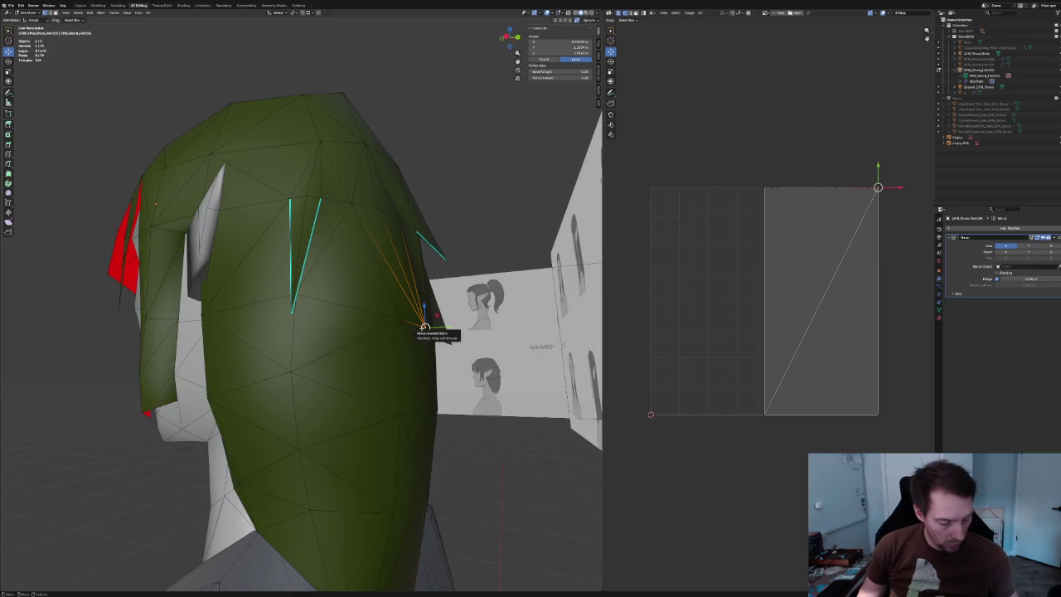
Reposition a hair vertex and dissolve the extra edges across the back of the hair.
key("g")
left_click(406, 316)
mouse_move(406, 317)
middle_mouse_down()
mouse_move(244, 305)
mouse_move(308, 296)
middle_mouse_up()
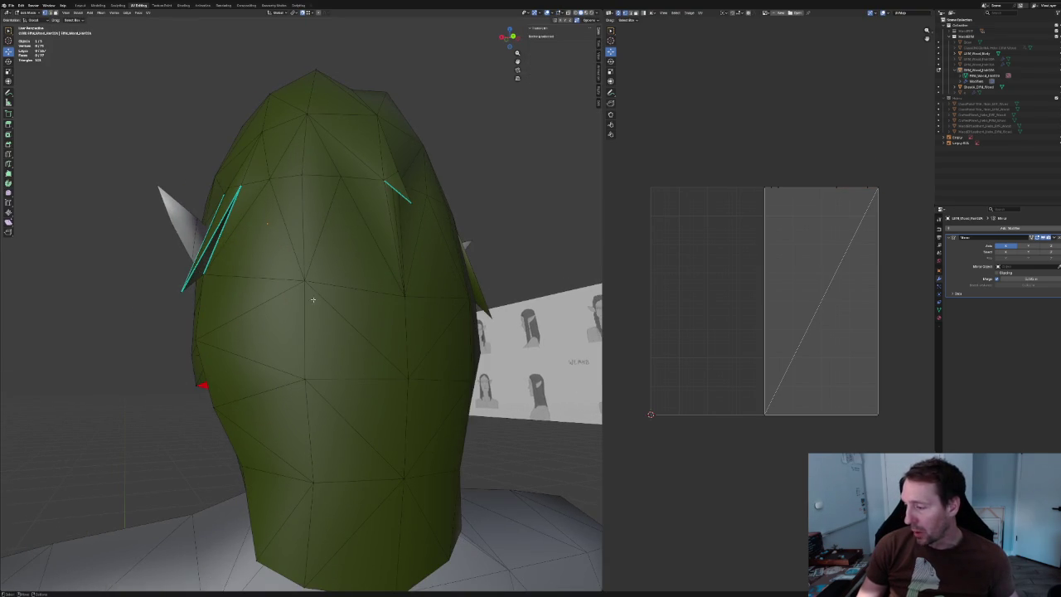
left_click(308, 290)
left_click(277, 294, "shift")
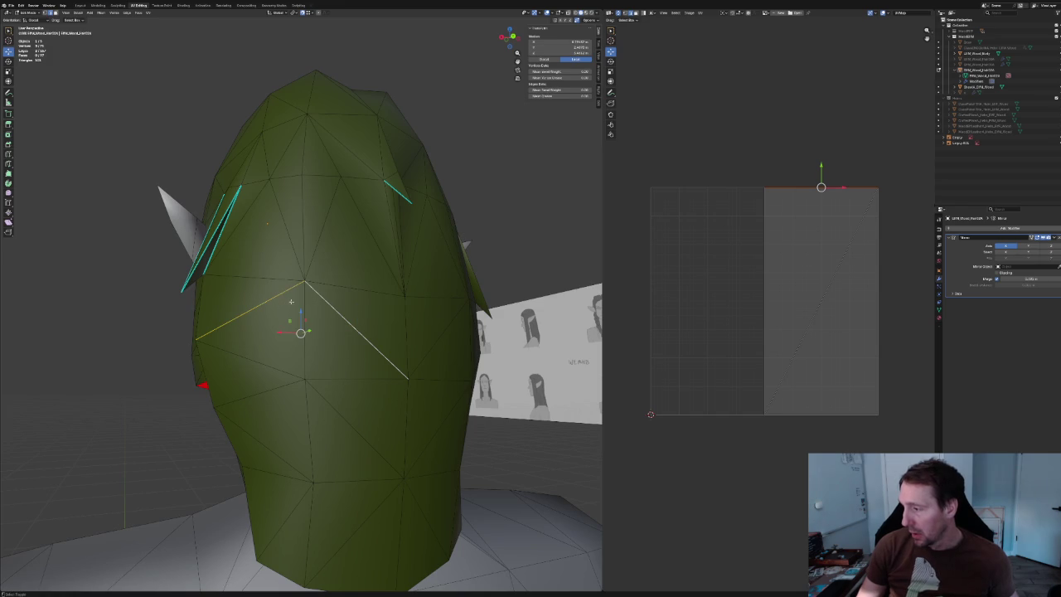
scroll(360, 286, "down", 5)
mouse_move(359, 285)
middle_mouse_down()
mouse_move(351, 257)
mouse_move(348, 270)
mouse_move(296, 275)
middle_mouse_up()
scroll(296, 274, "up", 4)
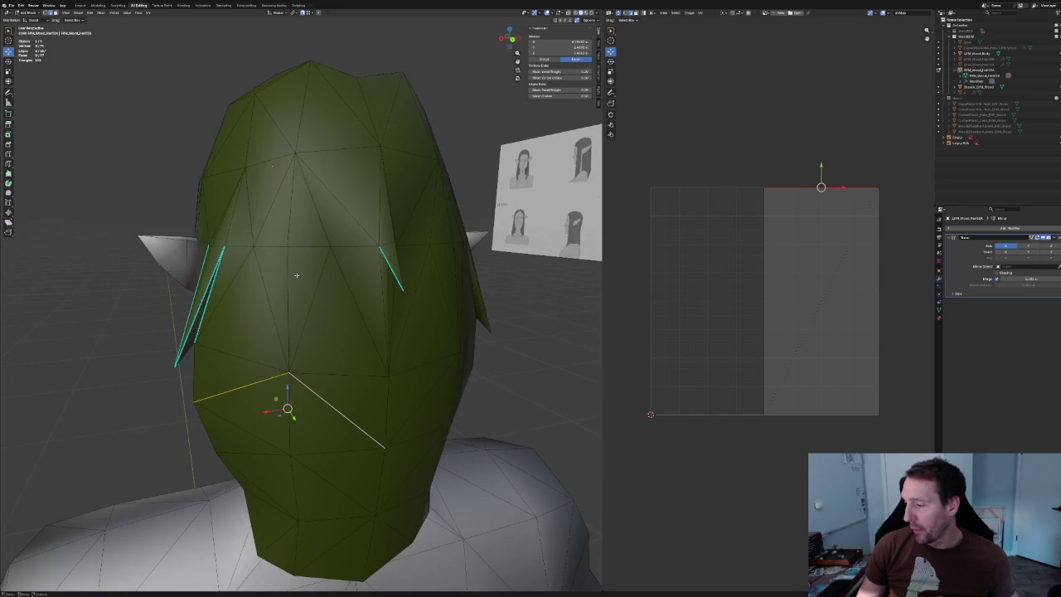
left_click(249, 222)
left_click(273, 262, "shift")
left_click(273, 262, "shift")
left_click(273, 262, "shift")
left_click(350, 290, "shift")
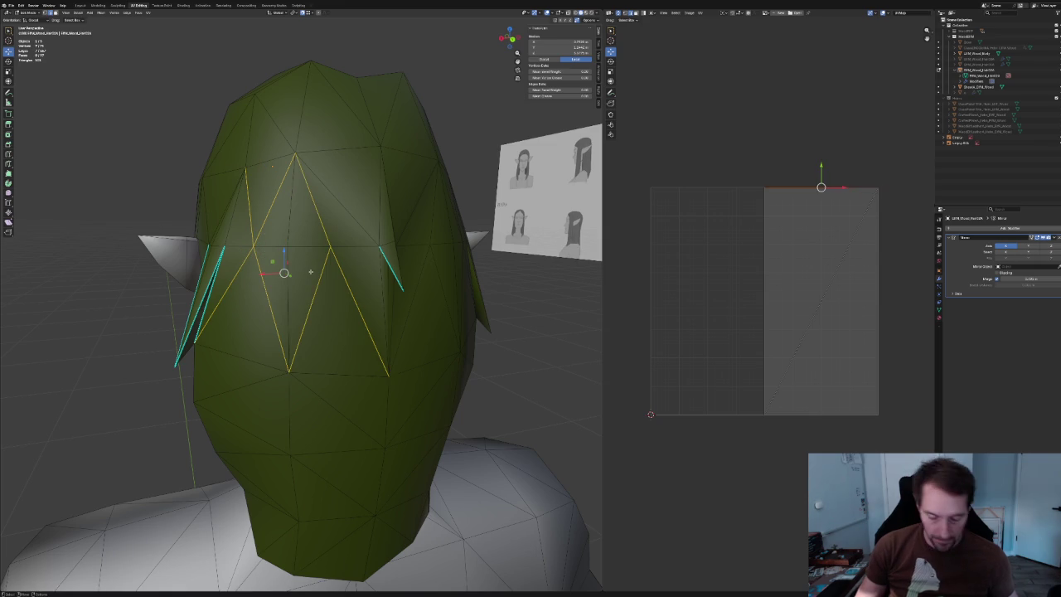
key("ctrl+x")
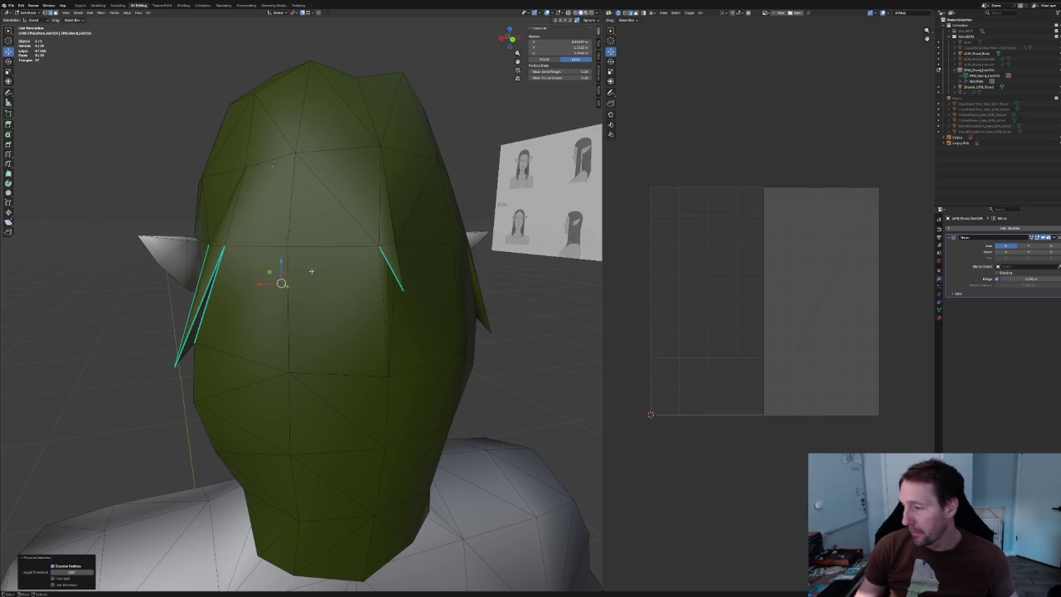
Subdivide the horizontal edge loop across the back of the head.
middle_click_drag(311, 271, 303, 314)
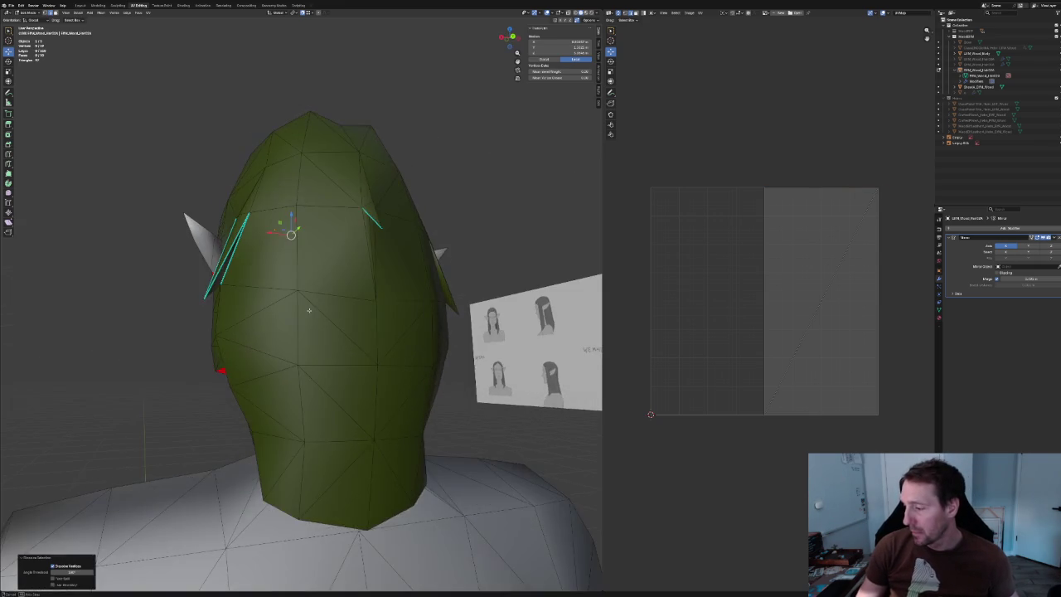
left_click(315, 303)
left_click(277, 311, "shift")
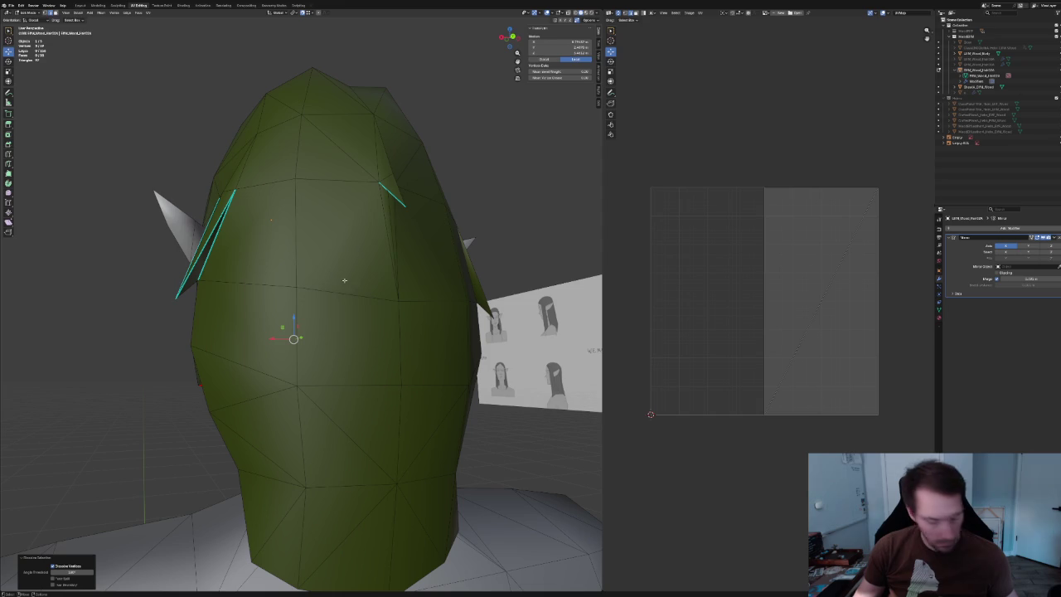
left_click(314, 280, "alt")
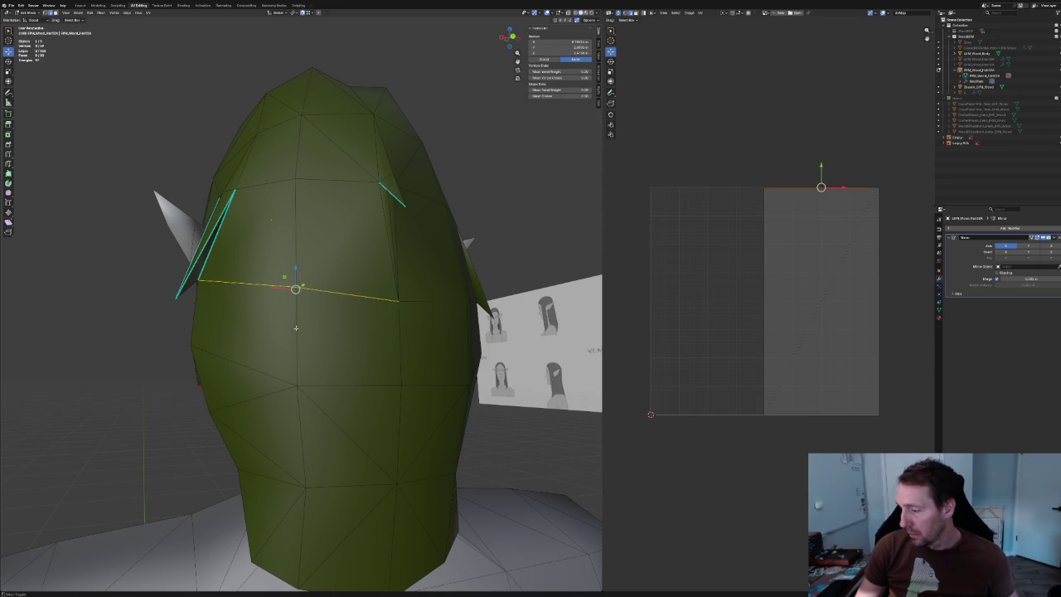
right_click(285, 321)
left_click(286, 315)
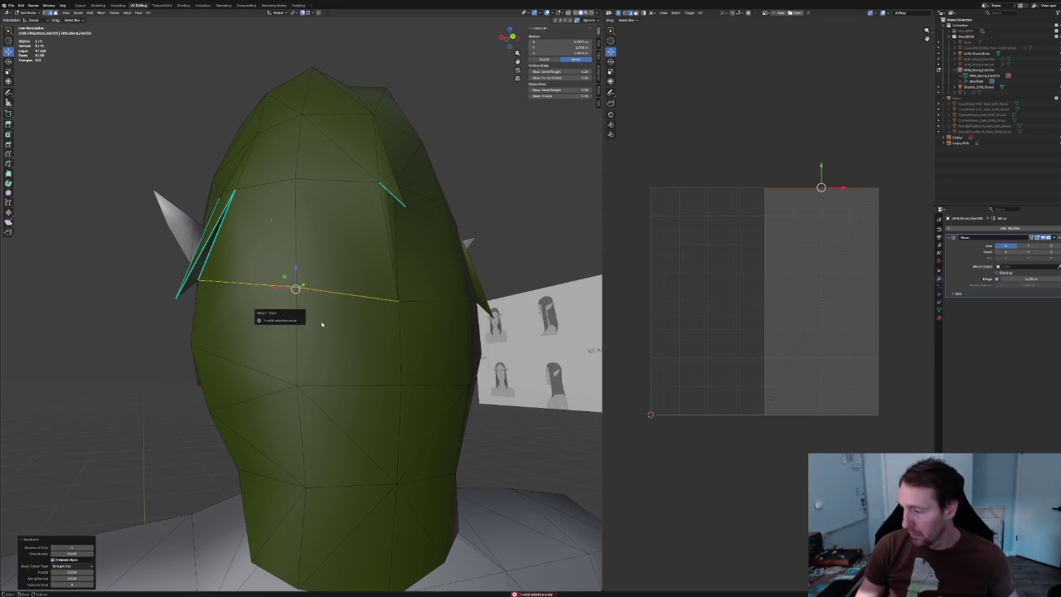
Connect the upper loop vertices to a lower vertex with new edges.
left_click(295, 178, "shift")
left_click(335, 181, "alt+shift")
left_click(284, 391, "shift")
right_click(289, 382)
left_click(274, 390)
Slide a middle-loop vertex along its edge with a vertex slide.
left_click(349, 295)
key("g")
key("g")
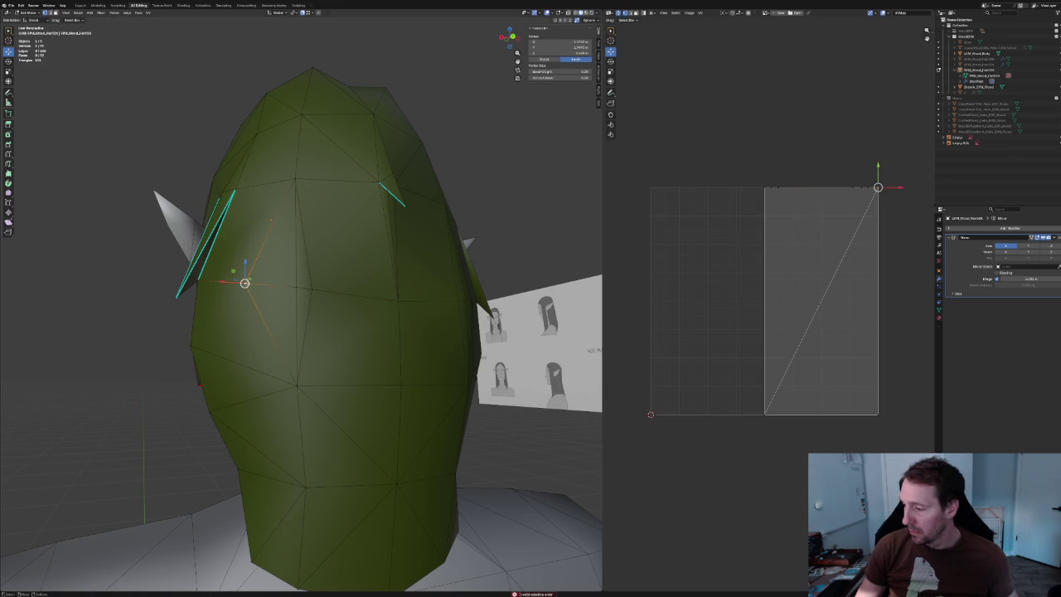
key("g")
key("g")
left_click(286, 285)
scroll(302, 304, "up", 1)
mouse_move(302, 304)
middle_mouse_down()
mouse_move(323, 303)
mouse_move(199, 292)
mouse_move(204, 305)
middle_mouse_up()
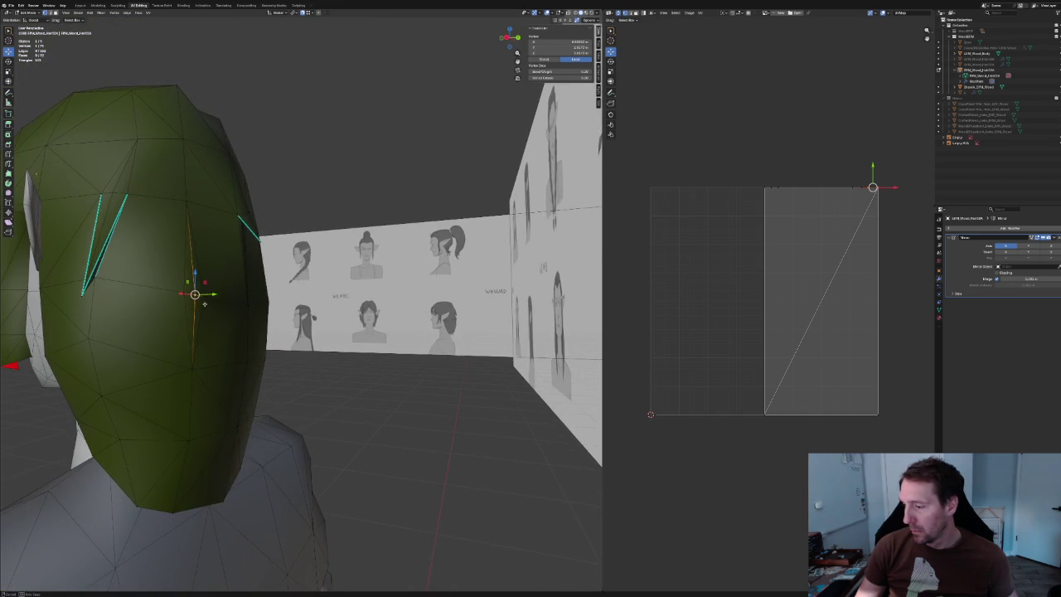
Set transform orientation to Normal and push the selected edge inward to form a crease.
left_click(99, 13)
left_click(35, 20)
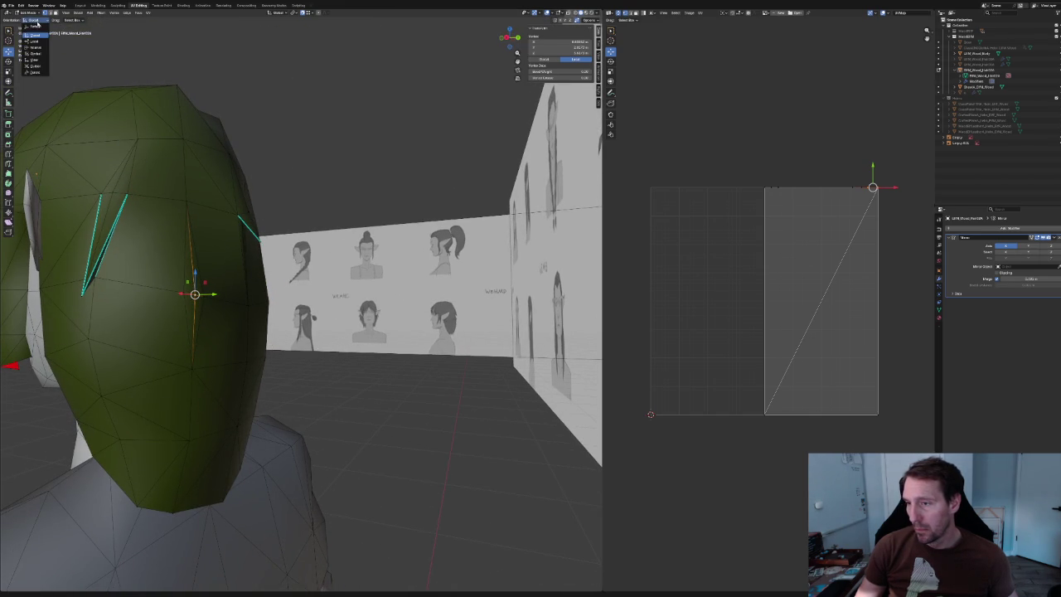
left_click(42, 48)
middle_click_drag(42, 50, 333, 320)
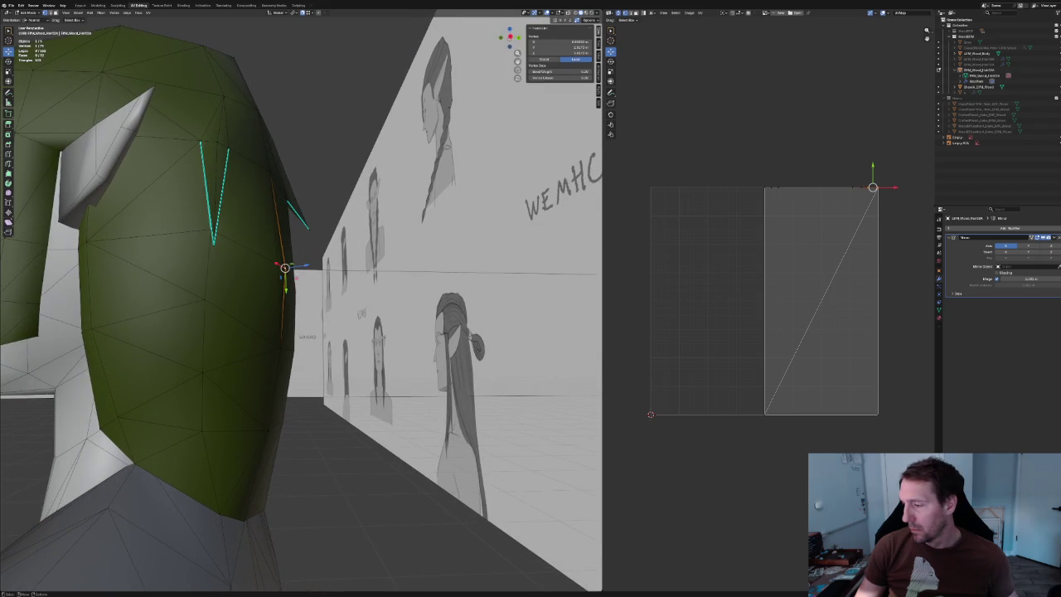
left_click_drag(296, 278, 316, 374)
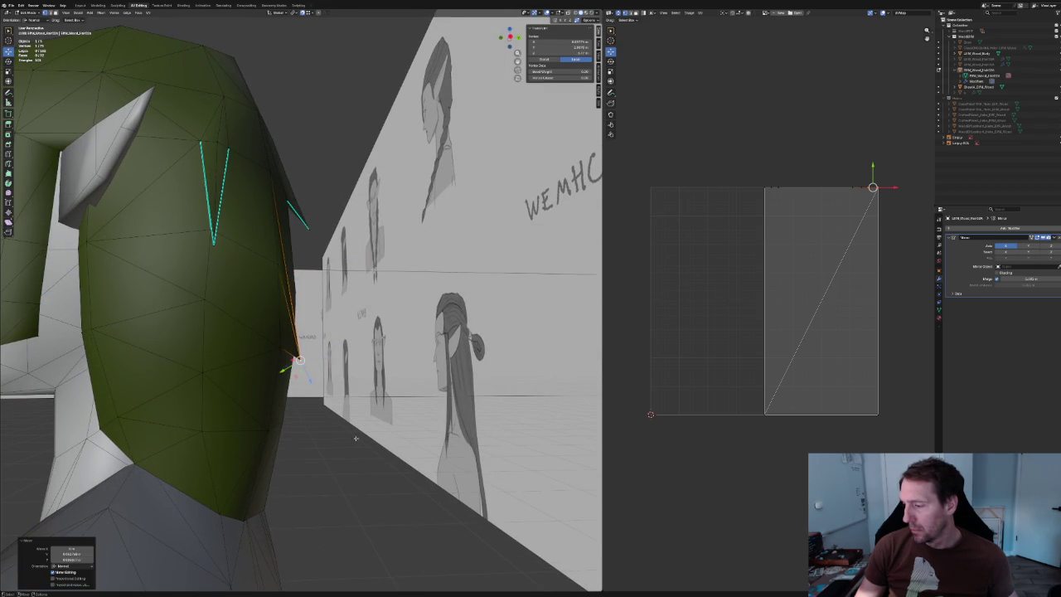
left_click(313, 370)
Select a vertex on the back of the head and view it from above.
scroll(298, 331, "down", 4)
middle_click_drag(299, 332, 264, 287)
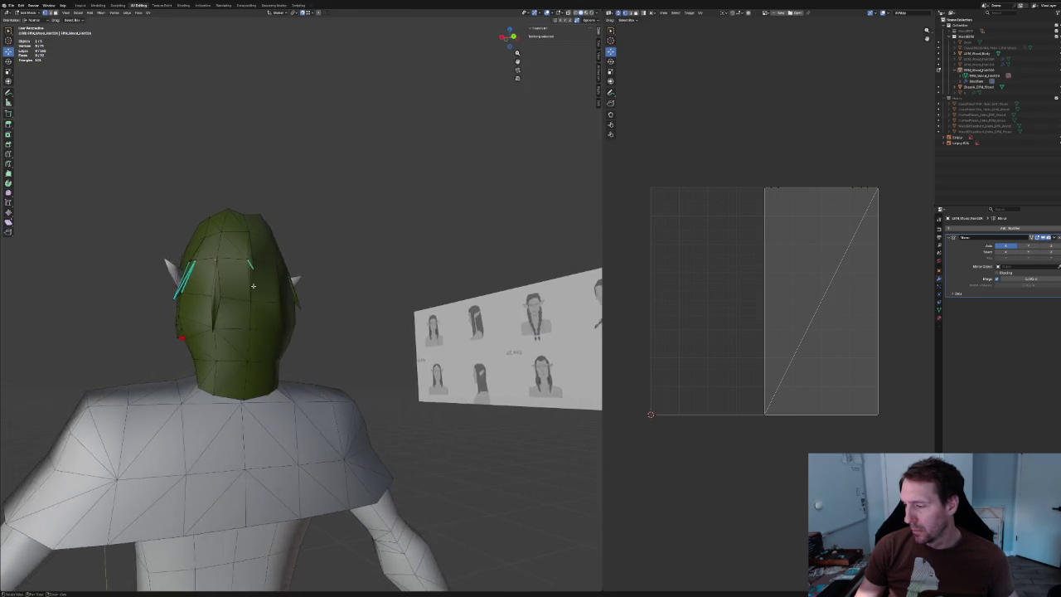
scroll(282, 298, "up", 5)
left_click(187, 334)
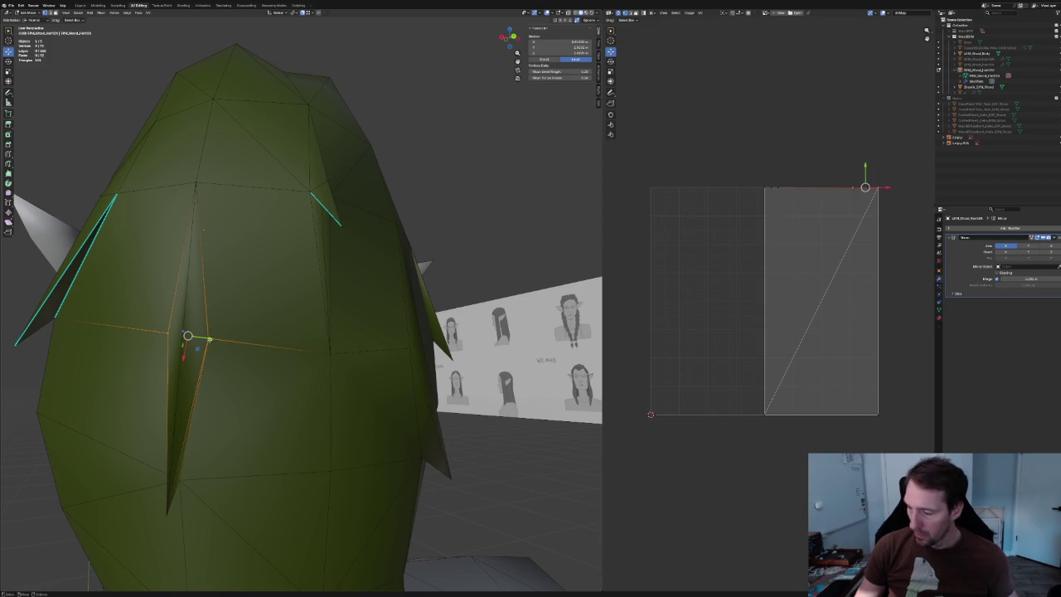
mouse_move(239, 373)
middle_mouse_down()
mouse_move(223, 297)
mouse_move(276, 294)
mouse_move(277, 267)
middle_mouse_up()
Mark a seam on an edge at the top of the hair.
key("2")
left_click(269, 231)
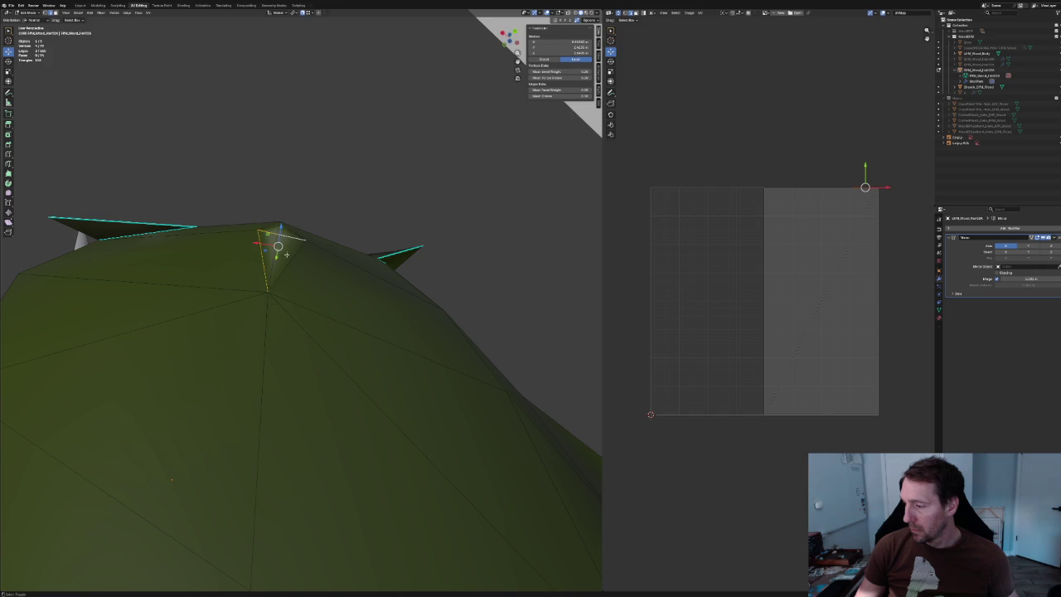
right_click(287, 267)
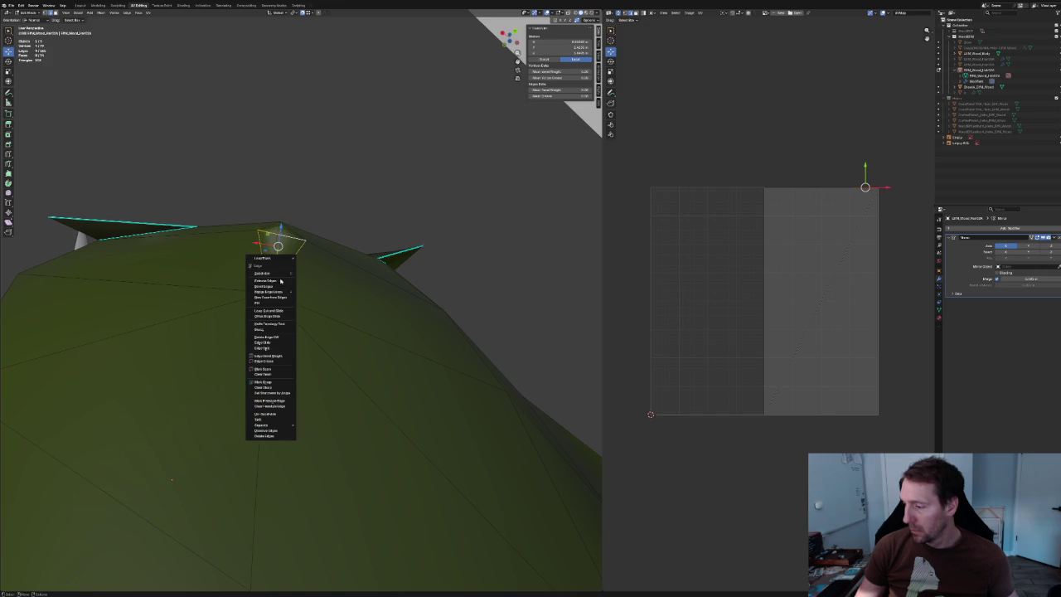
left_click(258, 383)
middle_click_drag(258, 385, 320, 236)
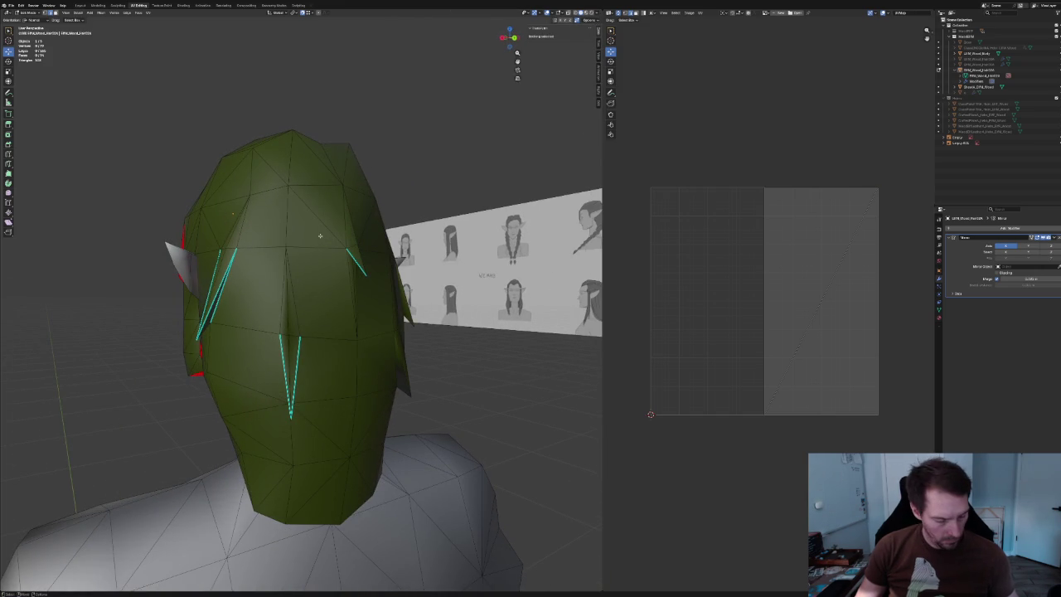
Reset the normal vectors of the whole hair mesh, then deselect it.
key("l")
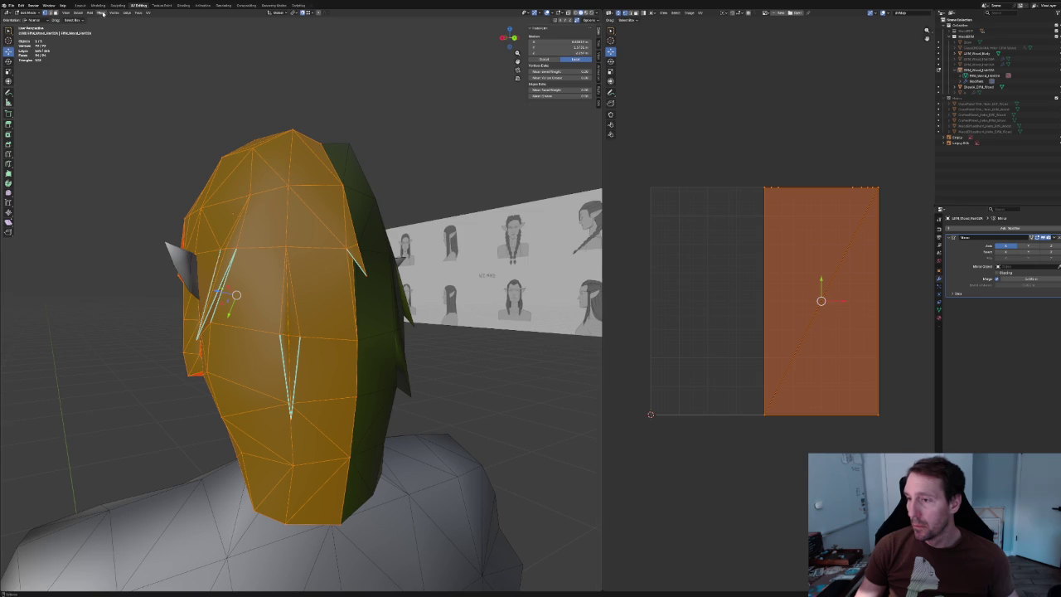
left_click(102, 13)
mouse_move(116, 114)
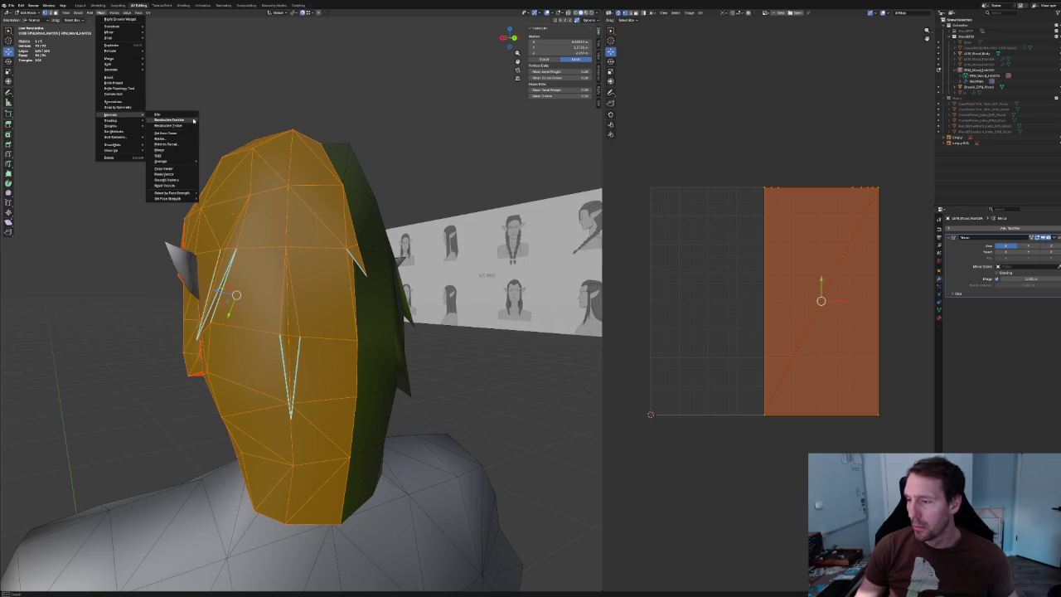
left_click(165, 187)
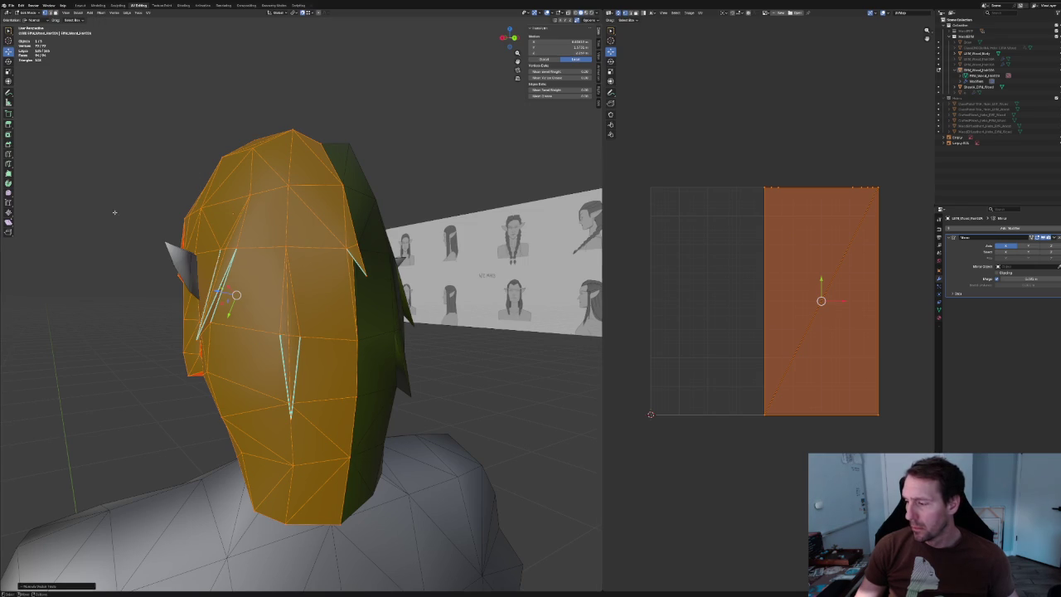
left_click(194, 186)
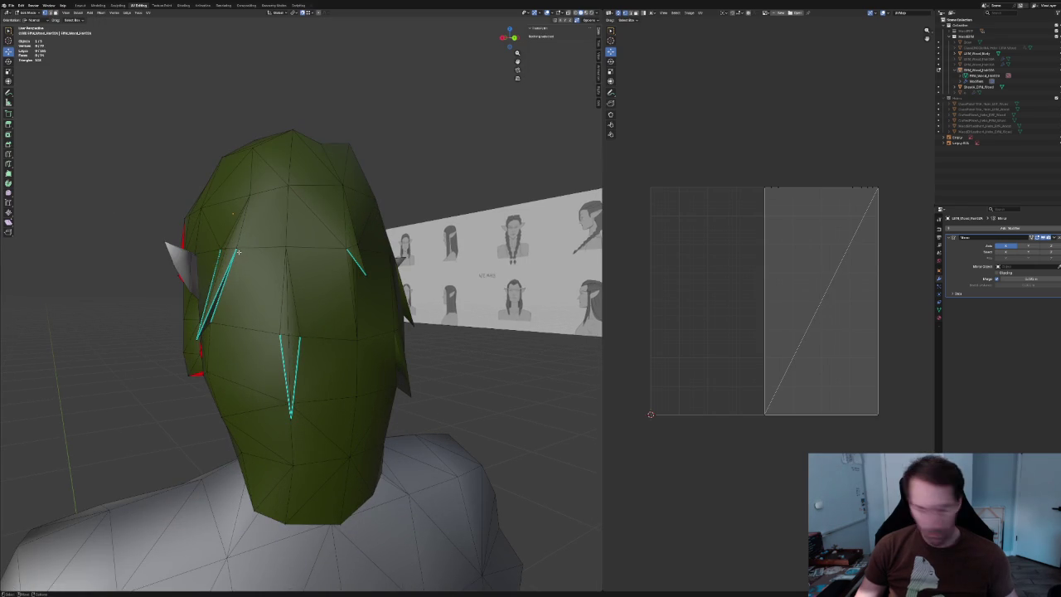
Check a hair vertex's context menu, clear the selection, and view the hair from below.
left_click(237, 251)
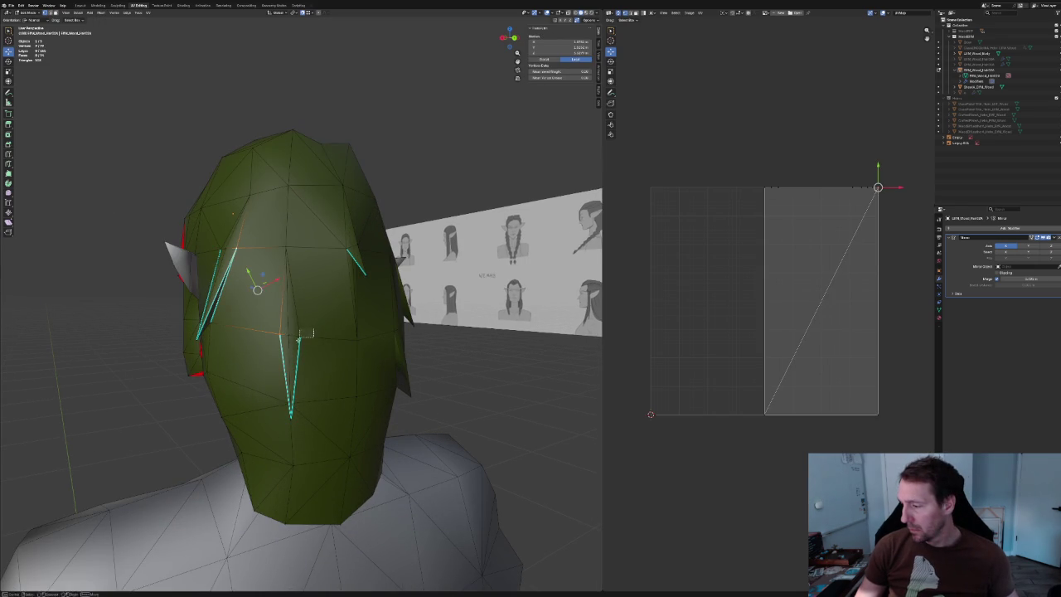
right_click(340, 252)
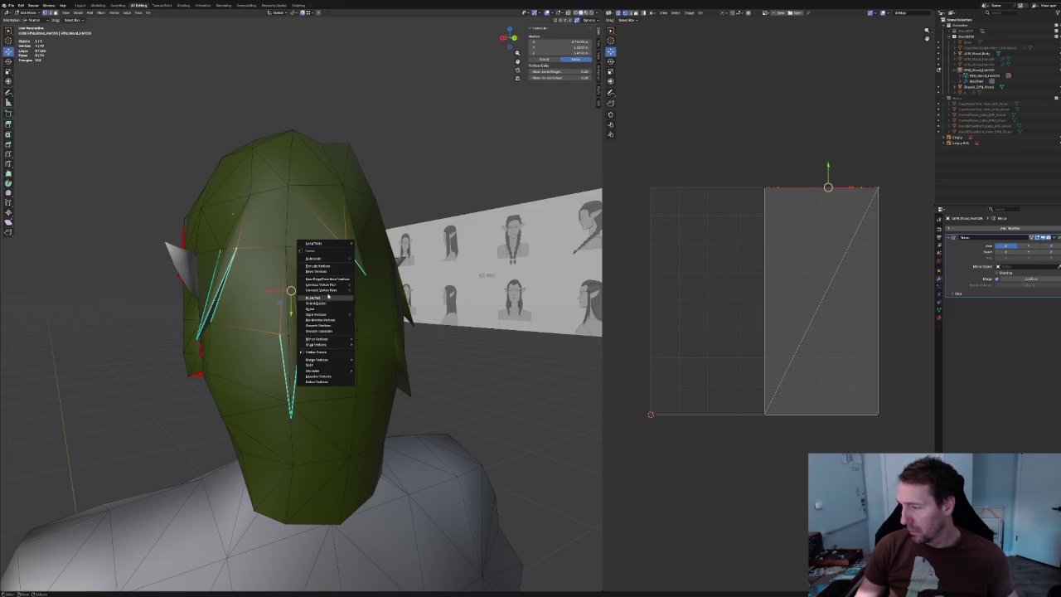
left_click(429, 147)
mouse_move(429, 147)
middle_mouse_down()
mouse_move(343, 254)
mouse_move(393, 320)
middle_mouse_up()
scroll(343, 263, "up", 3)
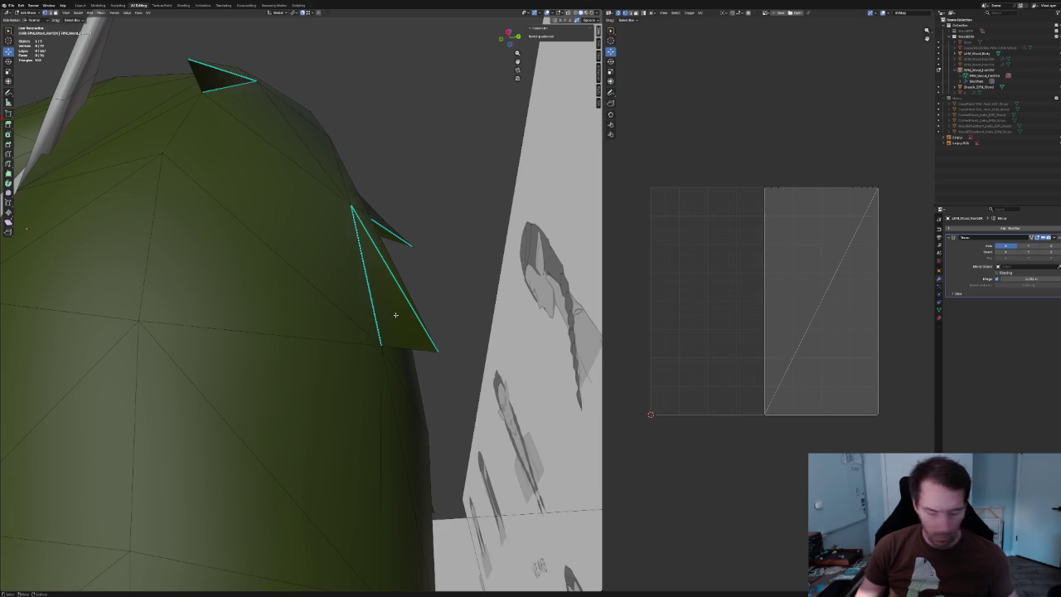
Delete the stray spike face from the hair.
left_click(394, 317)
middle_click_drag(390, 303, 348, 293)
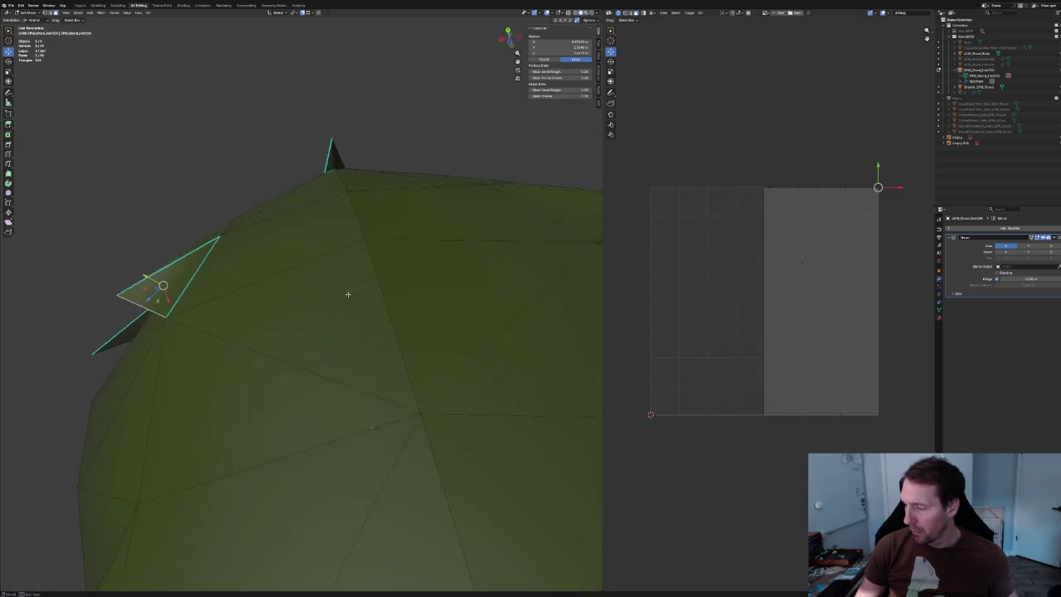
left_click(186, 268)
key("x")
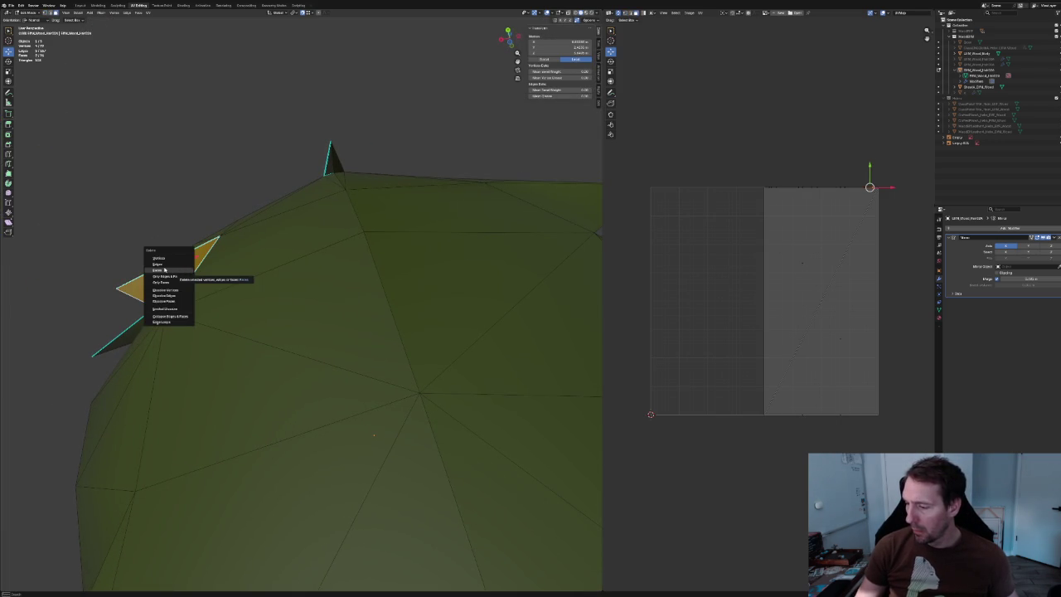
left_click(165, 269)
middle_click_drag(188, 262, 213, 261)
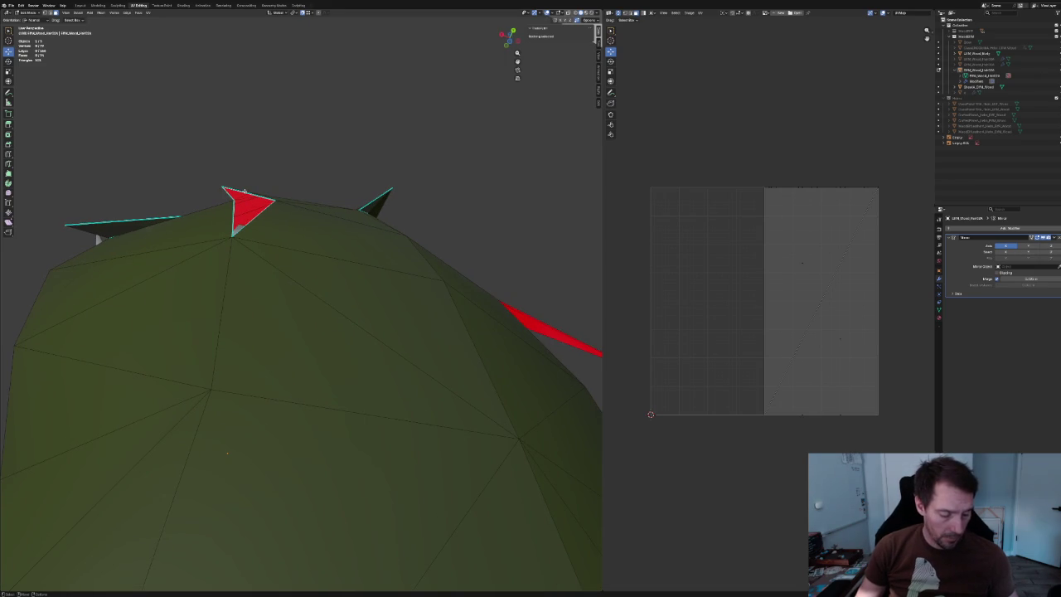
Apply edge operations to the red spike's vertex and upper face.
left_click(255, 195)
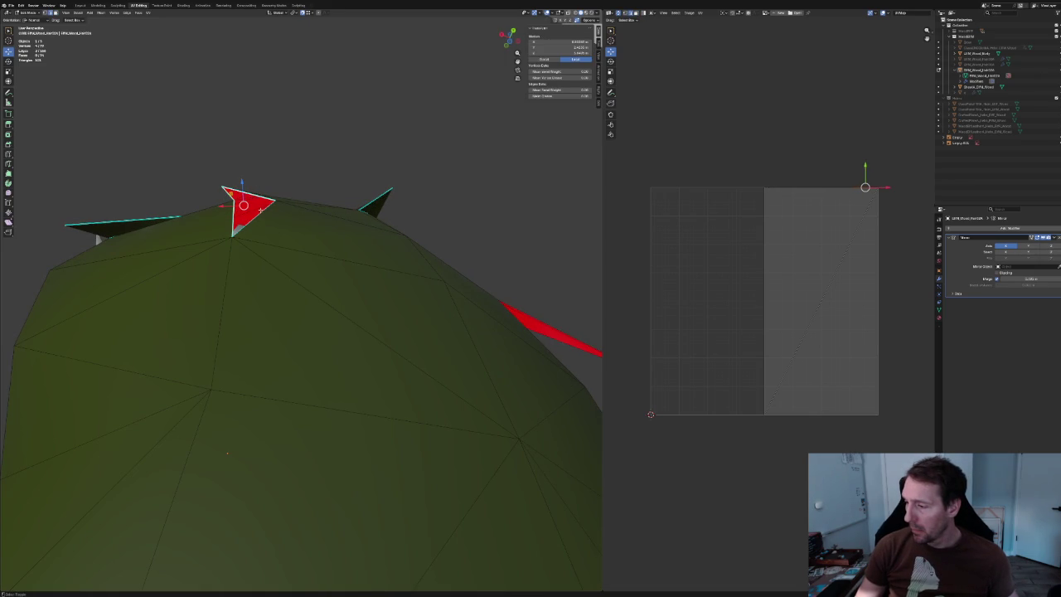
right_click(261, 214)
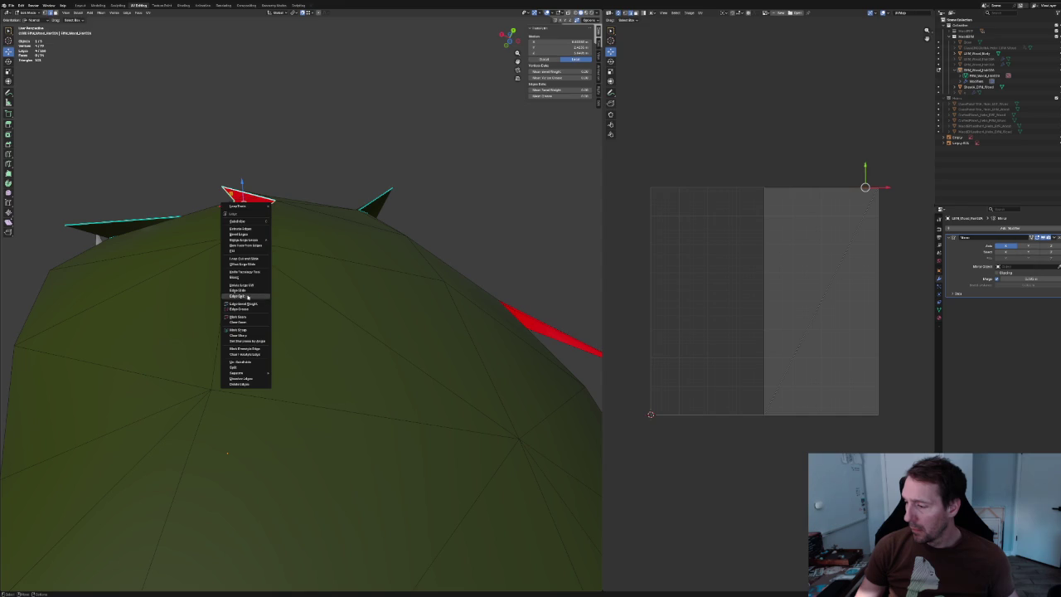
left_click(239, 252)
mouse_move(264, 218)
middle_mouse_down()
mouse_move(201, 225)
mouse_move(268, 200)
middle_mouse_up()
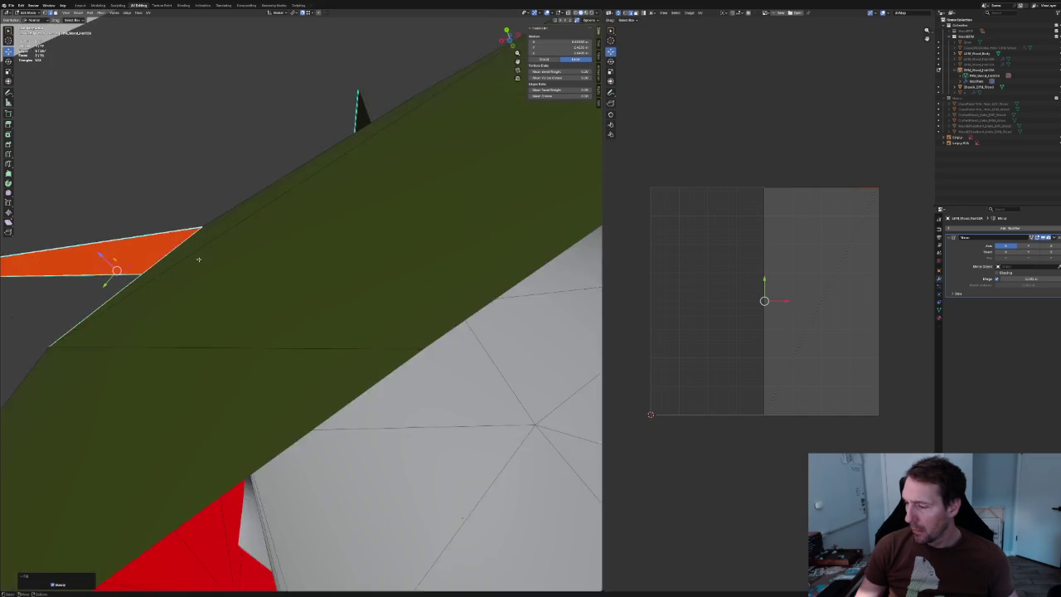
left_click(251, 152)
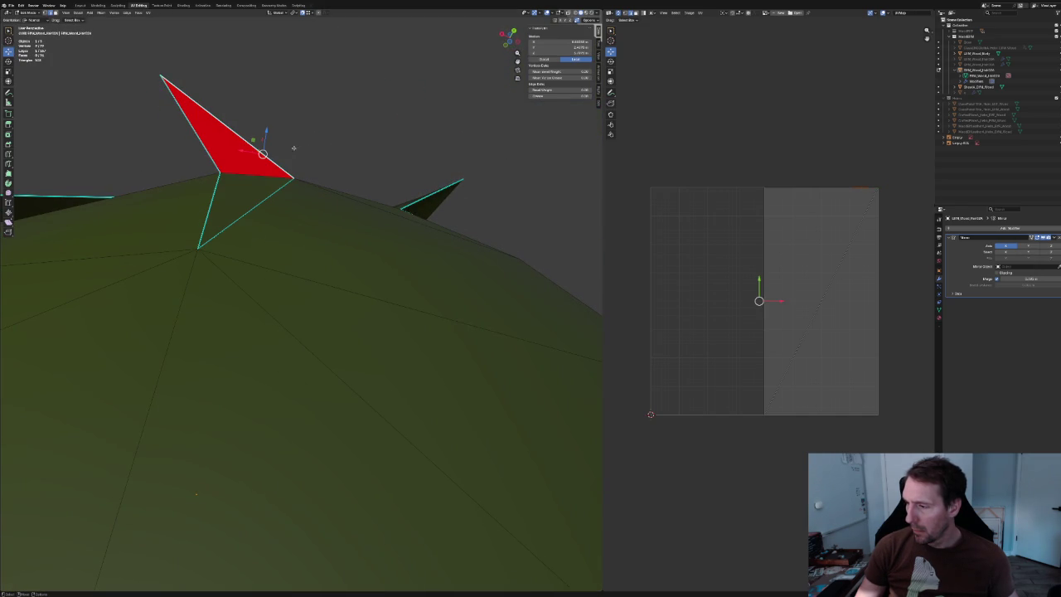
right_click(244, 183)
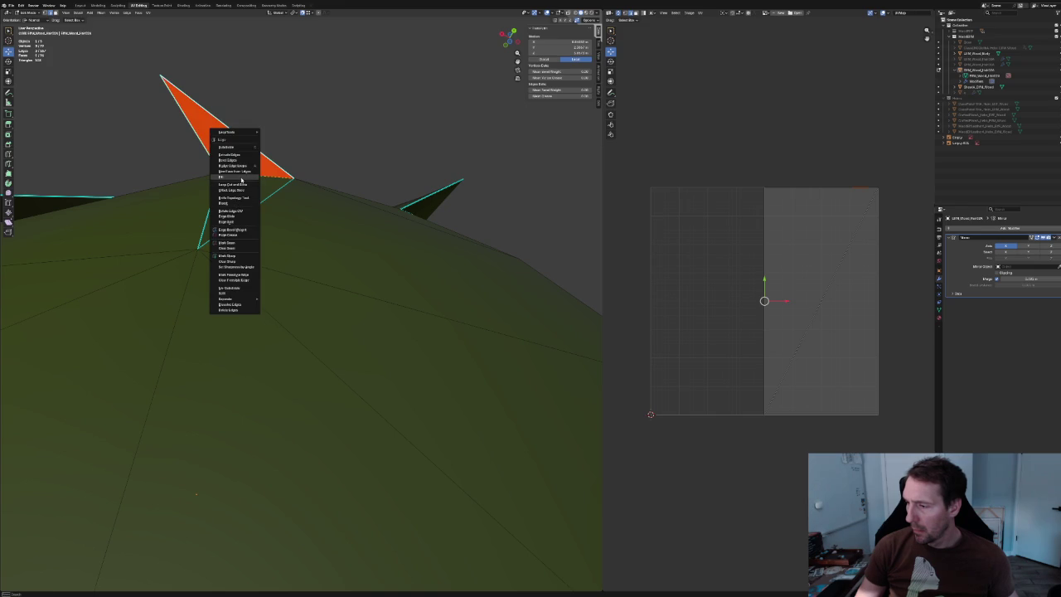
left_click(242, 179)
mouse_move(263, 138)
middle_mouse_down()
mouse_move(283, 165)
mouse_move(389, 189)
mouse_move(332, 177)
mouse_move(261, 289)
mouse_move(303, 208)
mouse_move(293, 252)
mouse_move(356, 249)
mouse_move(374, 230)
mouse_move(340, 247)
middle_mouse_up()
scroll(310, 173, "up", 5)
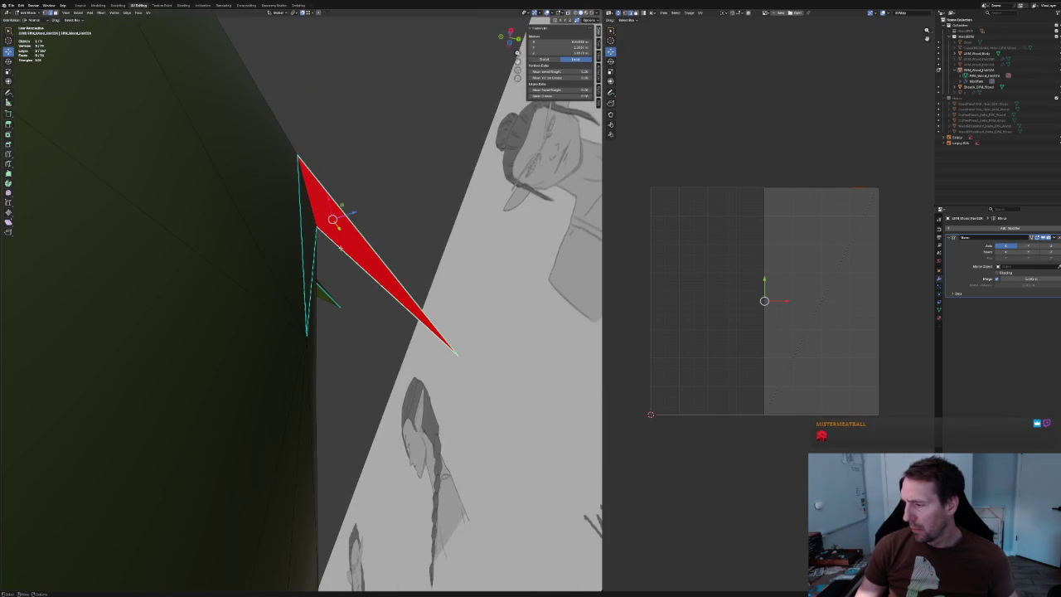
Create a new face along the red spike's edge.
left_click(310, 197)
right_click(308, 205)
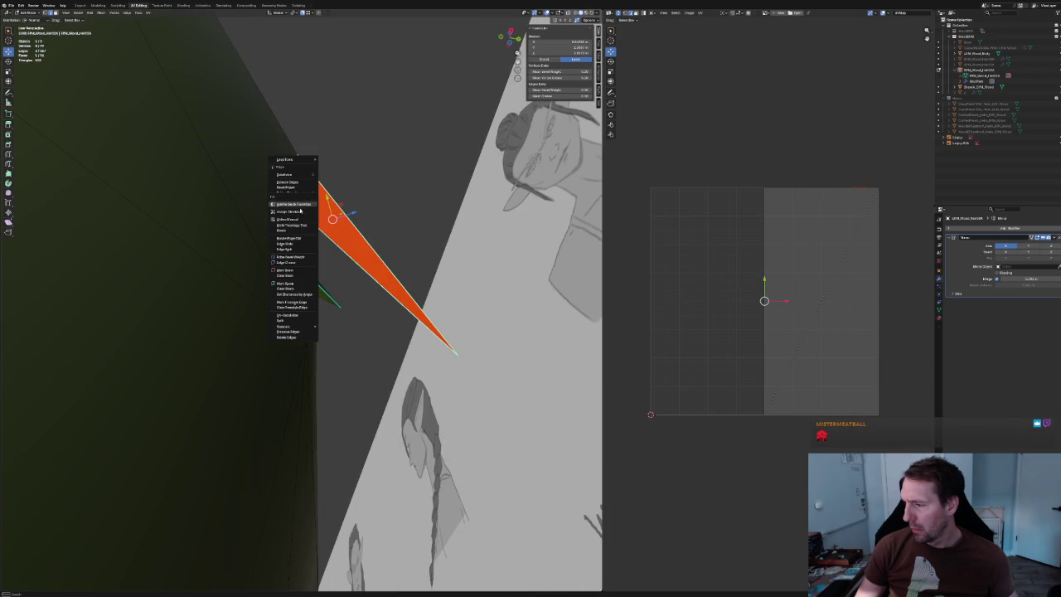
right_click(306, 209)
left_click(290, 206)
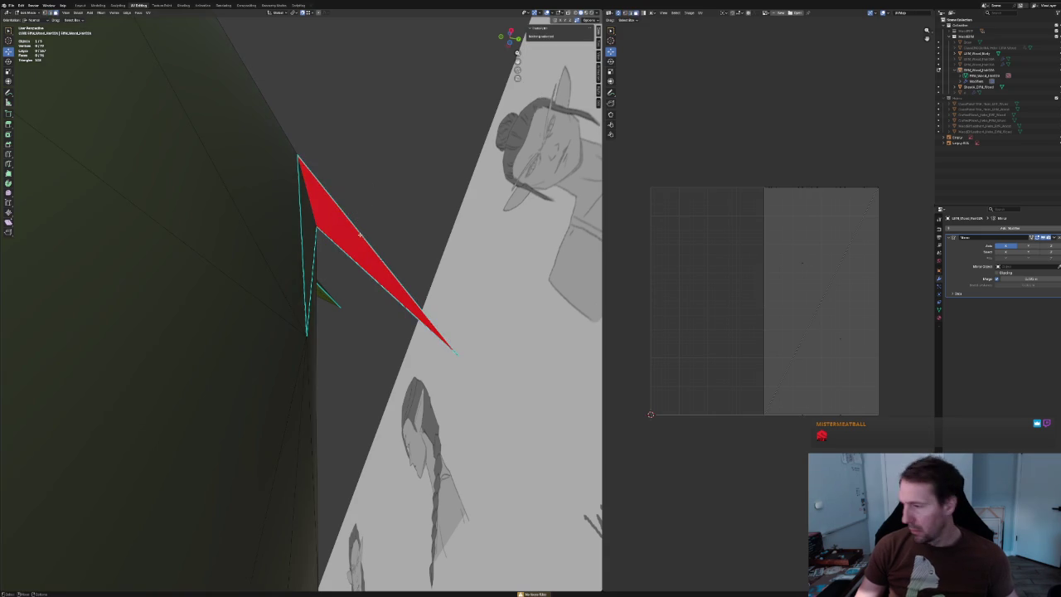
Flip the normals of the red spike face, using X-ray to see hidden geometry.
key("alt+z")
key("alt+z")
right_click(332, 220)
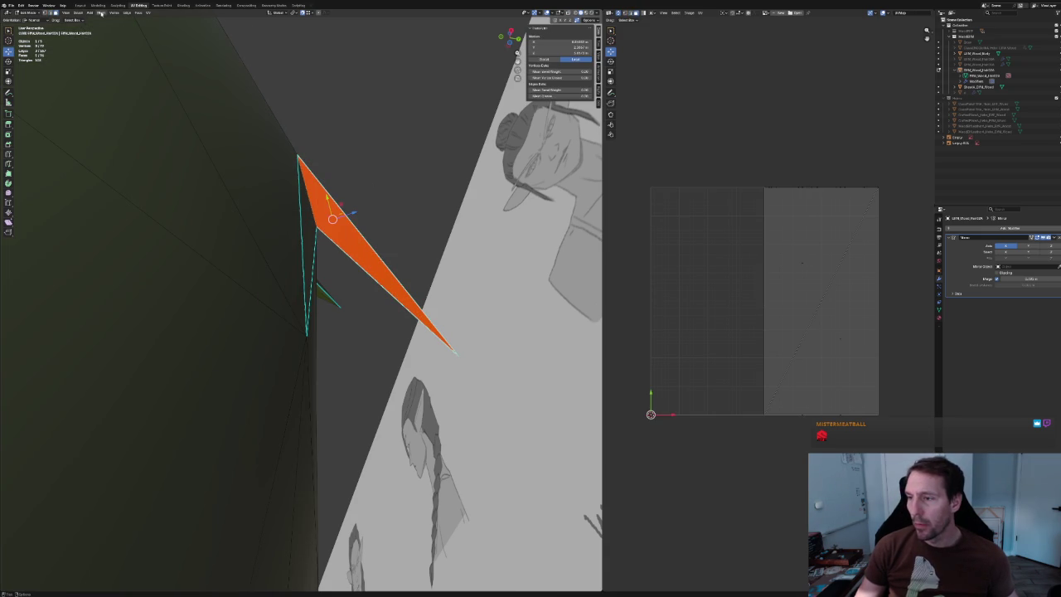
left_click(101, 12)
mouse_move(116, 114)
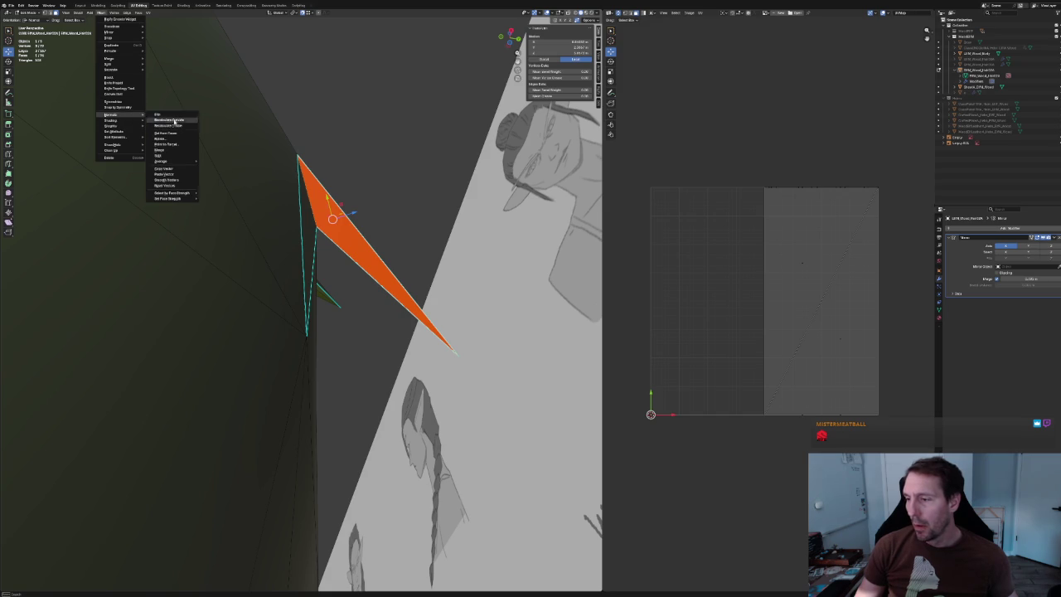
left_click(174, 121)
mouse_move(350, 160)
middle_mouse_down()
mouse_move(309, 140)
mouse_move(307, 199)
mouse_move(362, 214)
mouse_move(315, 282)
mouse_move(283, 360)
mouse_move(395, 373)
mouse_move(379, 303)
mouse_move(407, 303)
mouse_move(380, 324)
middle_mouse_up()
scroll(291, 329, "up", 5)
Move a spike vertex along Z and review the hair around the character.
left_click(290, 328)
key("g")
key("z")
left_click(287, 353)
scroll(407, 304, "down", 5)
mouse_move(410, 471)
middle_mouse_down()
mouse_move(221, 351)
mouse_move(215, 360)
mouse_move(373, 354)
mouse_move(329, 353)
middle_mouse_up()
scroll(330, 352, "down", 3)
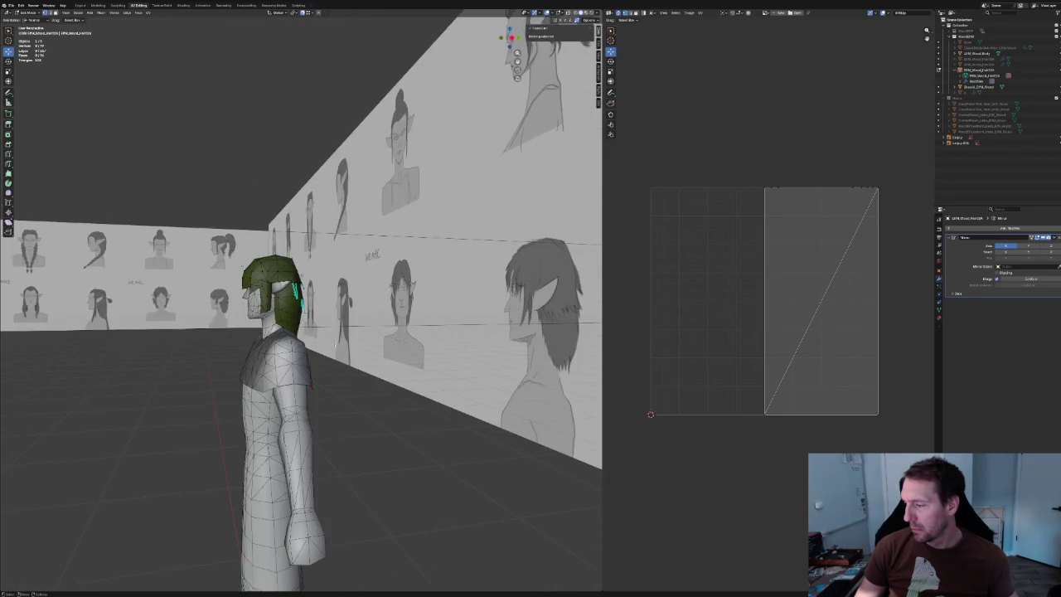
Fill a face between the selected hair strand vertices.
scroll(325, 350, "up", 6)
left_click(311, 317)
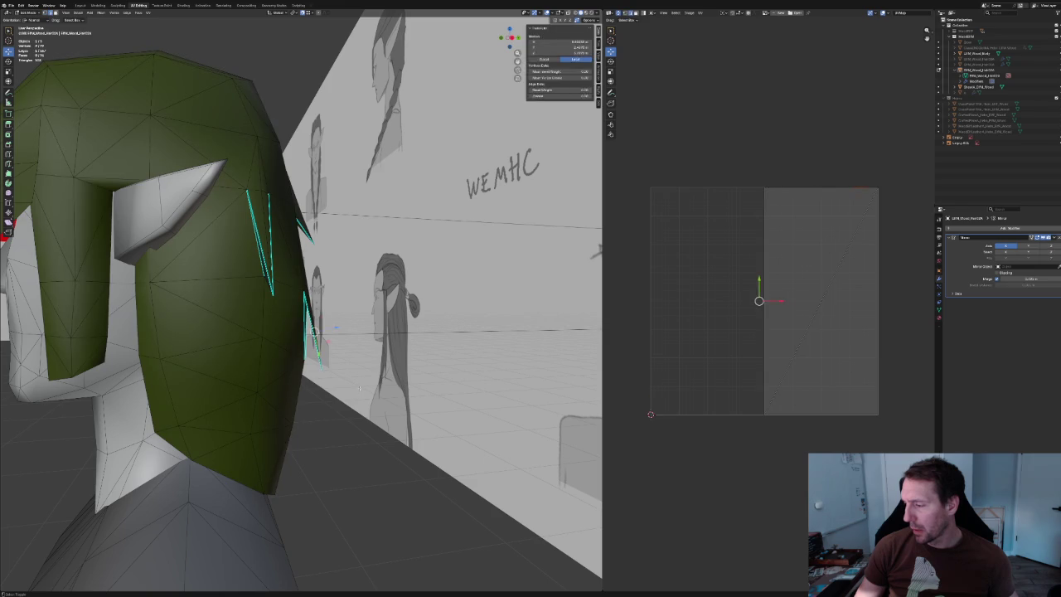
key("f")
mouse_move(361, 387)
middle_mouse_down()
mouse_move(257, 378)
mouse_move(350, 392)
middle_mouse_up()
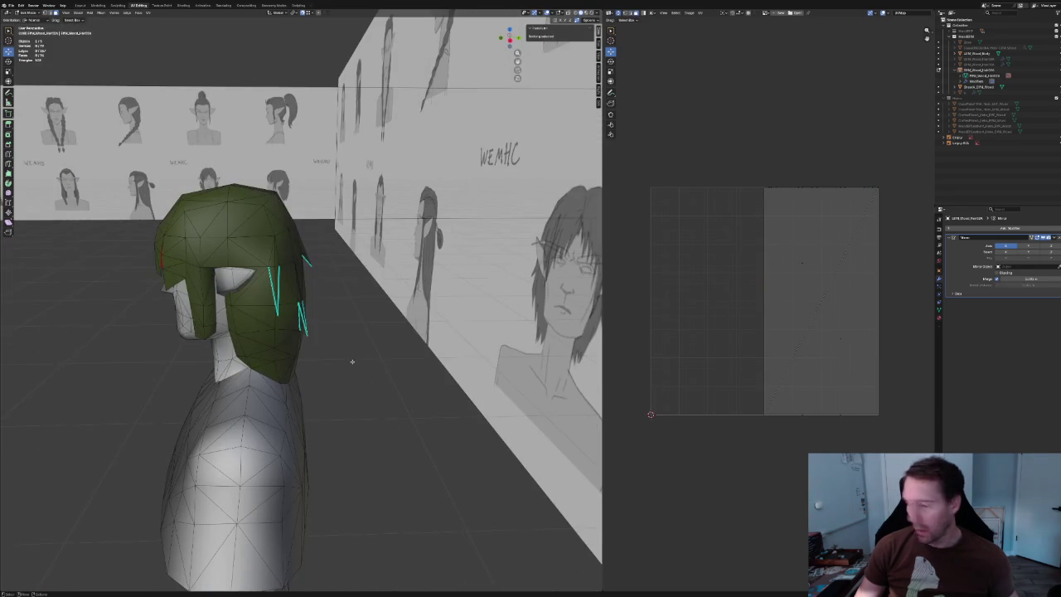
Review the character's hair from behind in Object Mode, then return to Edit Mode.
key("Tab")
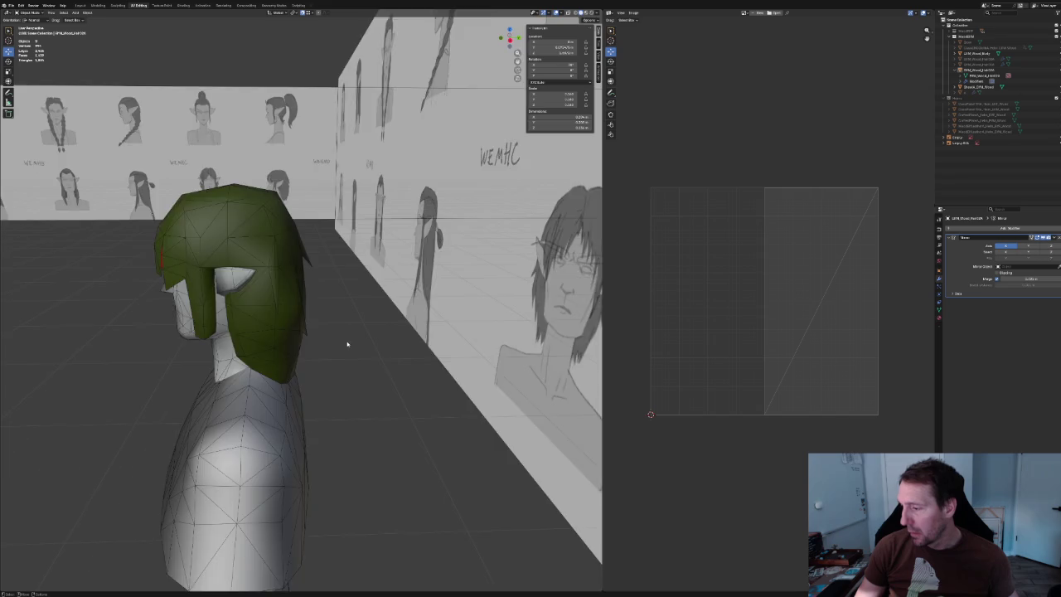
scroll(348, 344, "down", 3)
mouse_move(336, 350)
middle_mouse_down()
mouse_move(239, 344)
mouse_move(329, 350)
middle_mouse_up()
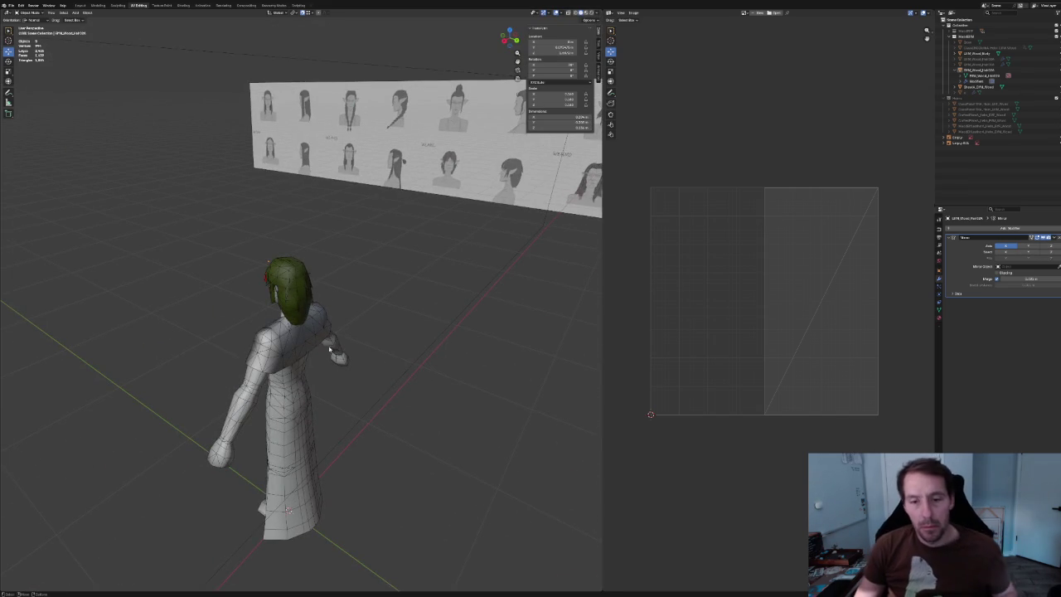
scroll(331, 345, "up", 3)
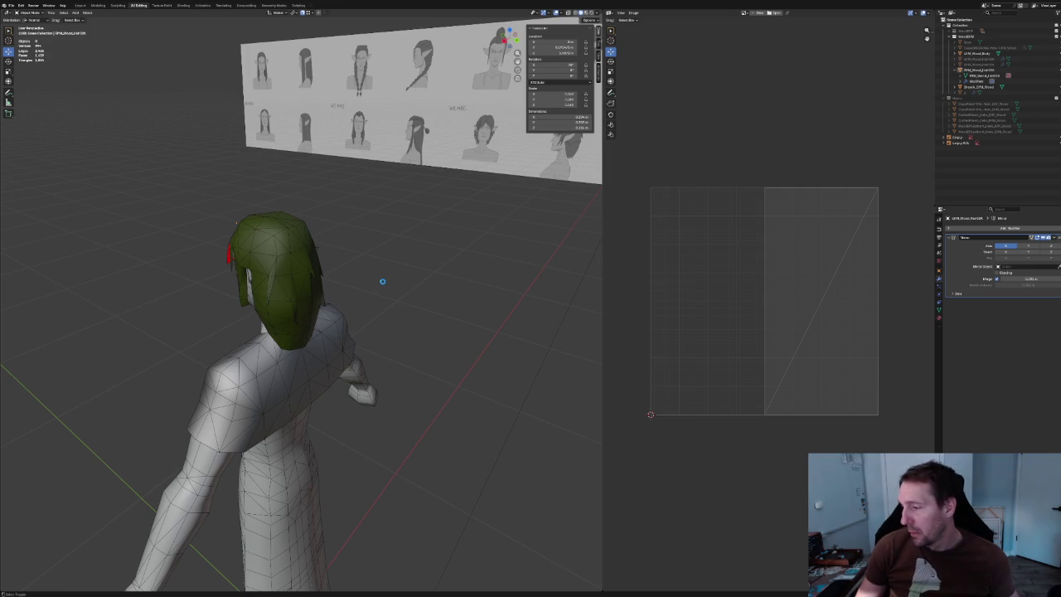
mouse_move(353, 261)
middle_mouse_down()
mouse_move(315, 257)
mouse_move(300, 282)
middle_mouse_up()
scroll(291, 254, "up", 4)
key("Tab")
Bridge two selected edges on the back of the hair into a new strand.
left_click(240, 204)
left_click(271, 265, "shift")
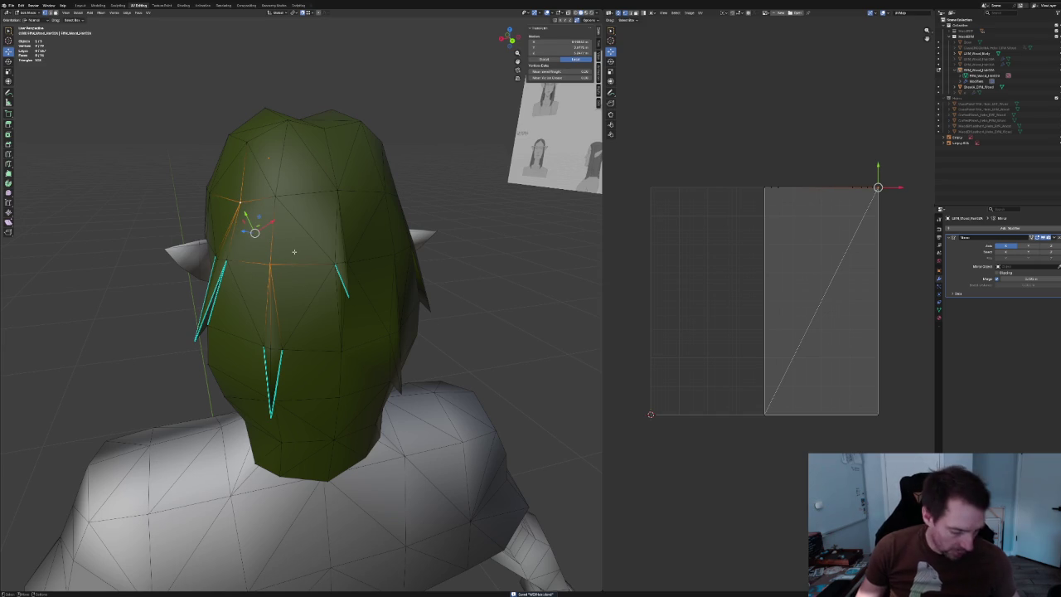
key("ctrl+e")
left_click(182, 309)
mouse_move(140, 285)
middle_mouse_down()
mouse_move(114, 298)
mouse_move(222, 264)
middle_mouse_up()
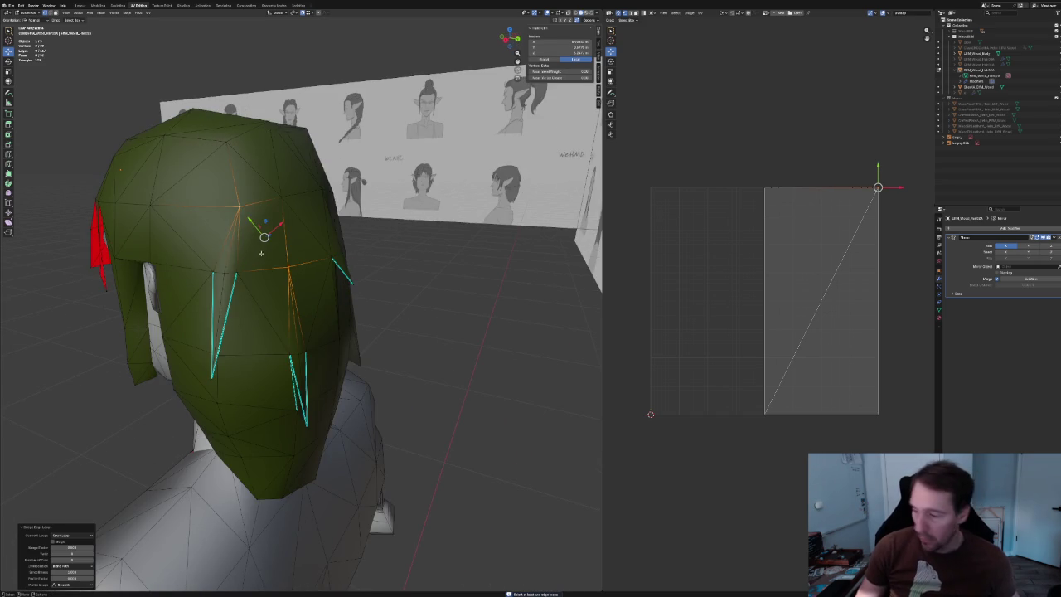
left_click(426, 307)
middle_click_drag(426, 308, 280, 254)
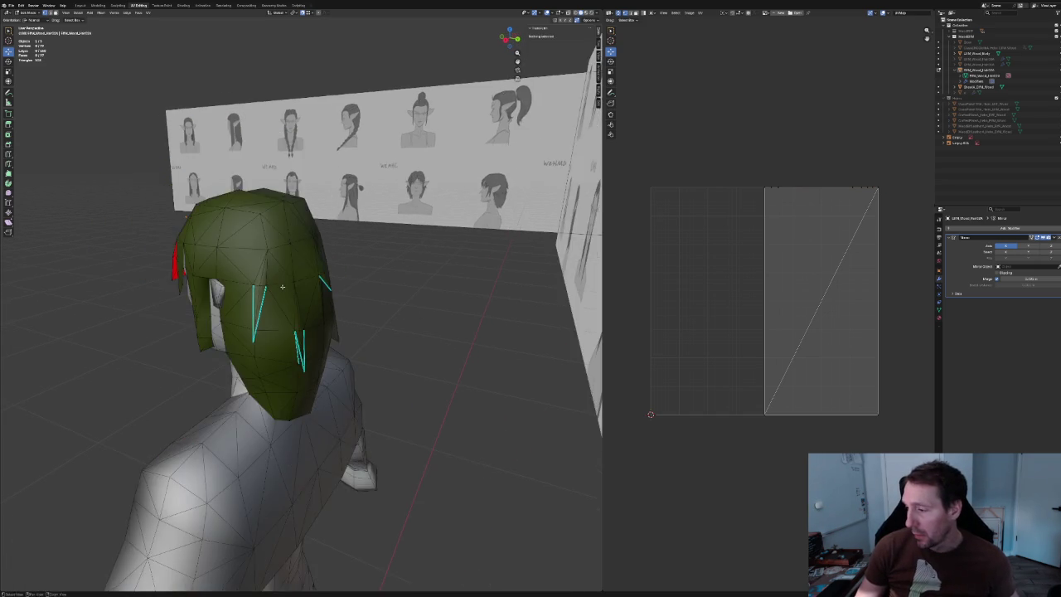
In side orthographic view, shift a hair vertex along the X axis.
key("KP_3")
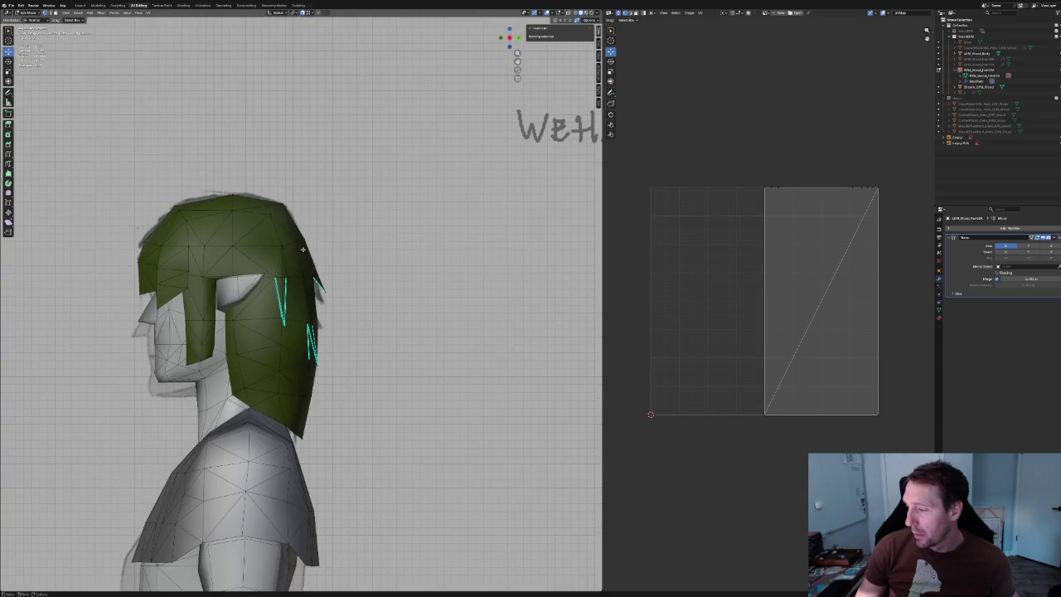
key("alt+z")
mouse_move(303, 249)
middle_mouse_down()
mouse_move(319, 301)
mouse_move(298, 274)
middle_mouse_up()
key("alt+z")
left_click(306, 270)
key("KP_3")
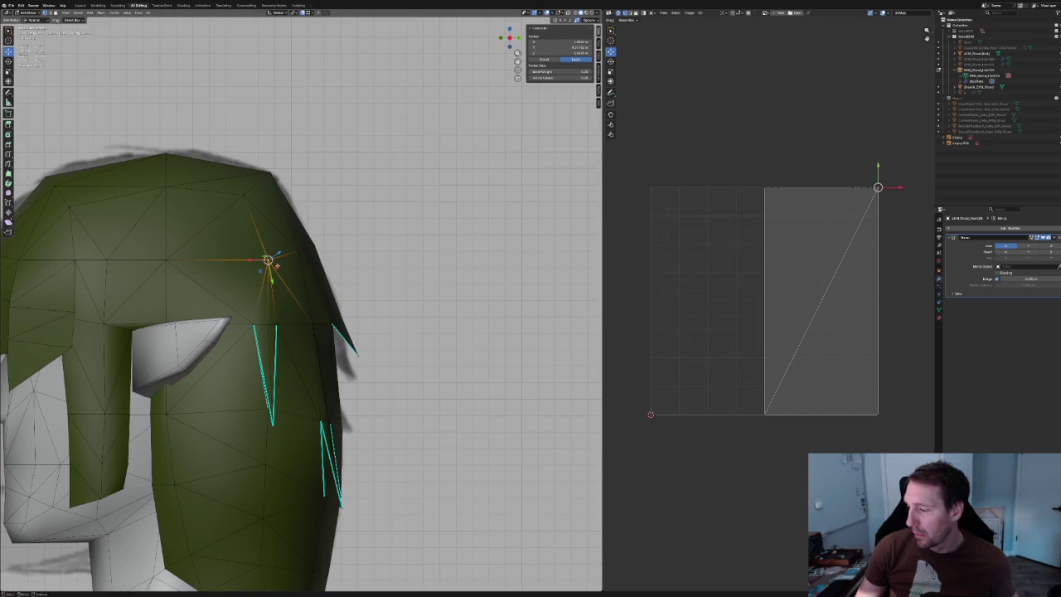
key("g")
key("x")
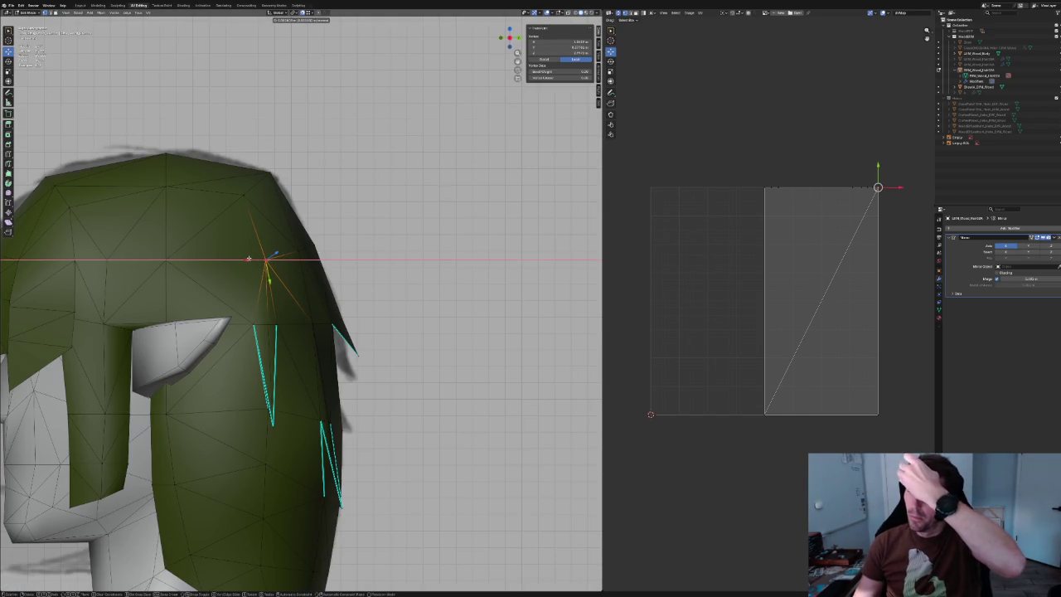
left_click(249, 259)
Orbit to the back of the hair and select vertices there.
scroll(249, 258, "down", 3)
scroll(248, 261, "up", 1)
middle_click_drag(248, 261, 342, 263)
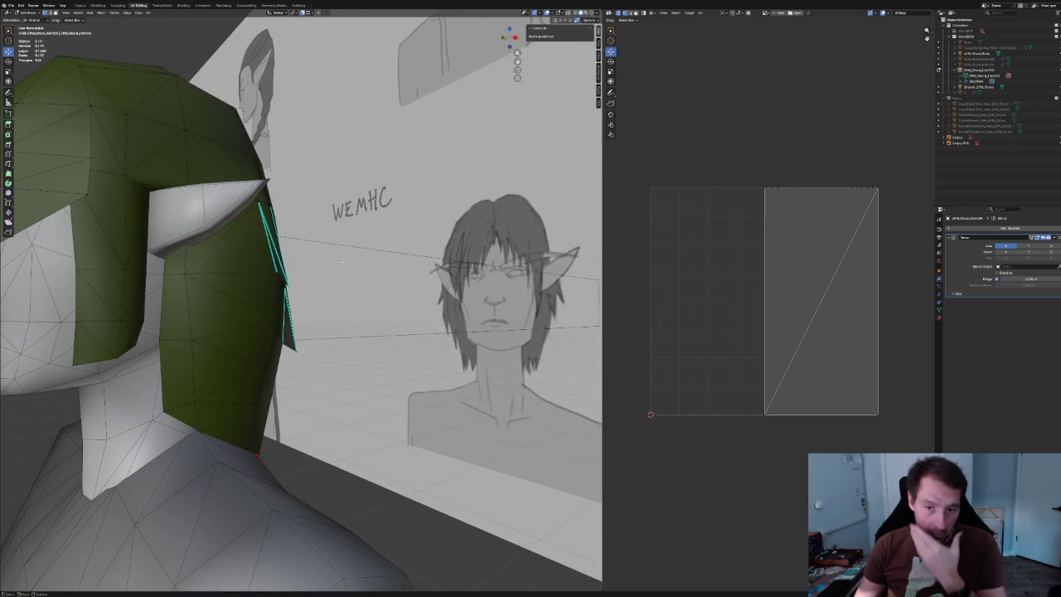
mouse_move(335, 258)
middle_mouse_down()
mouse_move(317, 267)
mouse_move(339, 351)
middle_mouse_up()
scroll(340, 352, "up", 4)
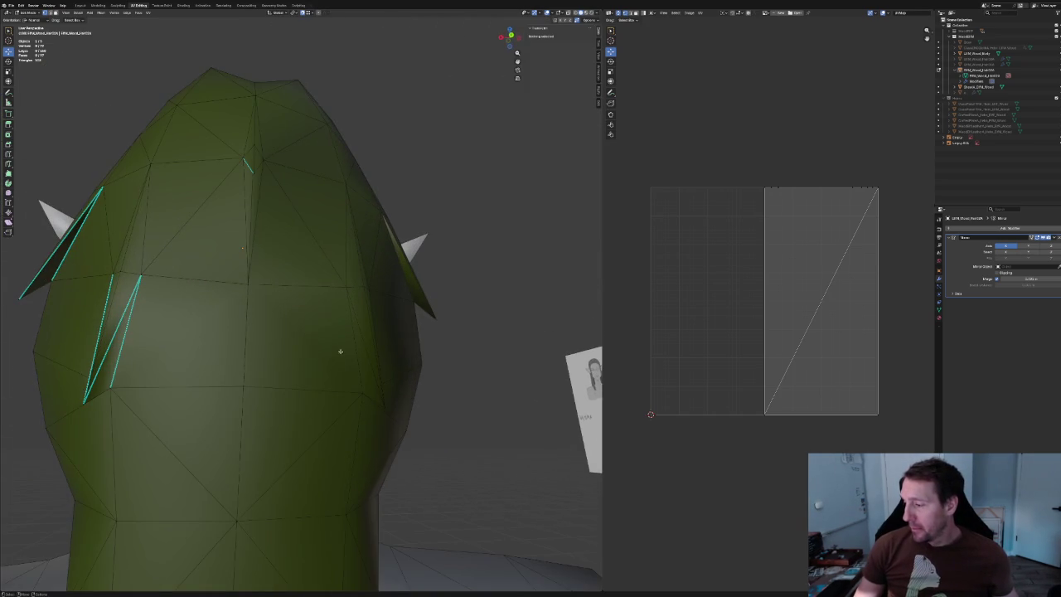
left_click(145, 275)
scroll(253, 362, "down", 2)
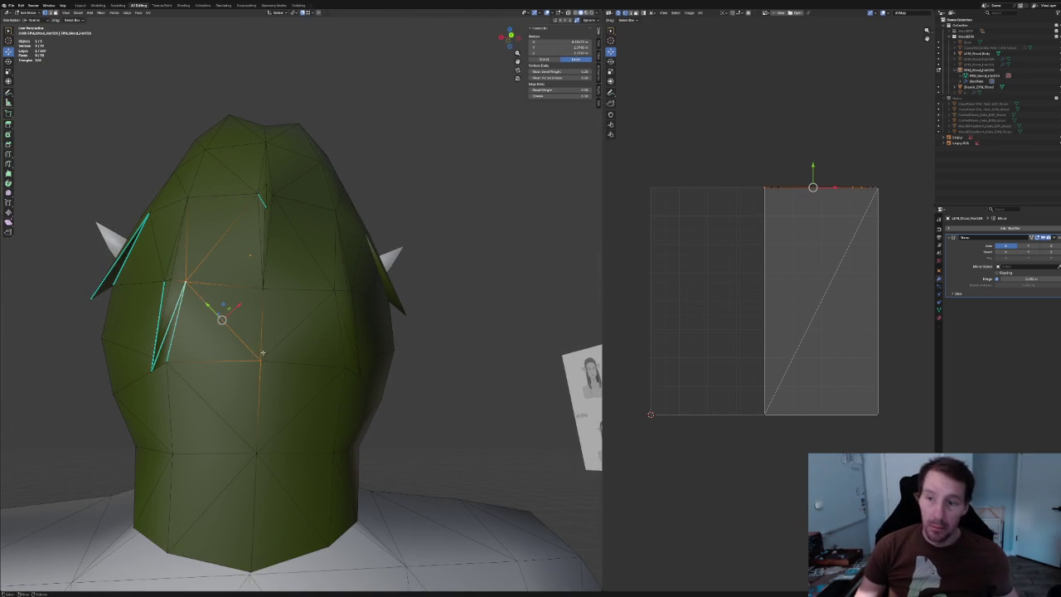
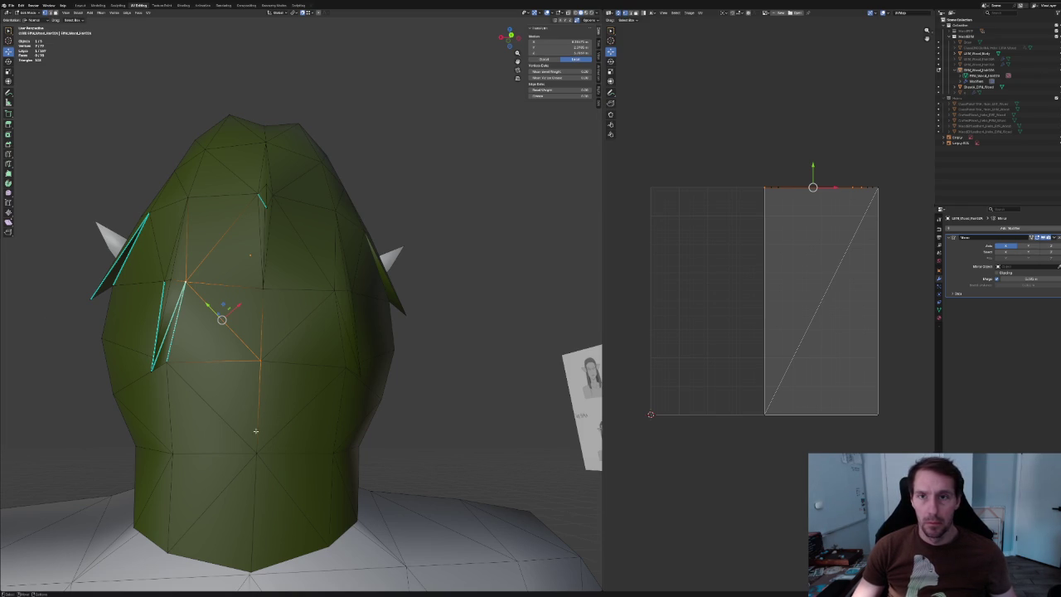
Move the hair's top vertex along the global X axis, then deselect everything.
left_click(377, 169)
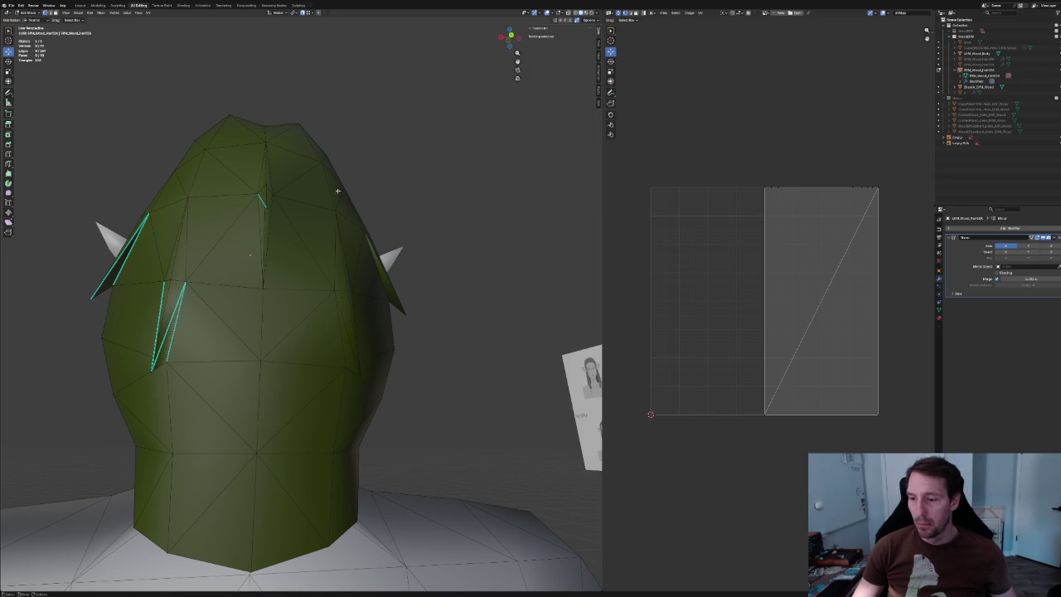
left_click(258, 195)
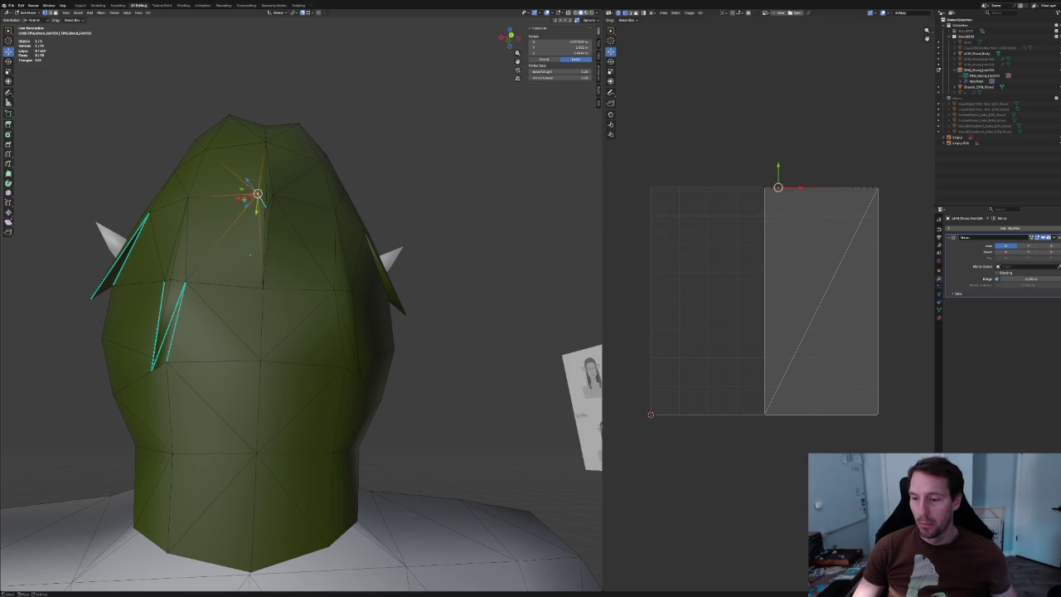
left_click(37, 20)
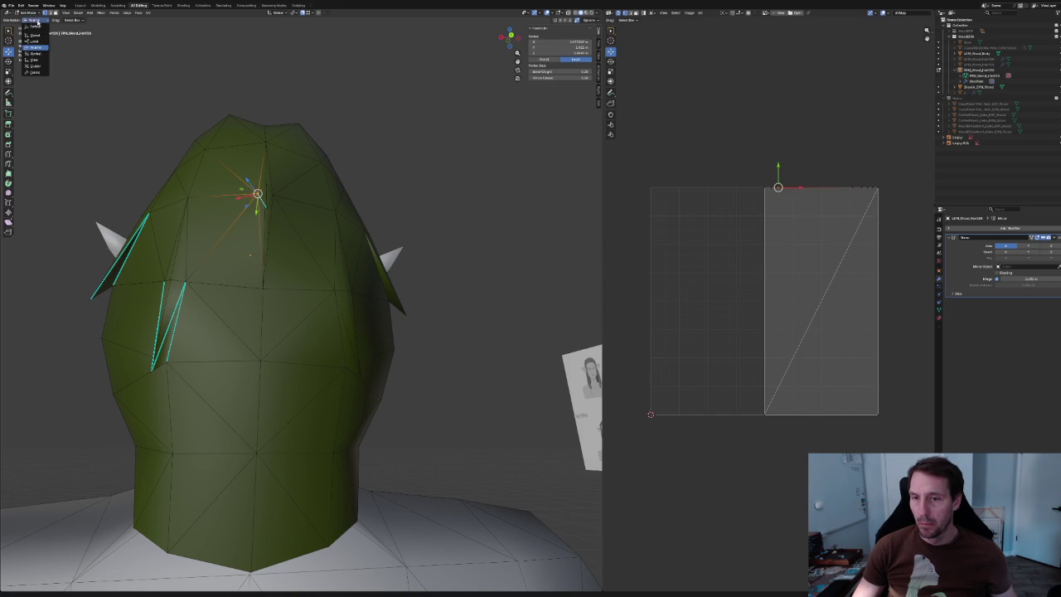
left_click(38, 35)
key("g")
key("x")
key("Return")
key("alt+a")
Review the hair shape in Object Mode with overlays hidden, then show overlays again.
scroll(344, 186, "down", 2)
scroll(344, 187, "down", 2)
mouse_move(344, 186)
middle_mouse_down()
mouse_move(323, 218)
mouse_move(351, 194)
mouse_move(403, 235)
mouse_move(351, 229)
mouse_move(389, 241)
mouse_move(365, 242)
middle_mouse_up()
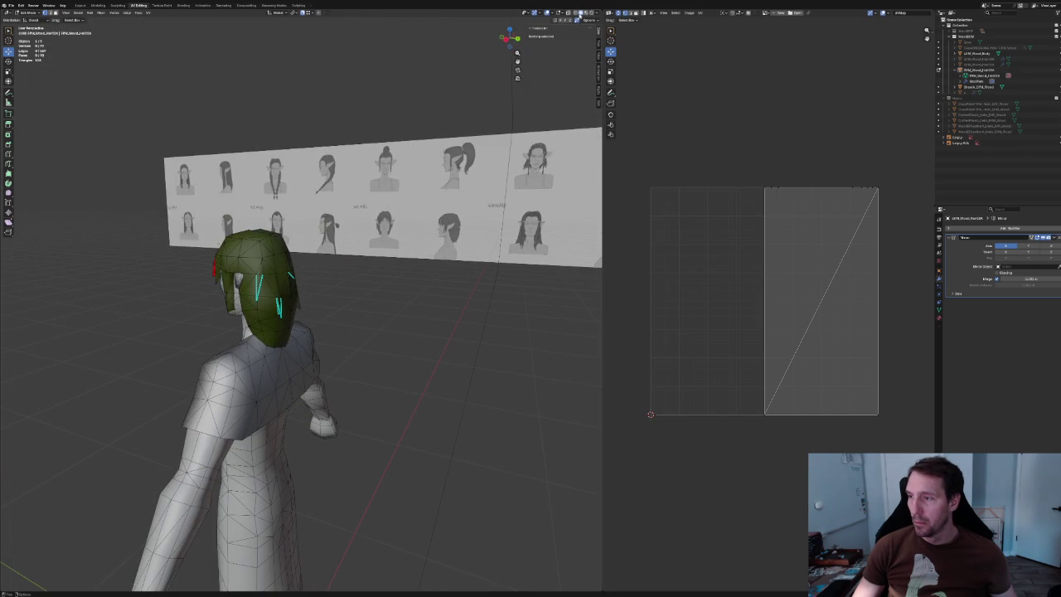
left_click(549, 14)
mouse_move(374, 356)
middle_mouse_down()
mouse_move(351, 331)
mouse_move(254, 339)
mouse_move(260, 360)
mouse_move(372, 355)
mouse_move(320, 340)
mouse_move(334, 333)
middle_mouse_up()
scroll(320, 340, "up", 5)
scroll(319, 341, "up", 4)
key("Tab")
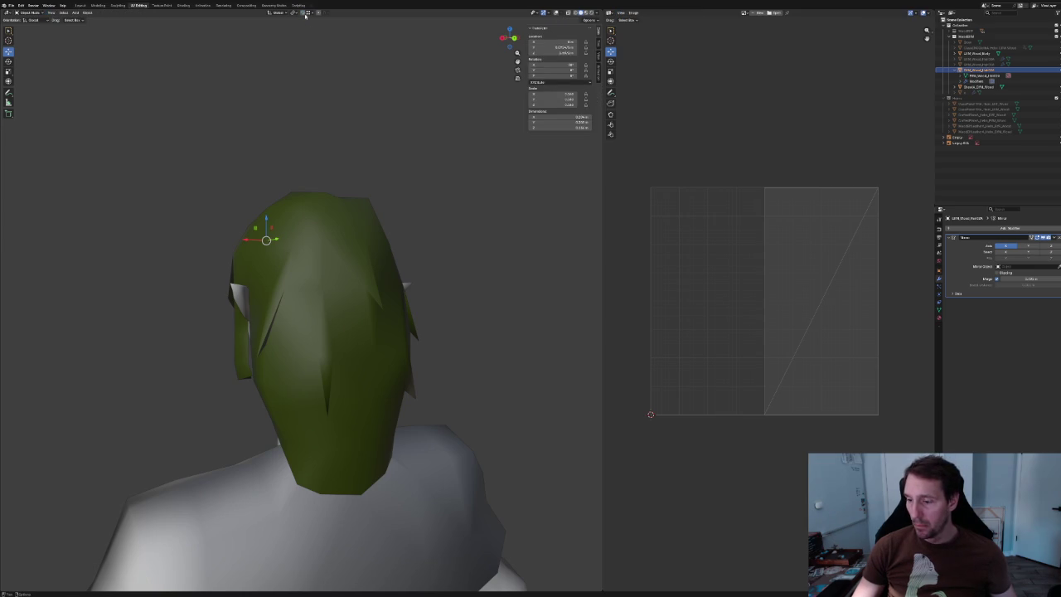
mouse_move(352, 301)
middle_mouse_down()
mouse_move(344, 253)
mouse_move(349, 266)
middle_mouse_up()
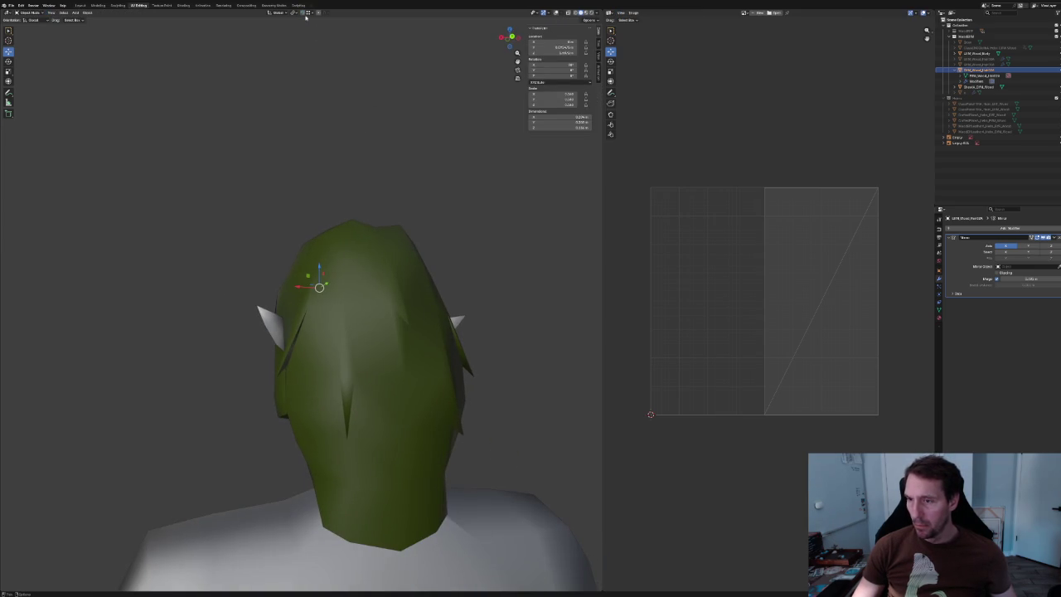
left_click(556, 12)
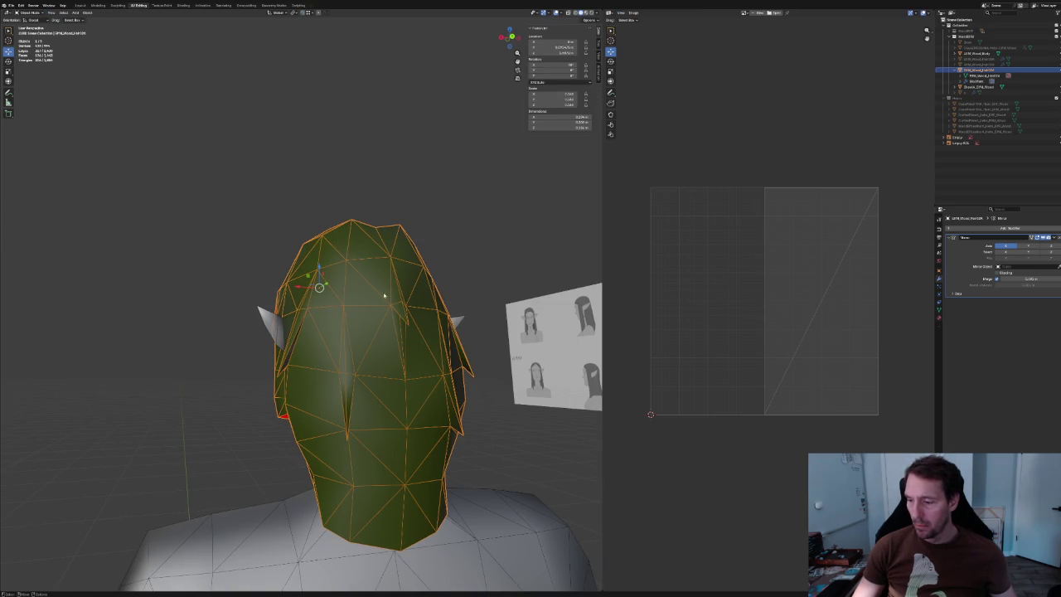
In Edit Mode, mark the selected zigzag edges on the back of the hair as seams.
key("Tab")
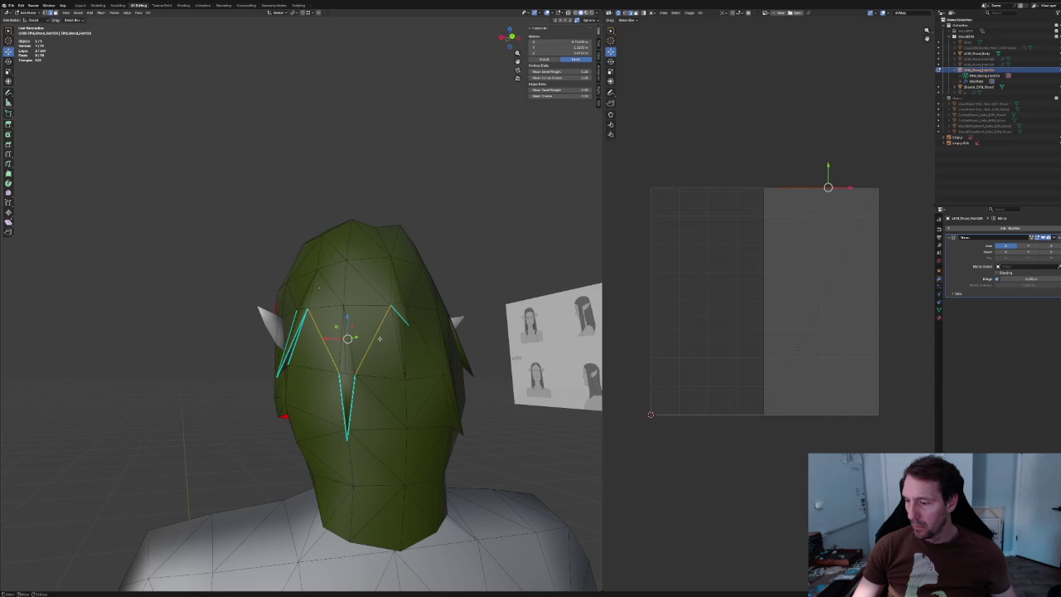
right_click(379, 338)
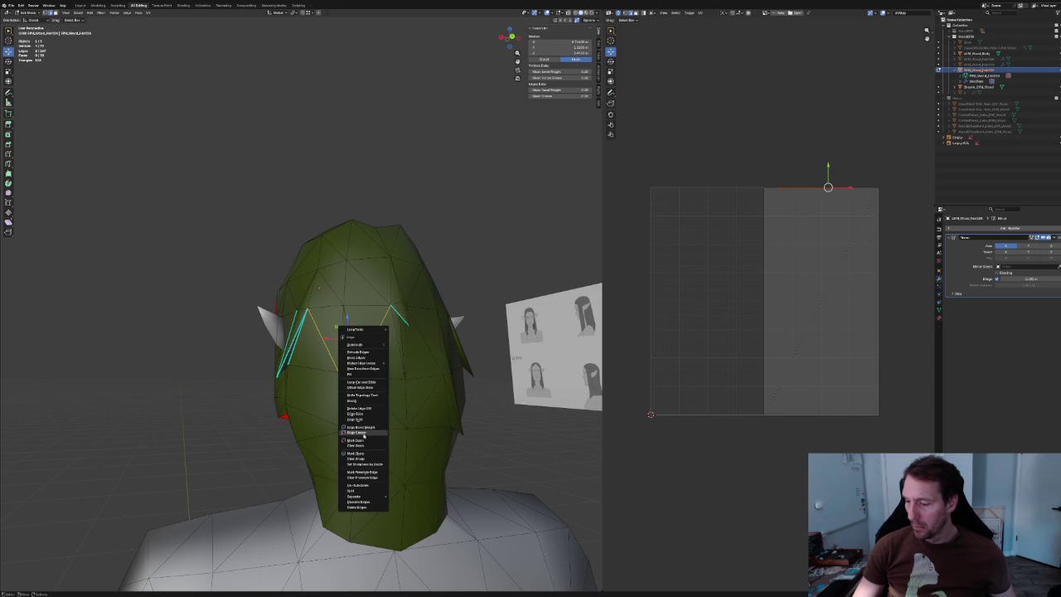
left_click(357, 454)
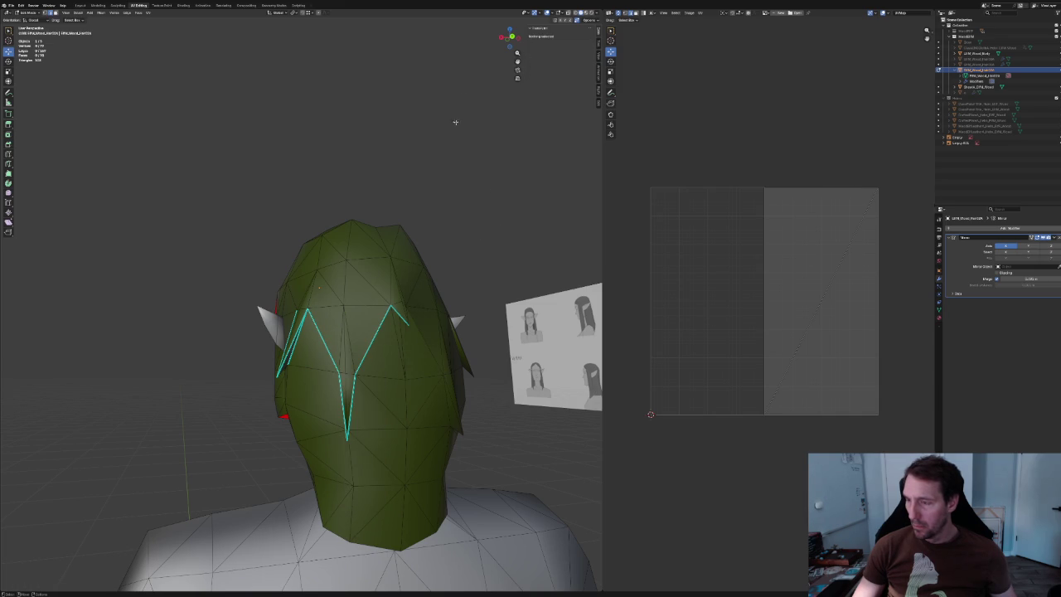
Preview the back of the head with overlays hidden, then restore the wireframe and seams.
left_click(547, 14)
scroll(398, 230, "down", 8)
mouse_move(398, 229)
middle_mouse_down()
mouse_move(398, 220)
mouse_move(357, 230)
mouse_move(403, 232)
middle_mouse_up()
scroll(403, 232, "up", 5)
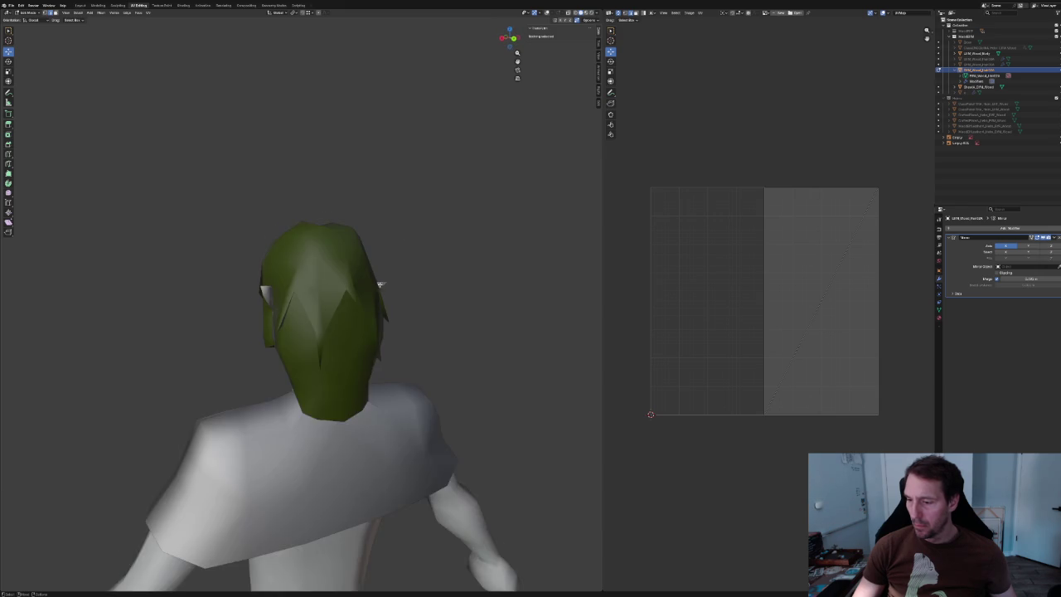
scroll(371, 292, "up", 2)
scroll(353, 266, "up", 2)
mouse_move(352, 266)
middle_mouse_down()
mouse_move(362, 223)
mouse_move(381, 283)
mouse_move(381, 263)
mouse_move(362, 272)
mouse_move(386, 273)
middle_mouse_up()
scroll(384, 282, "down", 2)
scroll(387, 279, "down", 3)
key("a")
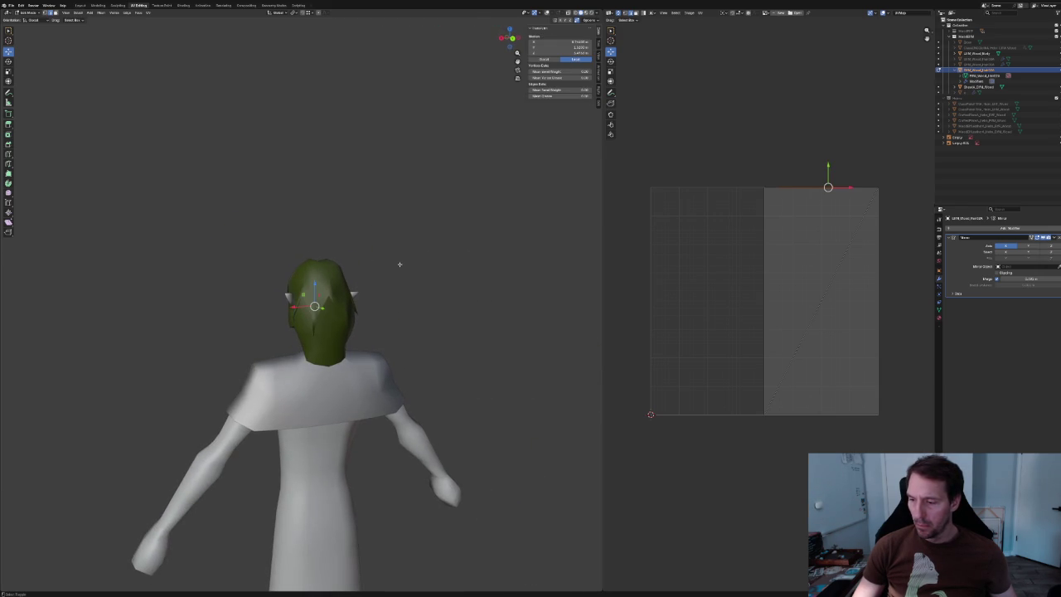
key("alt+a")
scroll(392, 278, "up", 4)
scroll(395, 274, "up", 1)
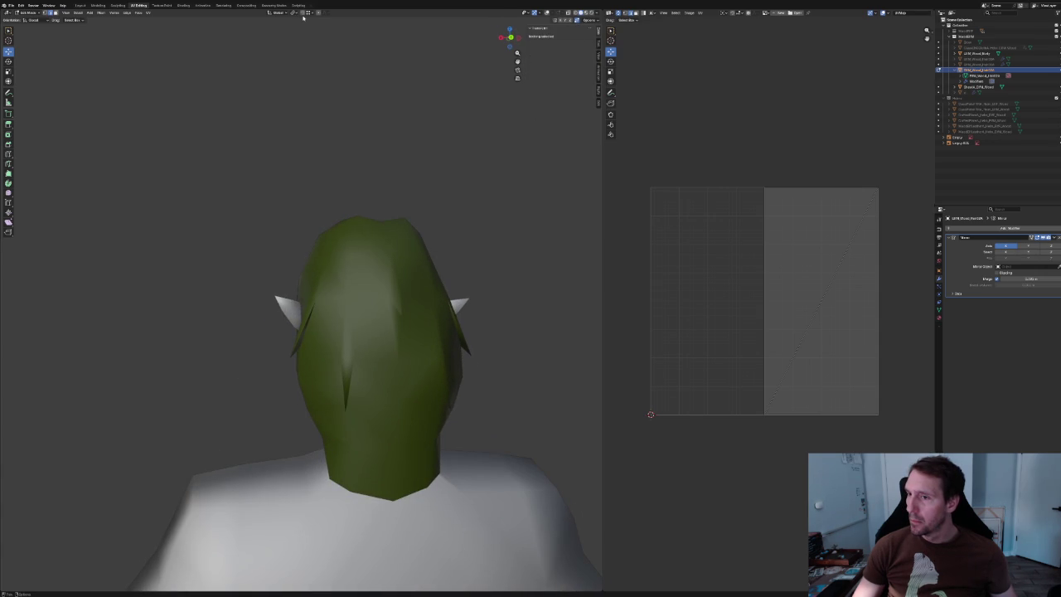
left_click(540, 14)
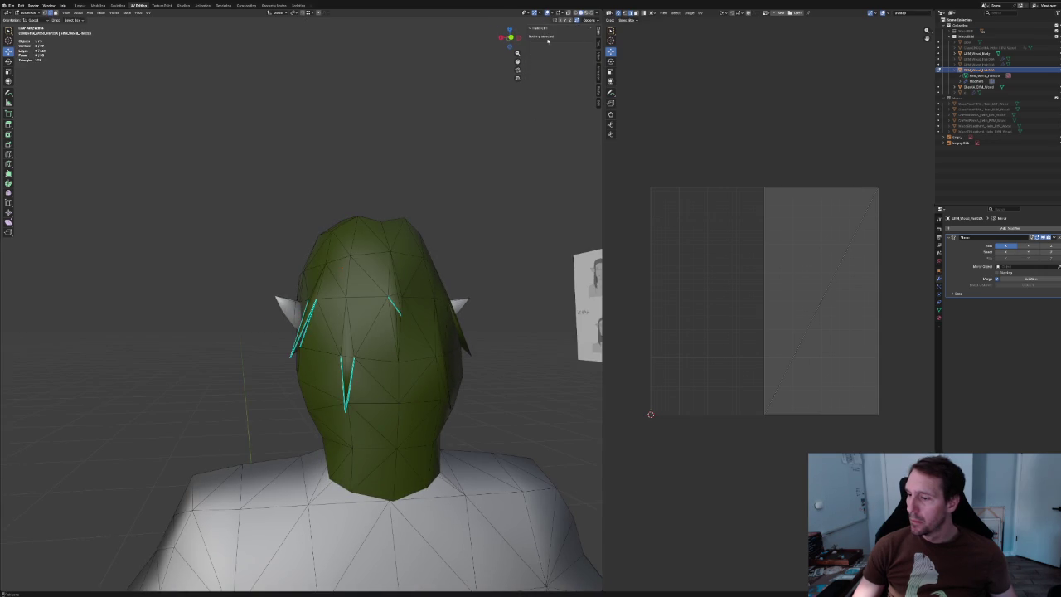
Dissolve two unneeded vertices on the top and side of the hair.
left_click(388, 277)
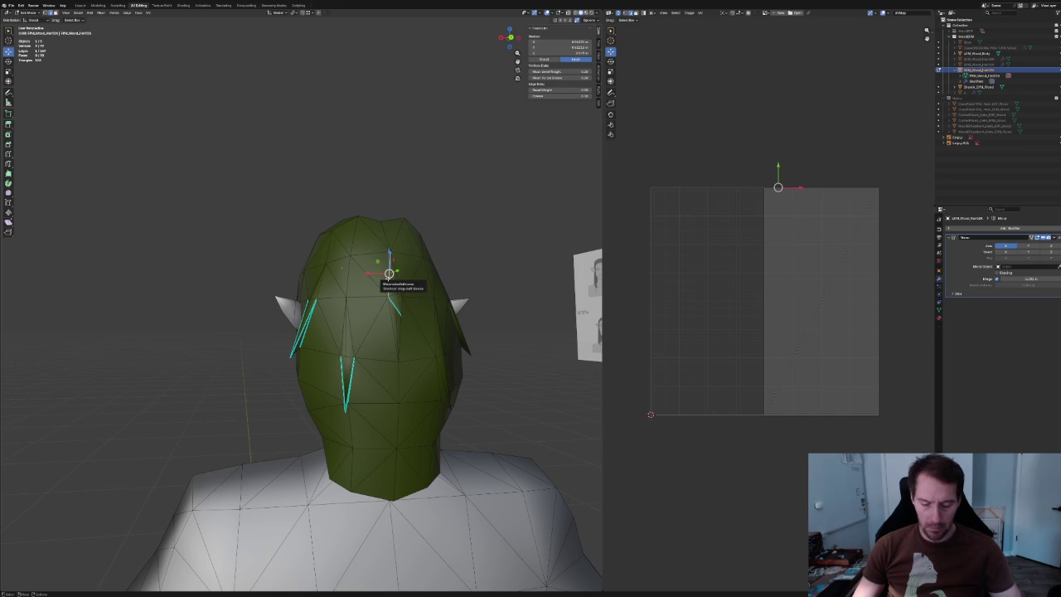
key("ctrl+x")
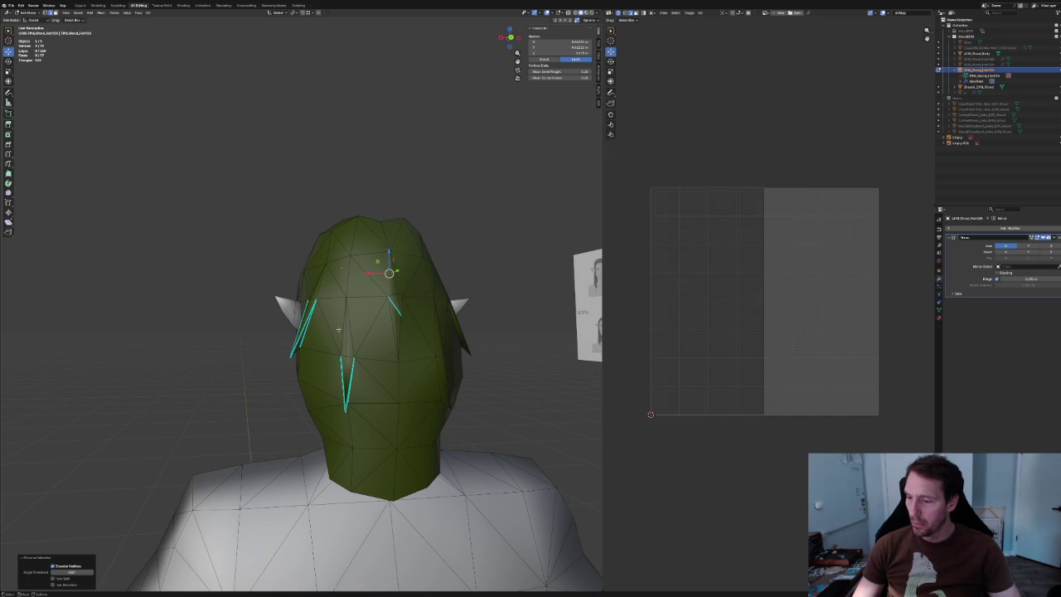
left_click(341, 326)
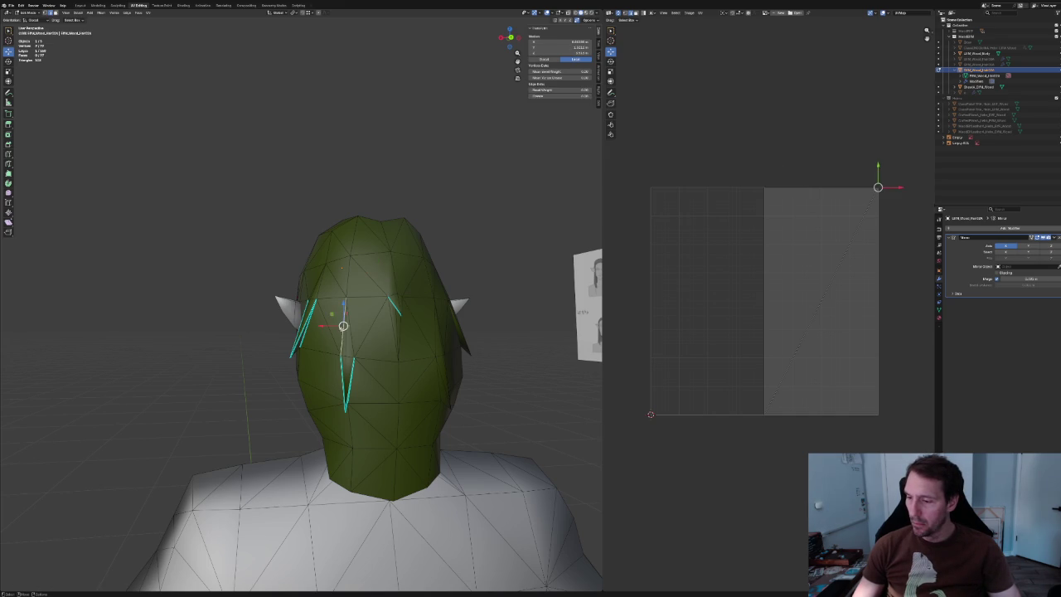
left_click(478, 218)
mouse_move(429, 235)
middle_mouse_down()
mouse_move(422, 201)
mouse_move(417, 221)
mouse_move(386, 237)
mouse_move(430, 224)
mouse_move(421, 239)
mouse_move(485, 233)
middle_mouse_up()
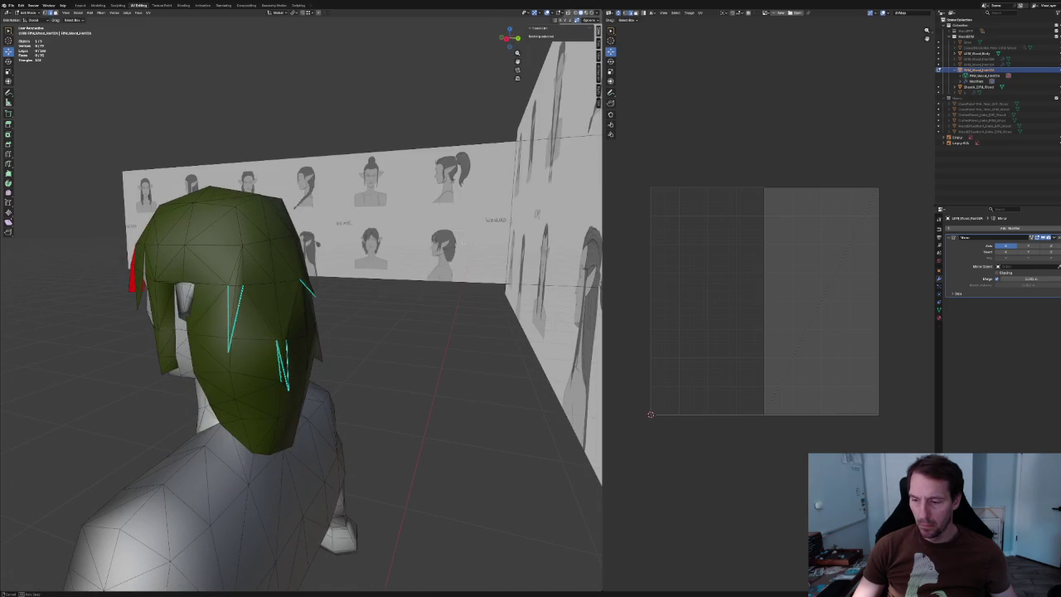
left_click(251, 263)
mouse_move(250, 264)
middle_mouse_down()
mouse_move(234, 266)
mouse_move(271, 277)
middle_mouse_up()
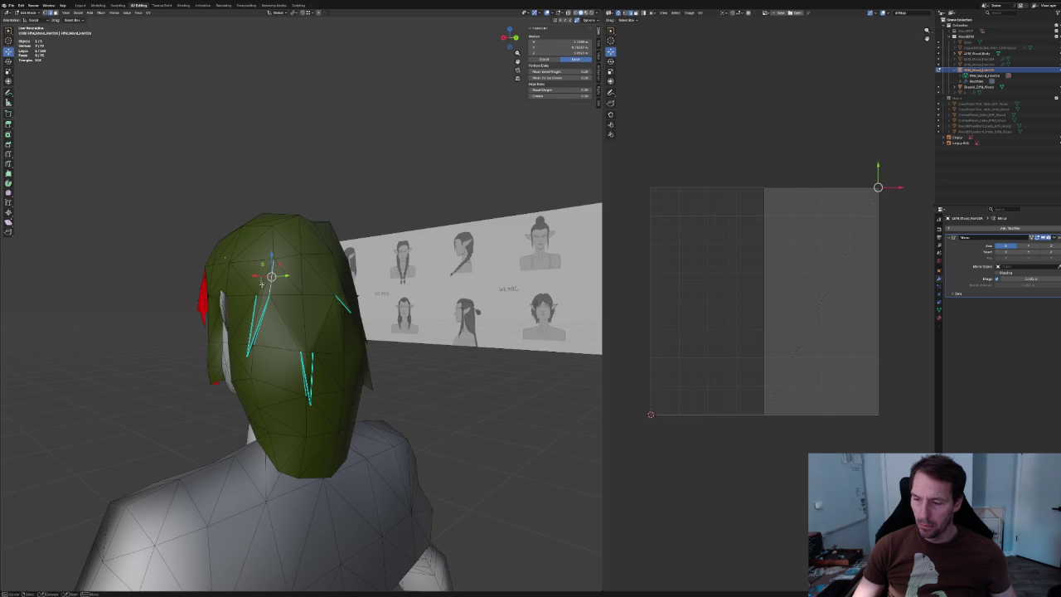
key("ctrl+x")
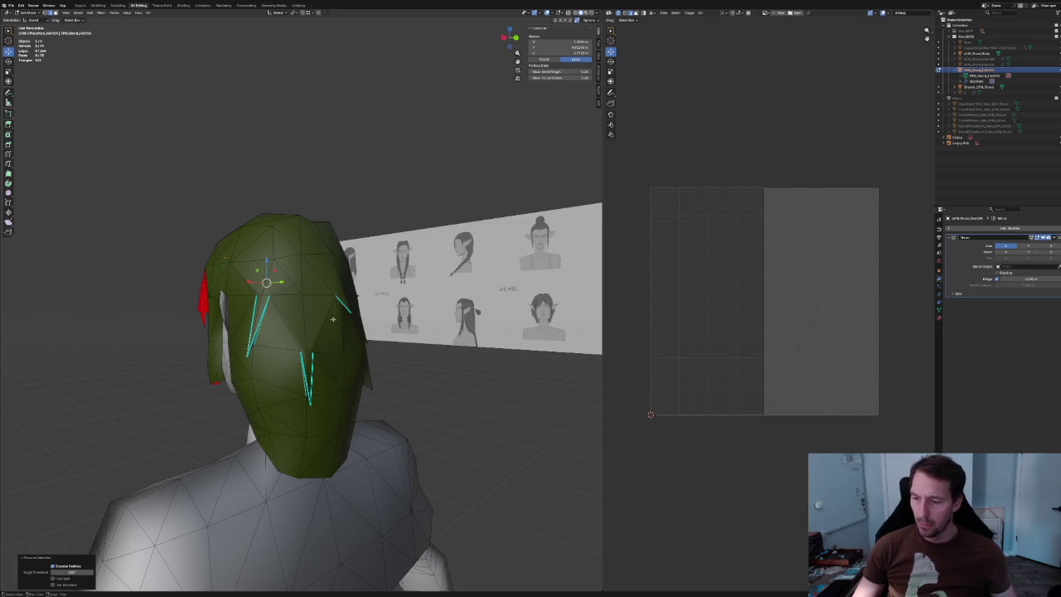
mouse_move(333, 318)
middle_mouse_down()
mouse_move(290, 318)
mouse_move(373, 315)
middle_mouse_up()
key("alt+a")
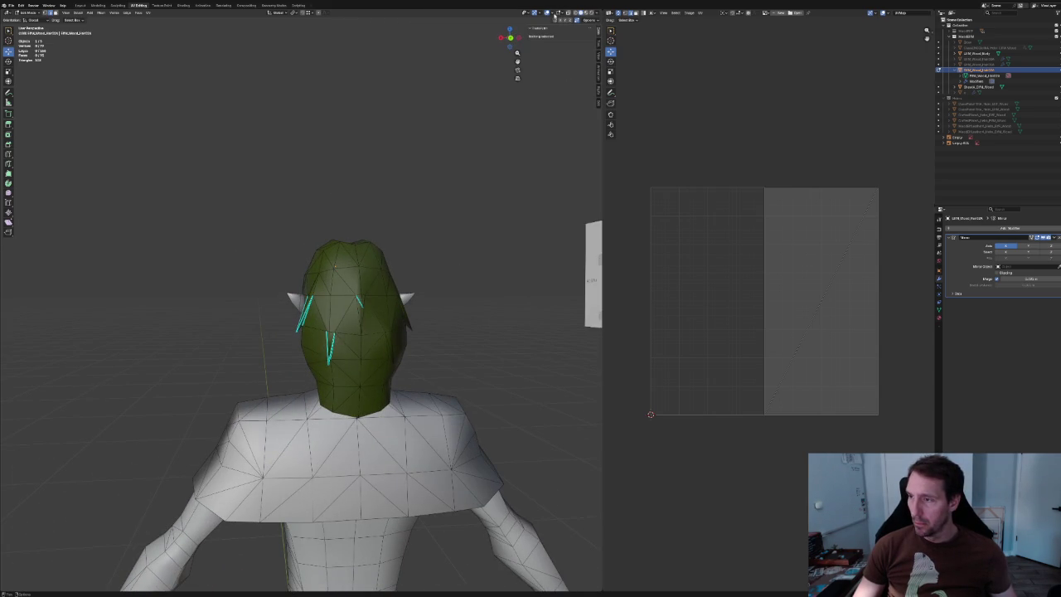
Pull a back vertex downward to lengthen the centre lock of the hair.
left_click(546, 13)
scroll(403, 150, "down", 6)
scroll(391, 175, "down", 1)
scroll(378, 182, "down", 1)
scroll(381, 180, "up", 1)
mouse_move(388, 177)
middle_mouse_down()
mouse_move(415, 180)
mouse_move(372, 241)
mouse_move(372, 265)
mouse_move(331, 232)
middle_mouse_up()
scroll(386, 235, "up", 4)
scroll(360, 250, "up", 2)
scroll(331, 231, "up", 3)
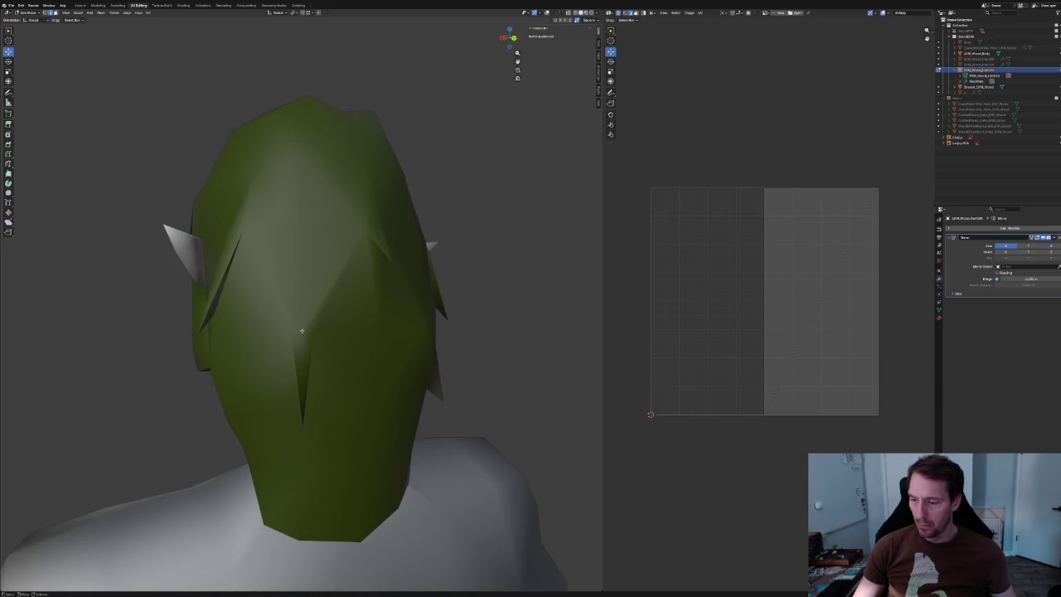
left_click(301, 330)
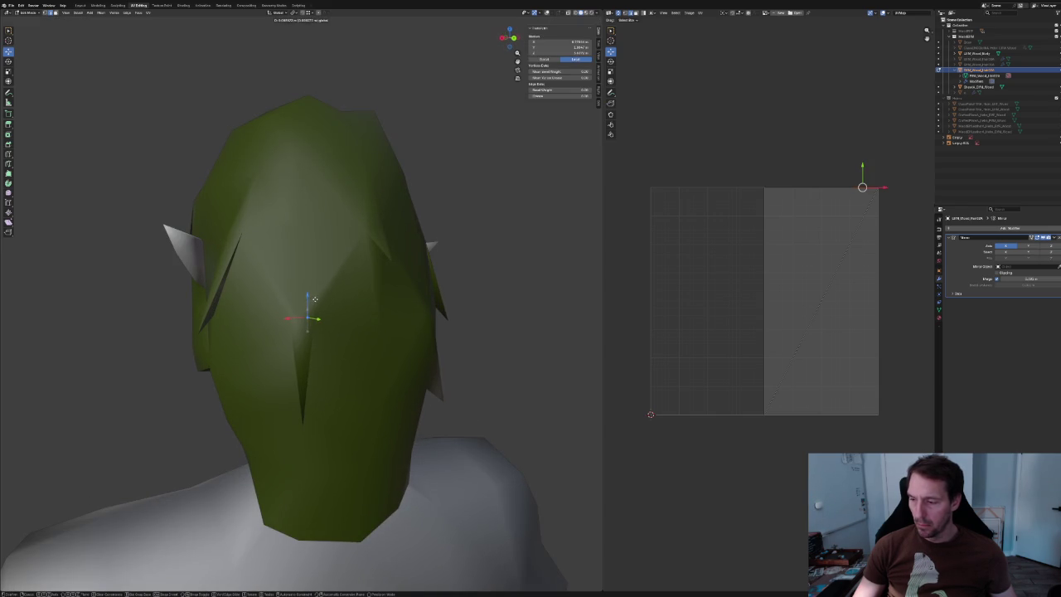
left_click(314, 299)
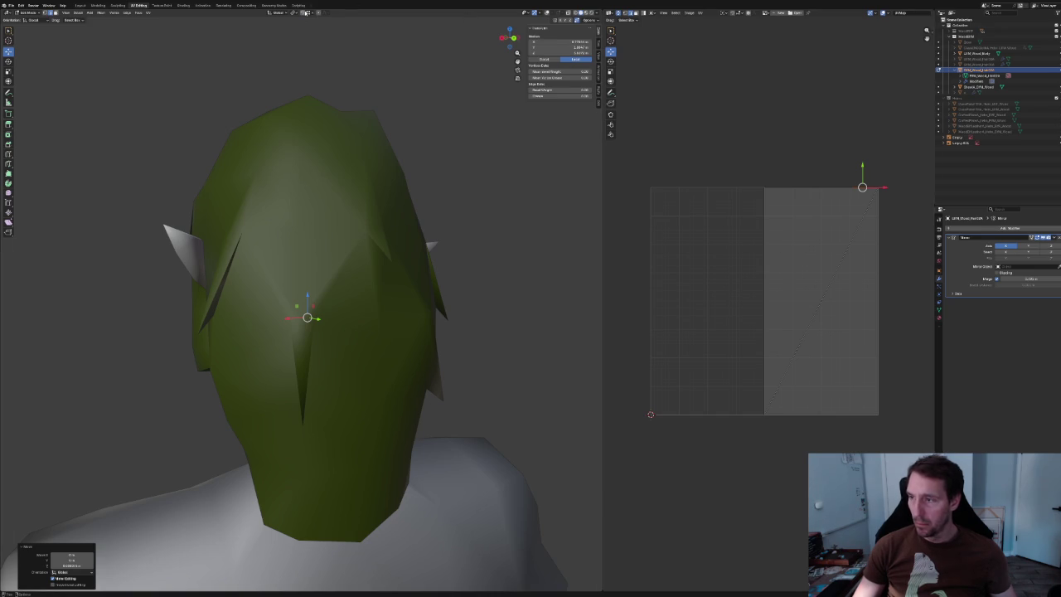
left_click(546, 12)
mouse_move(325, 312)
left_mouse_down()
mouse_move(320, 329)
mouse_move(305, 296)
left_mouse_up()
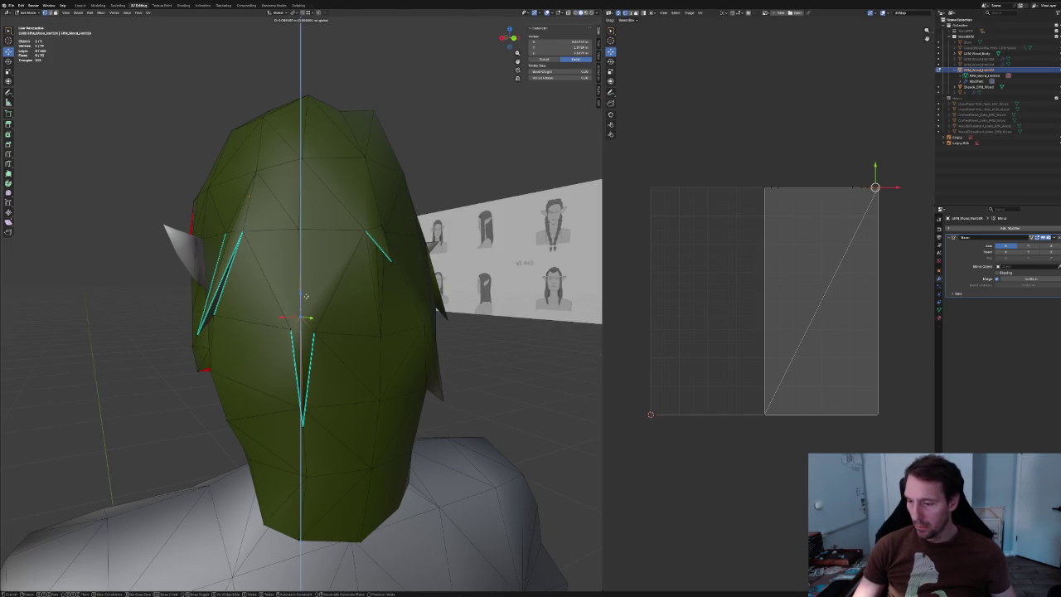
Raise a vertex at the back of the hair along the Z axis.
scroll(308, 294, "up", 5)
scroll(363, 339, "up", 3)
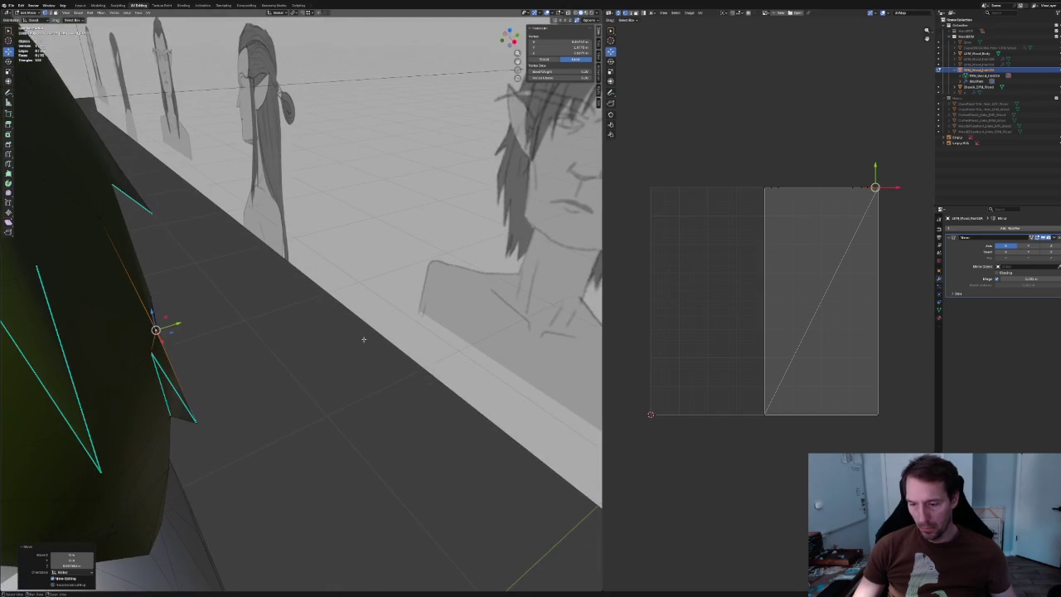
scroll(163, 325, "down", 2)
mouse_move(163, 325)
middle_mouse_down()
mouse_move(280, 304)
mouse_move(268, 271)
middle_mouse_up()
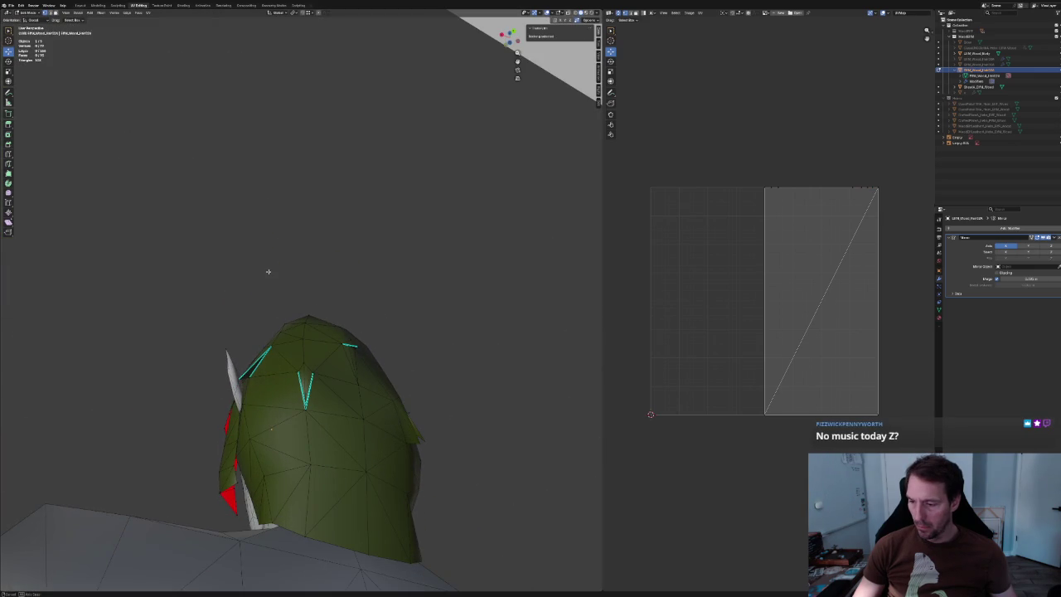
left_click(310, 368)
middle_click_drag(310, 368, 309, 368)
key("g")
key("x")
key("Escape")
left_click(310, 285)
mouse_move(310, 284)
middle_mouse_down()
mouse_move(314, 345)
mouse_move(343, 250)
middle_mouse_up()
scroll(344, 250, "up", 3)
left_click(340, 296)
key("g")
key("z")
left_click(344, 266)
Raise a hair vertex beside the seam straight up along Z.
middle_click_drag(344, 266, 234, 287)
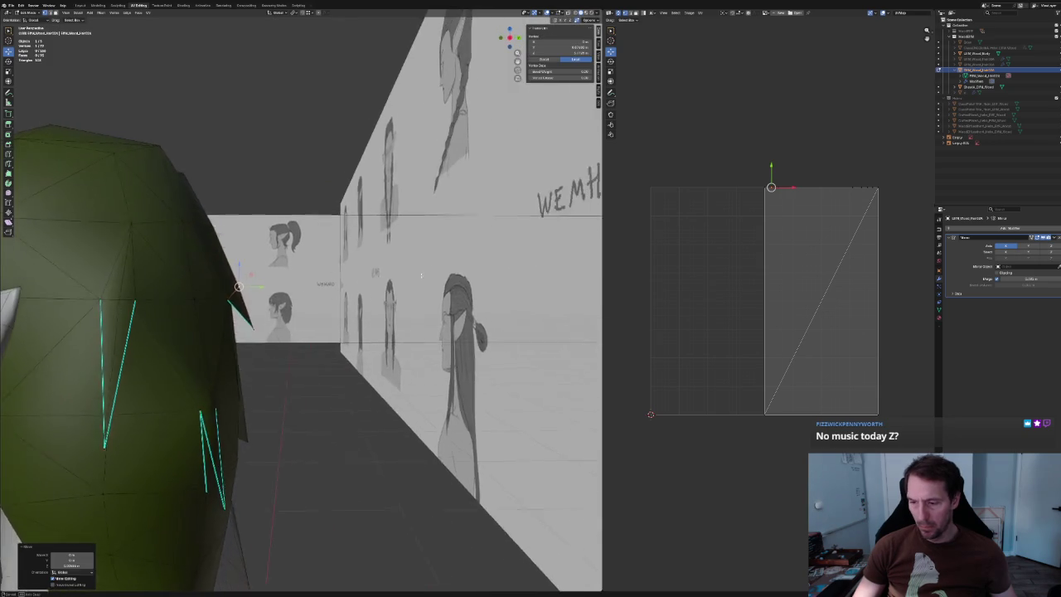
left_click(132, 296)
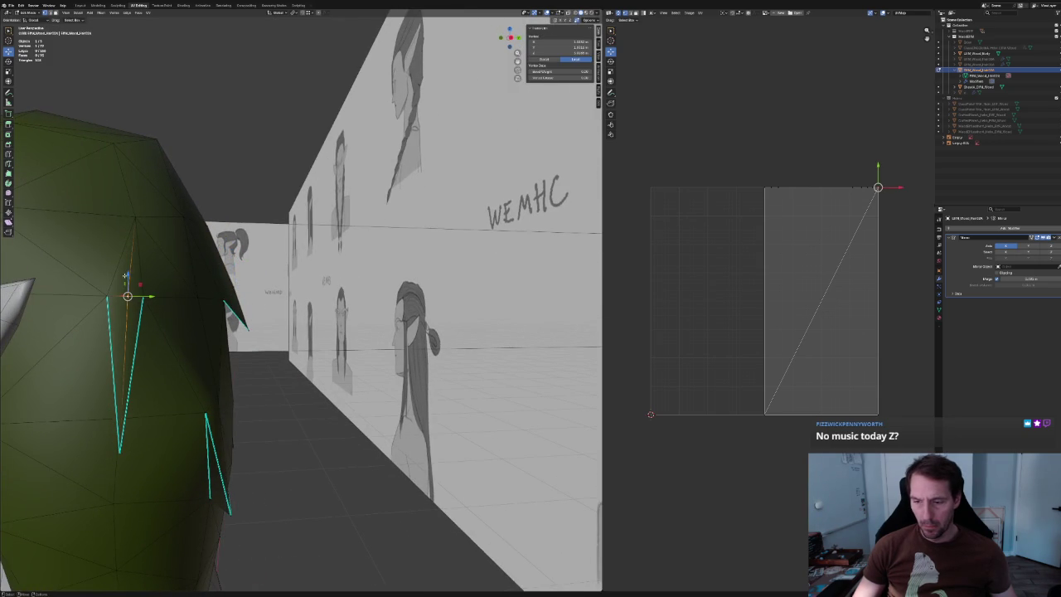
key("g")
key("z")
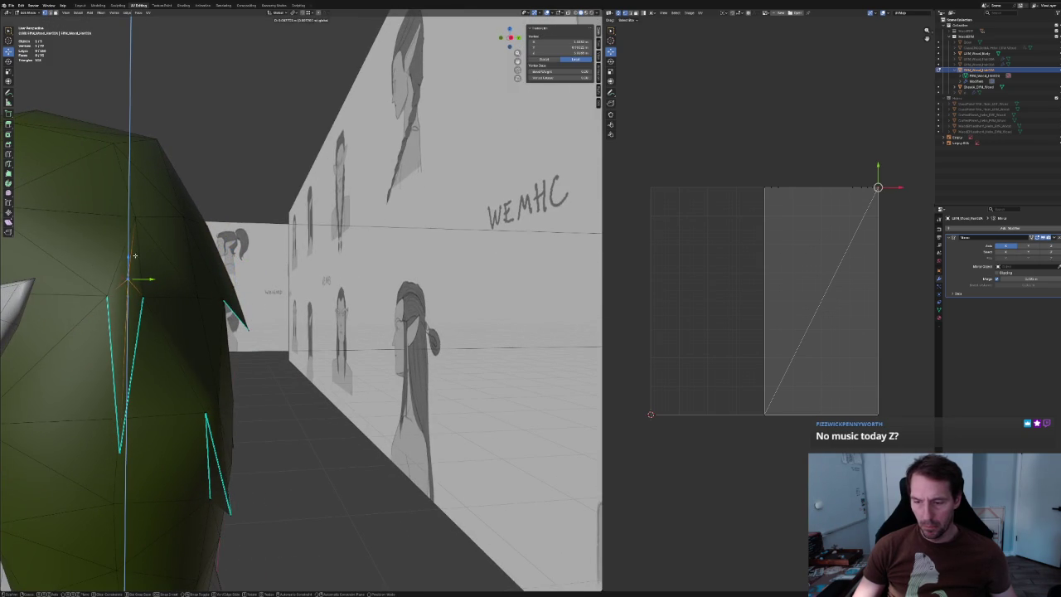
left_click(134, 255)
middle_click_drag(134, 256, 164, 273)
key("g")
key("y")
left_click(130, 294)
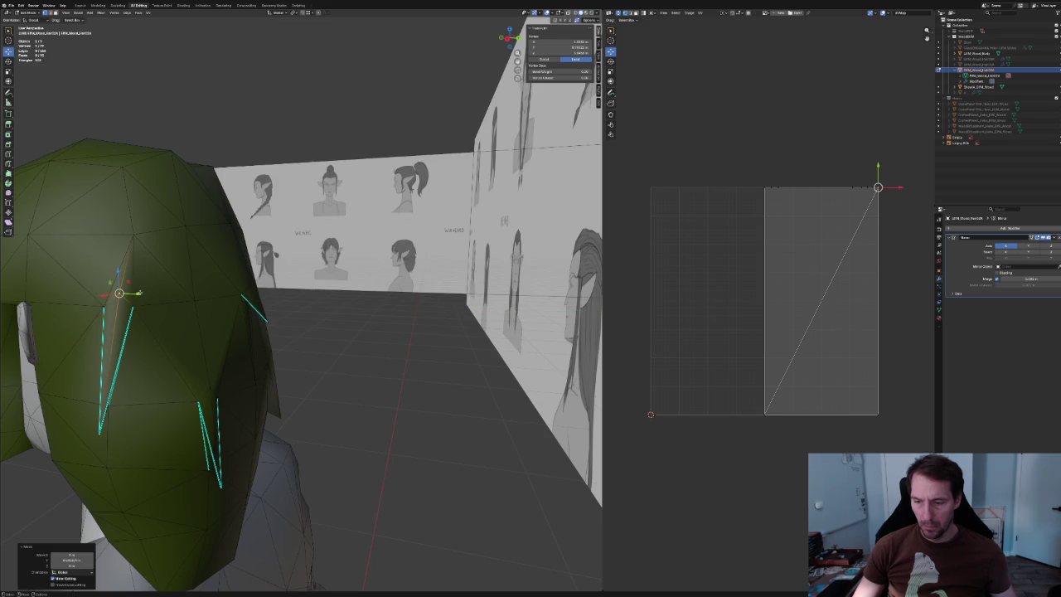
Dissolve two stray edges on the top and back of the hair.
mouse_move(284, 315)
middle_mouse_down()
mouse_move(178, 297)
mouse_move(367, 349)
mouse_move(307, 352)
middle_mouse_up()
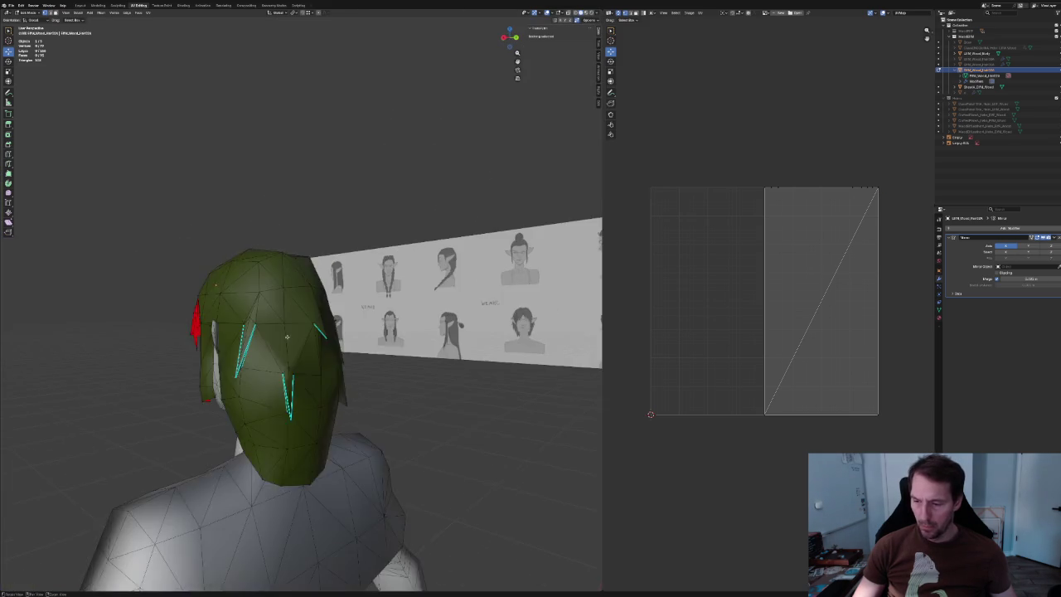
left_click(295, 339)
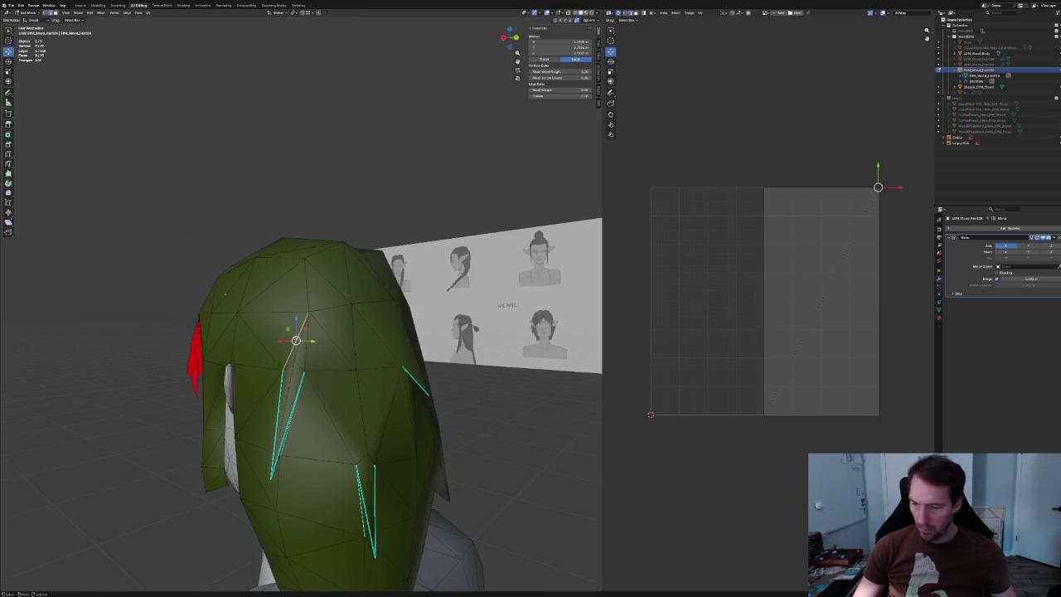
key("ctrl+x")
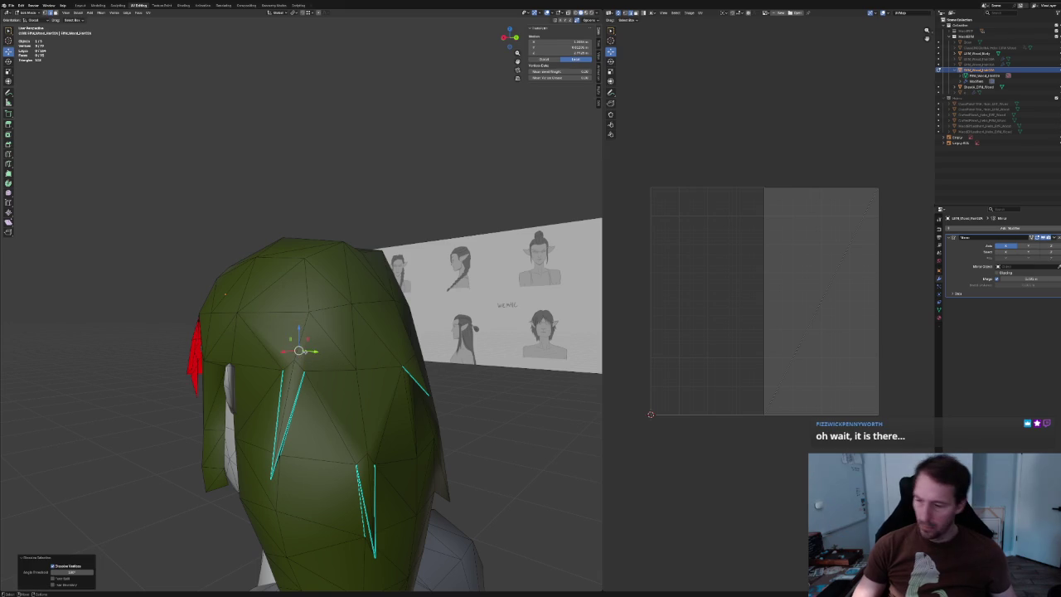
middle_click_drag(339, 338, 335, 320)
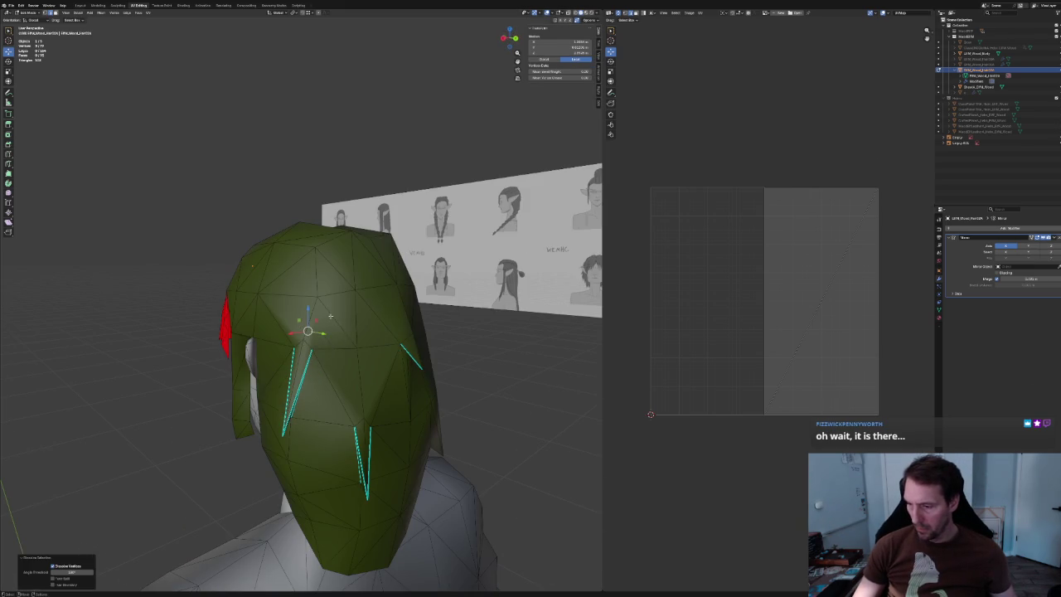
left_click(335, 320)
key("ctrl+x")
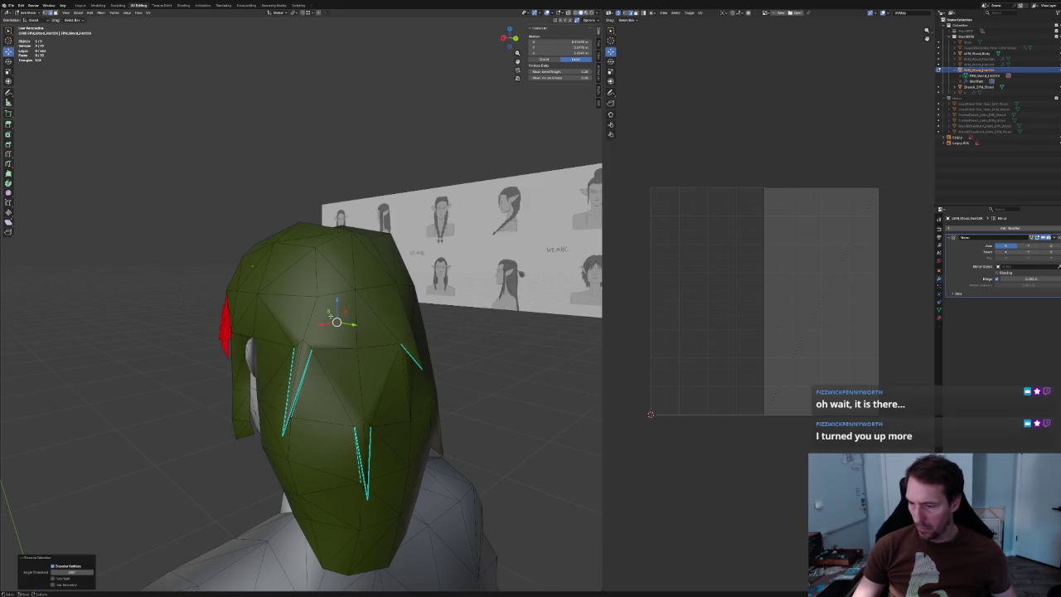
mouse_move(336, 320)
middle_mouse_down()
mouse_move(296, 336)
mouse_move(311, 343)
mouse_move(484, 128)
middle_mouse_up()
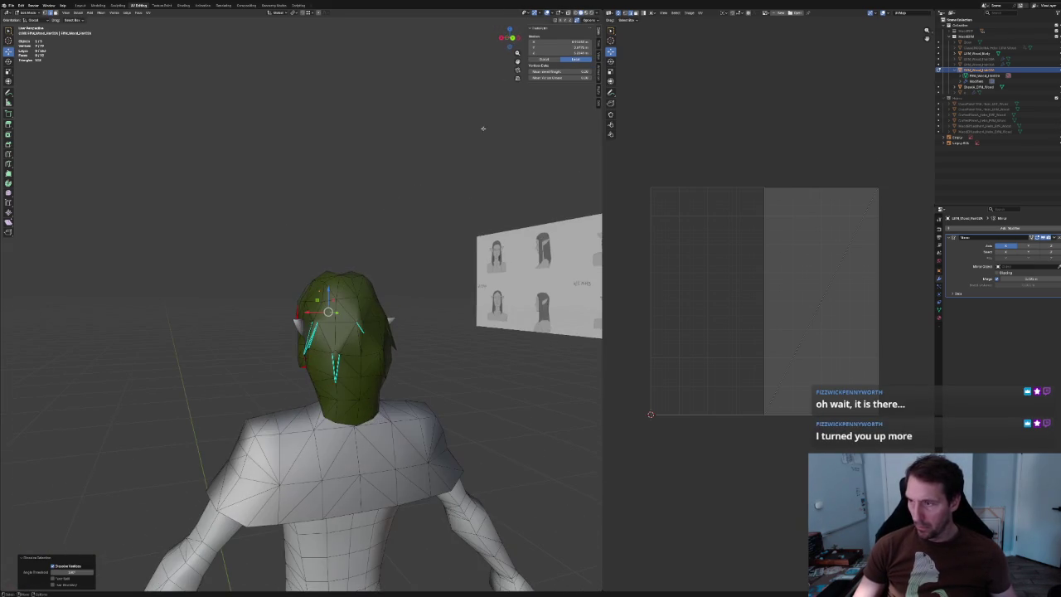
Inspect the back of the hair in wireframe with overlays hidden.
left_click(547, 13)
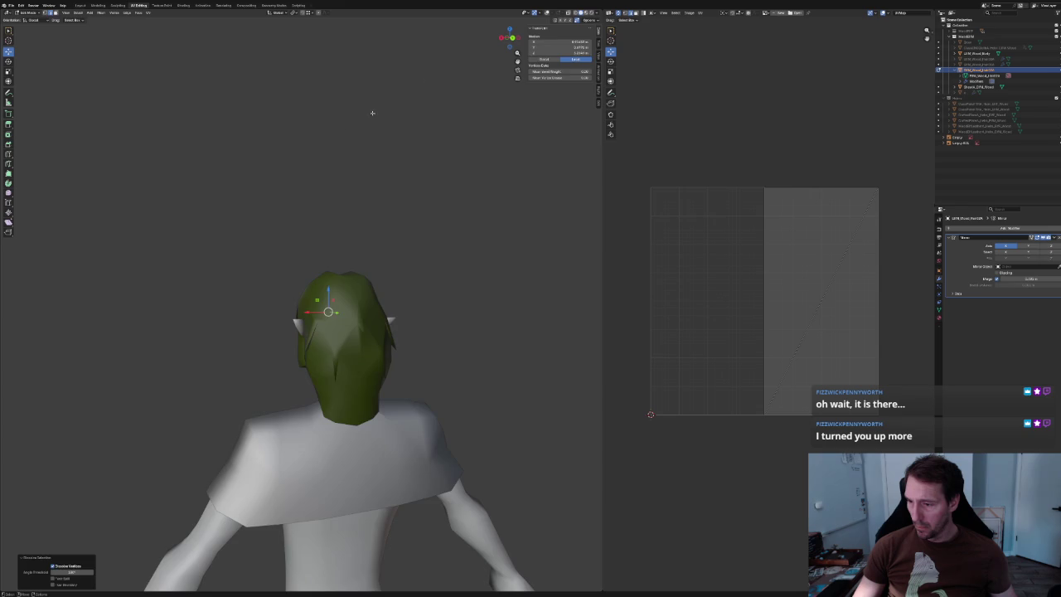
scroll(336, 152, "down", 4)
mouse_move(337, 152)
middle_mouse_down()
mouse_move(360, 127)
mouse_move(345, 153)
mouse_move(403, 157)
middle_mouse_up()
scroll(355, 358, "up", 5)
scroll(355, 358, "up", 2)
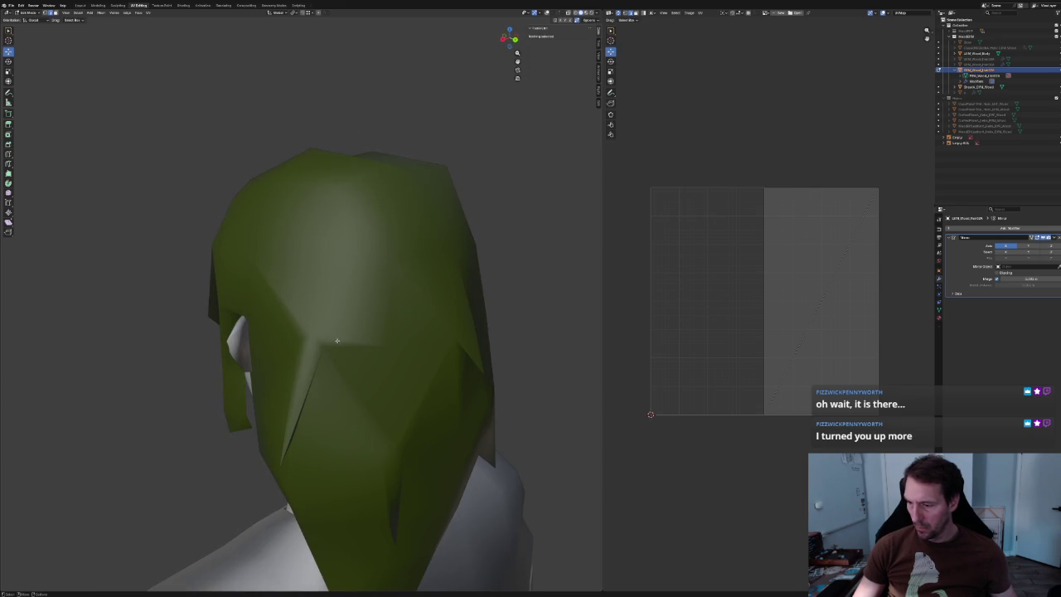
left_click(336, 338)
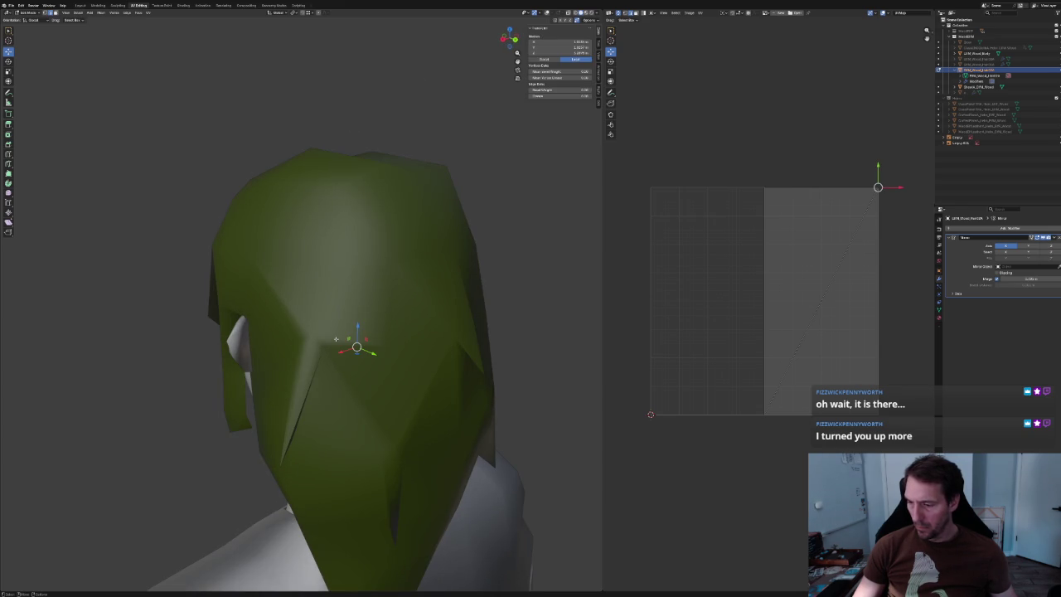
left_click(576, 15)
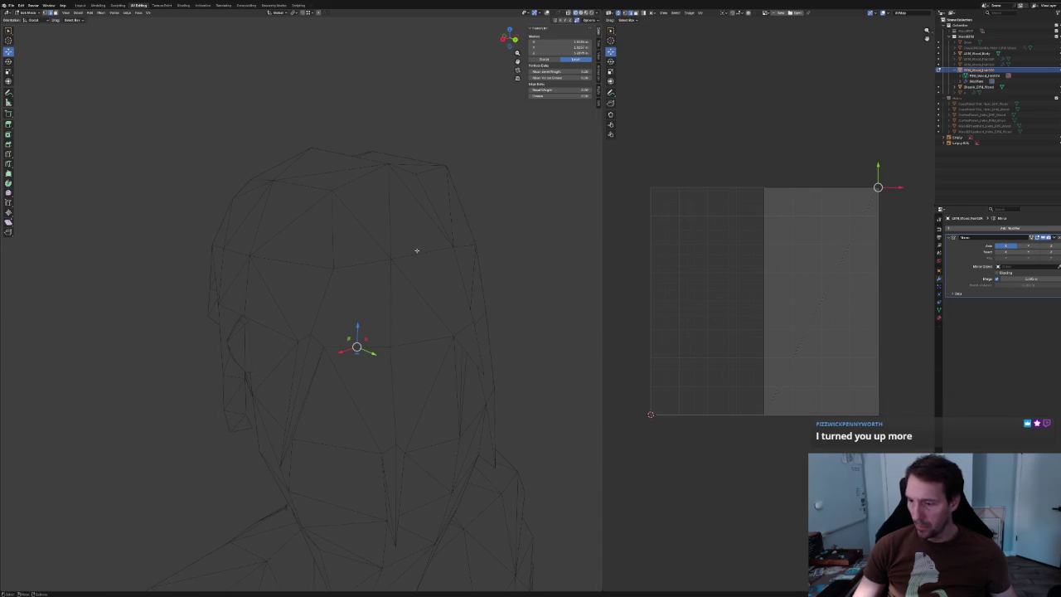
left_click(346, 349)
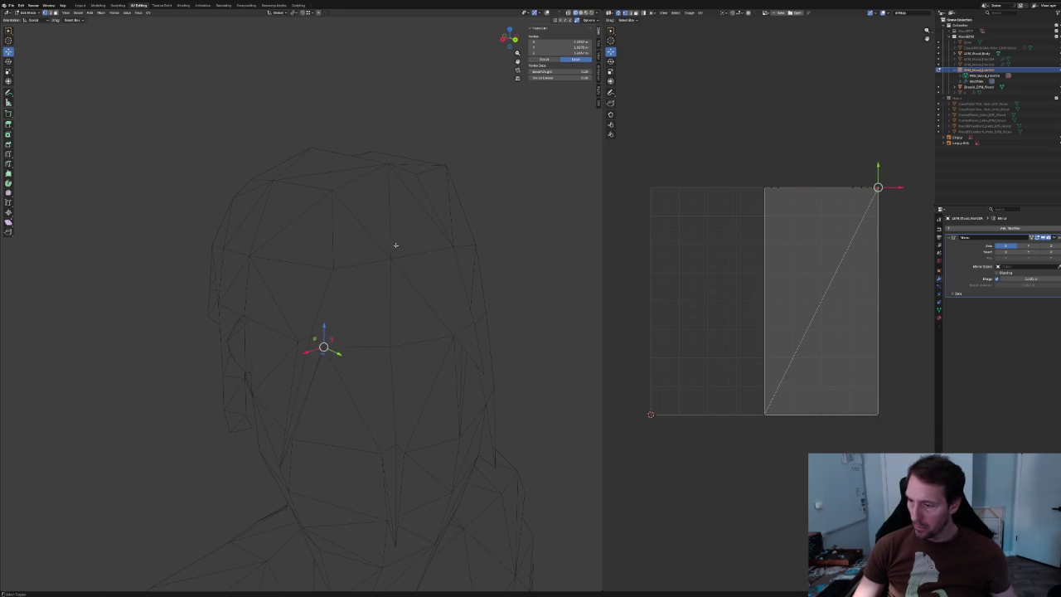
right_click(380, 277)
left_click(380, 307)
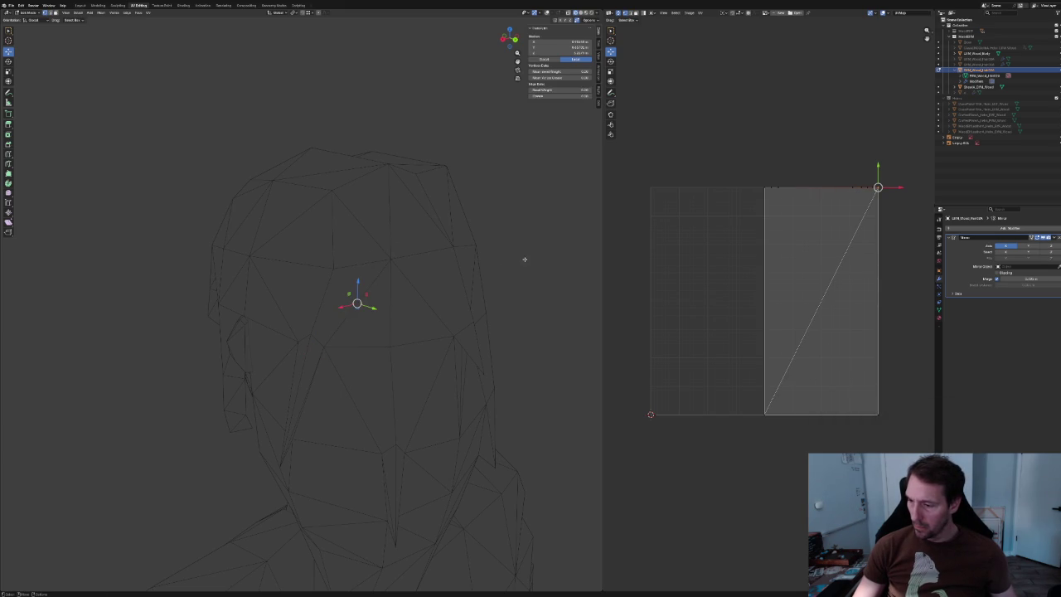
left_click(403, 258)
scroll(403, 258, "down", 2)
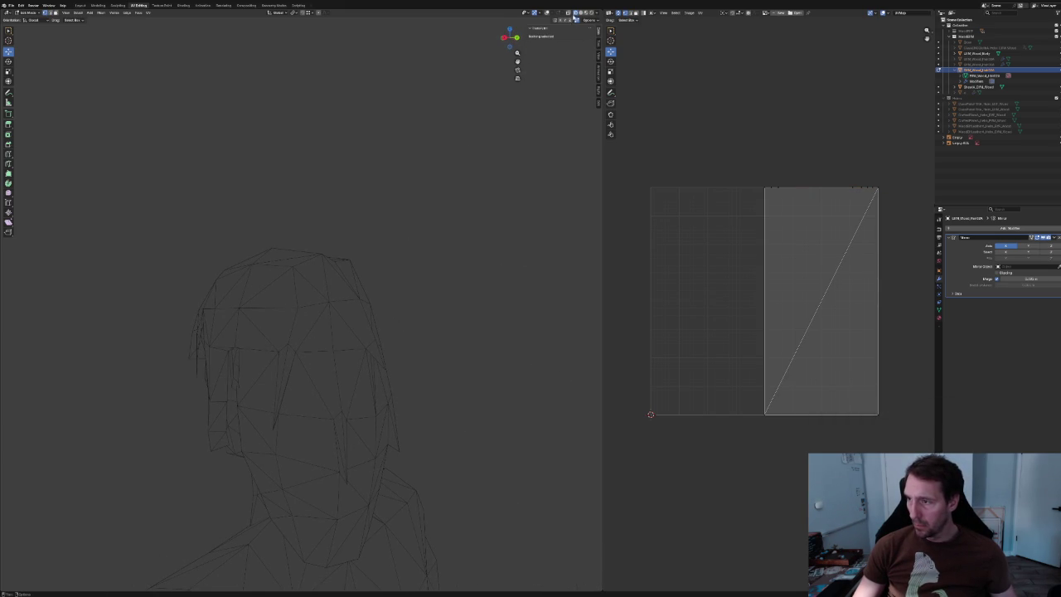
Return to solid shading and orbit the character without overlays to check the hair.
left_click(546, 14)
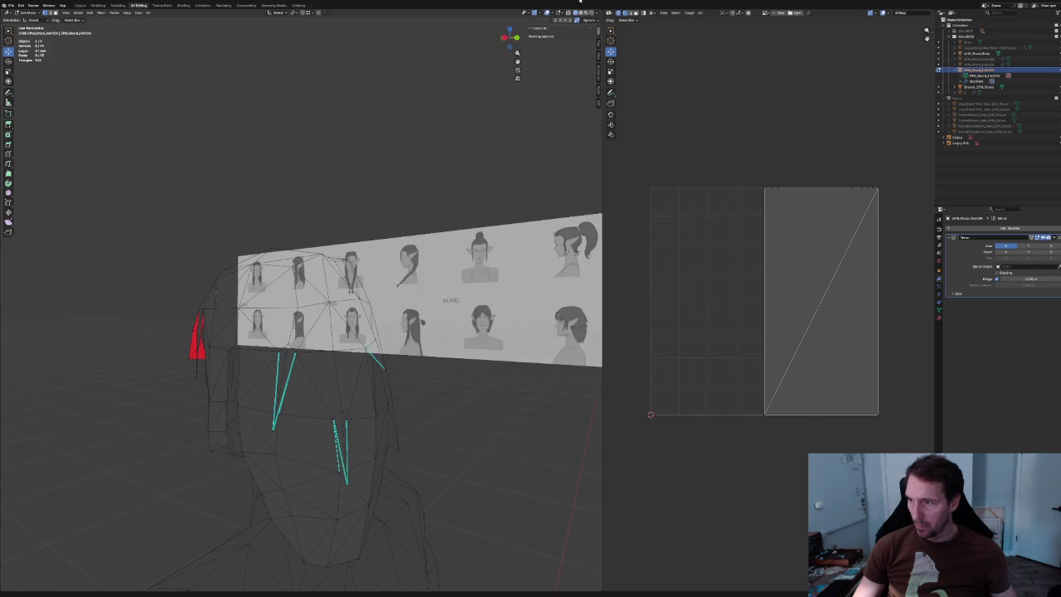
key("alt+z")
middle_click_drag(332, 249, 343, 174)
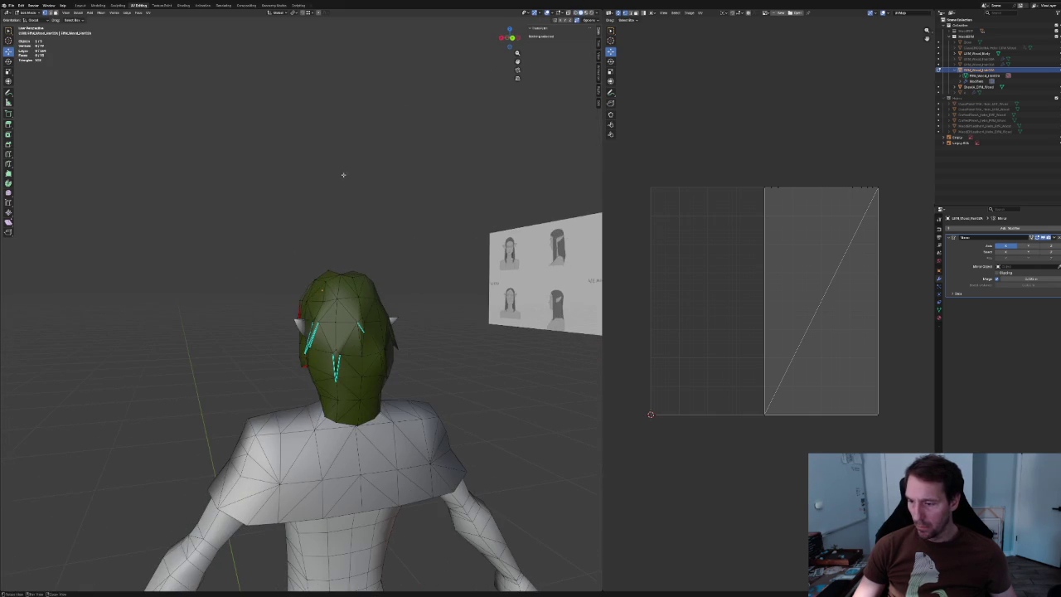
left_click(547, 13)
scroll(389, 150, "down", 2)
scroll(389, 161, "down", 3)
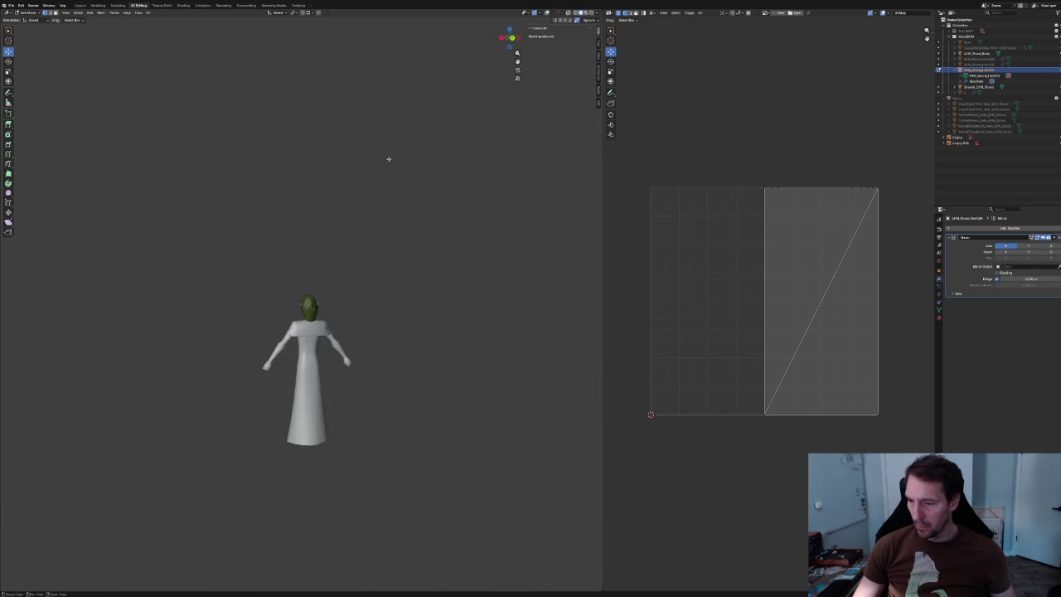
mouse_move(366, 166)
middle_mouse_down()
mouse_move(431, 170)
mouse_move(355, 213)
mouse_move(443, 213)
mouse_move(419, 235)
mouse_move(400, 213)
mouse_move(403, 280)
mouse_move(392, 295)
middle_mouse_up()
scroll(386, 207, "up", 3)
scroll(400, 213, "up", 4)
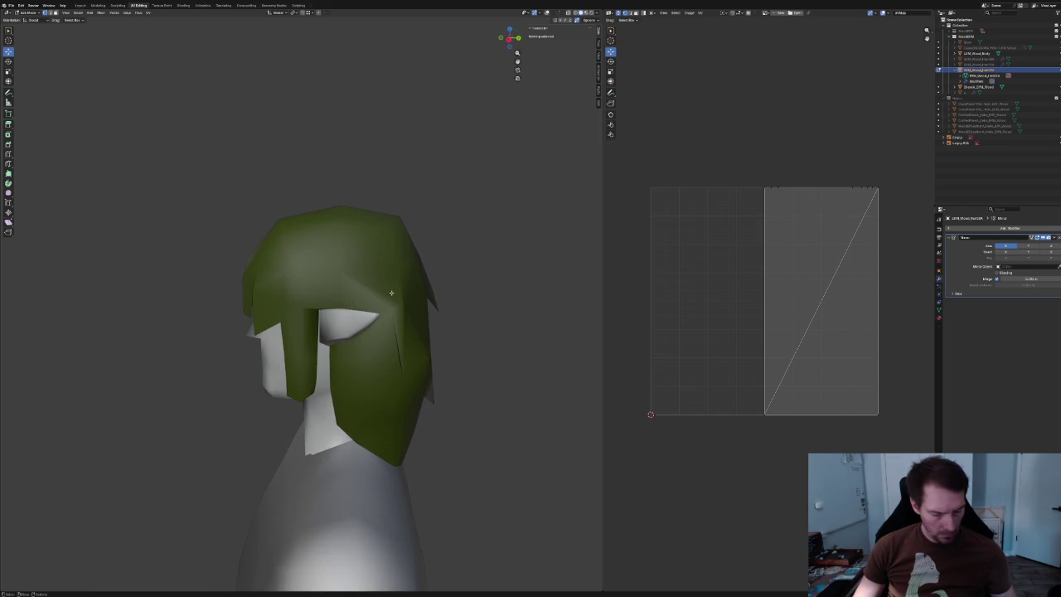
Switch to Object Mode with overlays shown and zoom in on the hair.
key("Tab")
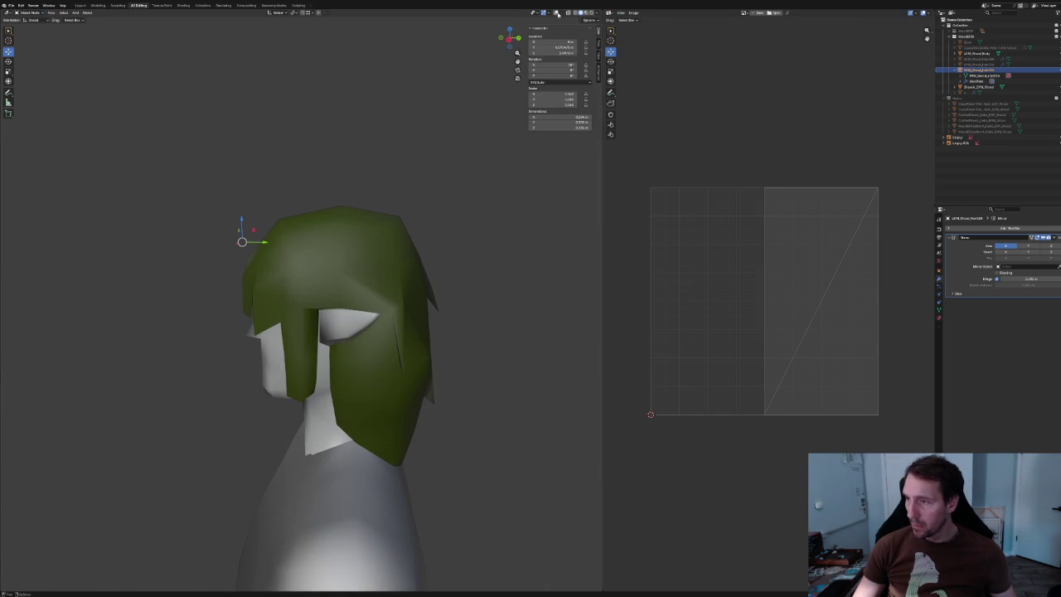
left_click(557, 14)
mouse_move(373, 249)
middle_mouse_down()
mouse_move(362, 264)
mouse_move(372, 280)
mouse_move(417, 279)
middle_mouse_up()
scroll(362, 264, "up", 2)
scroll(376, 286, "up", 2)
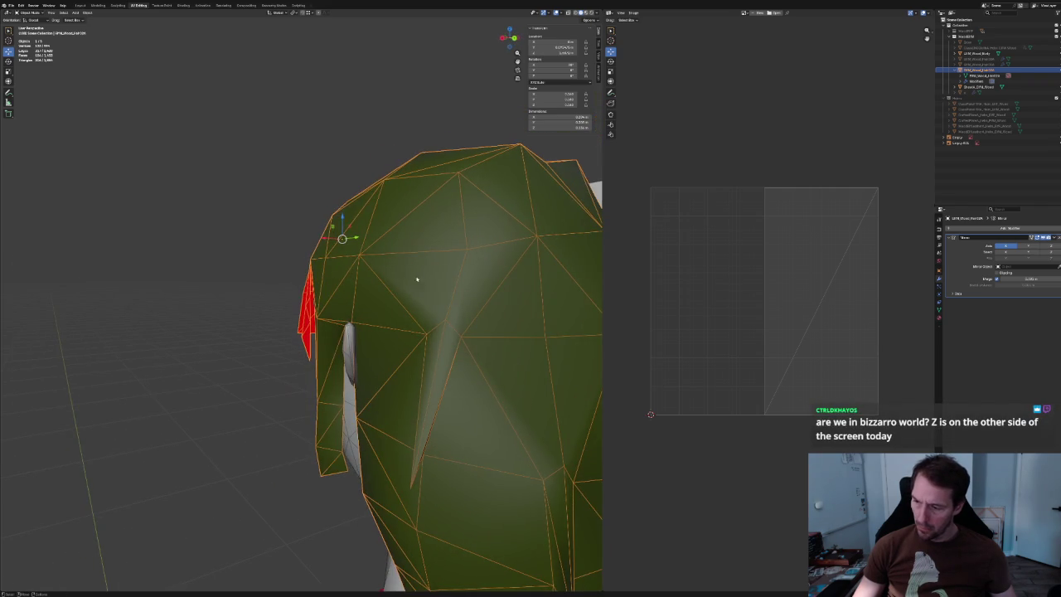
In Edit Mode, slide the vertex at the seam tip along its edge.
key("Tab")
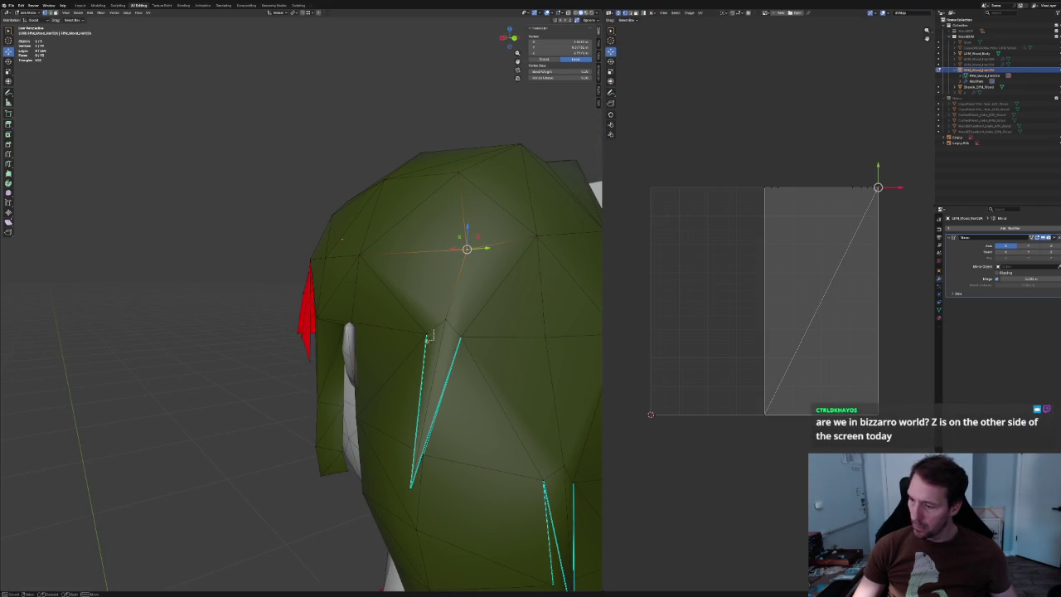
key("alt+a")
left_click(445, 333)
middle_click_drag(445, 333, 430, 340)
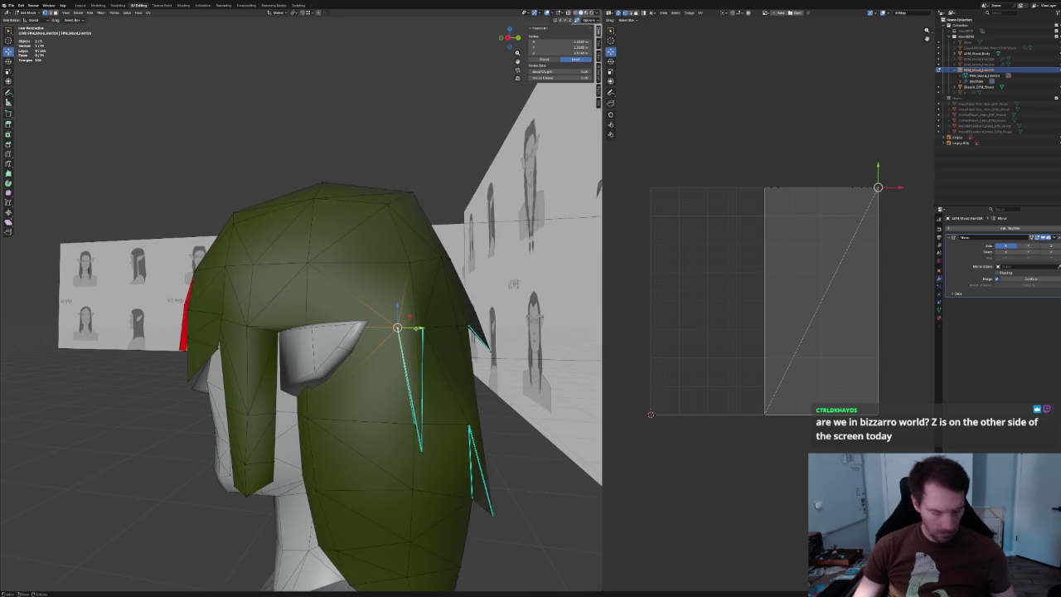
key("g")
key("g")
left_click(397, 330)
key("alt+a")
Check vertices along the hair's edge and back from several angles.
left_click(441, 257)
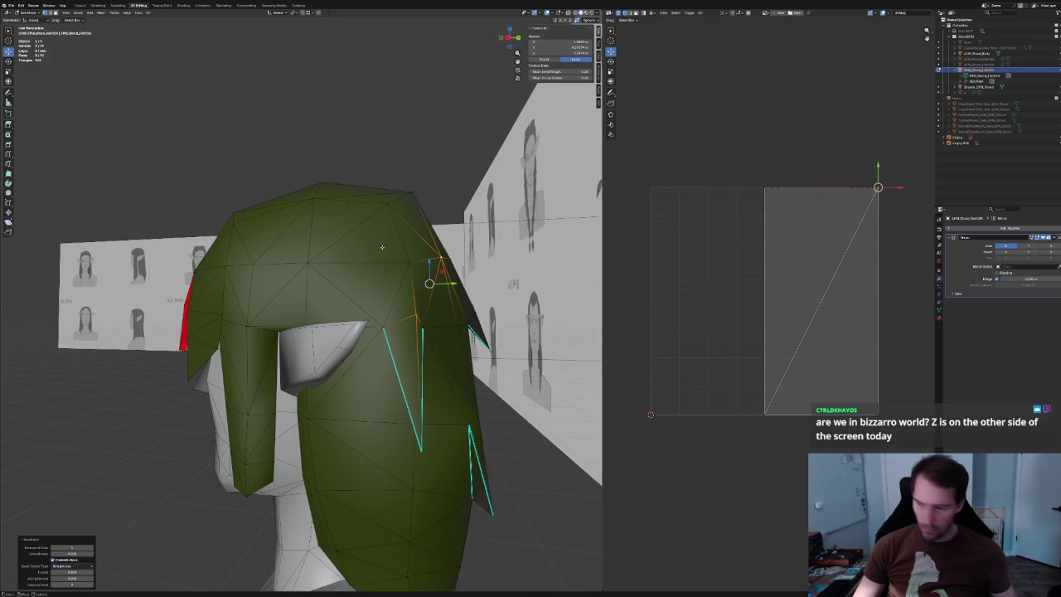
key("alt+a")
mouse_move(426, 260)
middle_mouse_down()
mouse_move(439, 218)
mouse_move(386, 268)
middle_mouse_up()
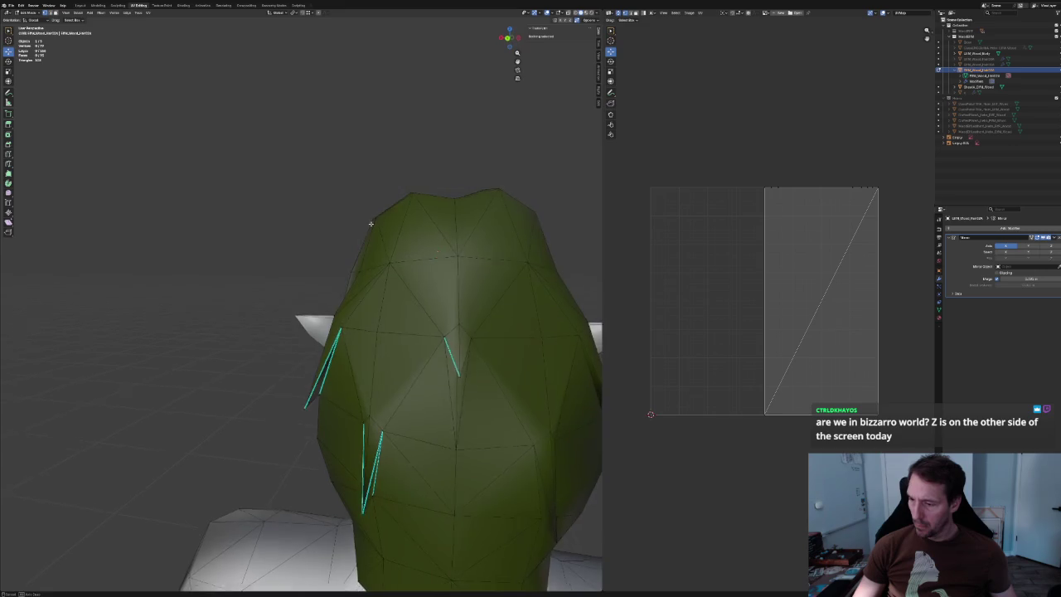
scroll(386, 268, "up", 3)
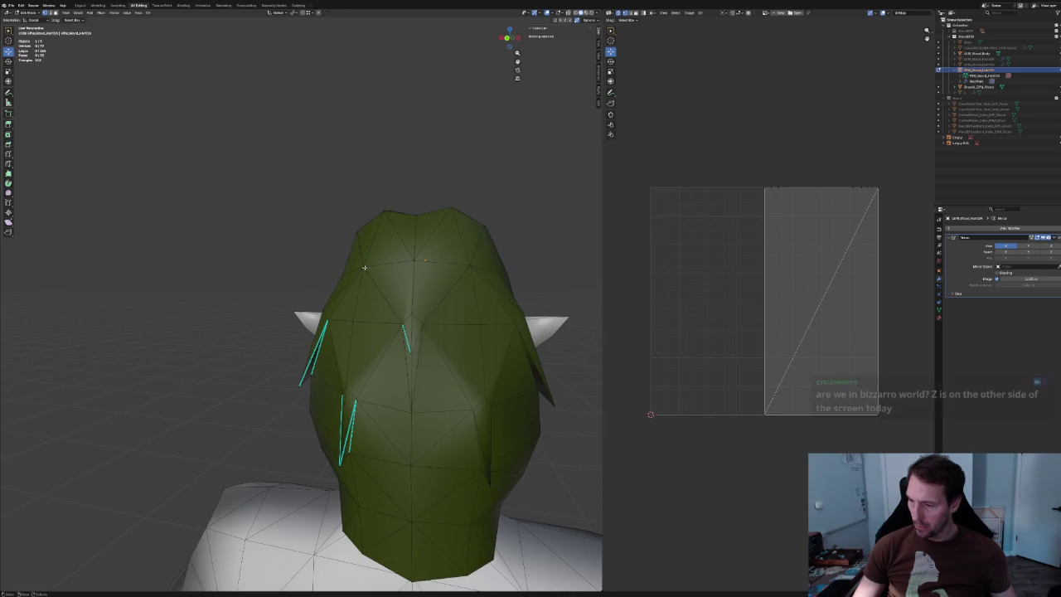
left_click(371, 266)
key("alt+a")
scroll(270, 208, "down", 3)
mouse_move(289, 235)
middle_mouse_down()
mouse_move(331, 239)
mouse_move(290, 252)
mouse_move(356, 262)
middle_mouse_up()
scroll(290, 251, "up", 2)
Connect two vertices on the back of the hair with a new edge, then exit Edit Mode.
left_click(356, 262)
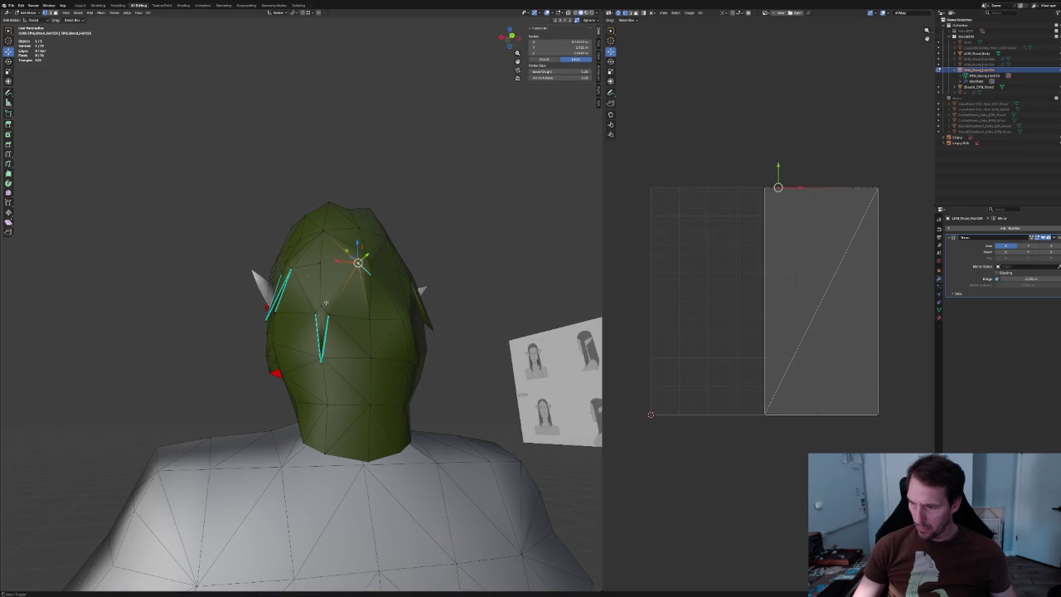
left_click(294, 272)
mouse_move(295, 272)
middle_mouse_down()
mouse_move(211, 289)
mouse_move(270, 297)
mouse_move(233, 308)
mouse_move(216, 328)
mouse_move(227, 332)
middle_mouse_up()
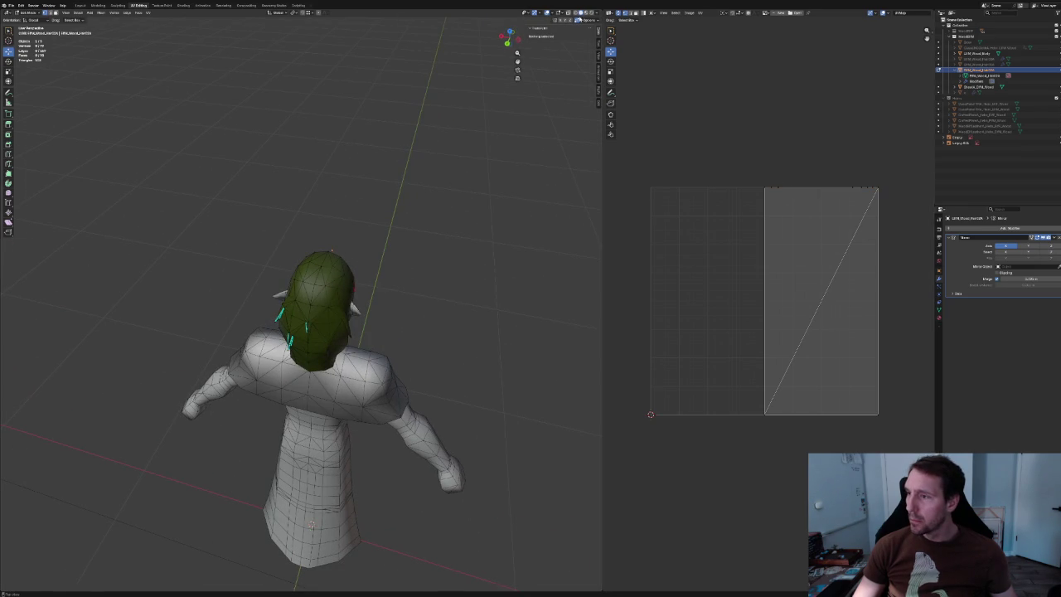
key("Tab")
Select a side hair-lock tip vertex and move it down along Y.
mouse_move(431, 199)
middle_mouse_down()
mouse_move(433, 208)
mouse_move(423, 180)
mouse_move(457, 187)
mouse_move(443, 203)
middle_mouse_up()
scroll(431, 177, "up", 2)
scroll(320, 316, "up", 3)
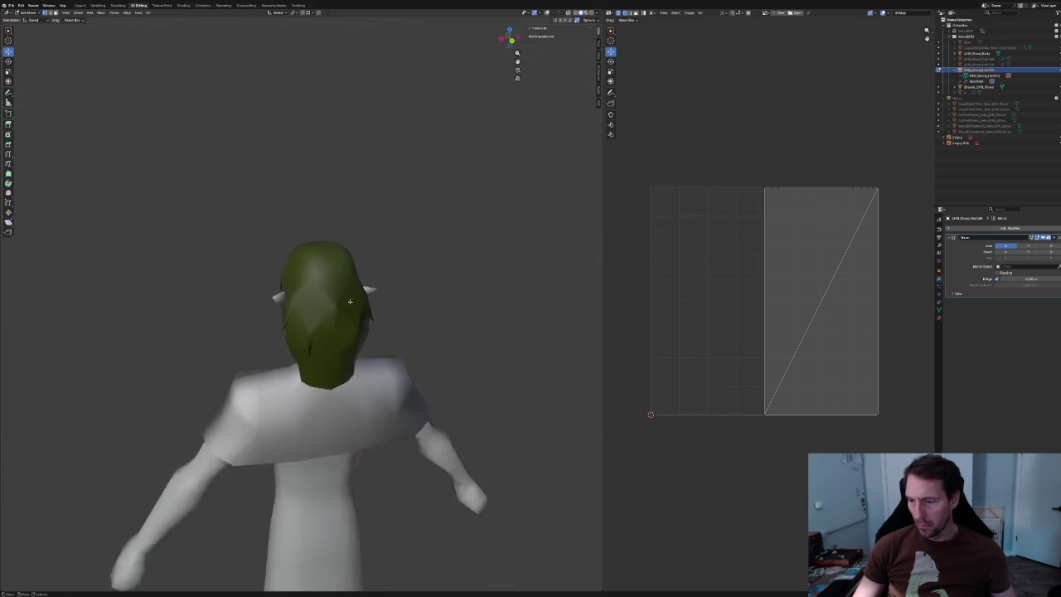
scroll(320, 316, "up", 2)
left_click(309, 300)
middle_click_drag(309, 300, 278, 344)
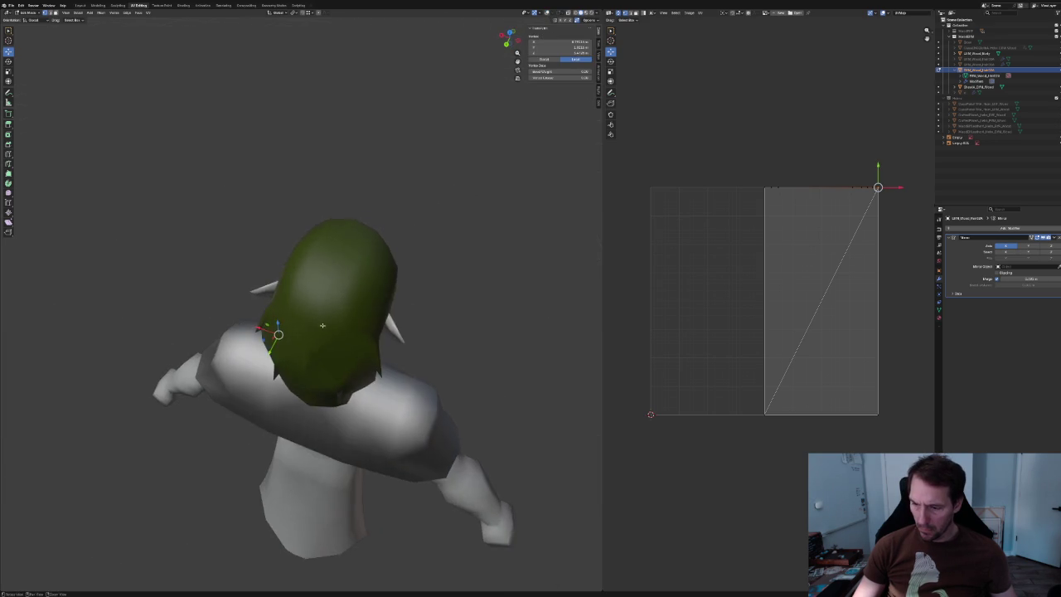
scroll(275, 353, "up", 3)
left_click_drag(269, 327, 263, 336)
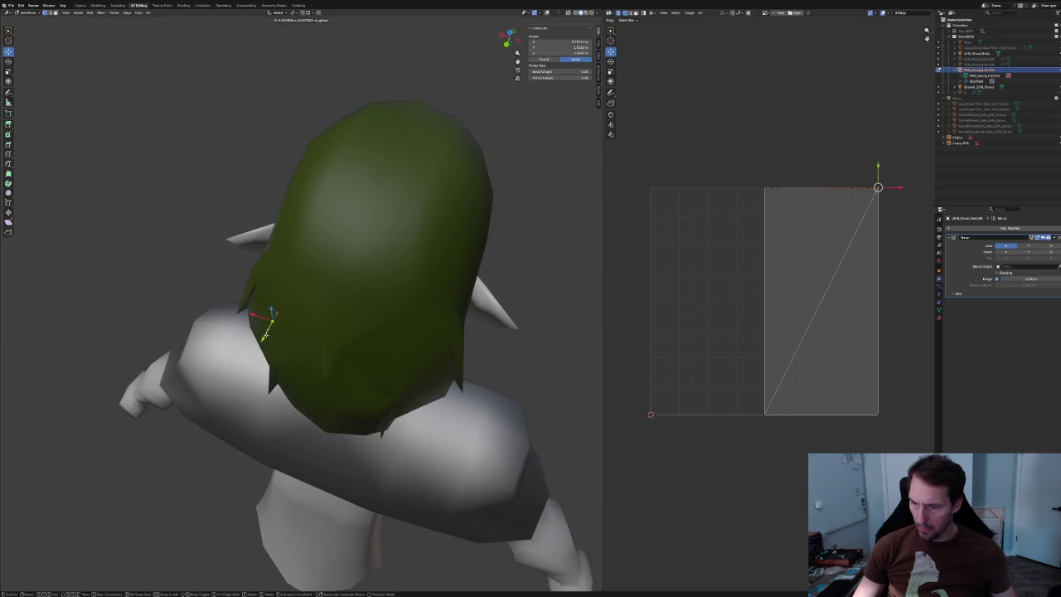
Show mesh edges and grid, then pull the lock tip further down and check from behind.
middle_click_drag(265, 336, 310, 307)
scroll(311, 306, "down", 3)
scroll(407, 232, "down", 5)
left_click(400, 232)
mouse_move(401, 232)
middle_mouse_down()
mouse_move(384, 198)
mouse_move(455, 235)
middle_mouse_up()
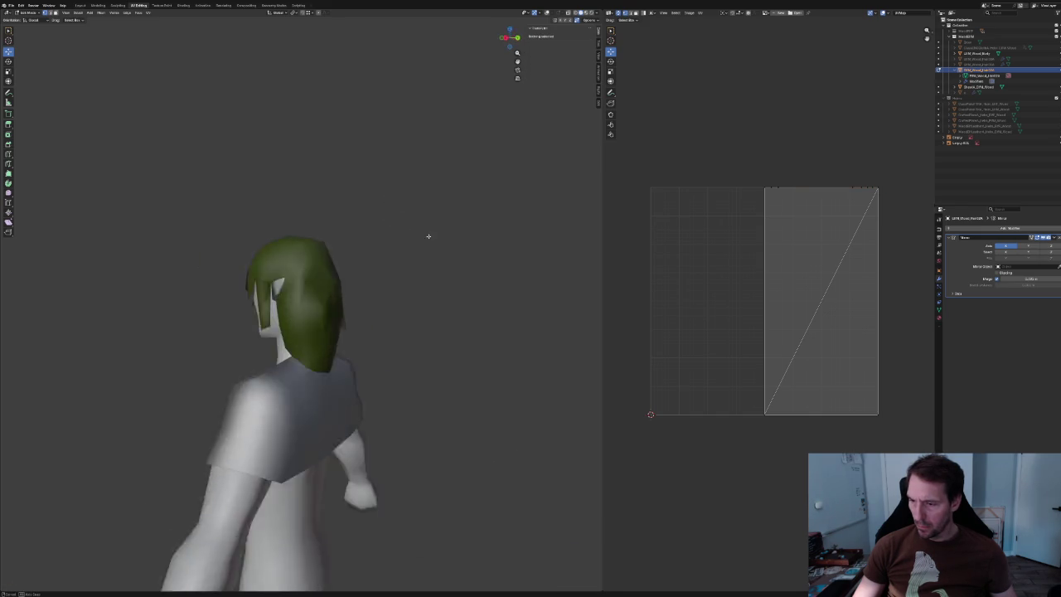
left_click(546, 14)
scroll(342, 272, "up", 4)
mouse_move(331, 248)
middle_mouse_down()
mouse_move(341, 272)
mouse_move(376, 242)
middle_mouse_up()
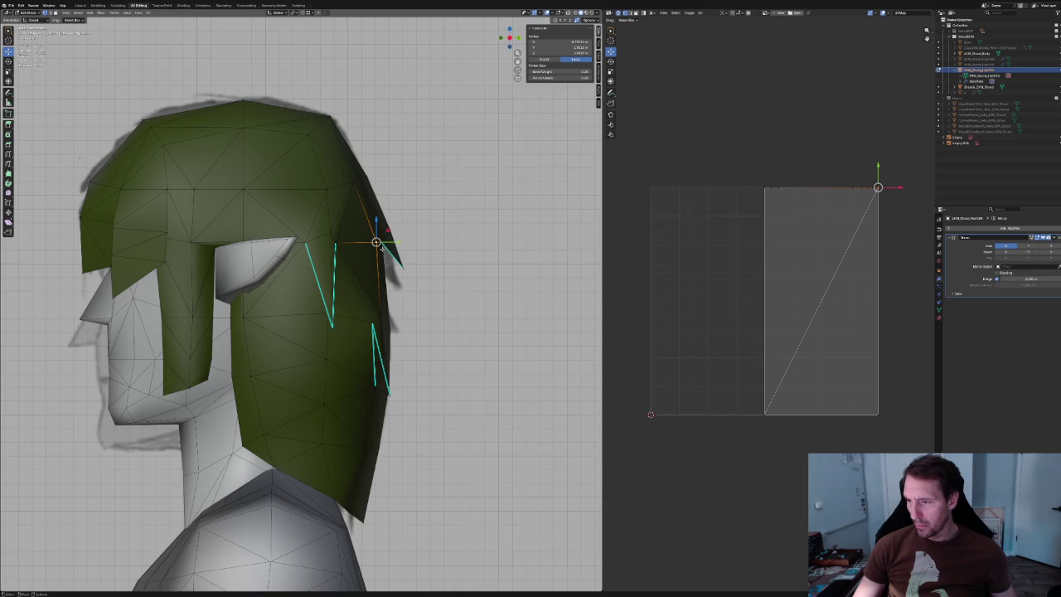
left_click_drag(377, 242, 380, 312)
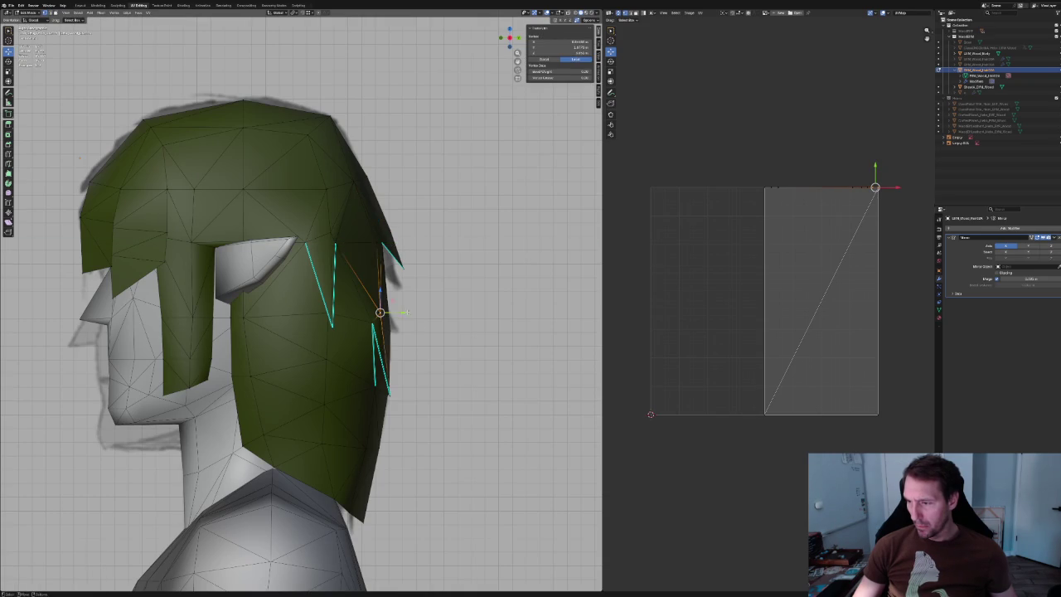
middle_click_drag(380, 312, 334, 304)
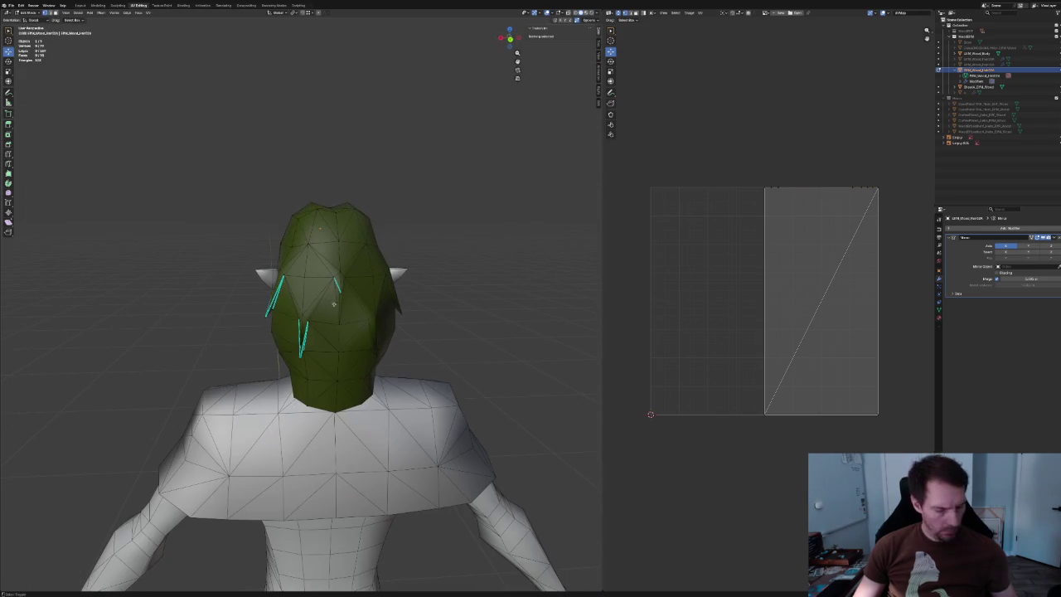
Recalculate the whole hair mesh's normals outside and return to Object Mode.
key("a")
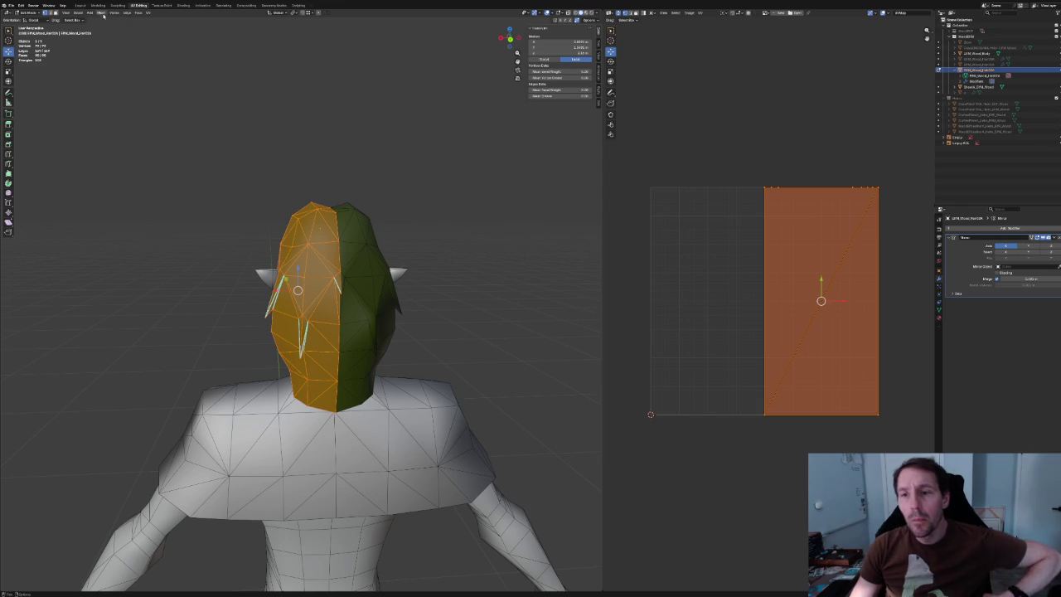
left_click(102, 13)
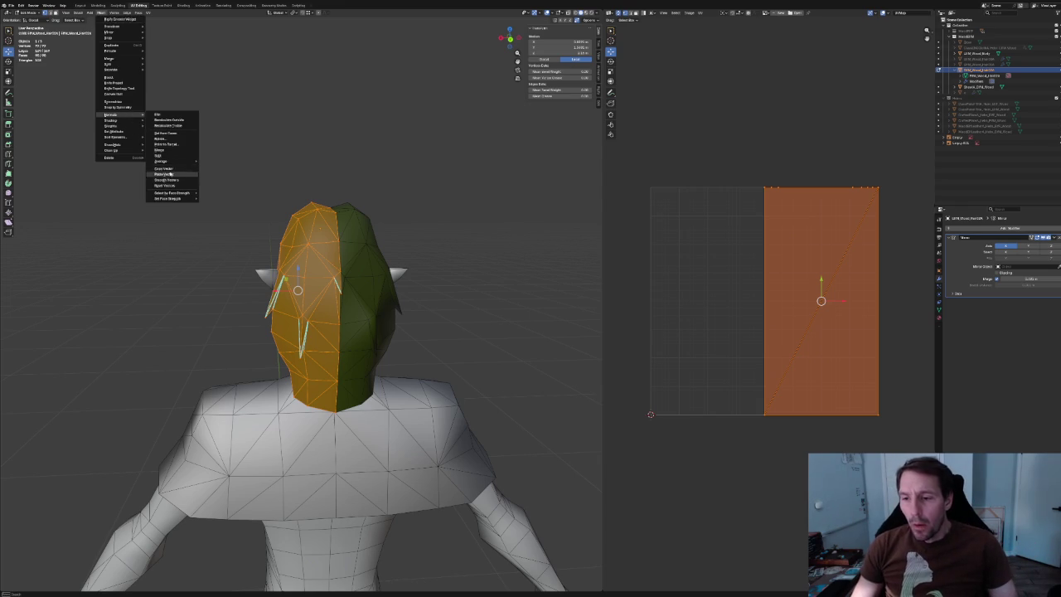
left_click(239, 185)
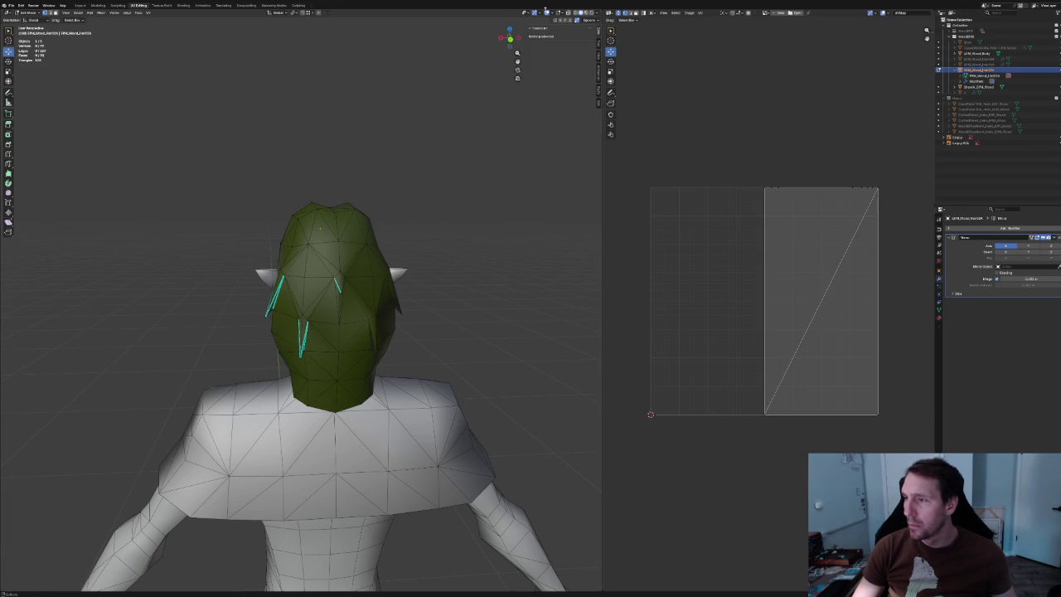
key("Tab")
scroll(355, 83, "down", 4)
scroll(349, 108, "down", 3)
scroll(339, 130, "down", 2)
Orbit and pan around the character to inspect the shaded green hair.
mouse_move(339, 130)
middle_mouse_down()
mouse_move(399, 106)
mouse_move(414, 130)
mouse_move(293, 122)
mouse_move(307, 105)
middle_mouse_up()
scroll(346, 158, "up", 3)
mouse_move(346, 158)
middle_mouse_down()
mouse_move(325, 173)
mouse_move(358, 166)
mouse_move(362, 178)
mouse_move(317, 177)
mouse_move(335, 164)
middle_mouse_up()
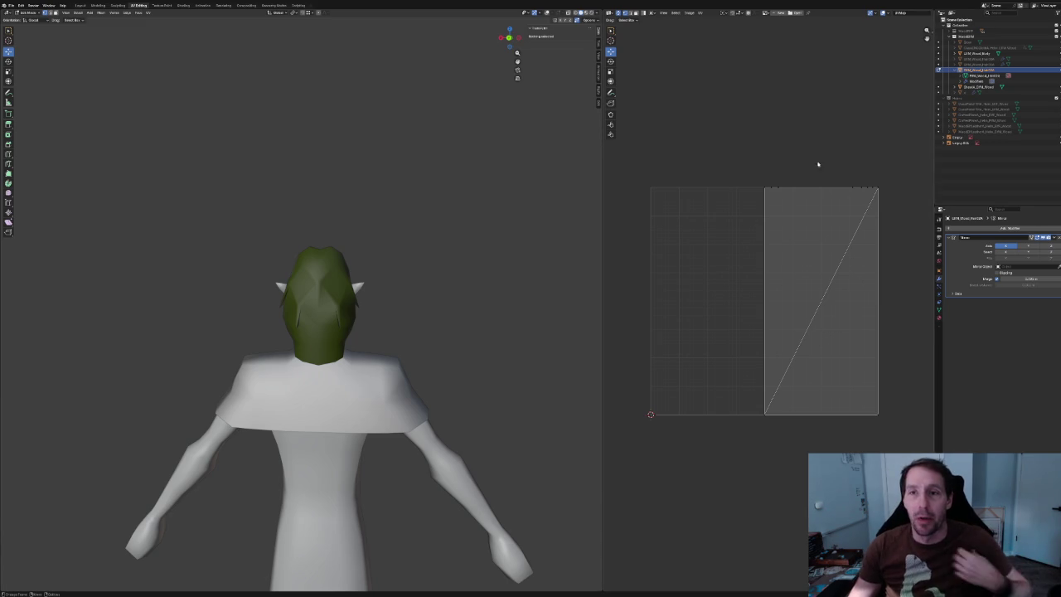
scroll(405, 277, "up", 2)
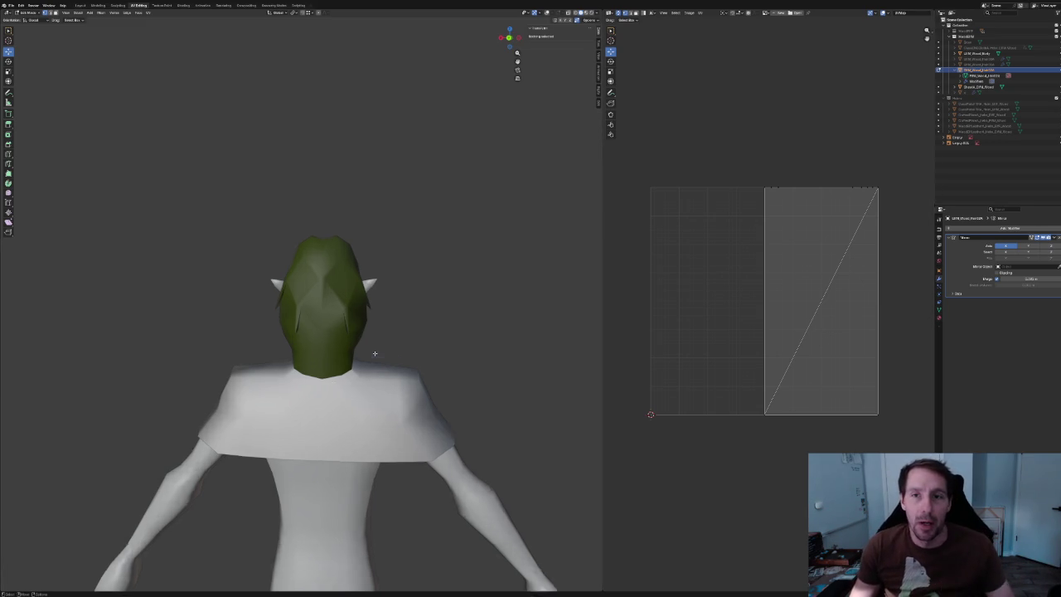
scroll(404, 277, "up", 1)
scroll(405, 299, "down", 3)
scroll(406, 327, "up", 5)
scroll(406, 327, "down", 2)
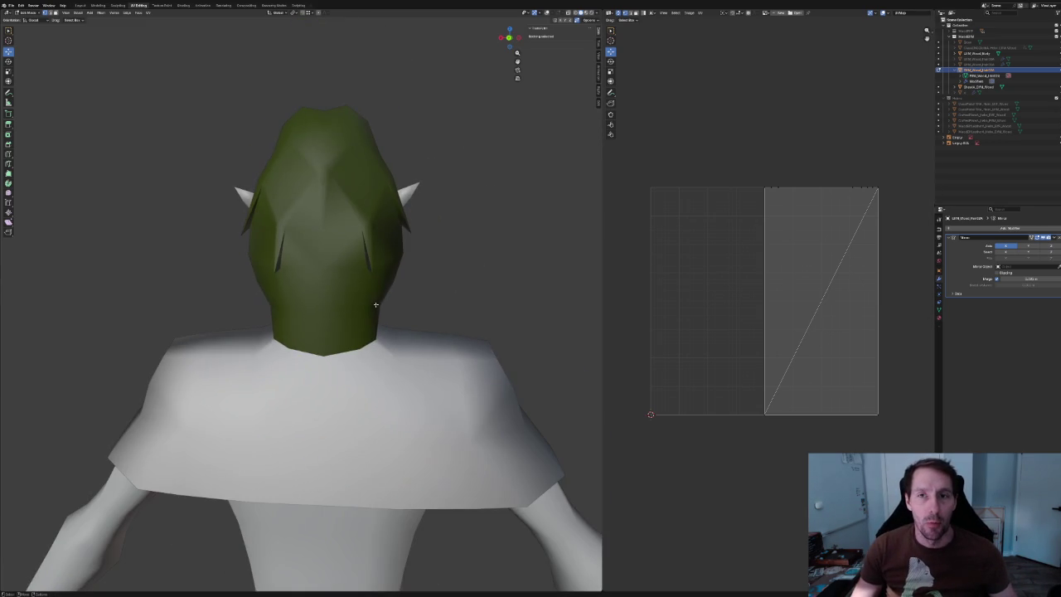
middle_click_drag(340, 219, 266, 214, "shift")
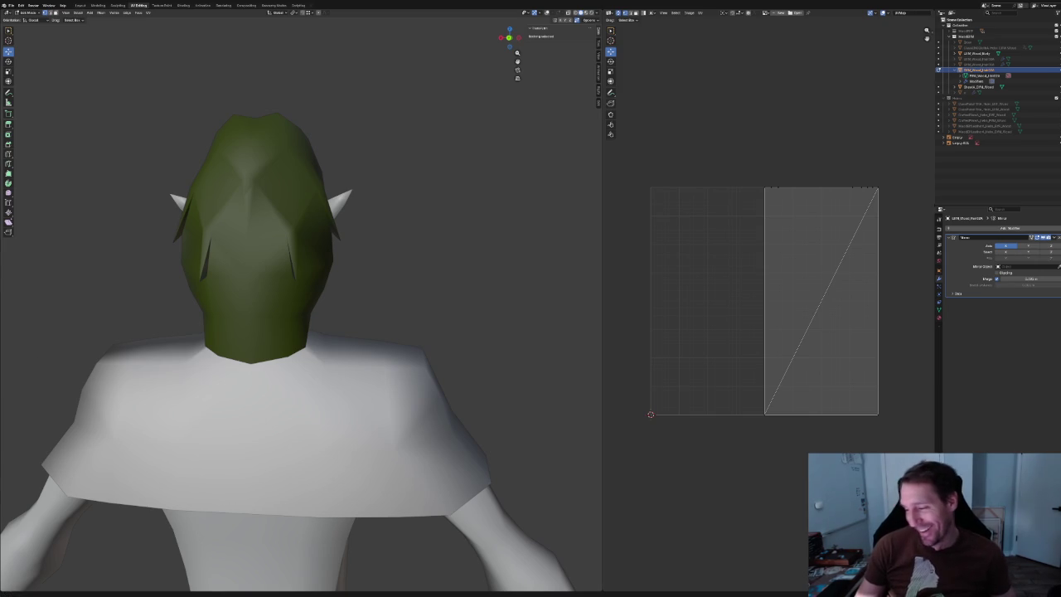
Zoom out to view the full low-poly elf from the front.
scroll(384, 208, "down", 4)
scroll(373, 214, "up", 3)
mouse_move(367, 218)
middle_mouse_down()
mouse_move(386, 241)
mouse_move(420, 235)
mouse_move(393, 235)
mouse_move(381, 203)
middle_mouse_up()
scroll(413, 214, "down", 3)
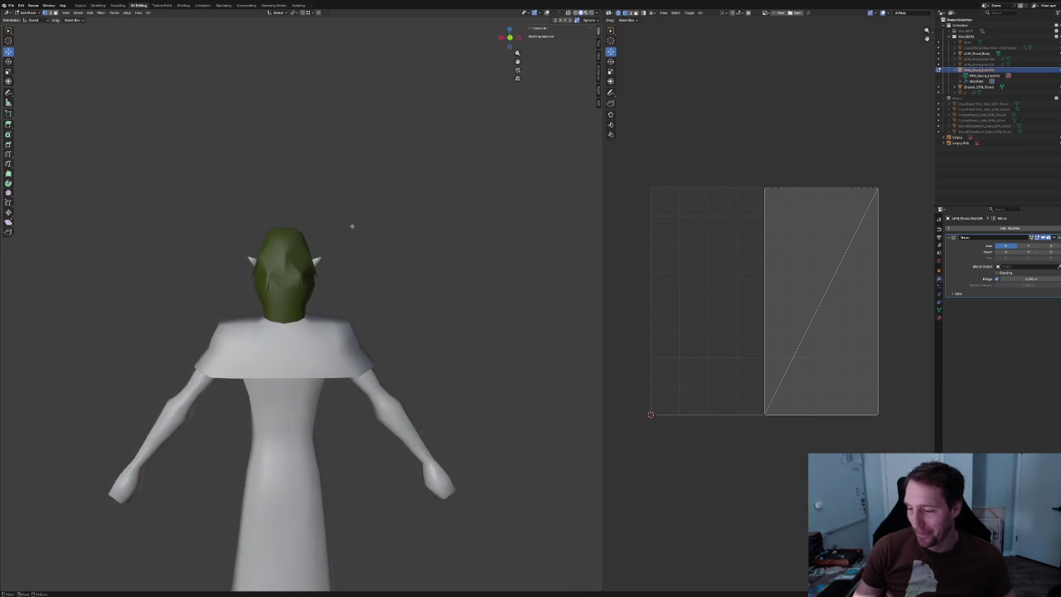
scroll(351, 227, "up", 3)
key("Tab")
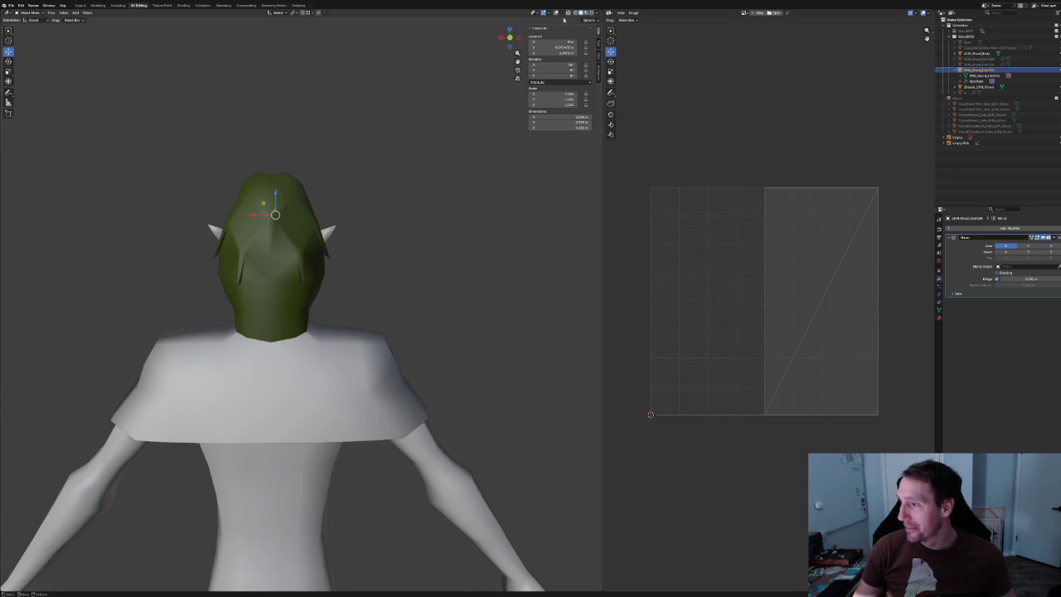
key("Tab")
scroll(239, 257, "up", 3)
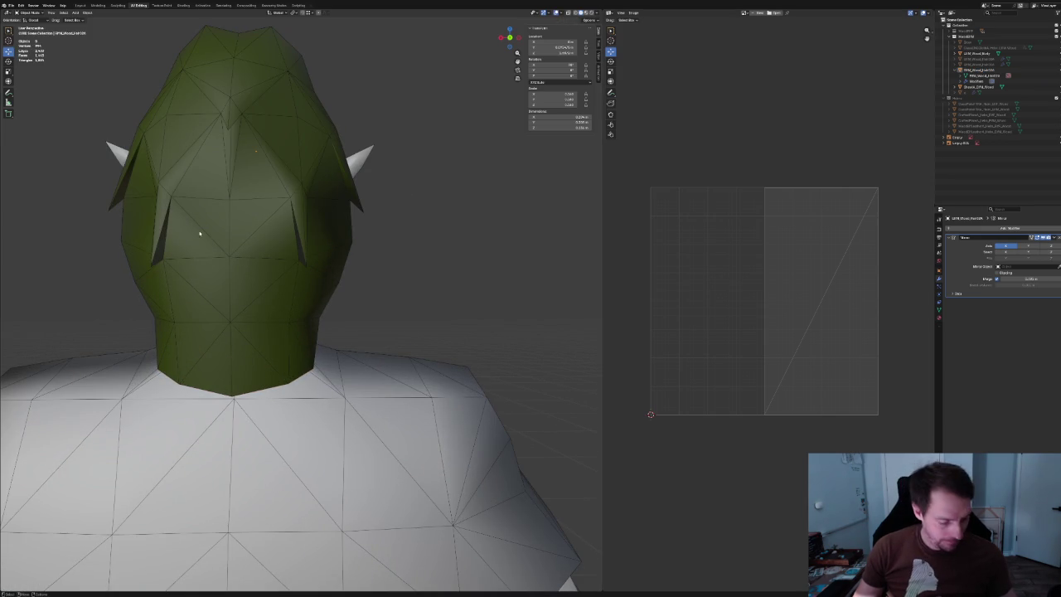
key("Tab")
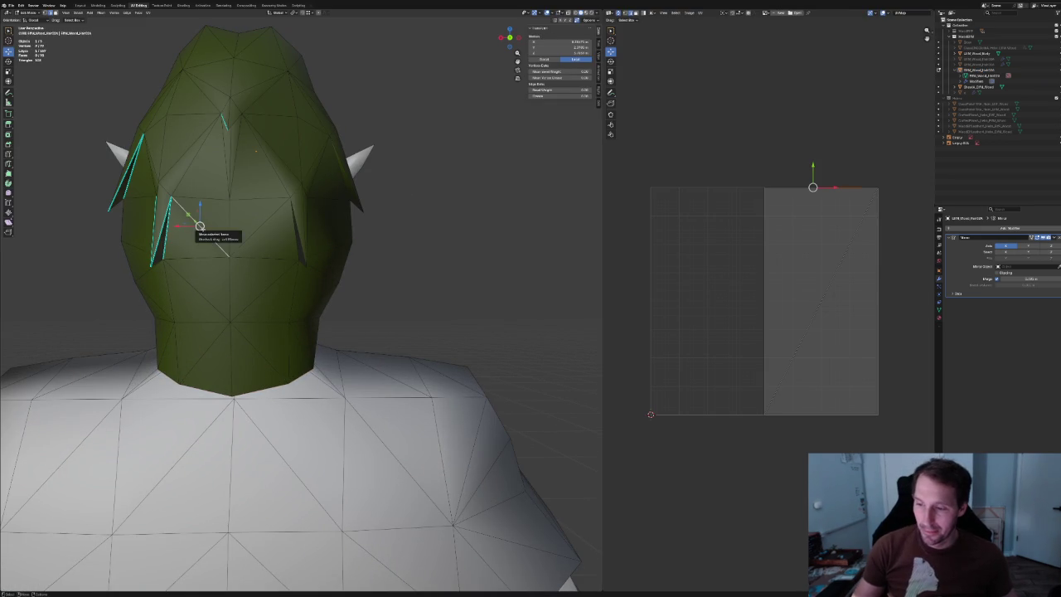
key("Return")
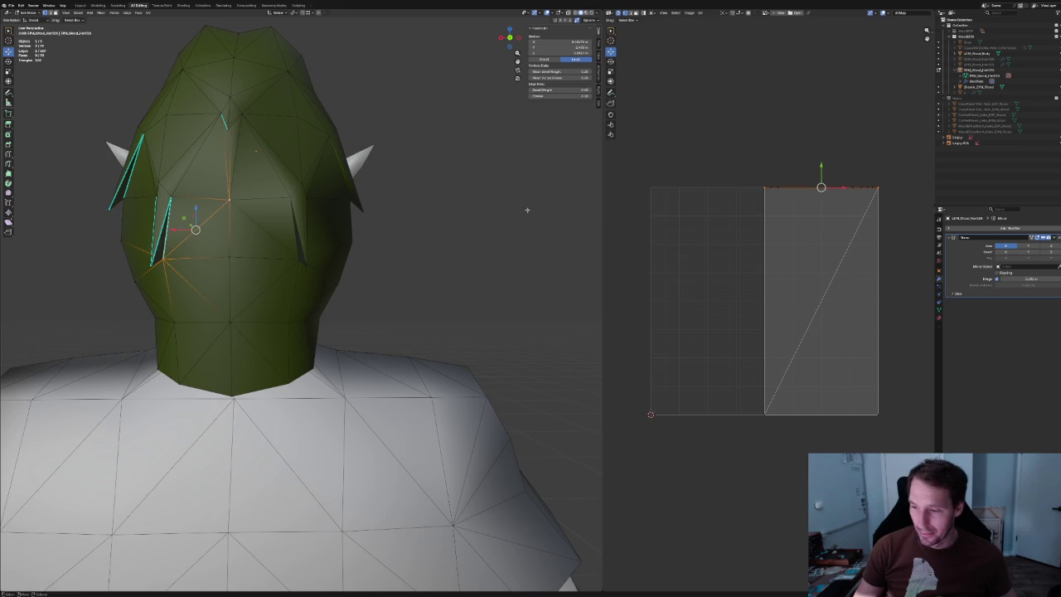
key("alt+a")
scroll(481, 213, "down", 3)
middle_click_drag(480, 213, 381, 228)
left_click(335, 255)
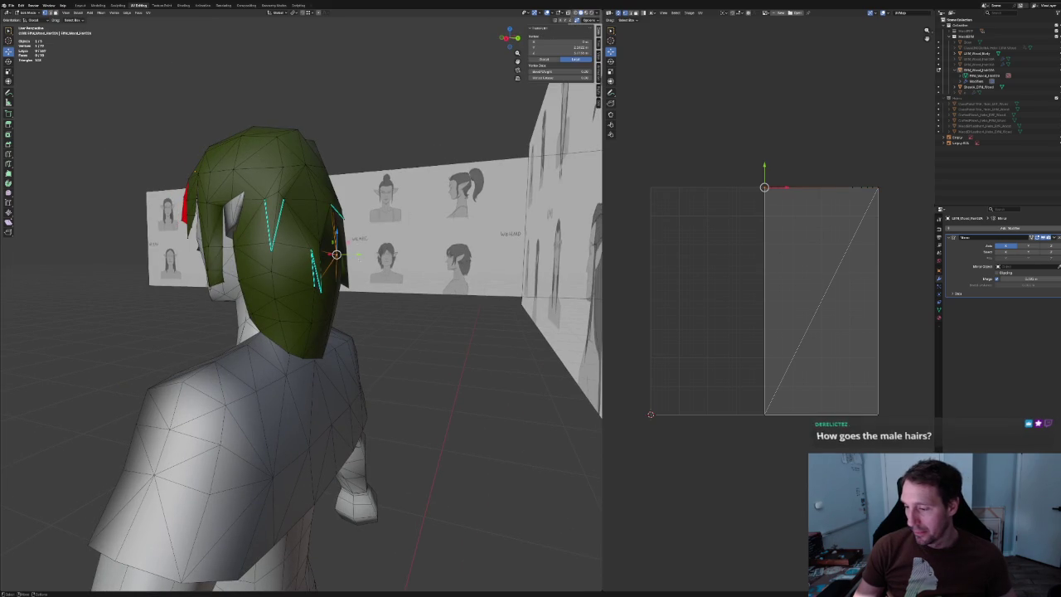
key("alt+a")
key("KP_3")
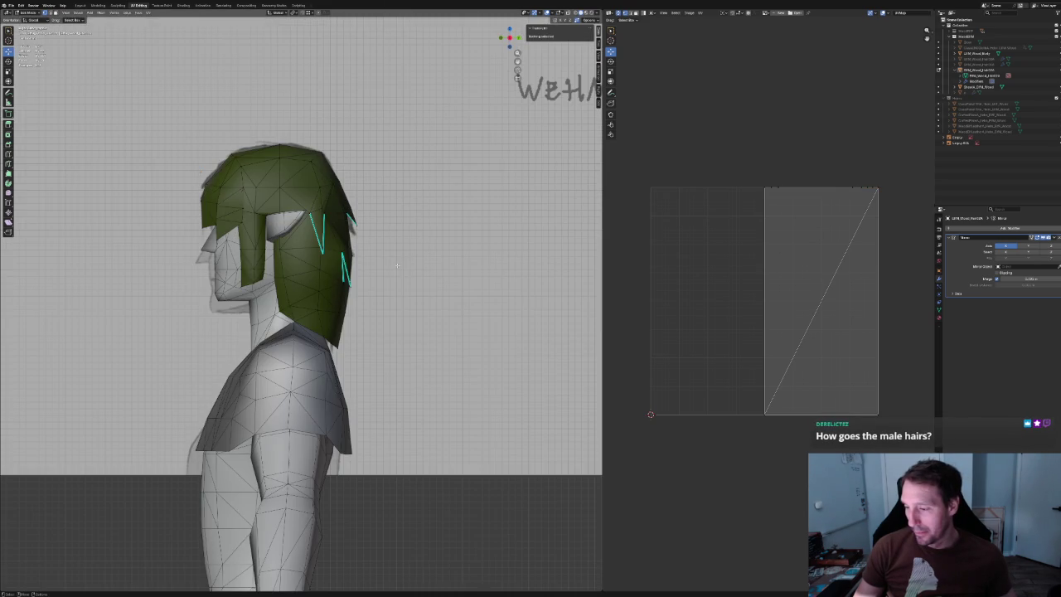
scroll(348, 253, "up", 5)
left_click(284, 247)
key("g")
key("y")
left_click(307, 247)
mouse_move(306, 247)
middle_mouse_down()
mouse_move(262, 263)
mouse_move(348, 240)
mouse_move(308, 258)
mouse_move(348, 254)
middle_mouse_up()
key("alt+a")
scroll(290, 262, "up", 3)
scroll(348, 240, "down", 3)
scroll(365, 228, "down", 2)
scroll(372, 222, "down", 2)
scroll(362, 252, "up", 3)
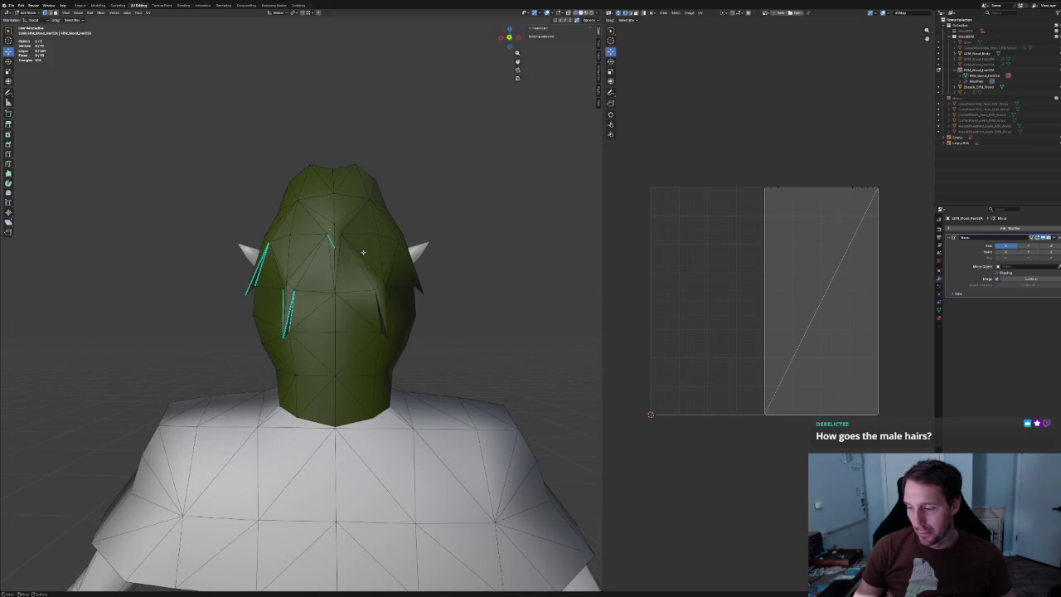
mouse_move(330, 240)
middle_mouse_down()
mouse_move(348, 245)
mouse_move(326, 250)
middle_mouse_up()
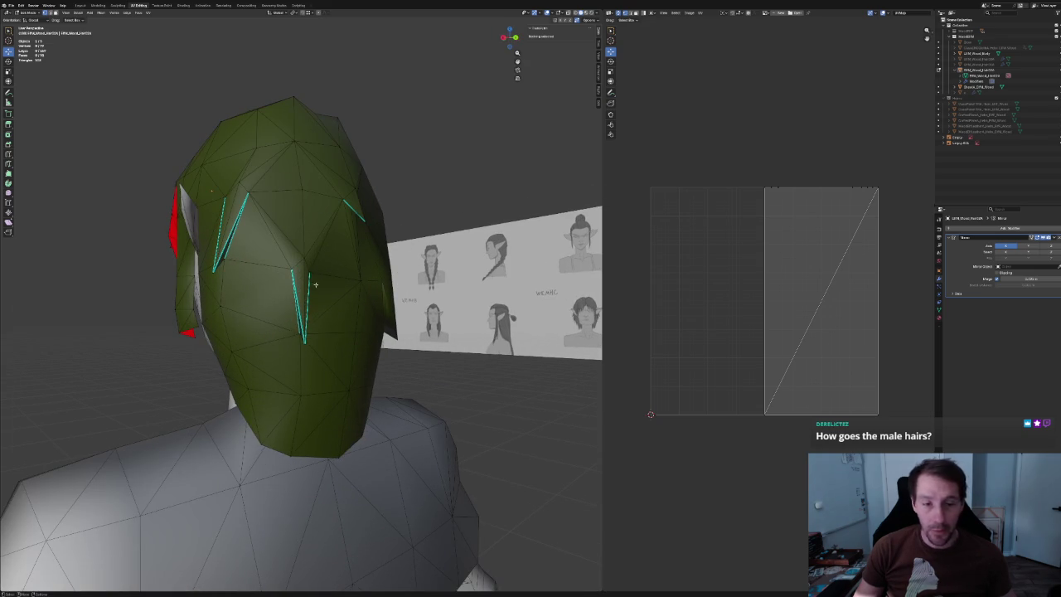
left_click(309, 272)
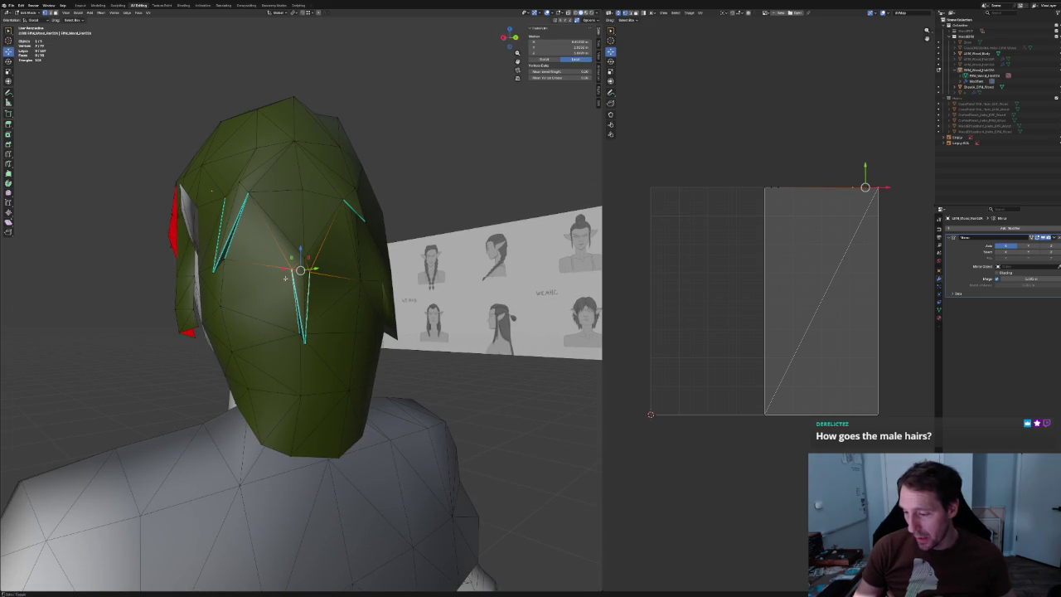
key("s")
left_click(333, 260)
key("alt+a")
middle_click_drag(333, 260, 278, 299)
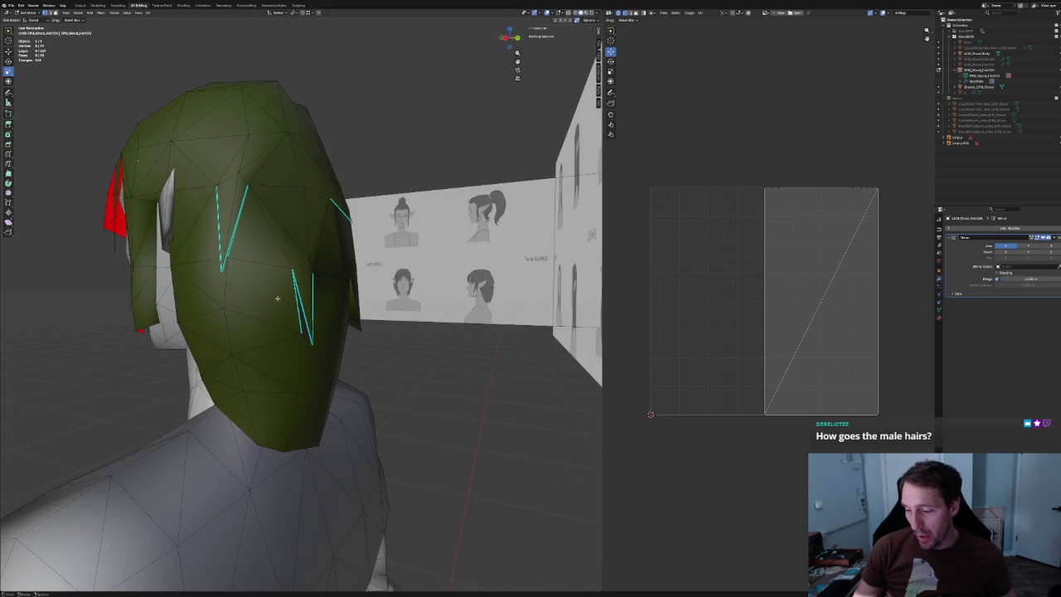
left_click(286, 271)
mouse_move(220, 313)
middle_mouse_down()
mouse_move(286, 313)
mouse_move(286, 270)
middle_mouse_up()
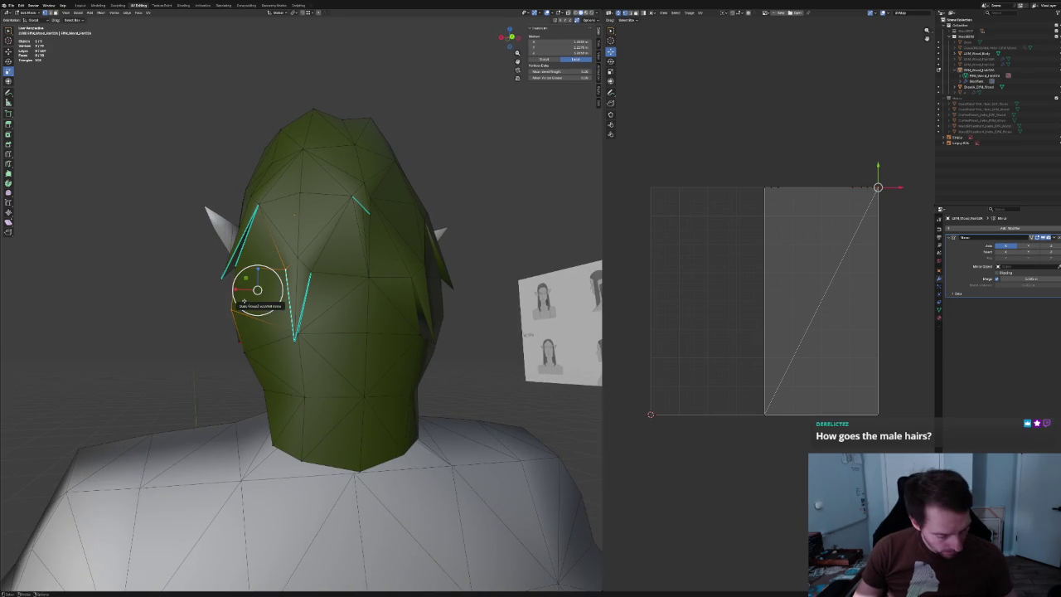
scroll(177, 301, "down", 5)
middle_click_drag(177, 301, 315, 307)
scroll(248, 298, "up", 3)
scroll(315, 307, "up", 3)
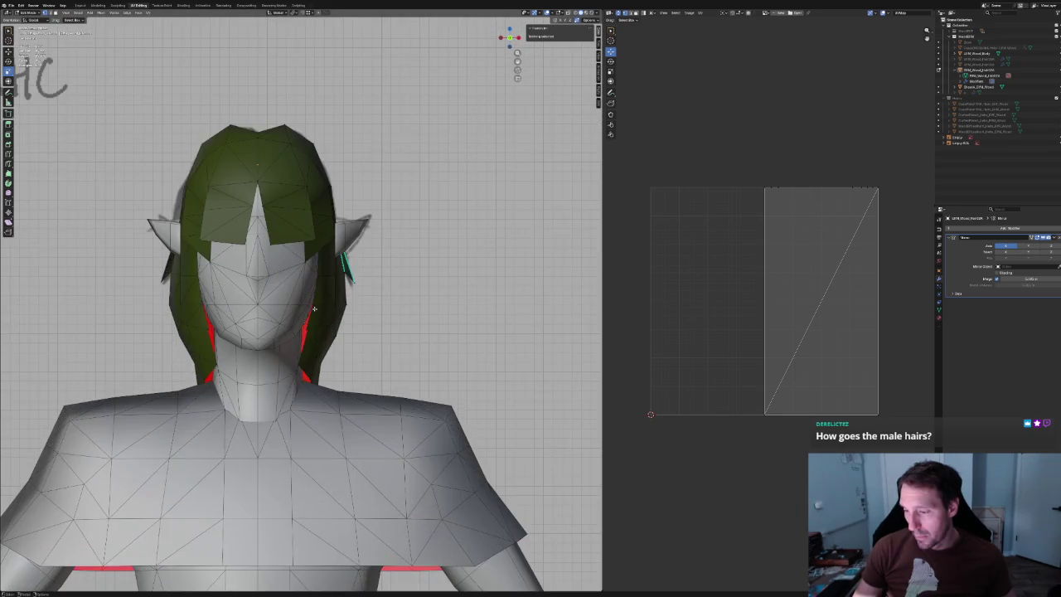
scroll(315, 307, "up", 2)
key("alt+z")
key("alt+z")
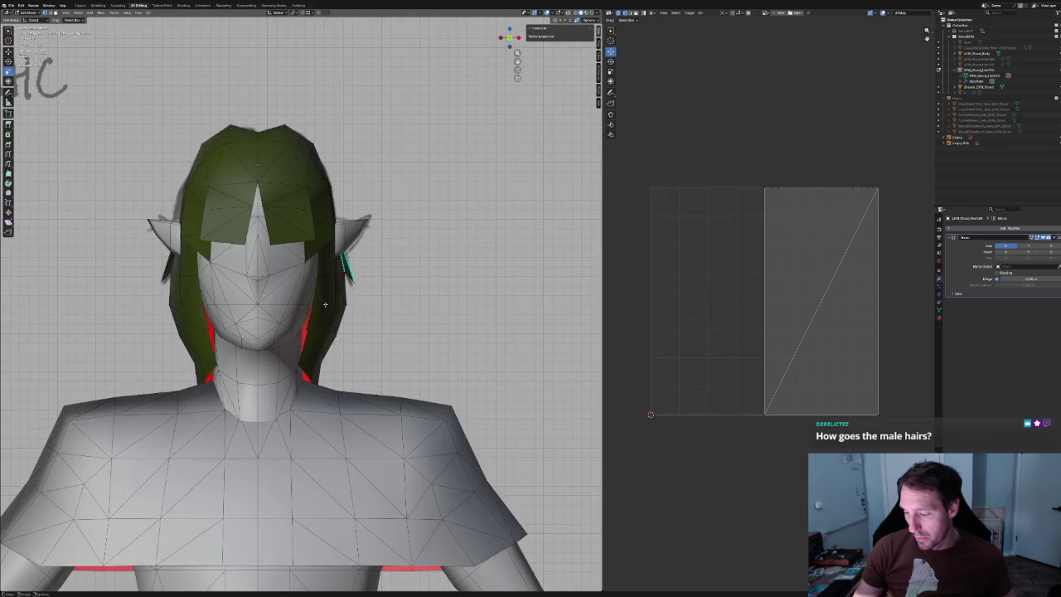
middle_click_drag(315, 306, 331, 307)
scroll(336, 306, "down", 2)
scroll(336, 307, "down", 2)
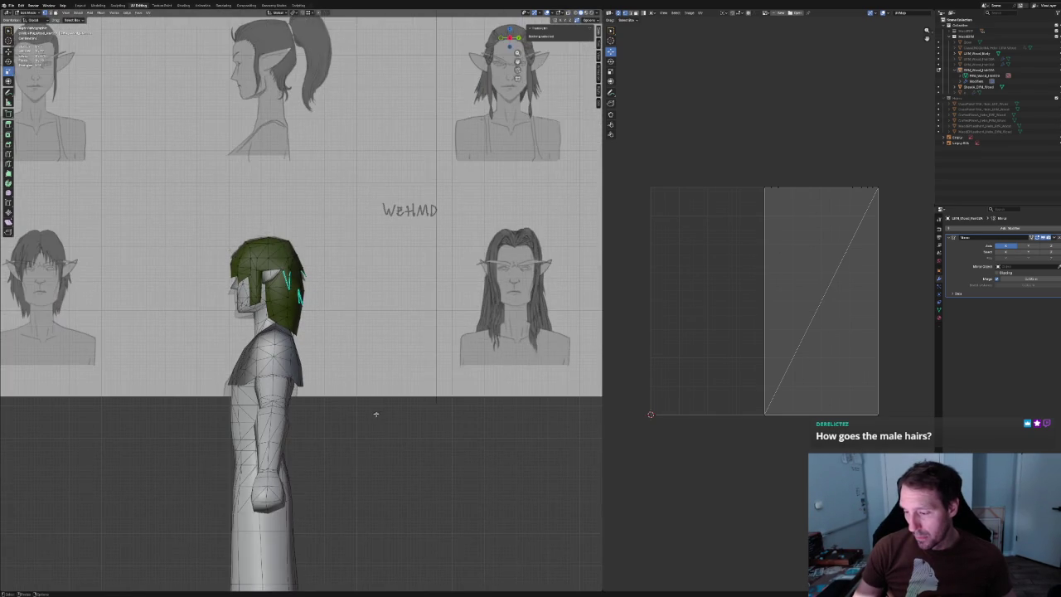
scroll(314, 299, "up", 2)
mouse_move(313, 298)
middle_mouse_down()
mouse_move(249, 300)
mouse_move(313, 298)
mouse_move(348, 315)
mouse_move(339, 331)
middle_mouse_up()
scroll(339, 331, "up", 3)
key("alt+z")
scroll(339, 329, "up", 3)
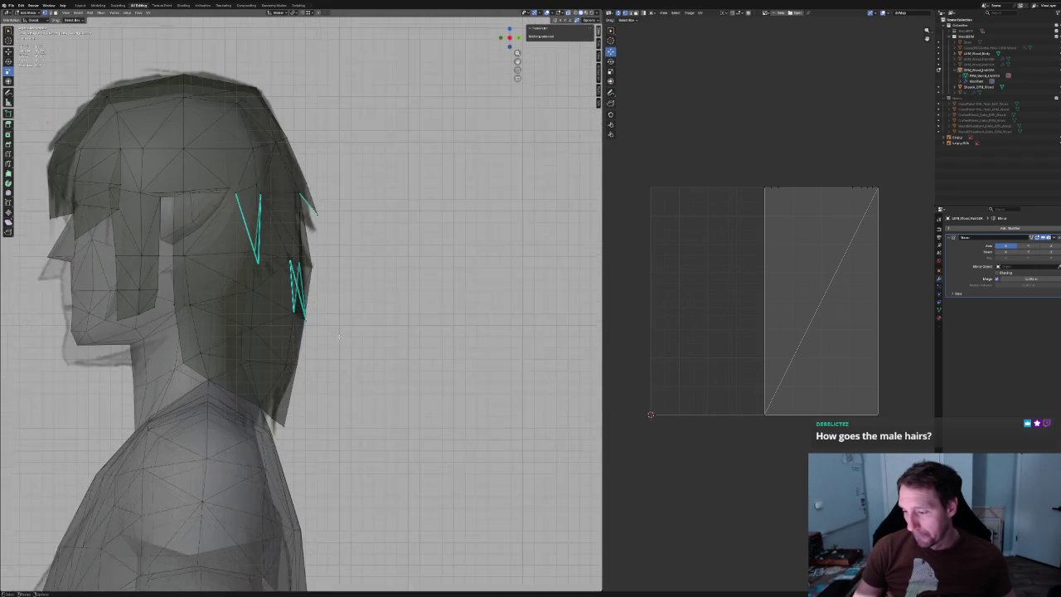
scroll(339, 327, "up", 1)
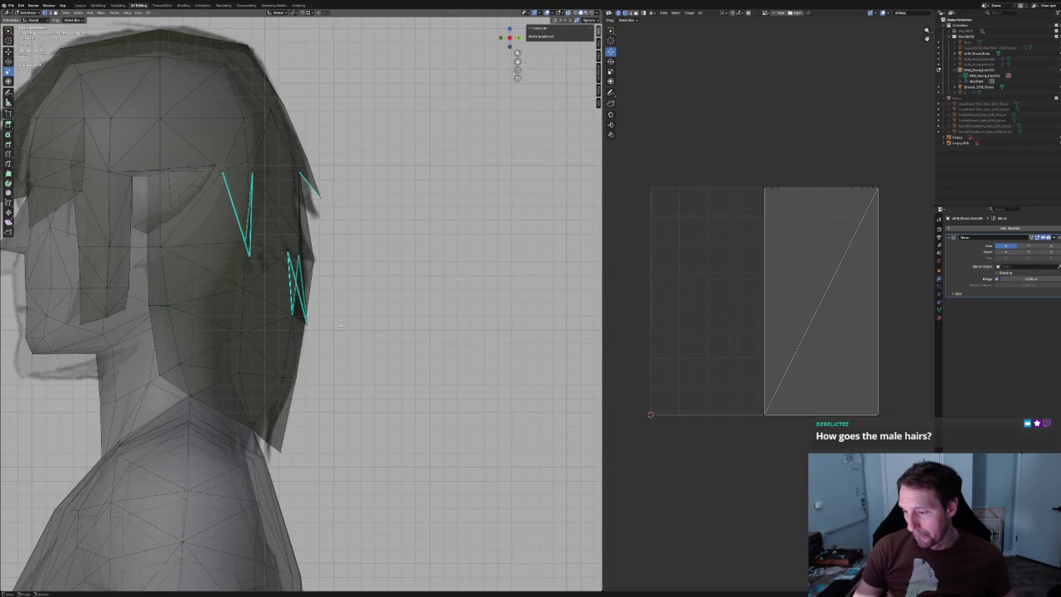
key("alt+z")
middle_click_drag(340, 327, 323, 279)
left_click(324, 279)
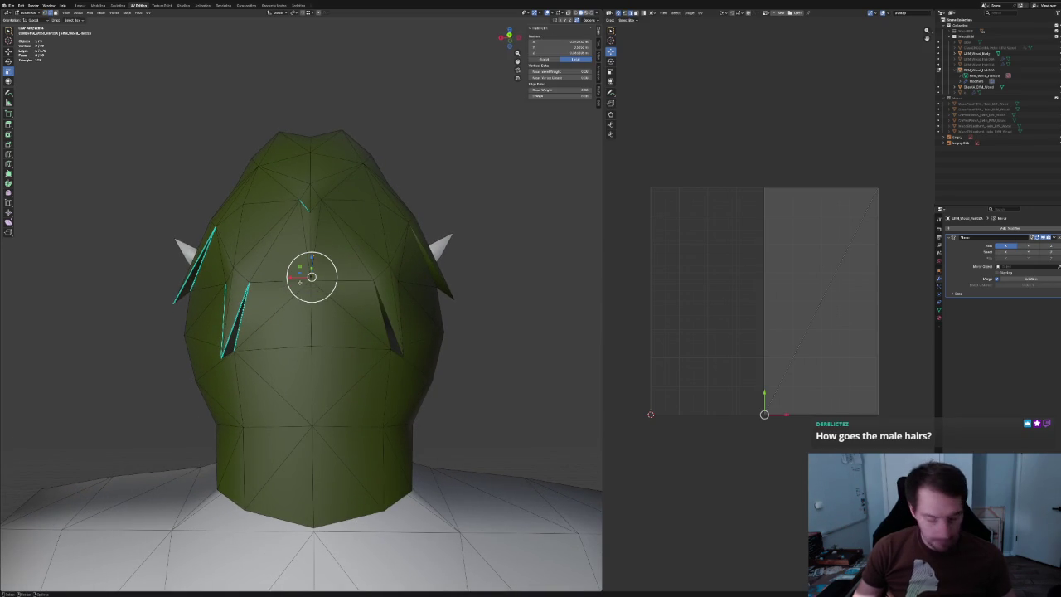
Select vertices on the back of the hair and compare the side with the references.
left_click(300, 281)
left_click(297, 280)
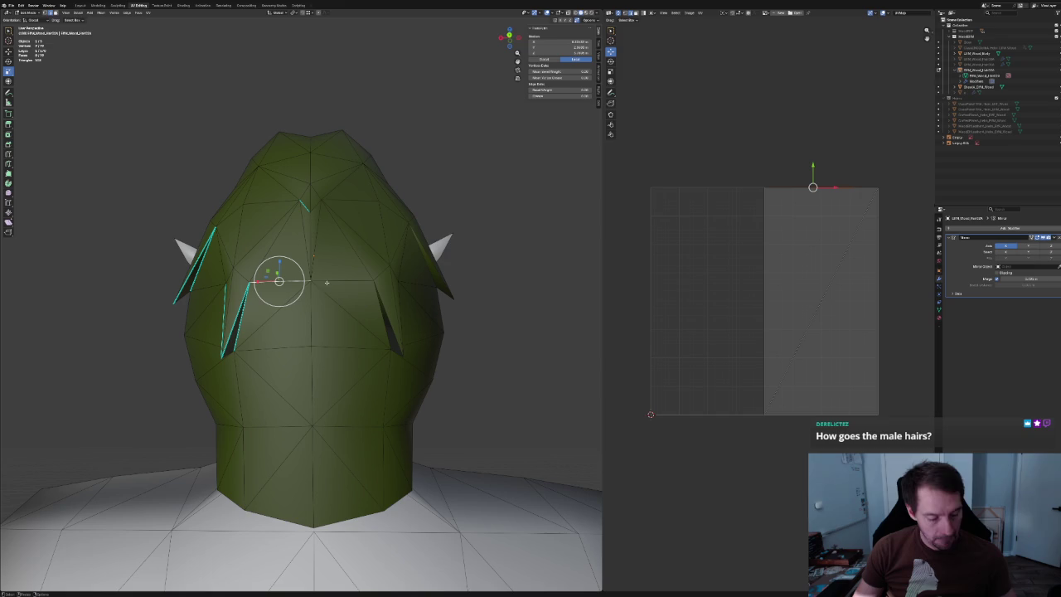
scroll(313, 324, "down", 3)
mouse_move(314, 323)
middle_mouse_down()
mouse_move(407, 307)
mouse_move(365, 311)
mouse_move(325, 280)
middle_mouse_up()
scroll(365, 311, "up", 3)
scroll(332, 286, "up", 4)
scroll(326, 279, "up", 2)
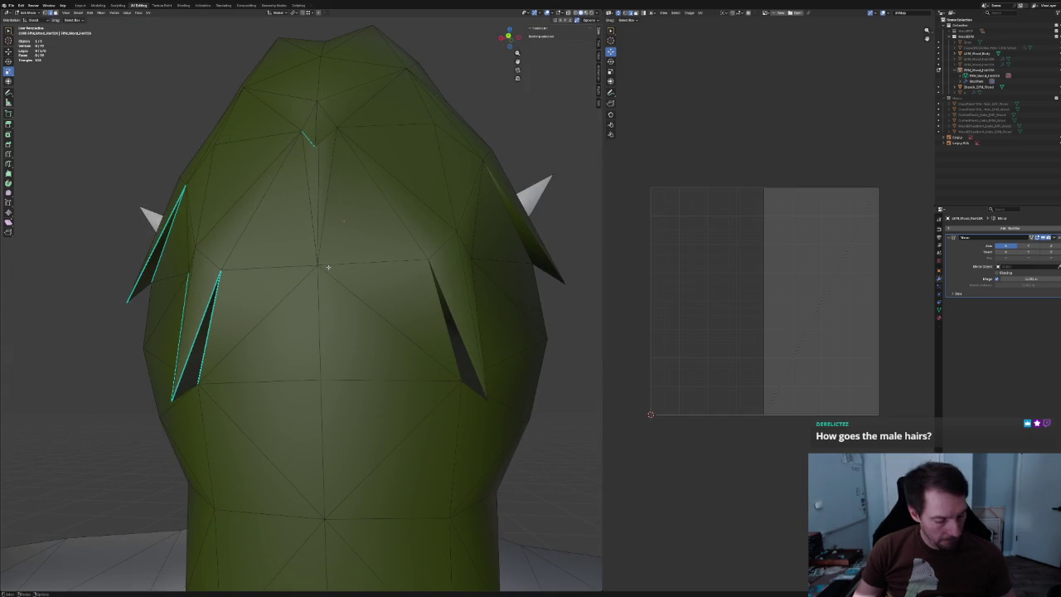
Subdivide a back edge, slide the new midpoint vertex, and join it to the upper vertex.
left_click(301, 269)
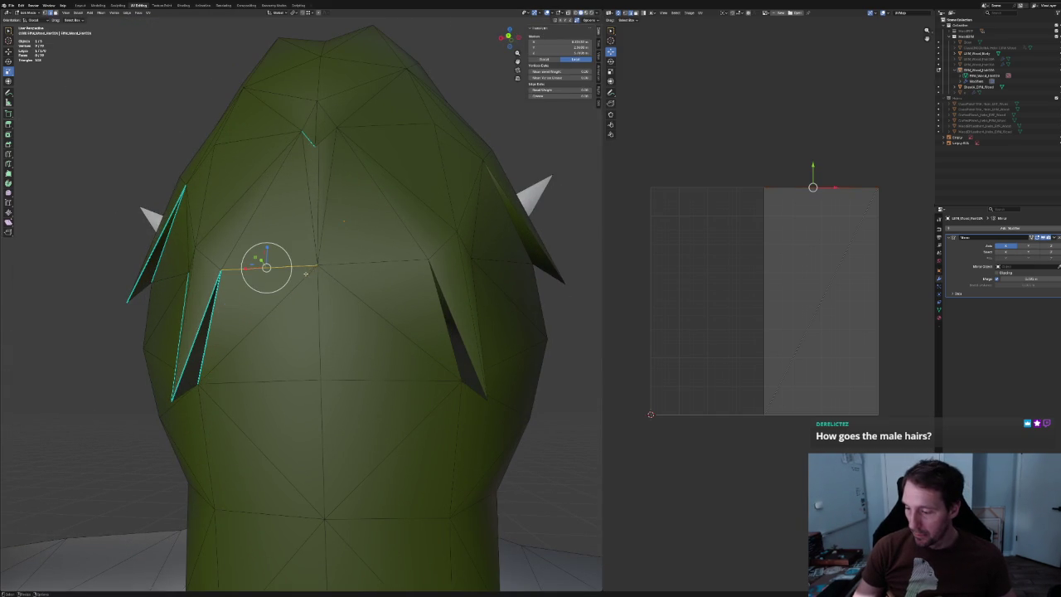
right_click(313, 266)
left_click(279, 276)
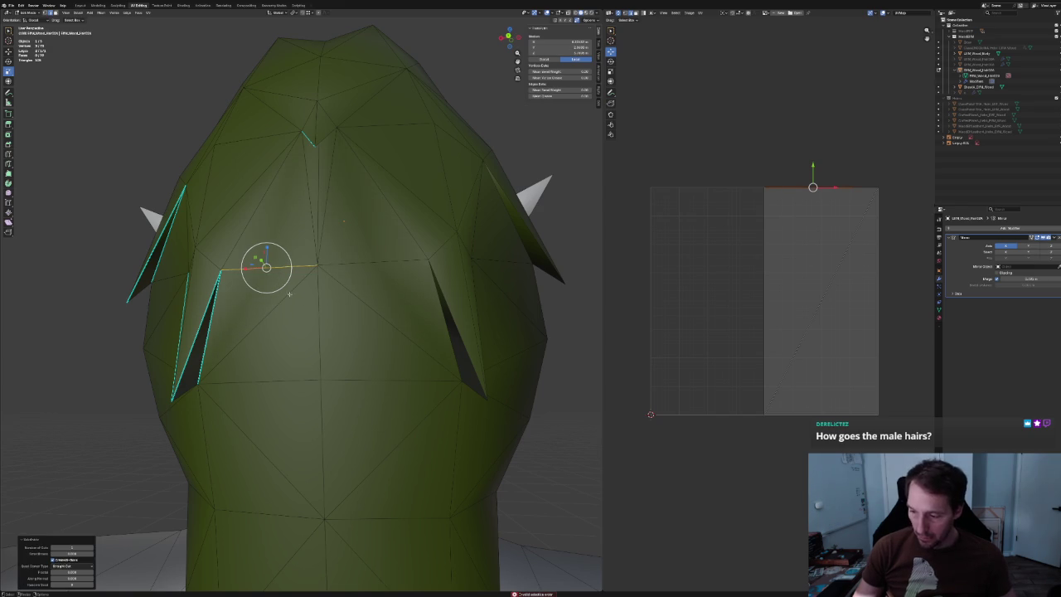
left_click(257, 270, "shift")
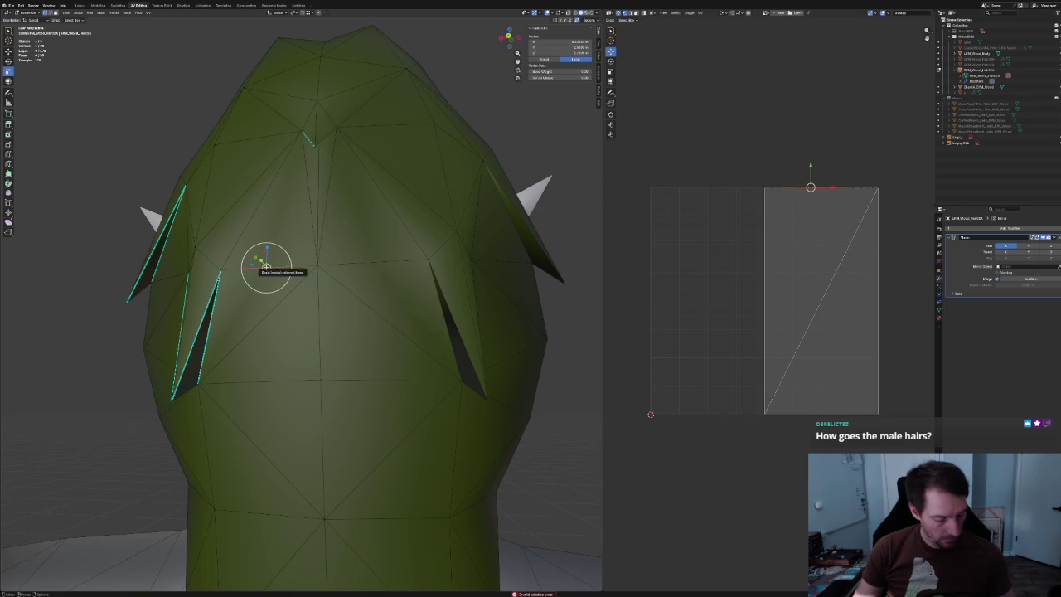
key("shift+v")
left_click(299, 265)
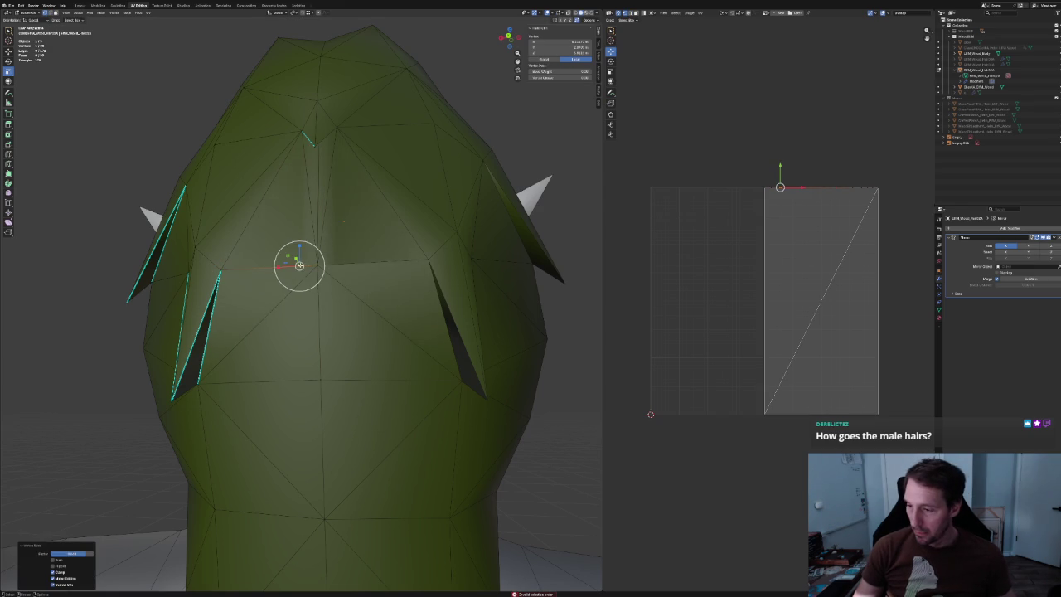
left_click(306, 124, "shift")
key("j")
key("alt+a")
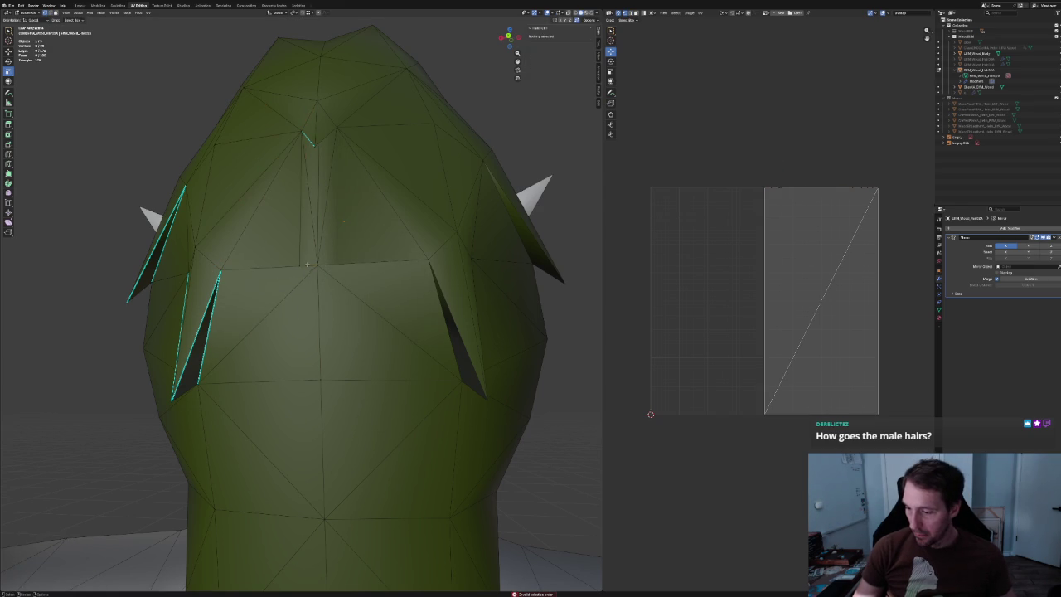
Fill a triangle beside the new edge and move a lower-back vertex toward the centre.
left_click(302, 264)
left_click(313, 278)
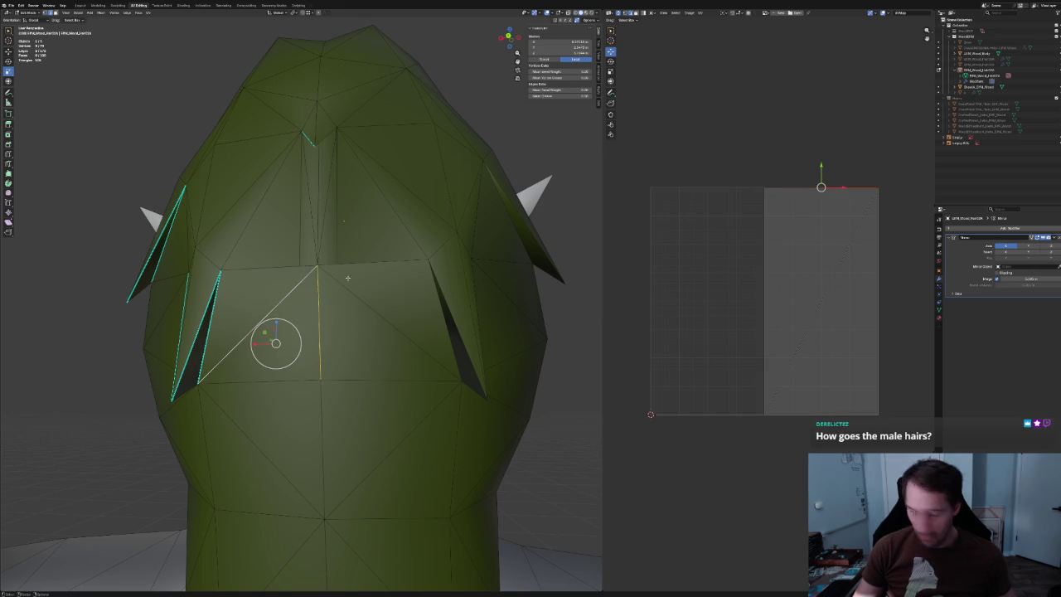
key("f")
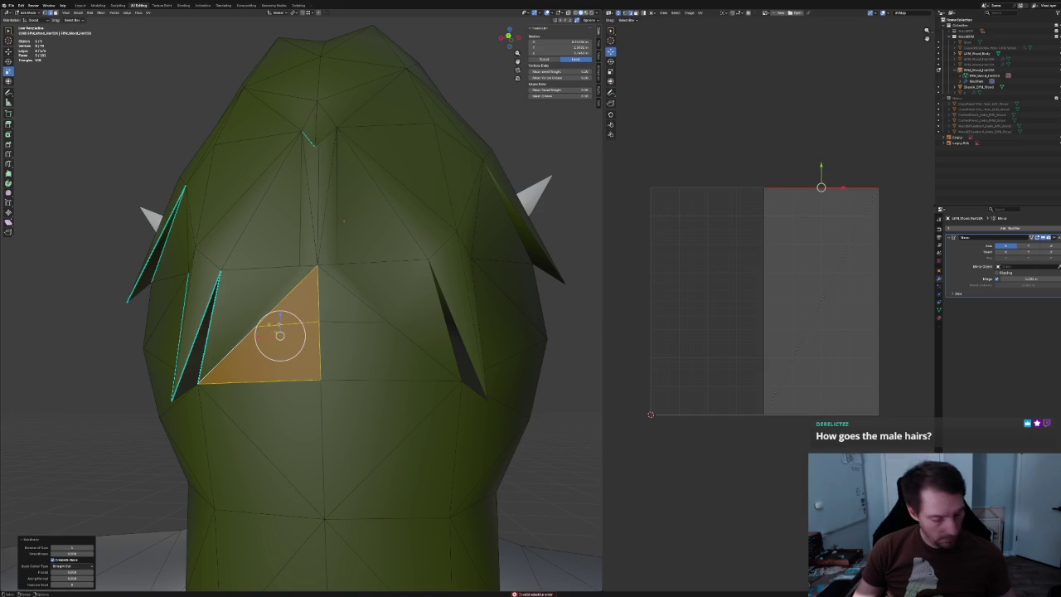
left_click(262, 335)
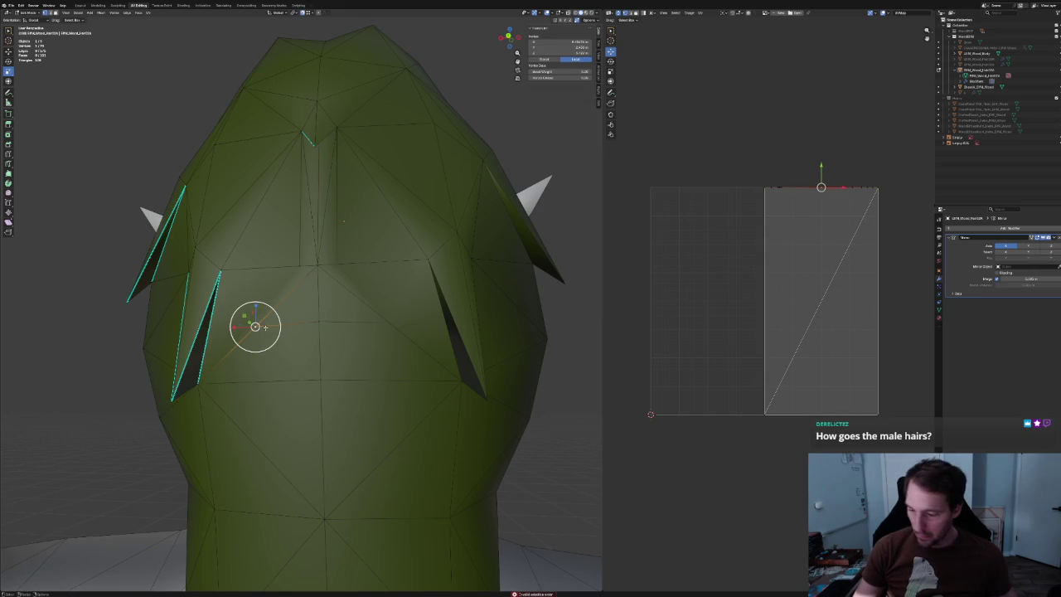
key("s")
left_click(257, 325)
key("s")
key("g")
left_click(319, 321)
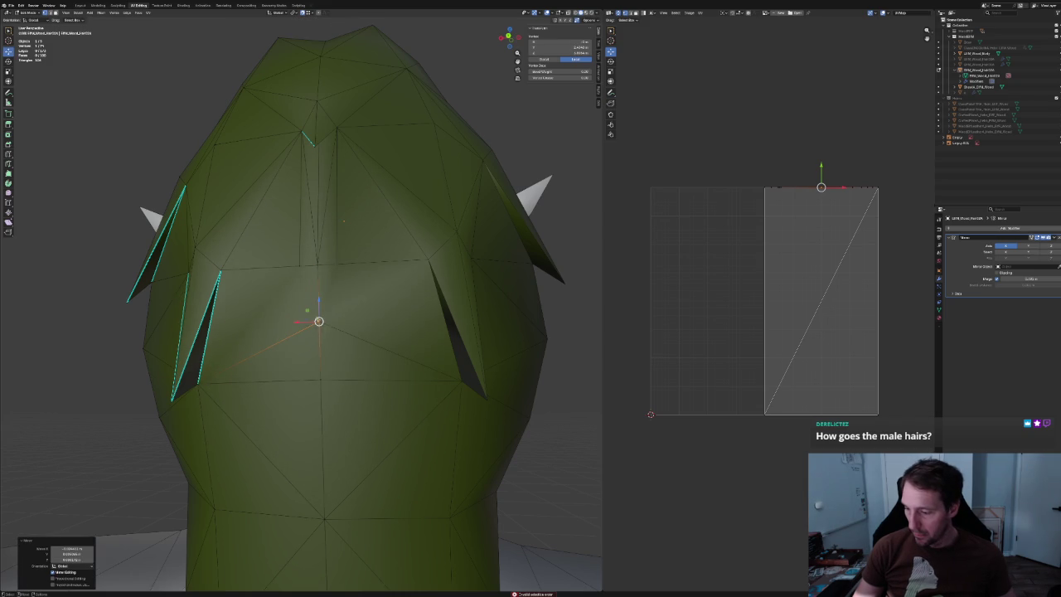
Connect the lower-back vertex to the upper vertex with a new edge.
left_click(305, 260, "shift")
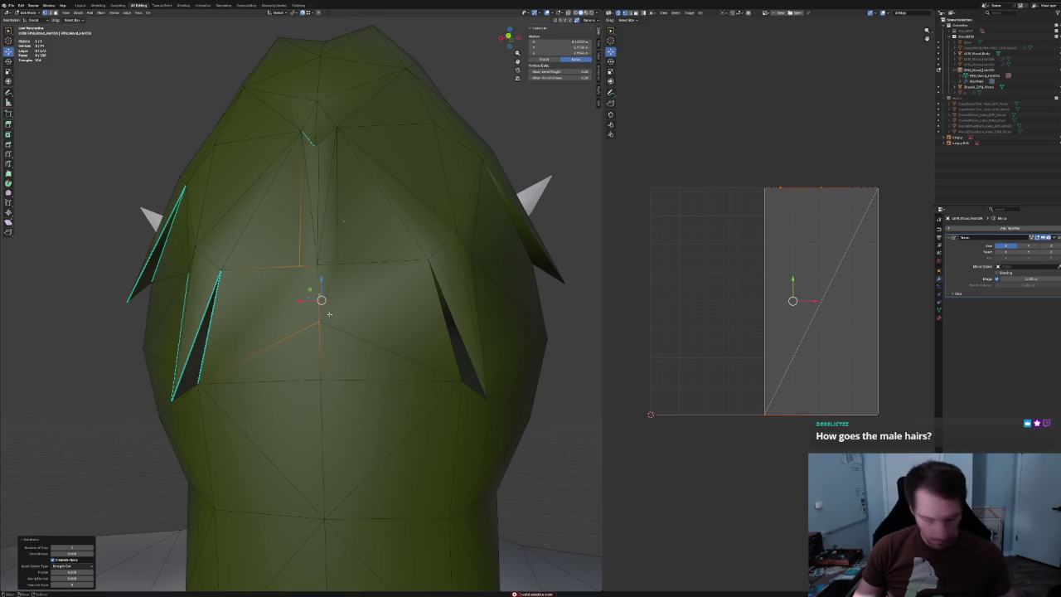
key("j")
right_click(309, 296)
left_click(315, 336)
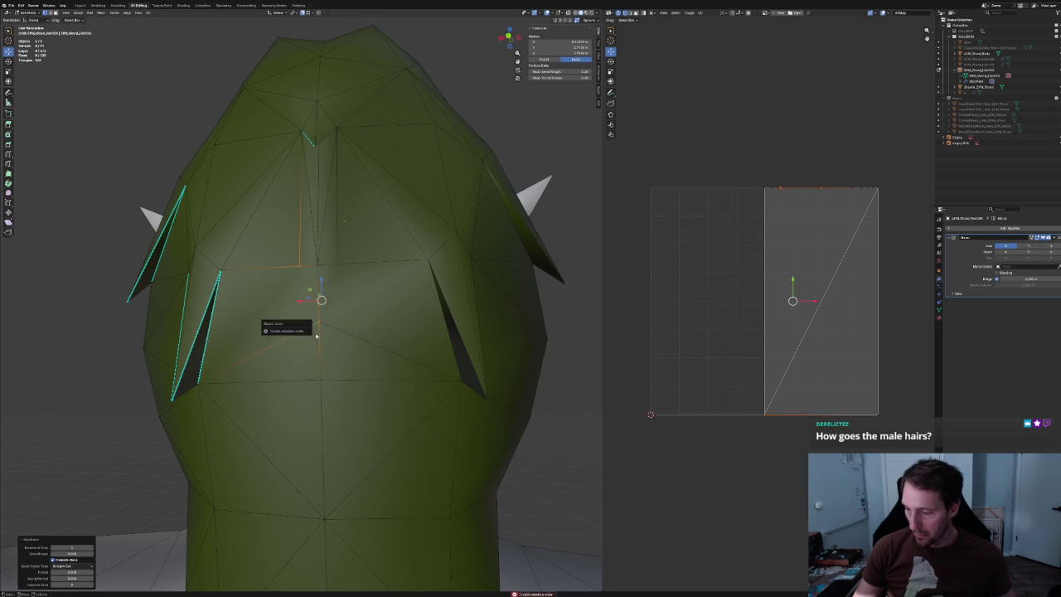
Reposition the vertex toward the centre, cancelling a final nudge.
key("g")
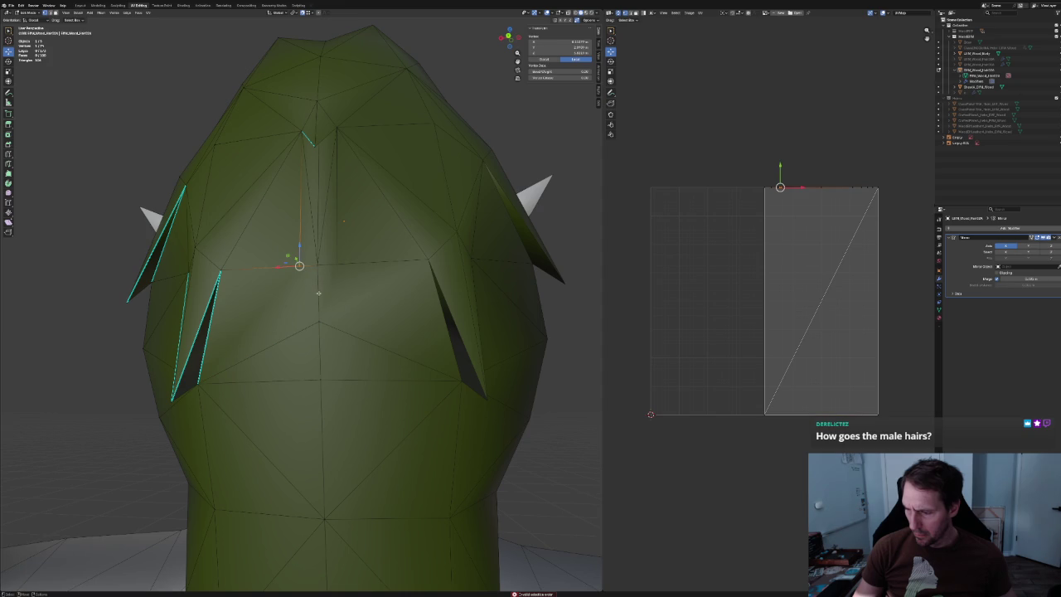
left_click(295, 261)
key("g")
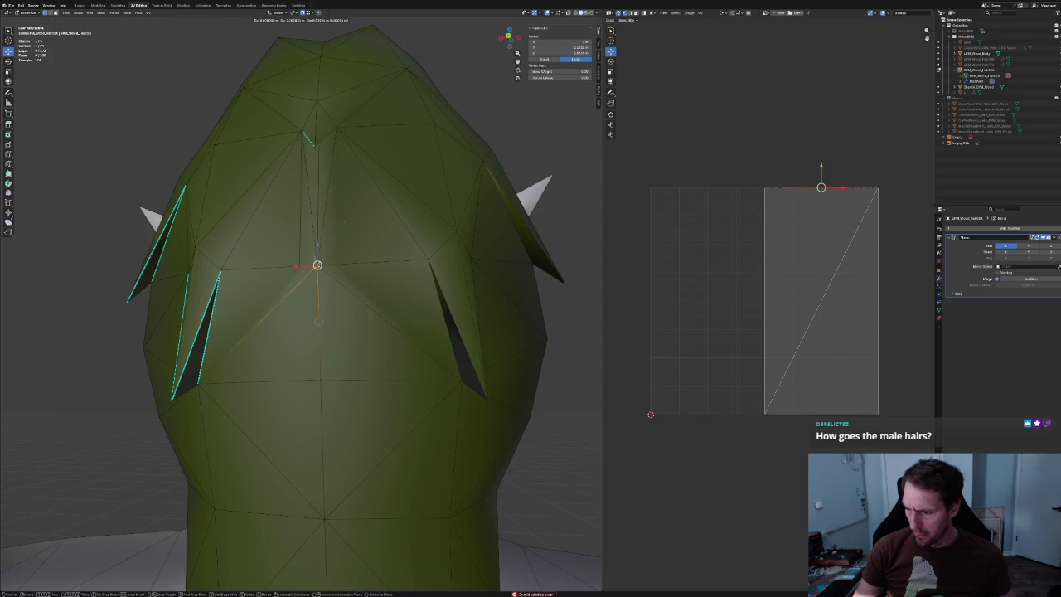
left_click(317, 265)
scroll(329, 313, "up", 3)
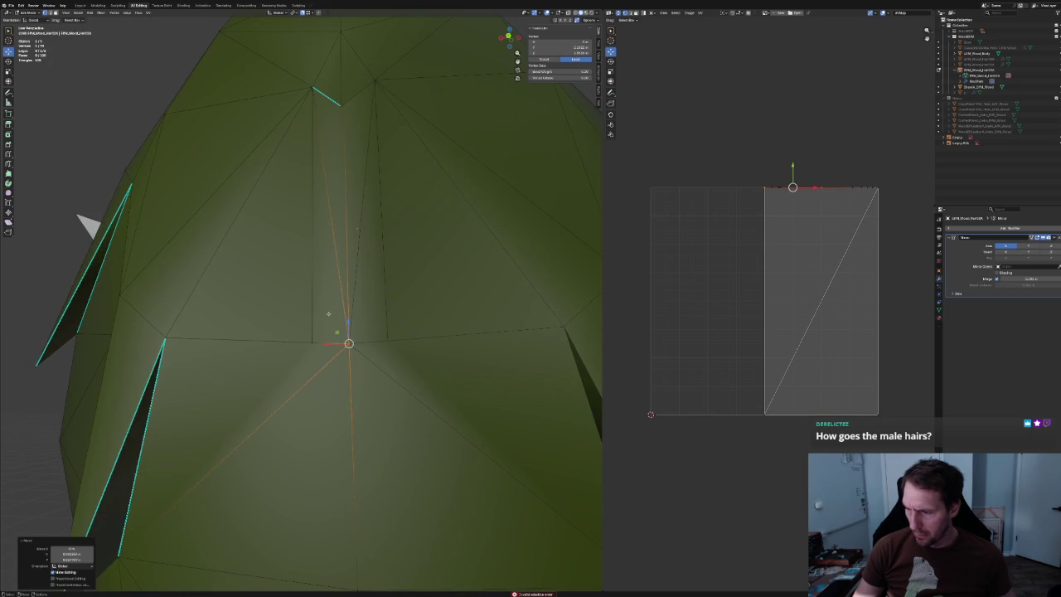
key("g")
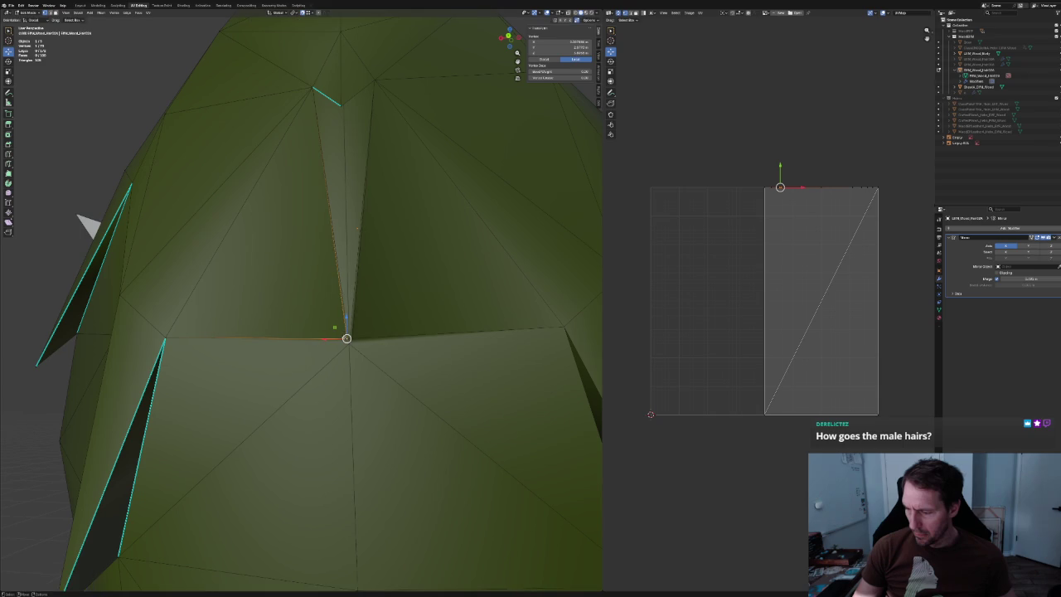
right_click(369, 338)
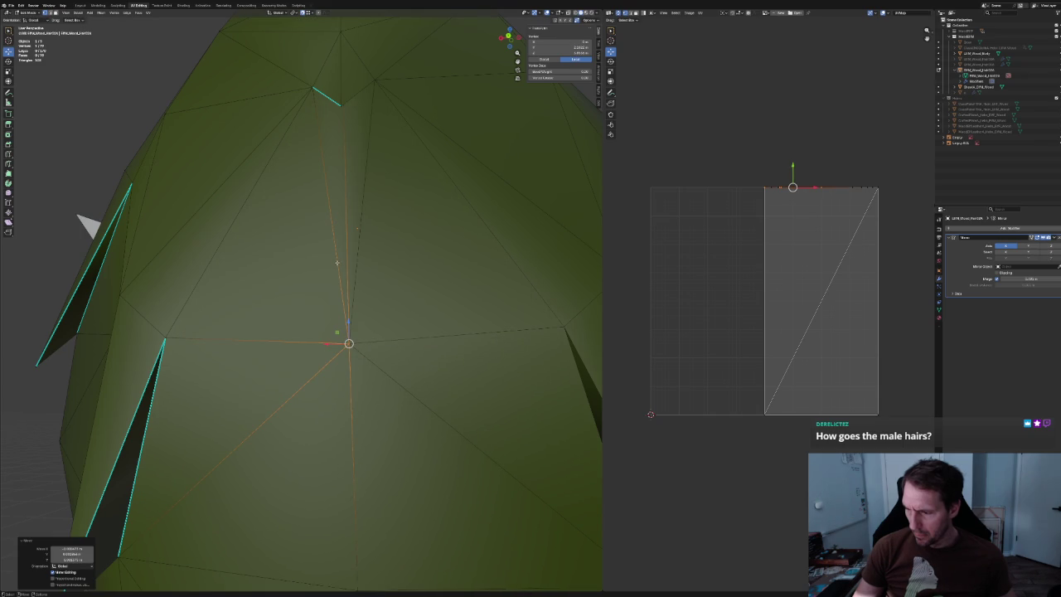
key("g")
mouse_move(346, 276)
middle_mouse_down()
mouse_move(360, 308)
mouse_move(362, 284)
mouse_move(352, 302)
middle_mouse_up()
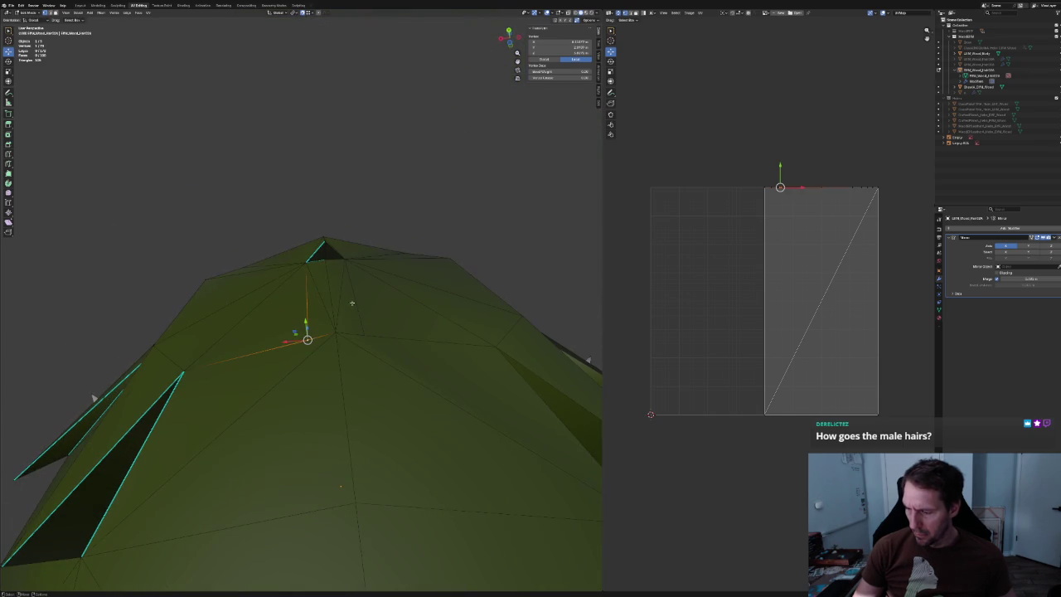
Subdivide the long edges across the crown, then deselect everything.
left_click(314, 351)
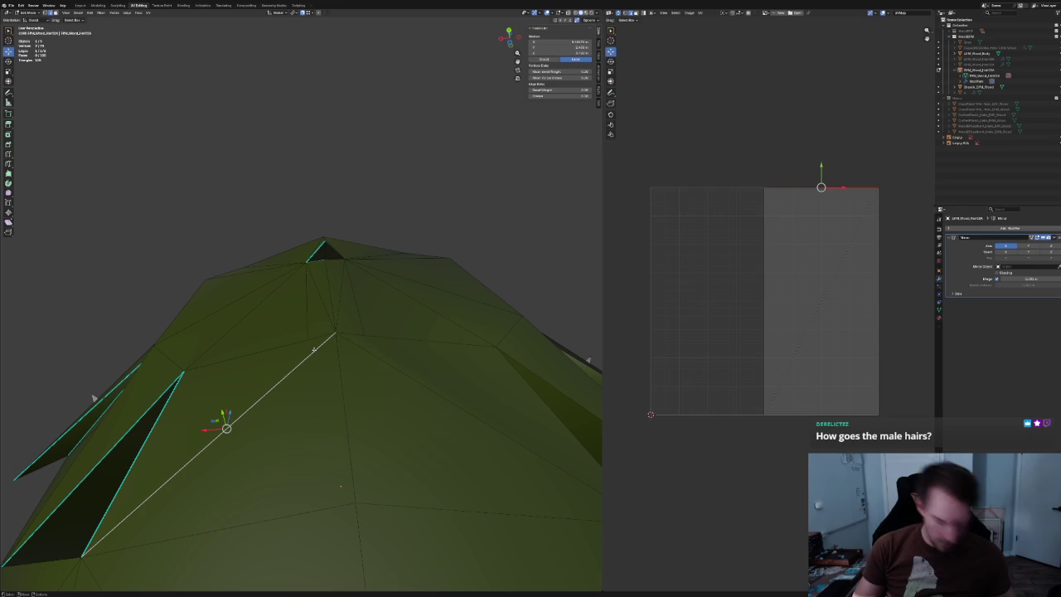
key("ctrl+x")
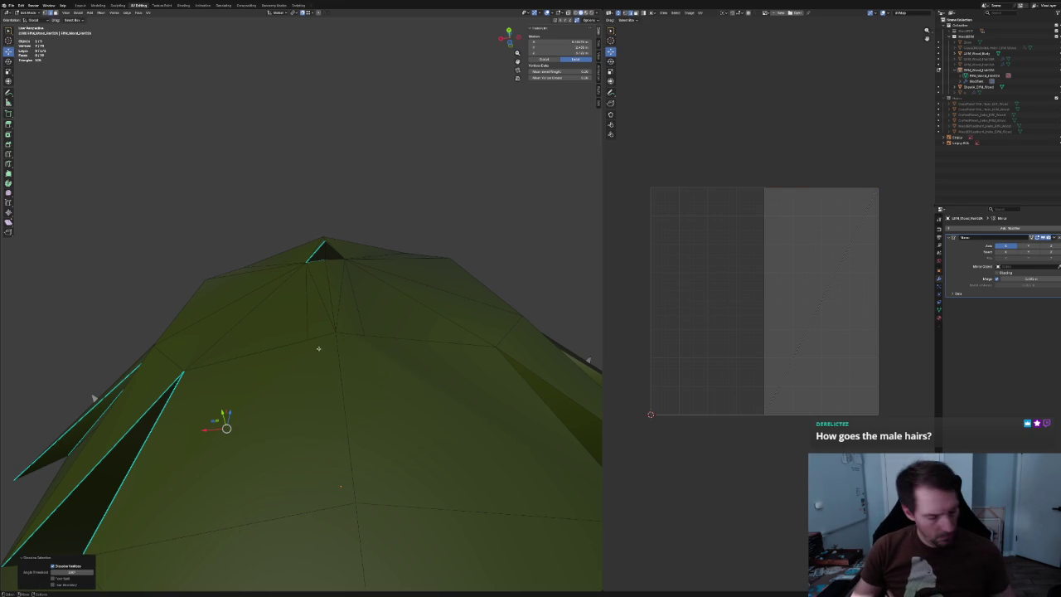
key("ctrl+z")
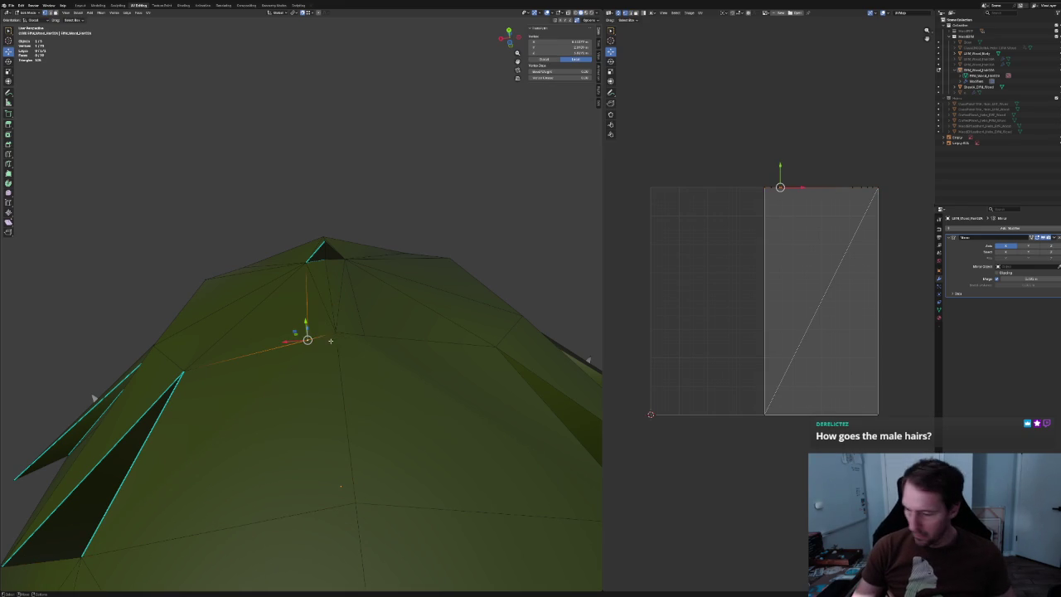
right_click(331, 423)
left_click(348, 431)
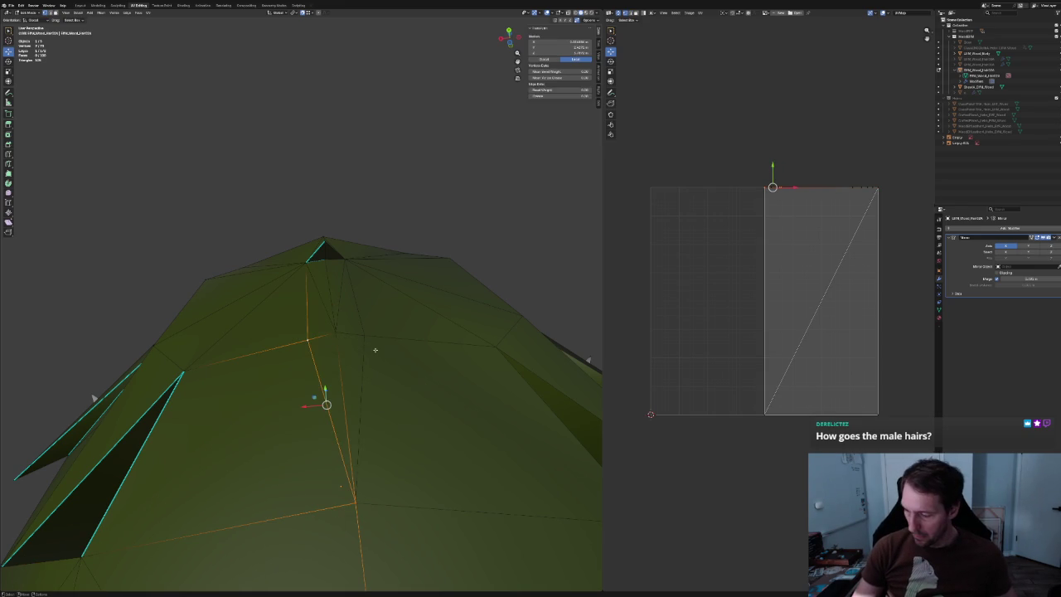
key("alt+a")
Subdivide a vertical edge on the side of the hair and select its edge loop.
mouse_move(335, 320)
middle_mouse_down()
mouse_move(355, 354)
mouse_move(323, 306)
middle_mouse_up()
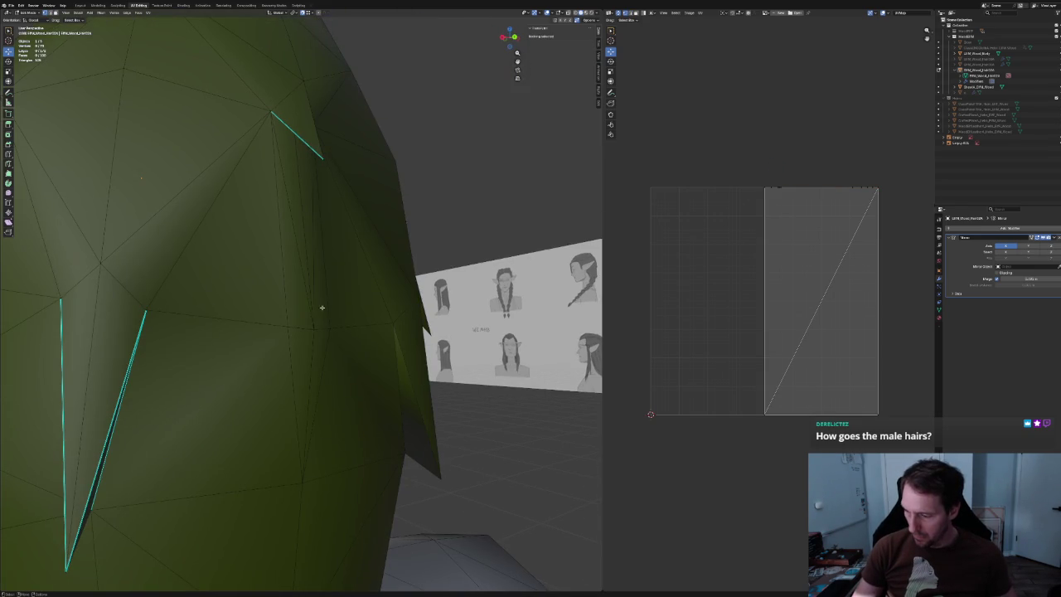
left_click(312, 341)
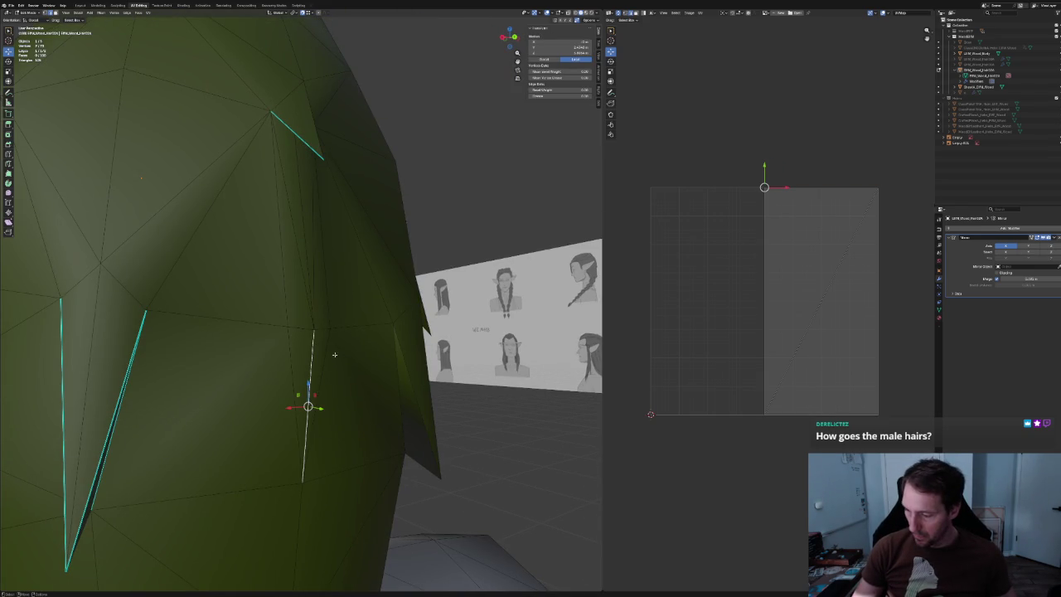
right_click(318, 349)
left_click(340, 344)
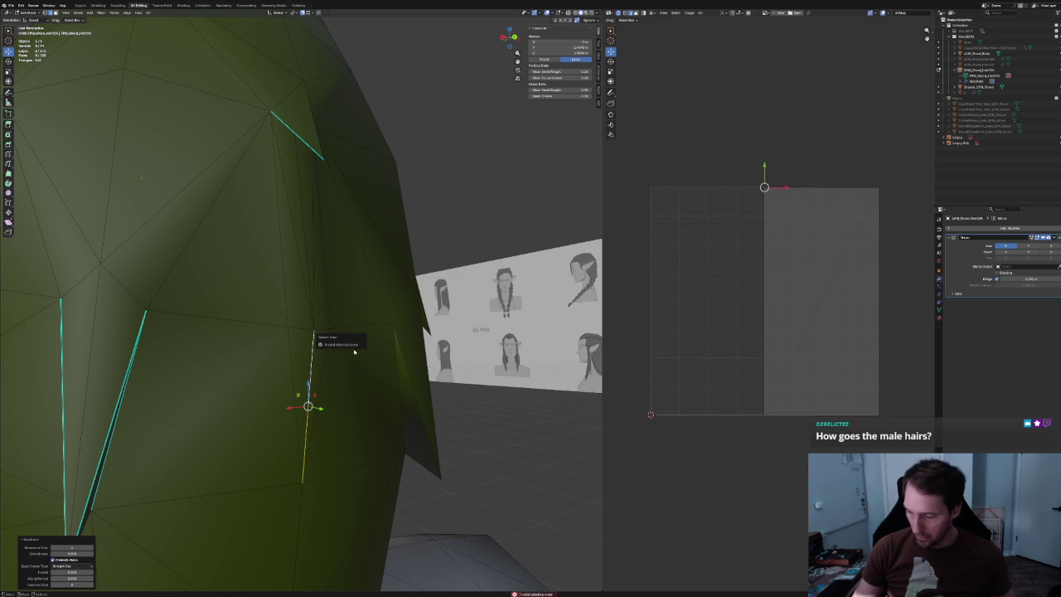
left_click(316, 386, "alt")
Make two knife cuts on the side lock in orthographic side view.
key("KP_1")
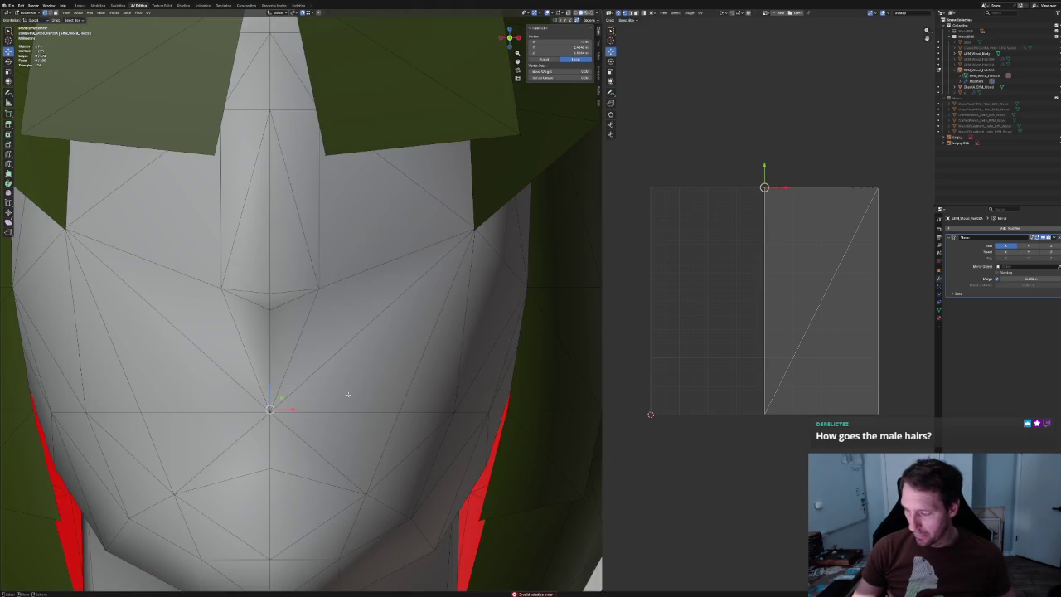
key("ctrl+KP_3")
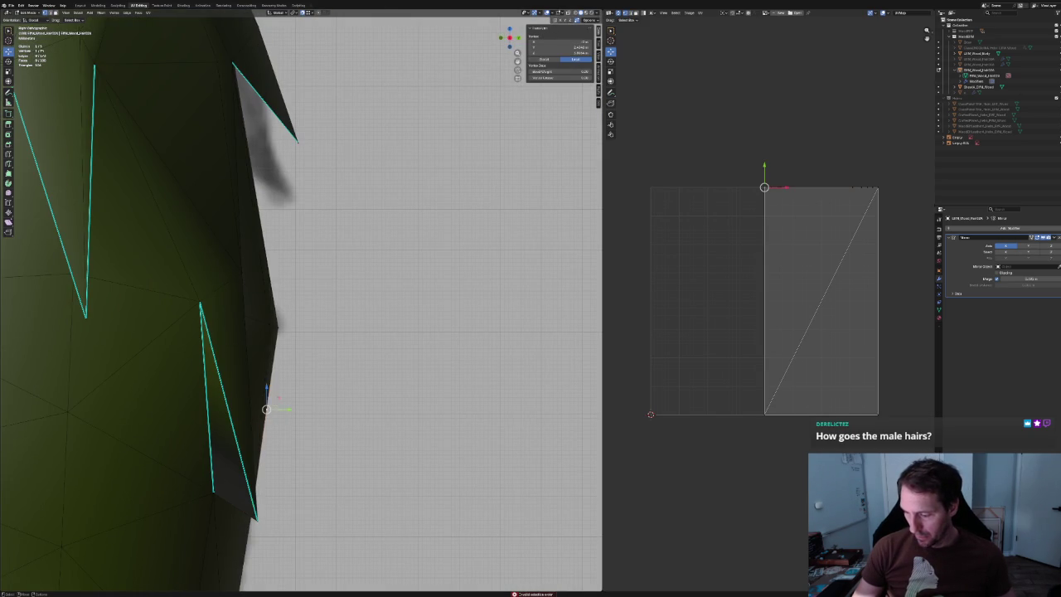
key("k")
left_click(266, 408)
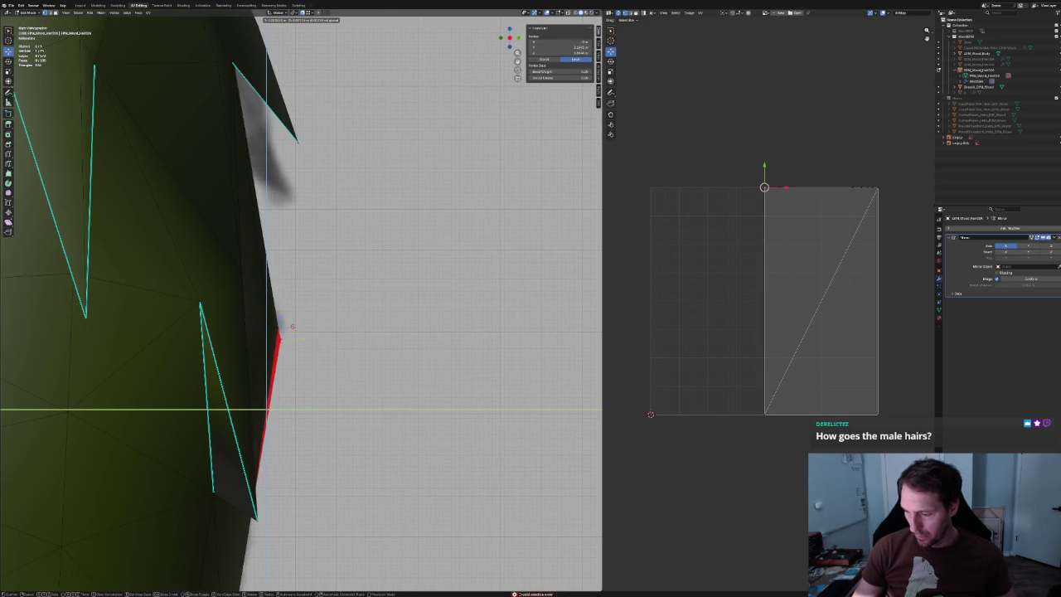
key("Return")
middle_click_drag(290, 331, 315, 355)
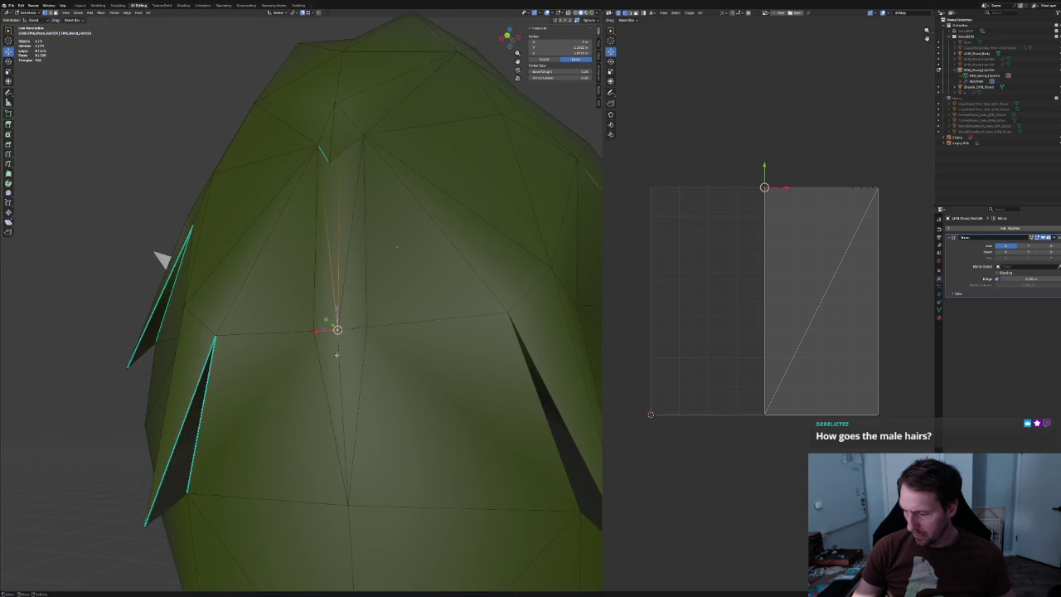
key("ctrl+KP_3")
key("k")
left_click(278, 329)
key("Return")
Merge the knife vertex into the spike tip and move the tip up and back.
right_click(281, 343)
left_click(267, 353)
left_click(315, 373)
key("g")
key("y")
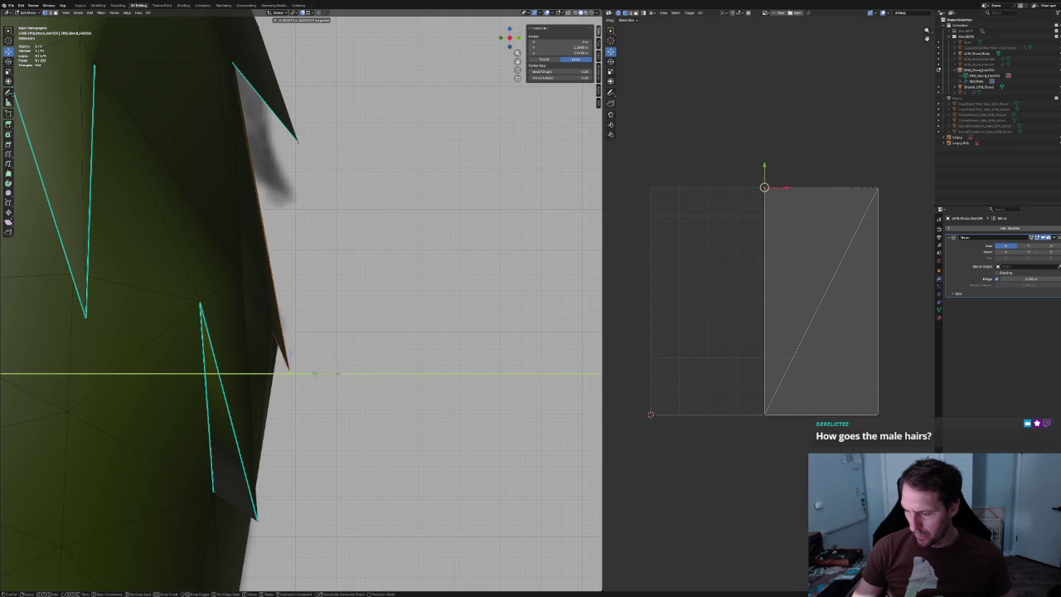
left_click(300, 373)
key("g")
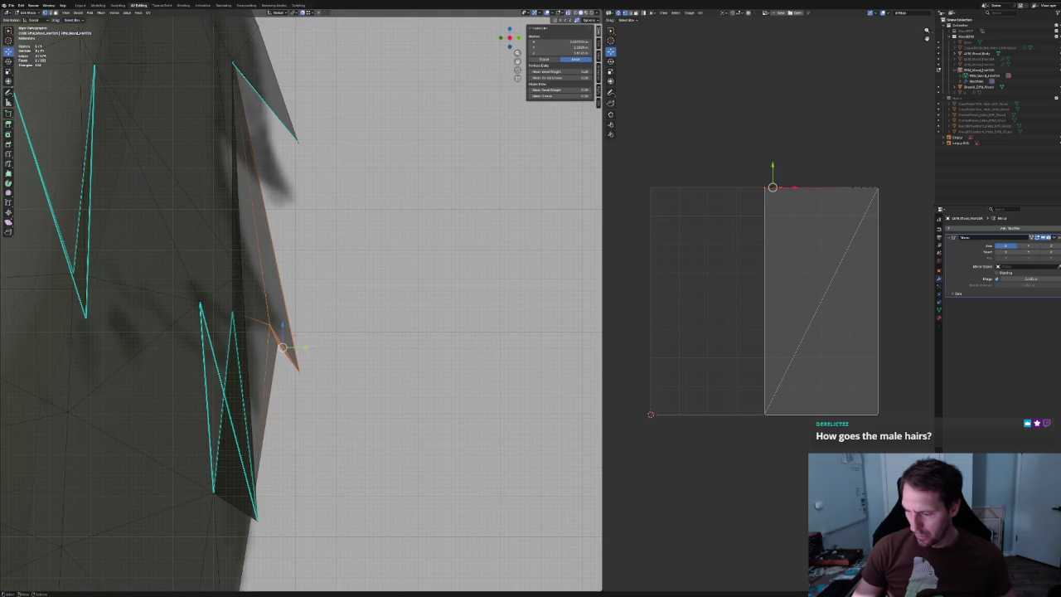
left_click(270, 319)
Move another spike-tip vertex along the Y axis.
scroll(272, 328, "down", 5)
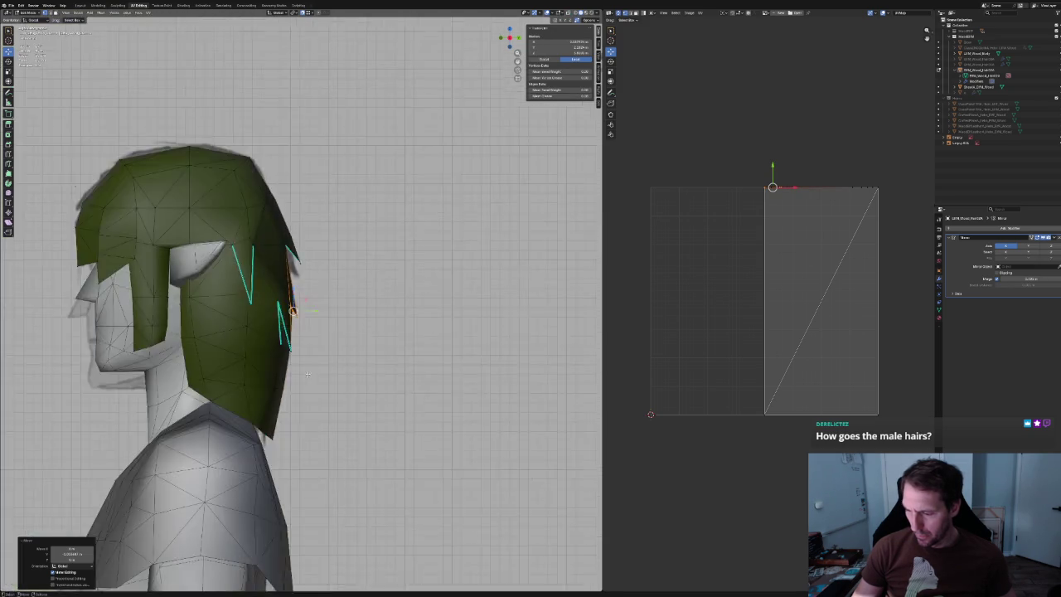
scroll(290, 330, "down", 2)
scroll(307, 332, "up", 2)
left_click(313, 332)
scroll(307, 334, "up", 4)
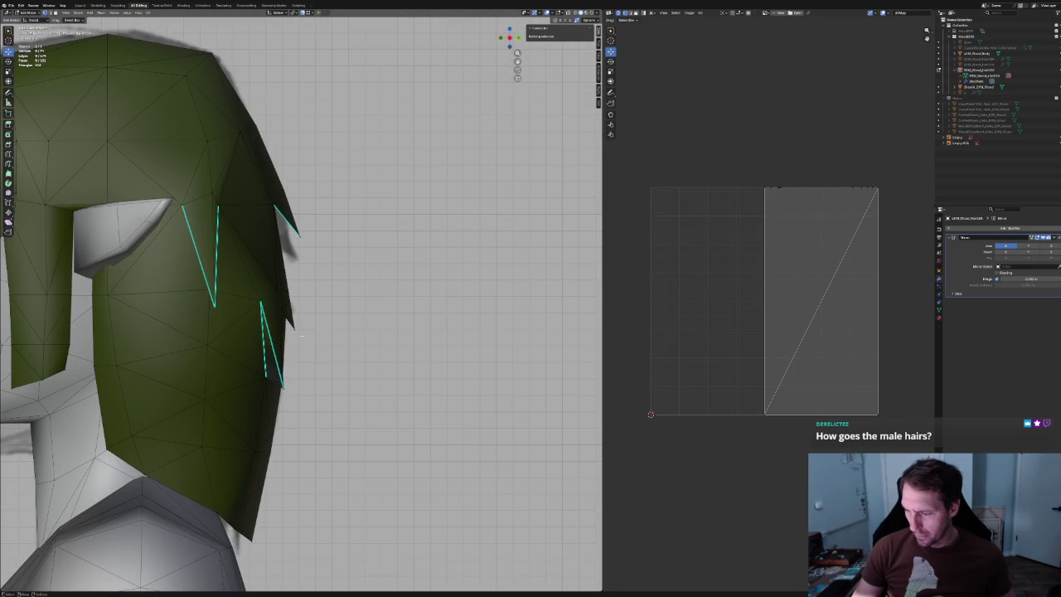
left_click(284, 323)
key("g")
key("y")
left_click(286, 325)
scroll(286, 325, "down", 4)
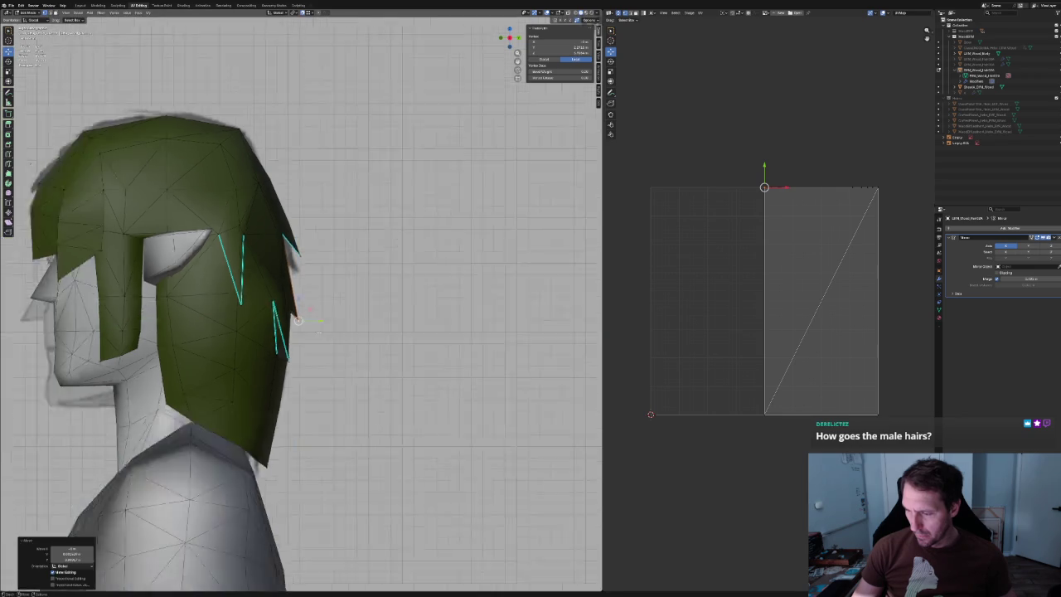
Dissolve the stray edge at the back of the hair.
mouse_move(443, 512)
middle_mouse_down()
mouse_move(319, 373)
mouse_move(260, 367)
mouse_move(312, 334)
middle_mouse_up()
scroll(315, 368, "up", 3)
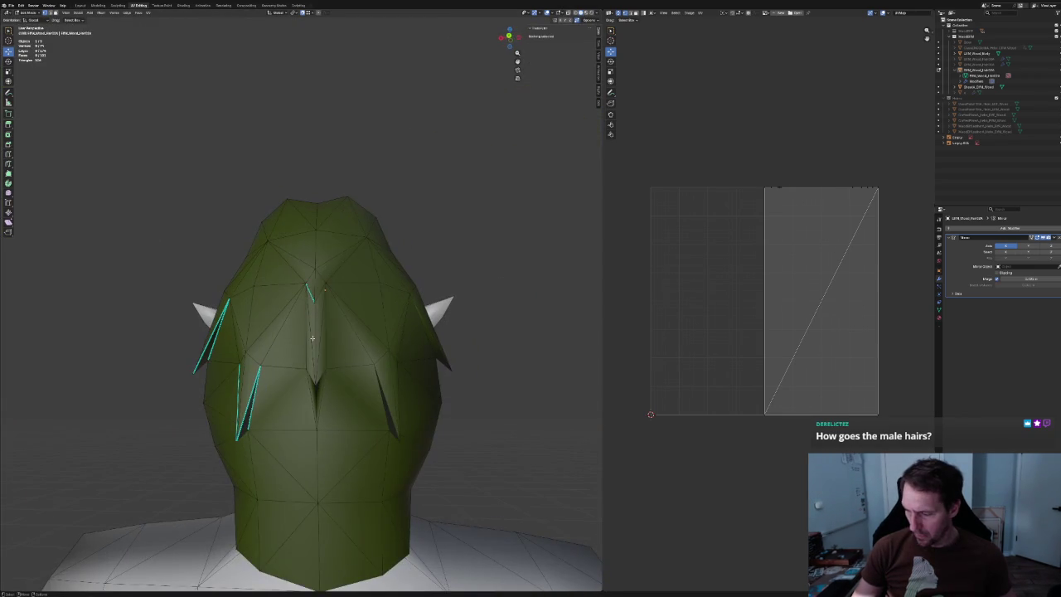
left_click_drag(312, 335, 310, 332)
key("ctrl+x")
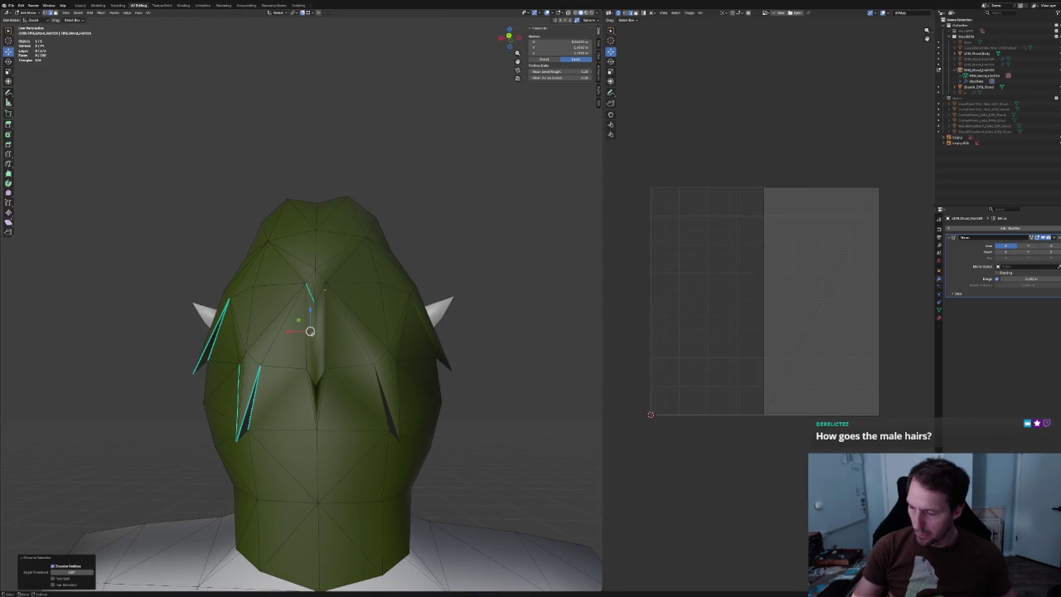
left_click(153, 318)
mouse_move(152, 318)
middle_mouse_down()
mouse_move(104, 341)
mouse_move(285, 367)
mouse_move(260, 404)
middle_mouse_up()
scroll(284, 367, "up", 3)
scroll(276, 397, "up", 2)
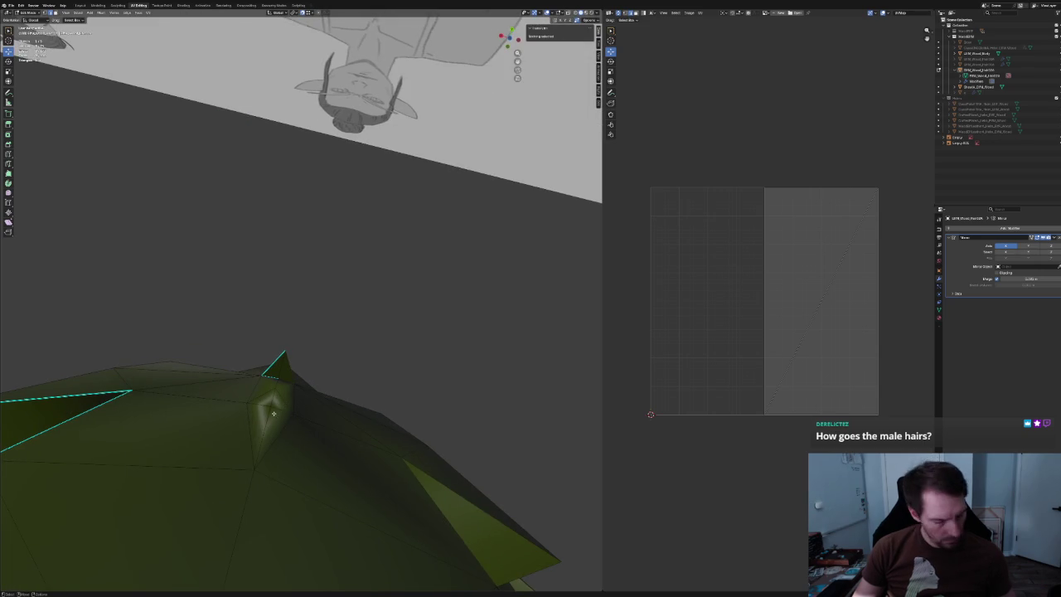
Mark the edges at a lock's tip as a UV seam.
left_click(260, 405)
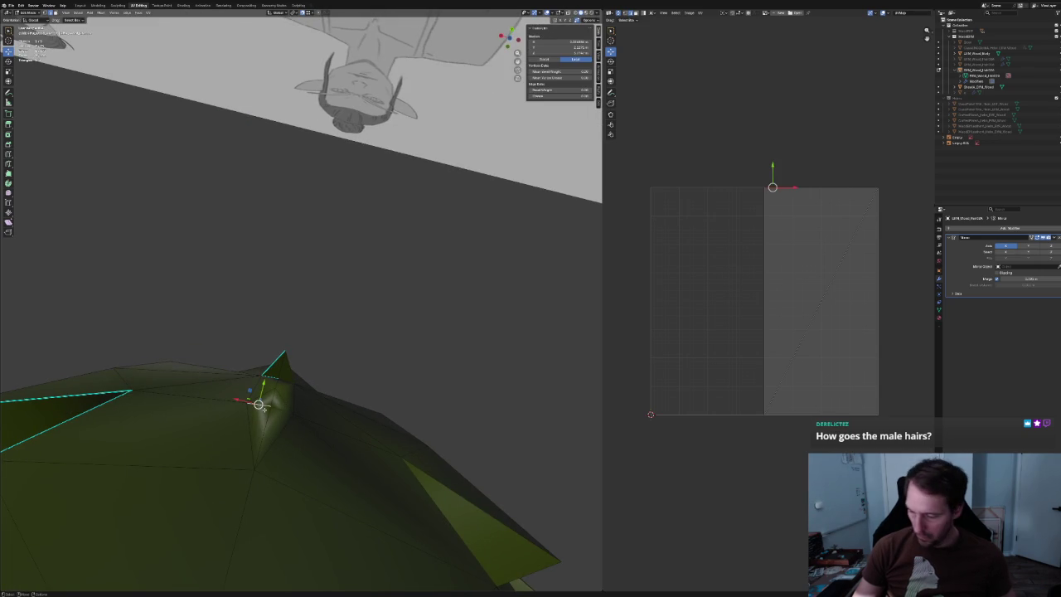
right_click(257, 405)
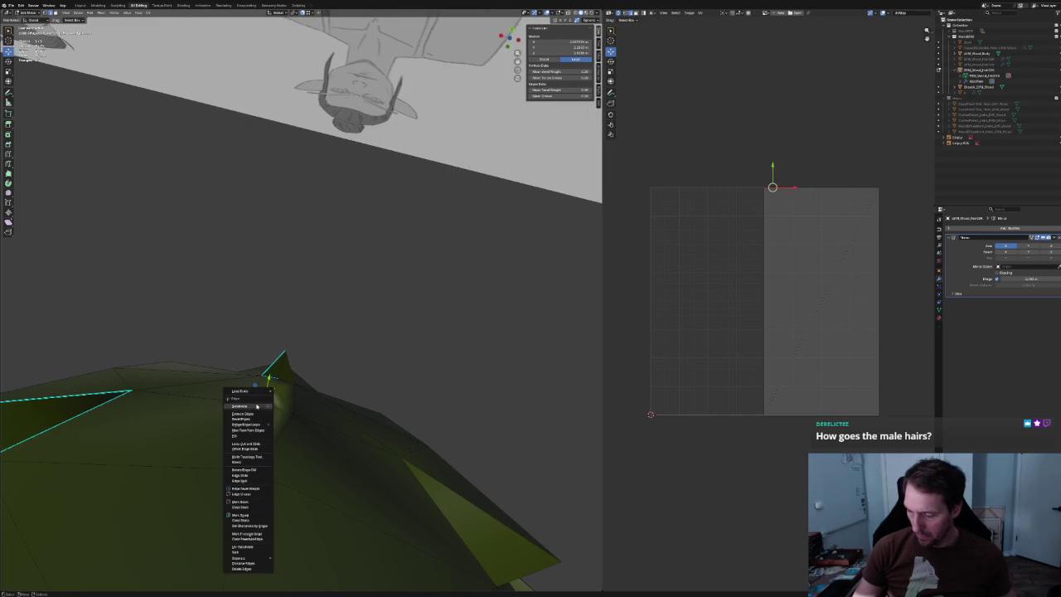
left_click(239, 516)
mouse_move(374, 320)
middle_mouse_down()
mouse_move(315, 296)
mouse_move(334, 354)
mouse_move(348, 349)
middle_mouse_up()
scroll(315, 296, "down", 3)
scroll(348, 348, "down", 3)
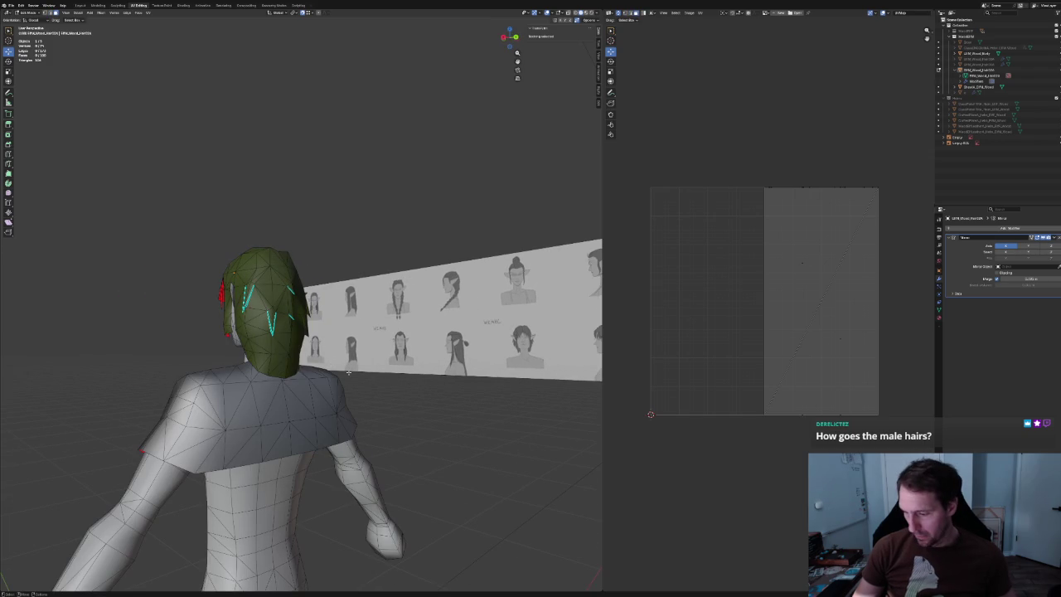
mouse_move(379, 386)
middle_mouse_down()
mouse_move(277, 316)
mouse_move(225, 331)
mouse_move(235, 349)
mouse_move(228, 340)
mouse_move(303, 348)
mouse_move(230, 342)
middle_mouse_up()
scroll(276, 317, "up", 3)
scroll(229, 341, "up", 3)
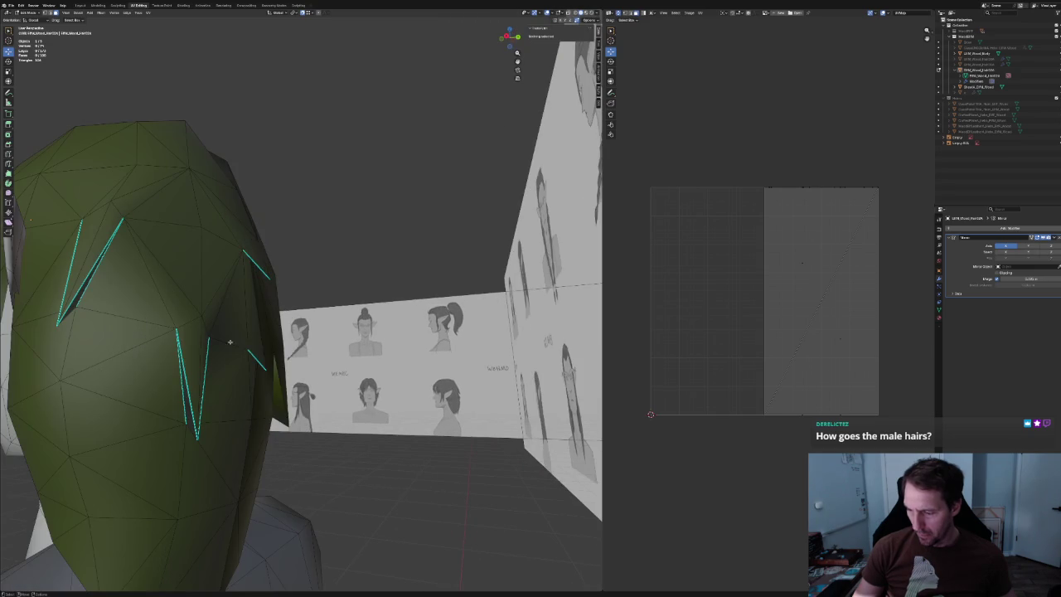
Change the seam marking on an edge of the side lock, then view from behind.
left_click(181, 381)
mouse_move(181, 381)
middle_mouse_down()
mouse_move(256, 388)
mouse_move(216, 377)
middle_mouse_up()
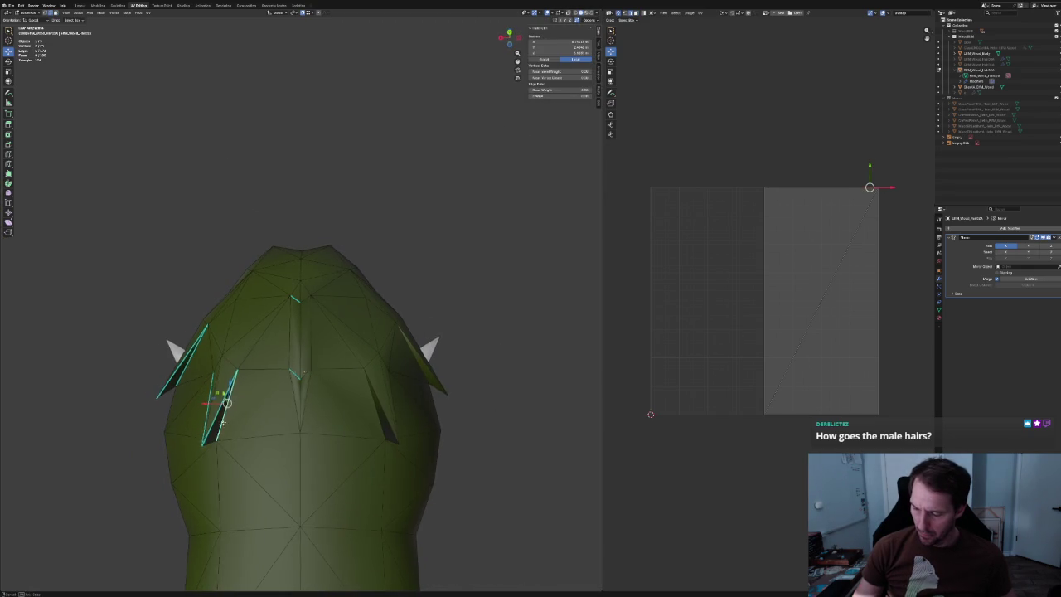
middle_click_drag(224, 422, 242, 404)
left_click(180, 382)
right_click(176, 384)
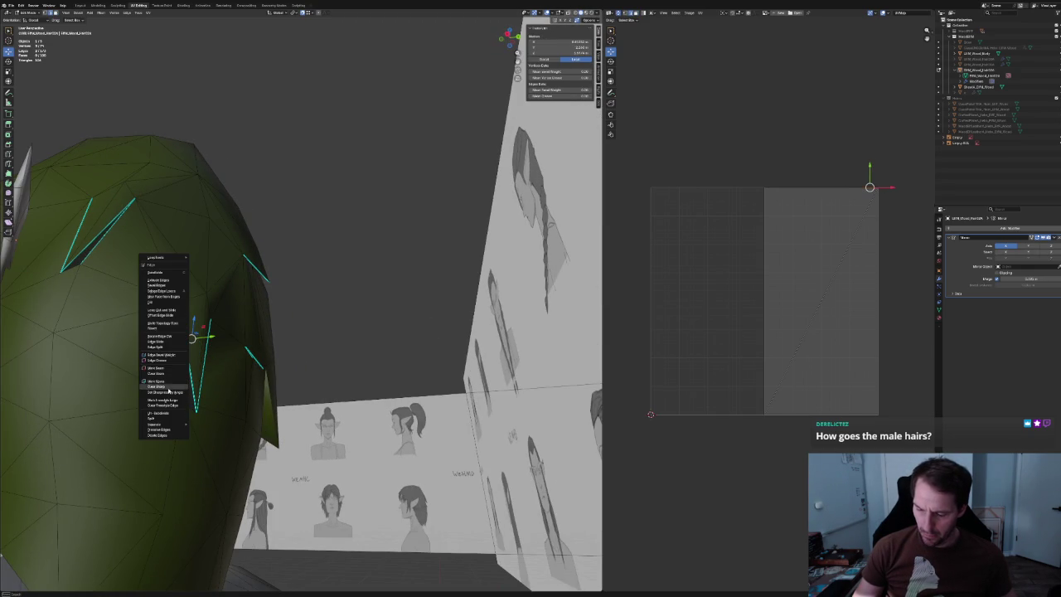
left_click(169, 390)
mouse_move(372, 306)
middle_mouse_down()
mouse_move(332, 332)
mouse_move(313, 303)
mouse_move(315, 277)
mouse_move(374, 324)
mouse_move(407, 428)
mouse_move(323, 373)
mouse_move(342, 356)
mouse_move(384, 391)
mouse_move(300, 360)
mouse_move(312, 362)
middle_mouse_up()
scroll(315, 374, "down", 4)
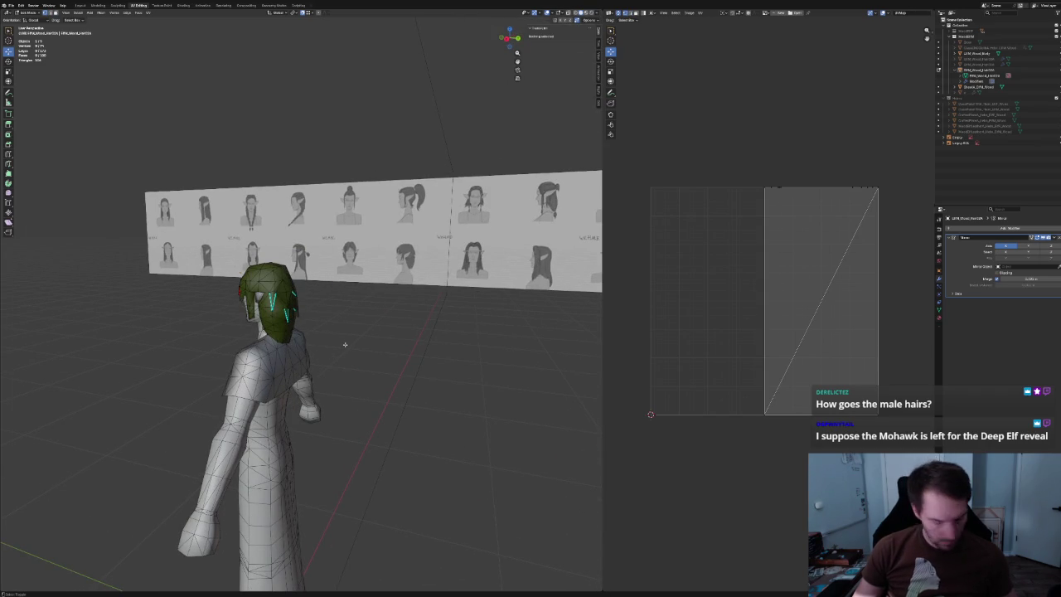
Select the entire hair mesh and recalculate its normals from the Mesh menu.
key("a")
left_click(99, 13)
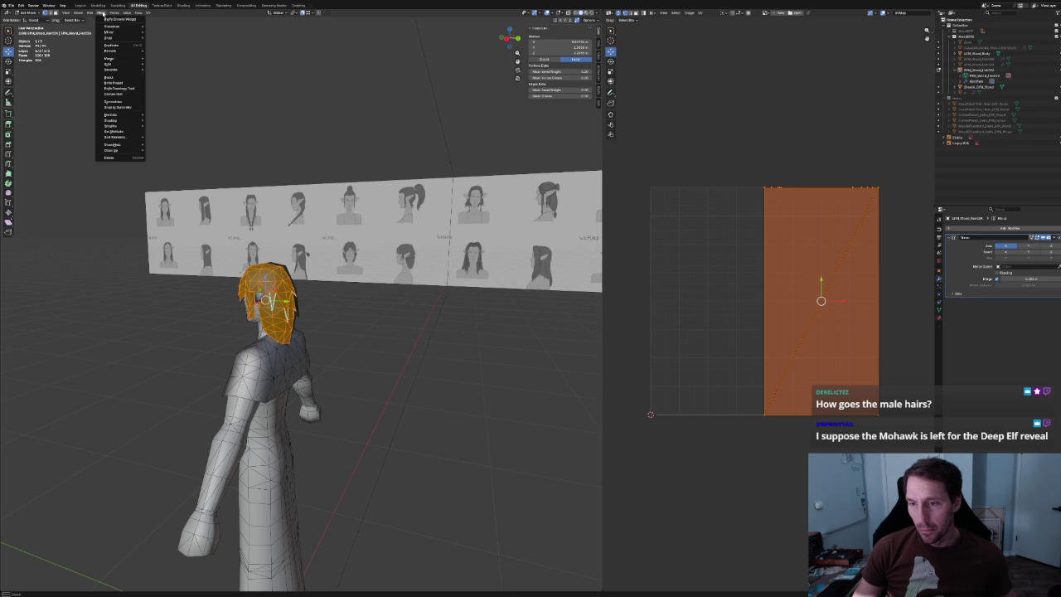
mouse_move(116, 115)
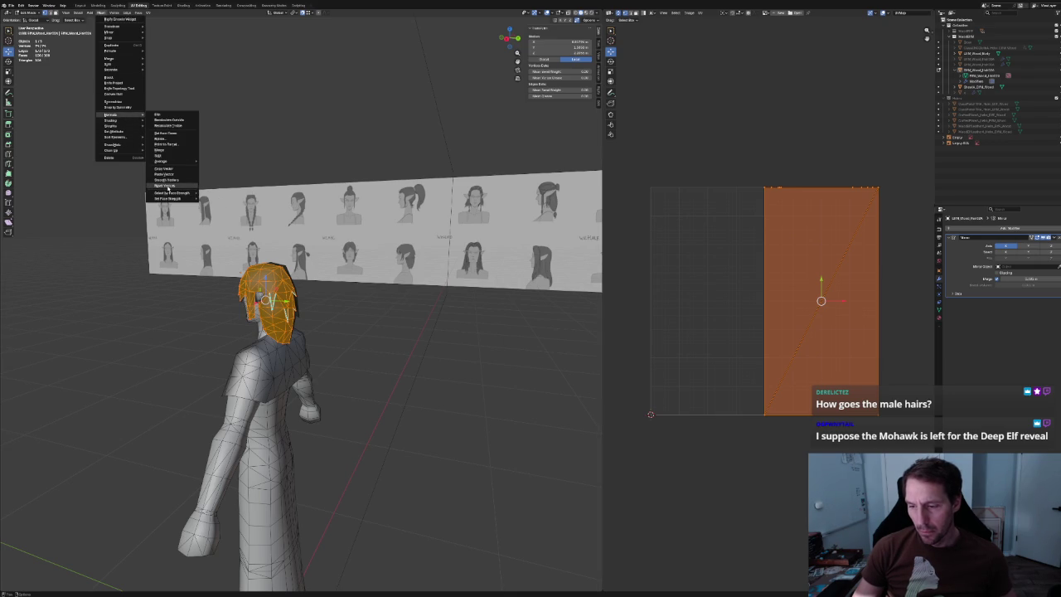
left_click(169, 187)
Hide viewport overlays and orbit around the green-haired elf to inspect it from behind.
middle_click_drag(168, 187, 335, 29)
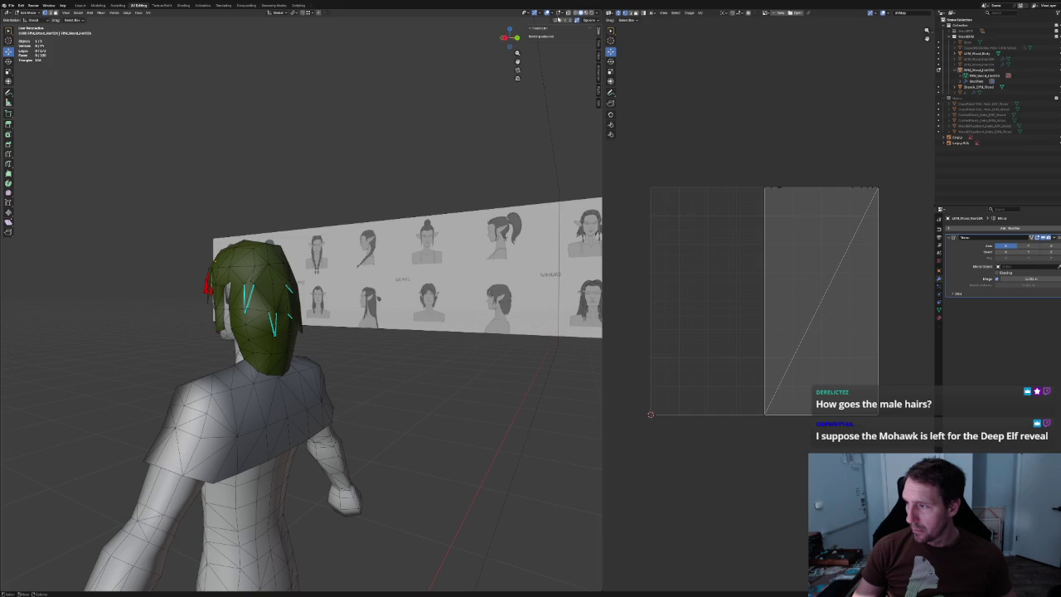
left_click(560, 18)
mouse_move(282, 163)
middle_mouse_down()
mouse_move(248, 176)
mouse_move(295, 224)
mouse_move(327, 228)
middle_mouse_up()
scroll(277, 205, "down", 3)
scroll(277, 206, "up", 3)
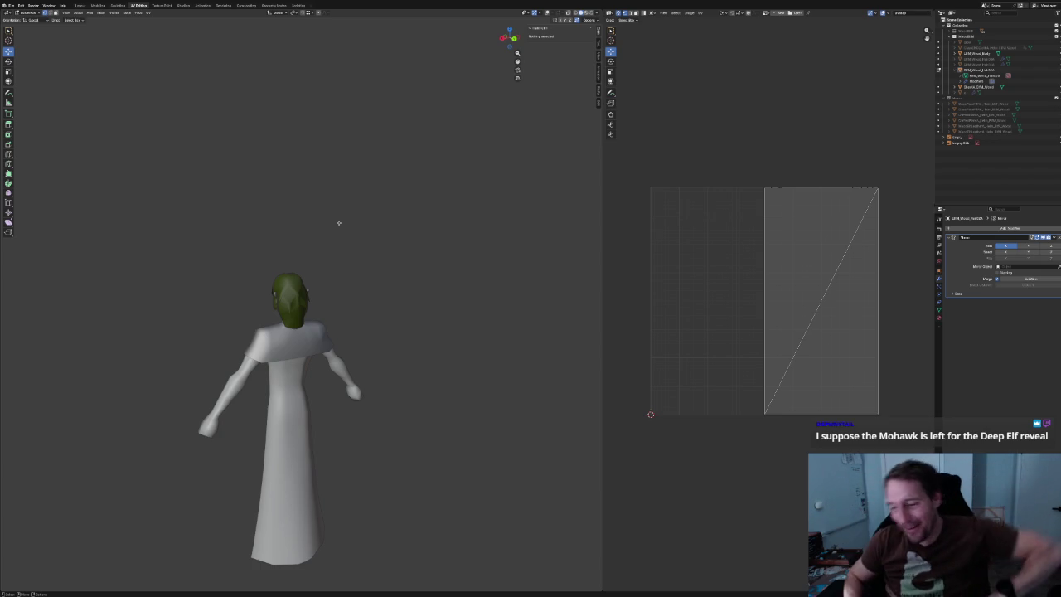
Orbit and zoom around the back of the green hair, then enter Edit Mode and pick a back vertex.
scroll(329, 237, "up", 5)
middle_click_drag(334, 237, 334, 197)
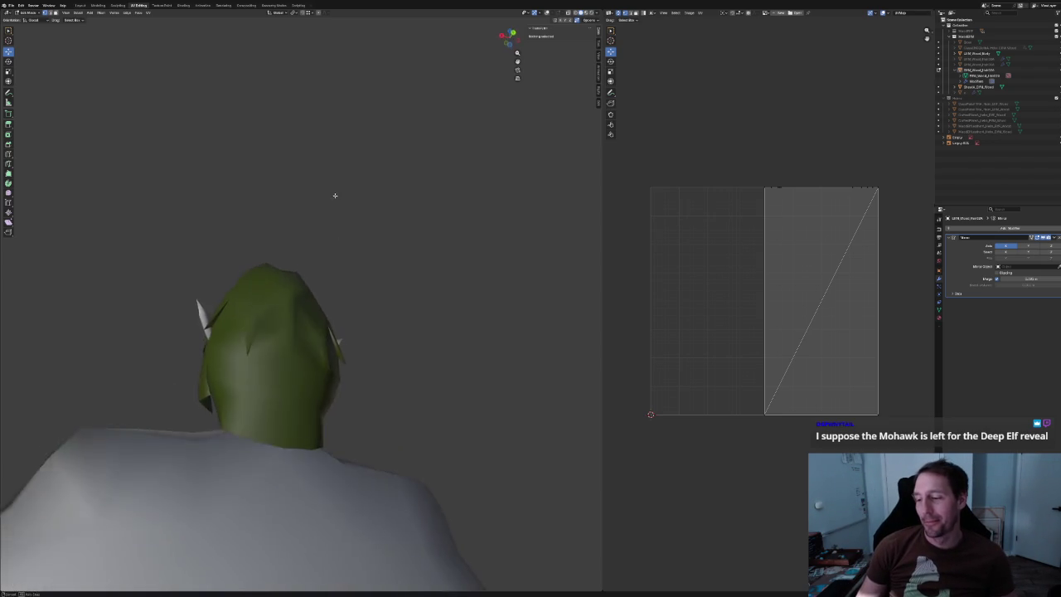
scroll(358, 213, "up", 3)
scroll(362, 214, "down", 5)
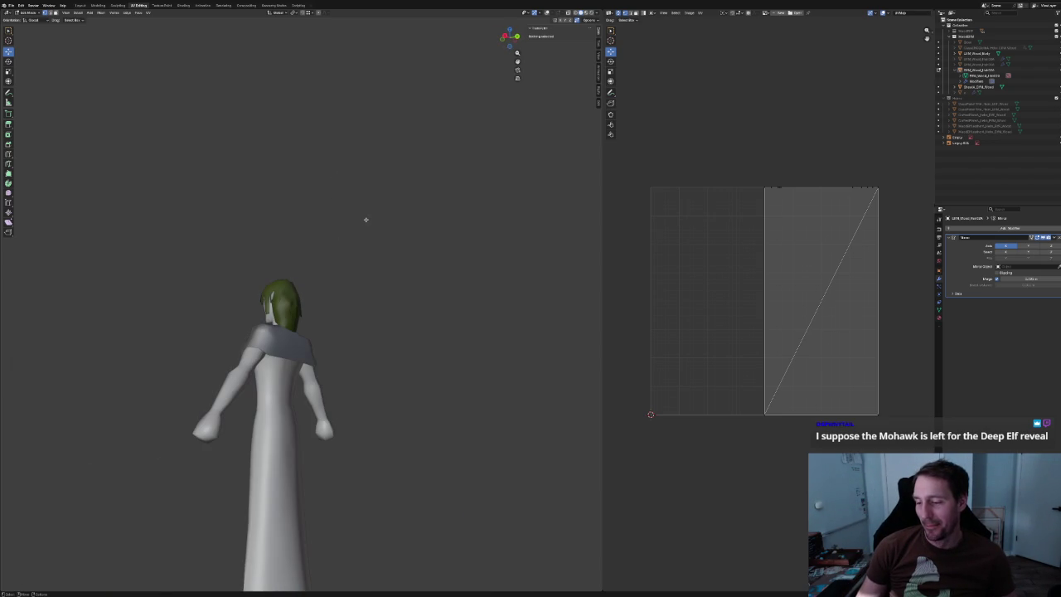
scroll(343, 272, "up", 5)
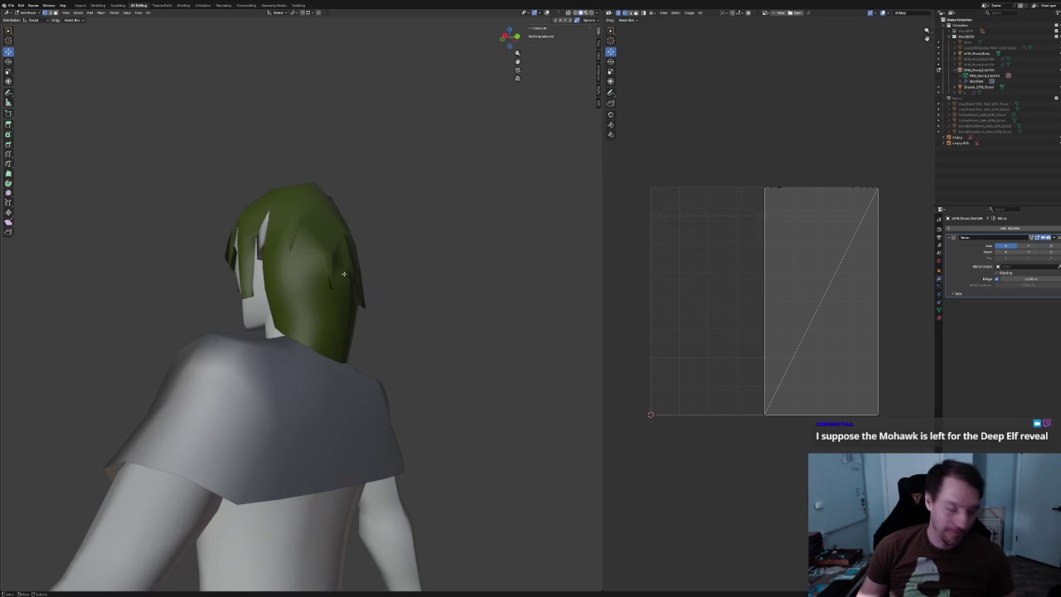
mouse_move(353, 280)
middle_mouse_down()
mouse_move(372, 289)
mouse_move(315, 284)
middle_mouse_up()
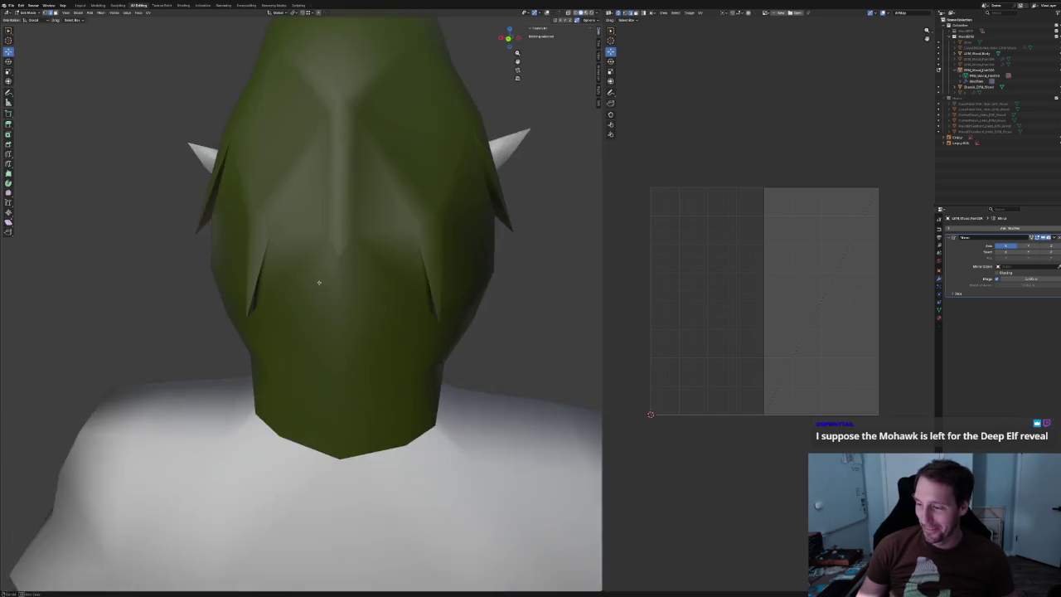
scroll(327, 266, "down", 5)
scroll(323, 273, "up", 4)
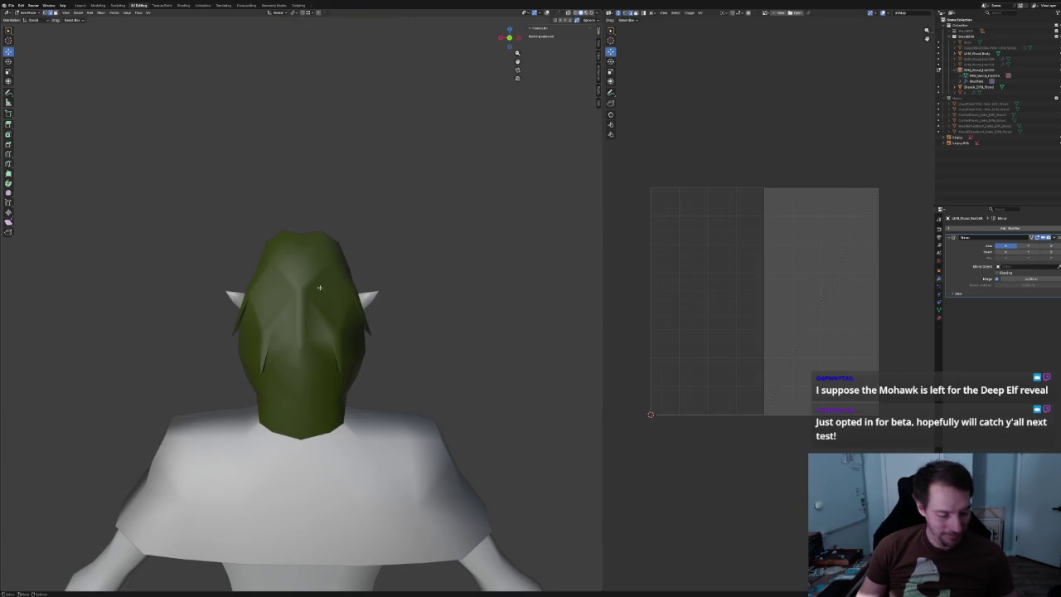
scroll(296, 284, "up", 3)
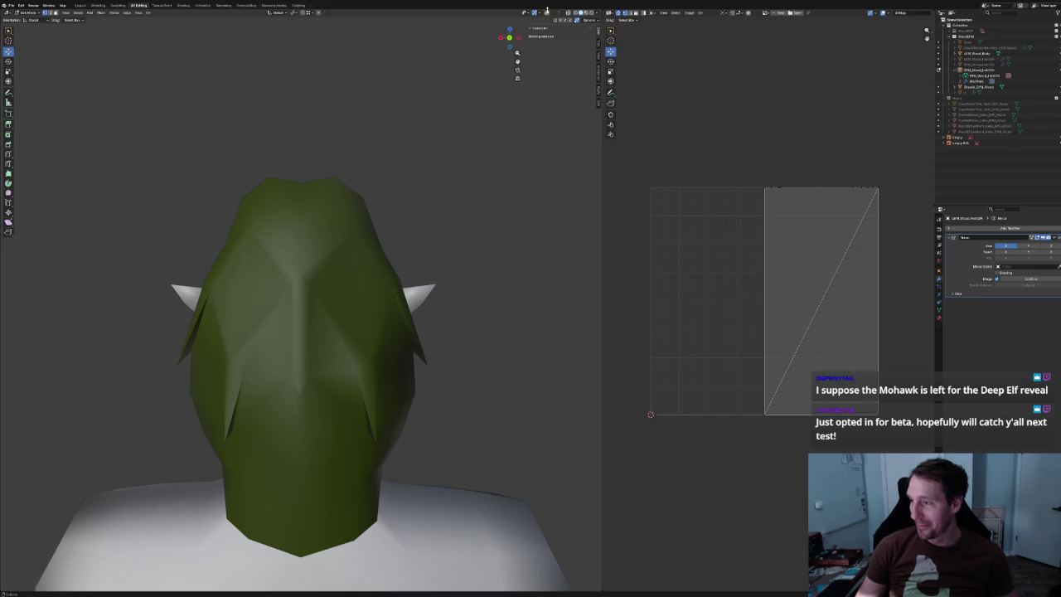
key("Tab")
left_click(285, 287)
Slide the picked back-hair vertices sideways along the X axis.
key("g")
key("x")
left_click(266, 286)
scroll(281, 287, "down", 4)
scroll(290, 288, "up", 2)
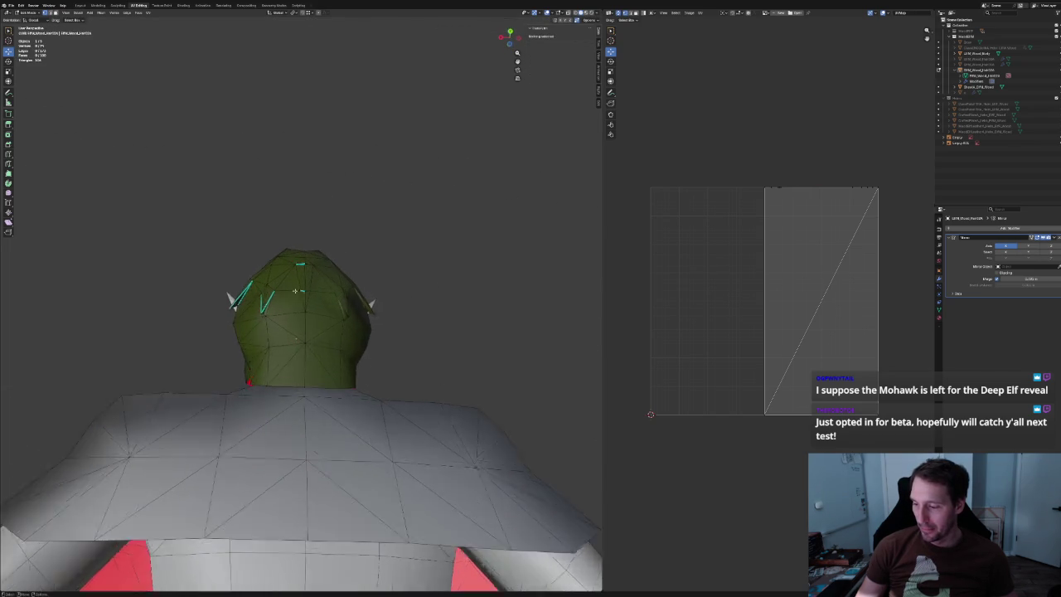
scroll(296, 288, "up", 2)
key("g")
key("x")
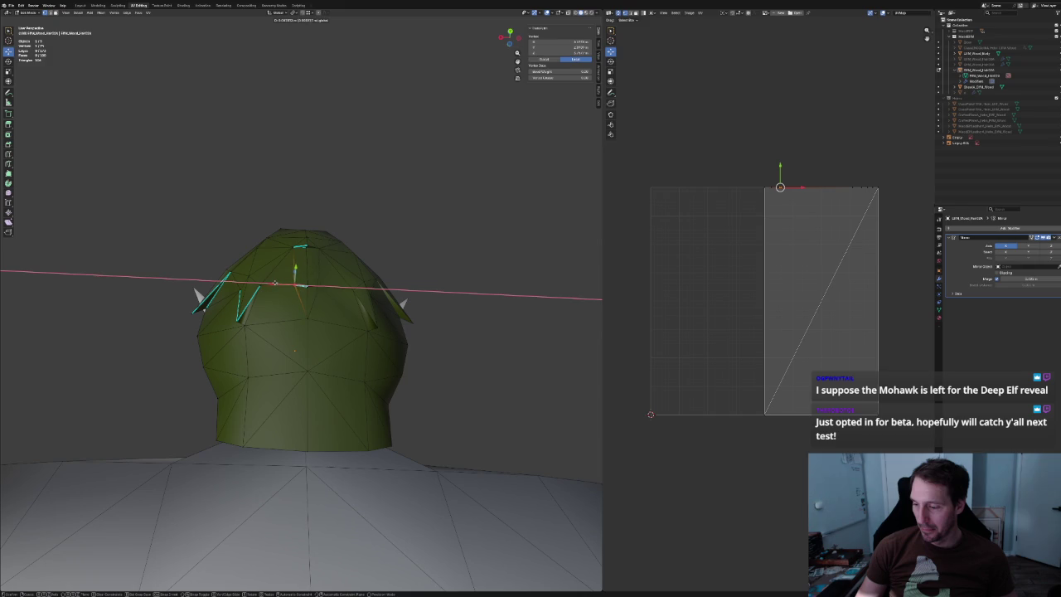
left_click(275, 283)
Subdivide the selected edges on the back of the hair, then clear the selection.
middle_click_drag(275, 286, 278, 367)
right_click(249, 335)
left_click(266, 348)
left_click(414, 363)
Dissolve a vertical edge on the back of the hair with Ctrl+X.
scroll(429, 345, "down", 3)
scroll(436, 293, "up", 3)
mouse_move(436, 293)
middle_mouse_down()
mouse_move(328, 331)
mouse_move(316, 299)
mouse_move(409, 334)
mouse_move(374, 294)
mouse_move(346, 320)
middle_mouse_up()
scroll(348, 315, "down", 3)
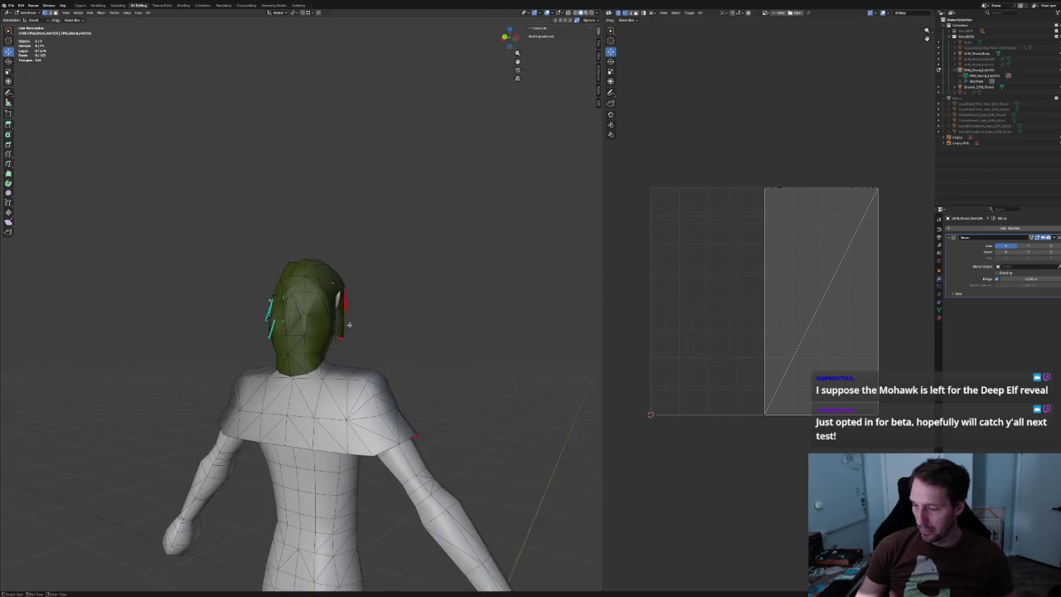
scroll(346, 320, "up", 5)
scroll(302, 350, "up", 2)
scroll(302, 350, "up", 2)
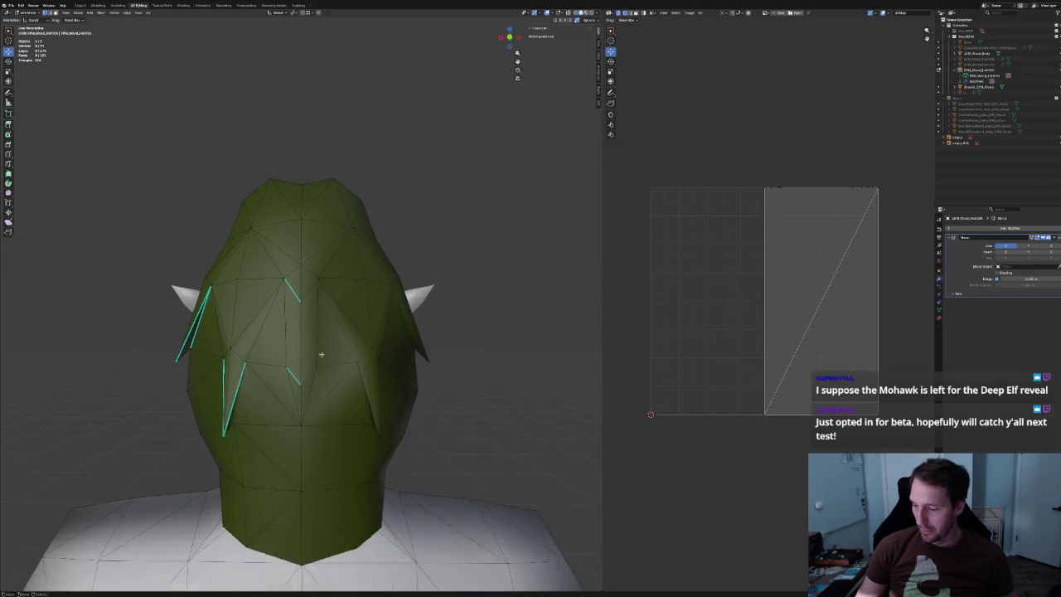
scroll(320, 382, "up", 1)
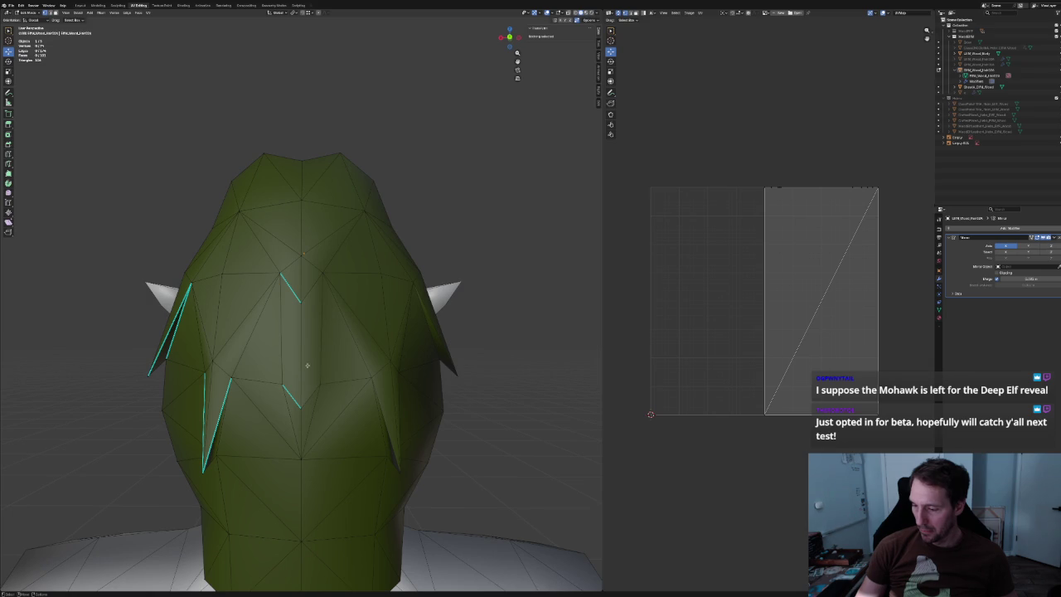
left_click(277, 341)
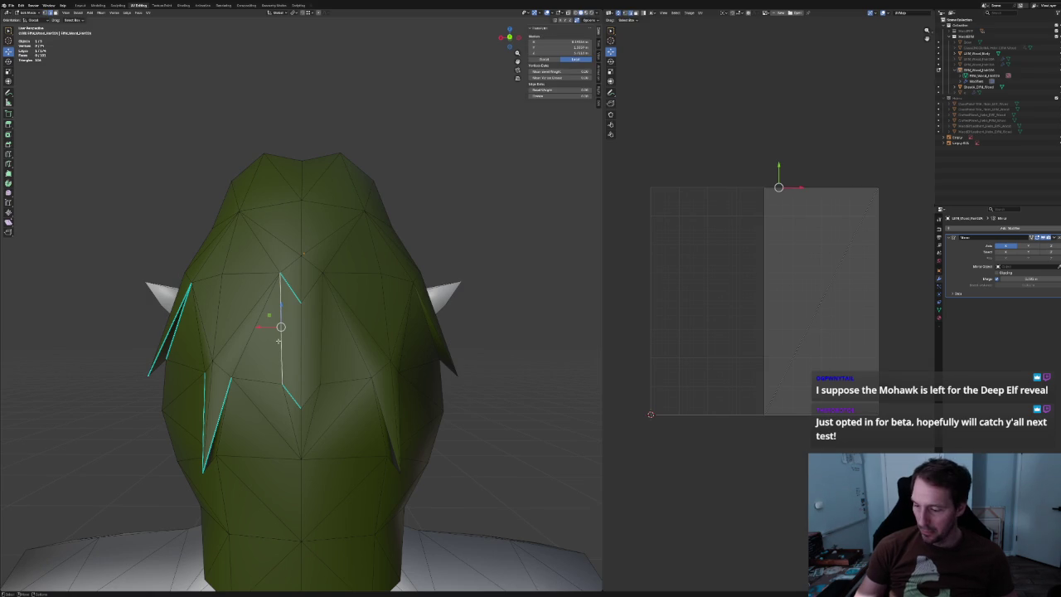
key("ctrl+x")
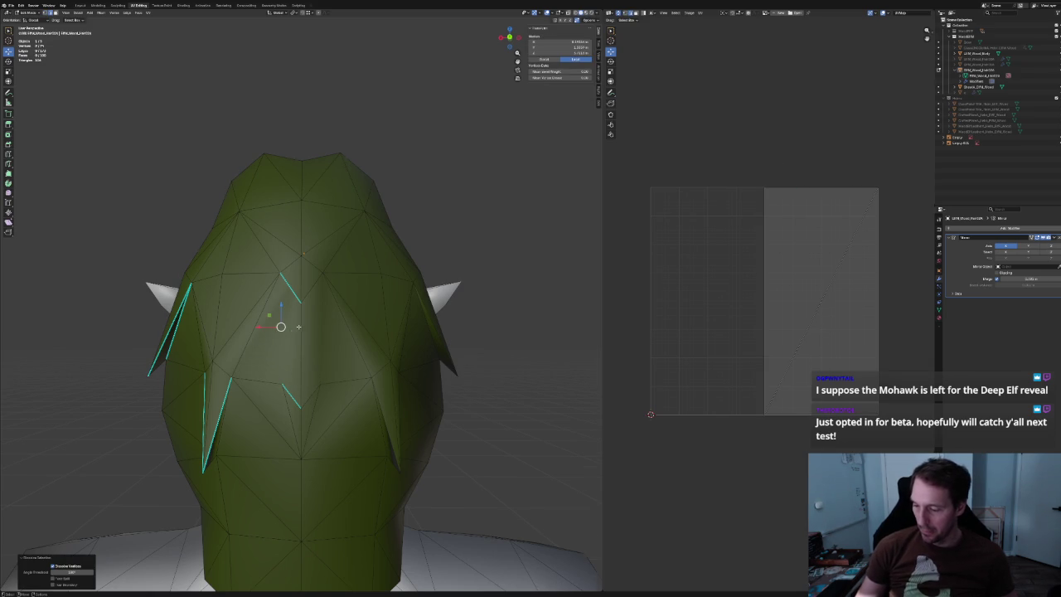
scroll(298, 326, "down", 4)
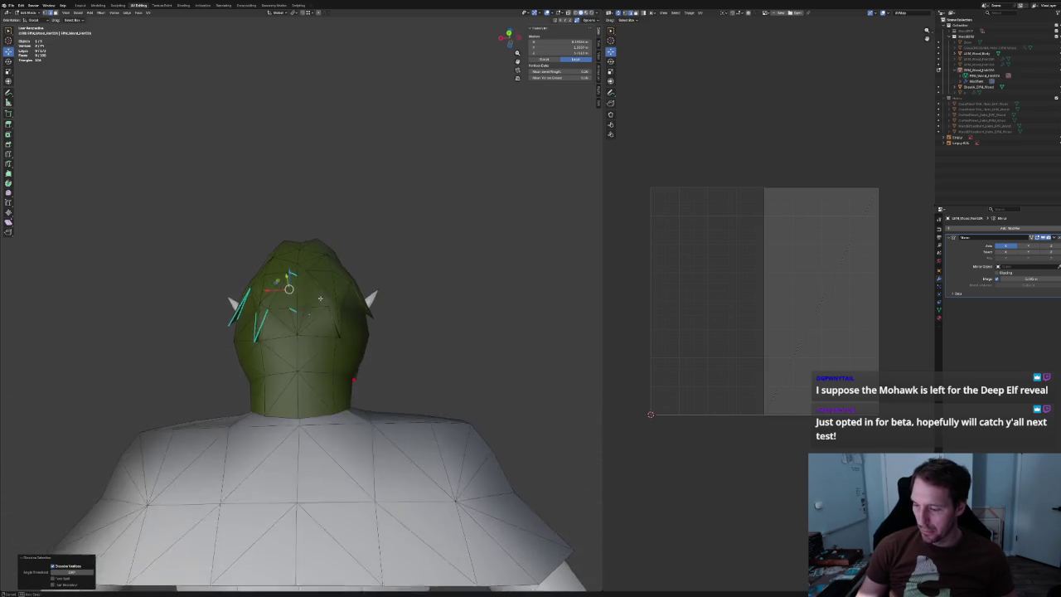
scroll(294, 324, "up", 4)
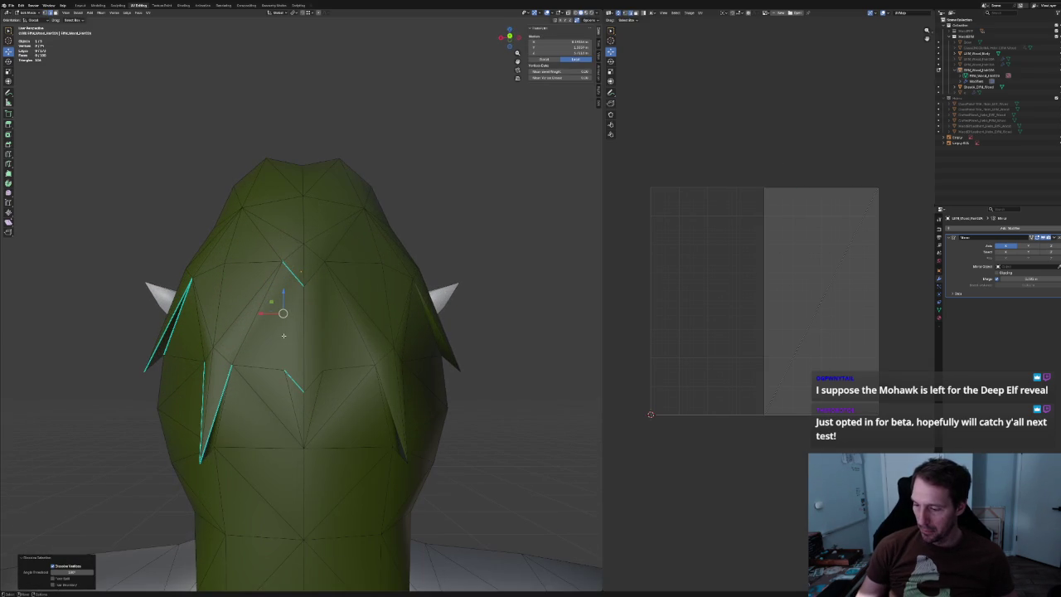
left_click(490, 296)
Hide the wireframe overlays and orbit to view the shaded hair from the rear.
scroll(401, 298, "down", 4)
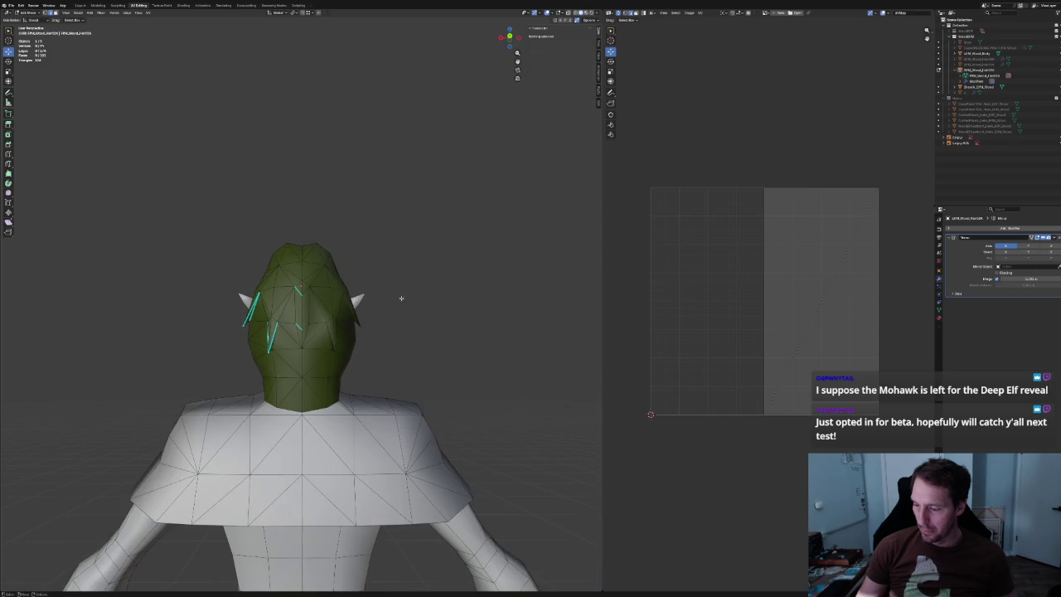
scroll(378, 289, "up", 2)
scroll(378, 291, "down", 4)
scroll(397, 298, "down", 3)
mouse_move(414, 307)
middle_mouse_down()
mouse_move(383, 339)
mouse_move(405, 303)
middle_mouse_up()
left_click(546, 13)
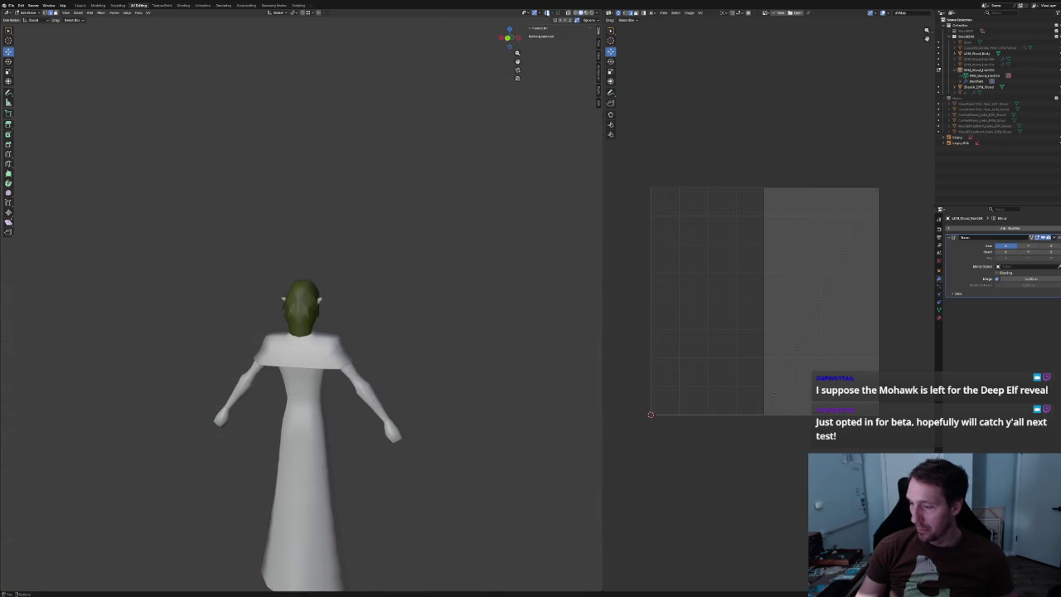
scroll(392, 239, "up", 2)
mouse_move(392, 239)
middle_mouse_down()
mouse_move(407, 260)
mouse_move(367, 220)
mouse_move(378, 221)
mouse_move(382, 254)
mouse_move(410, 264)
mouse_move(401, 263)
mouse_move(407, 274)
mouse_move(417, 267)
middle_mouse_up()
scroll(362, 235, "up", 2)
scroll(401, 263, "up", 2)
scroll(401, 263, "up", 1)
scroll(400, 263, "up", 1)
scroll(417, 267, "up", 4)
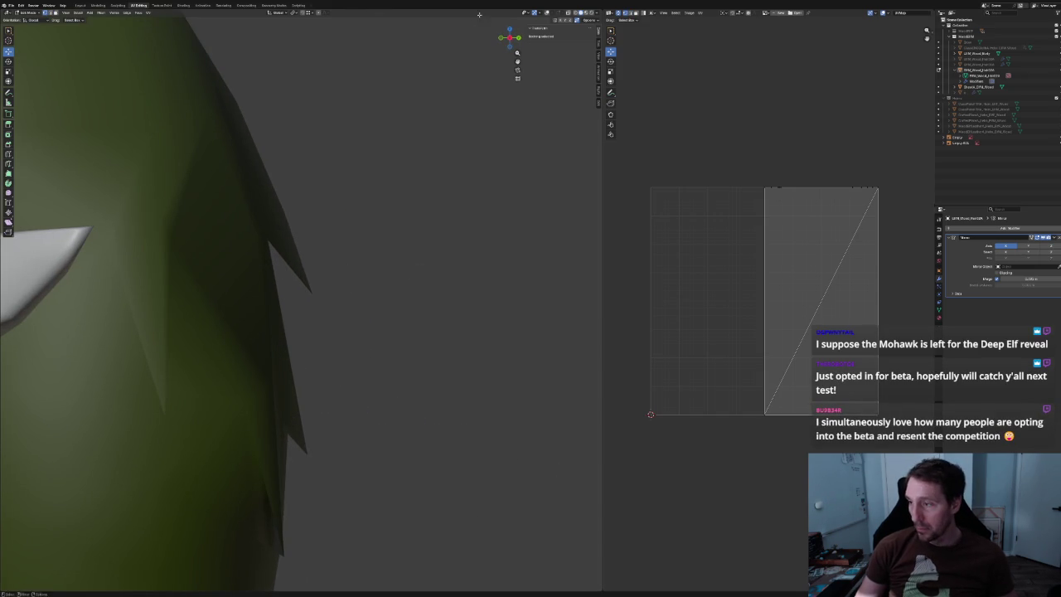
Show overlays again, shift the lock's top vertex along Y, and scale the adjacent edges.
left_click(546, 14)
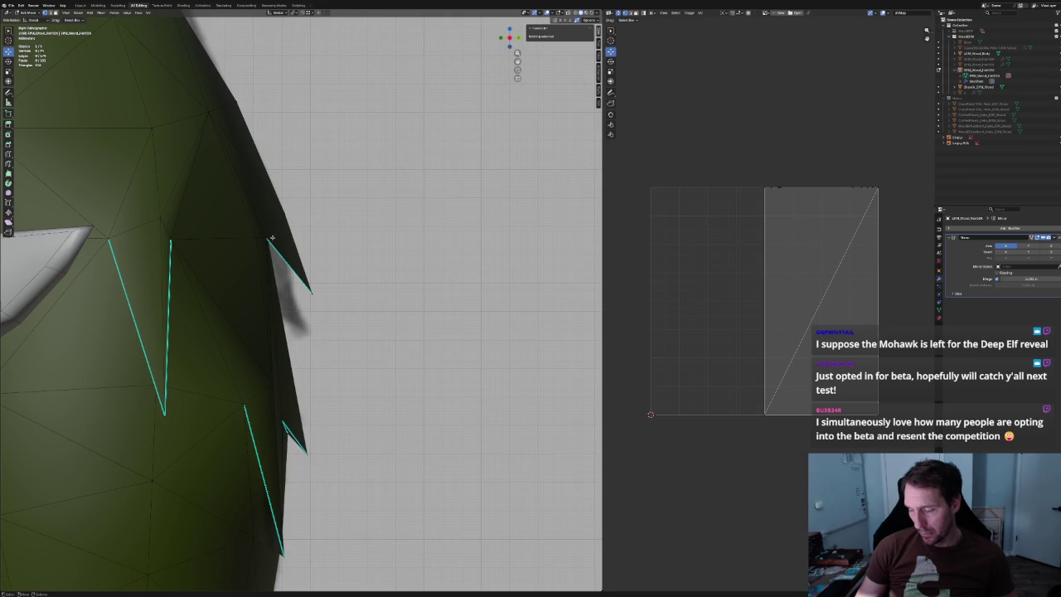
scroll(244, 131, "up", 6)
left_click(207, 112)
key("g")
key("y")
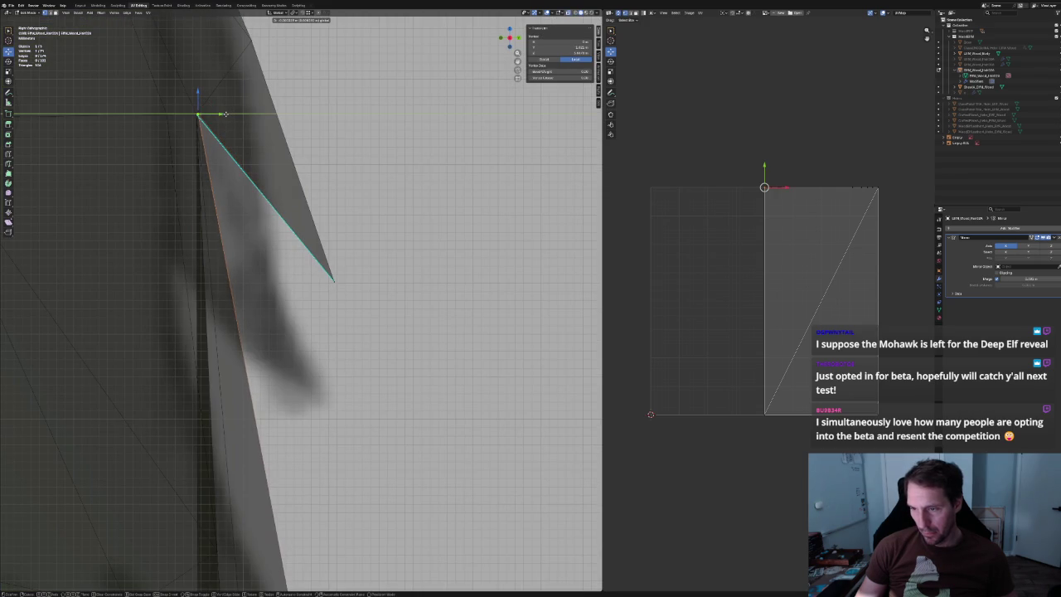
left_click(223, 114)
left_click(196, 129, "shift")
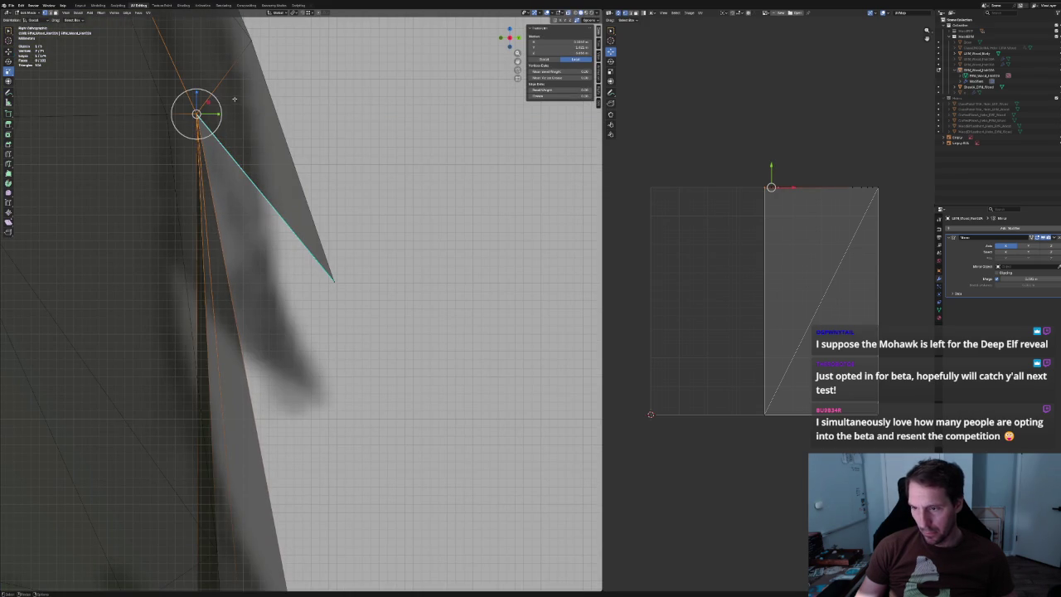
key("s")
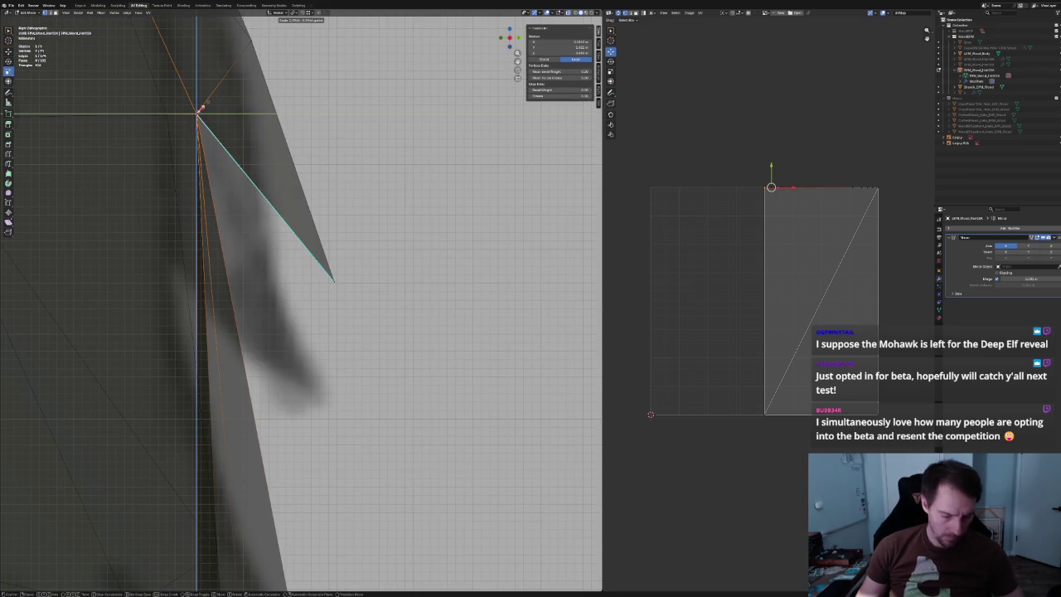
key("Return")
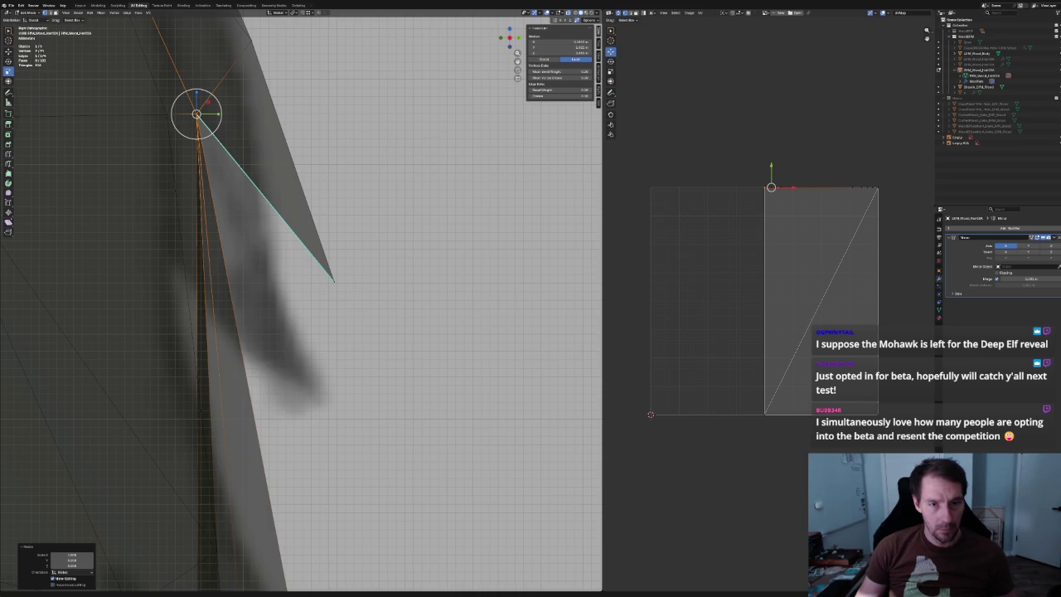
Nudge a vertex near the hair lock's tip sideways along Y.
scroll(264, 336, "down", 3)
middle_click_drag(248, 249, 265, 335, "shift")
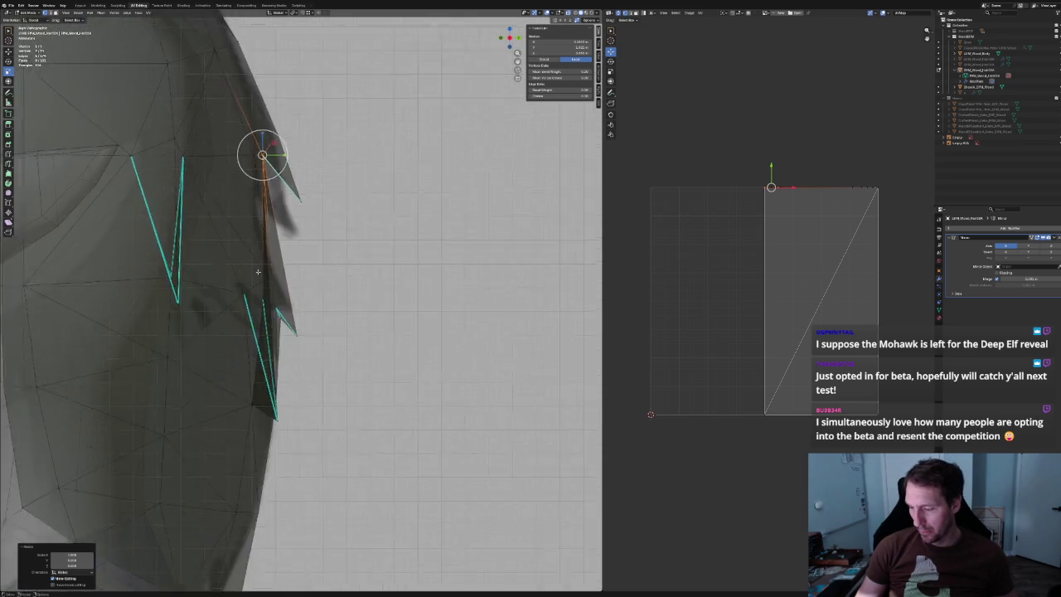
left_click(238, 355)
key("g")
key("y")
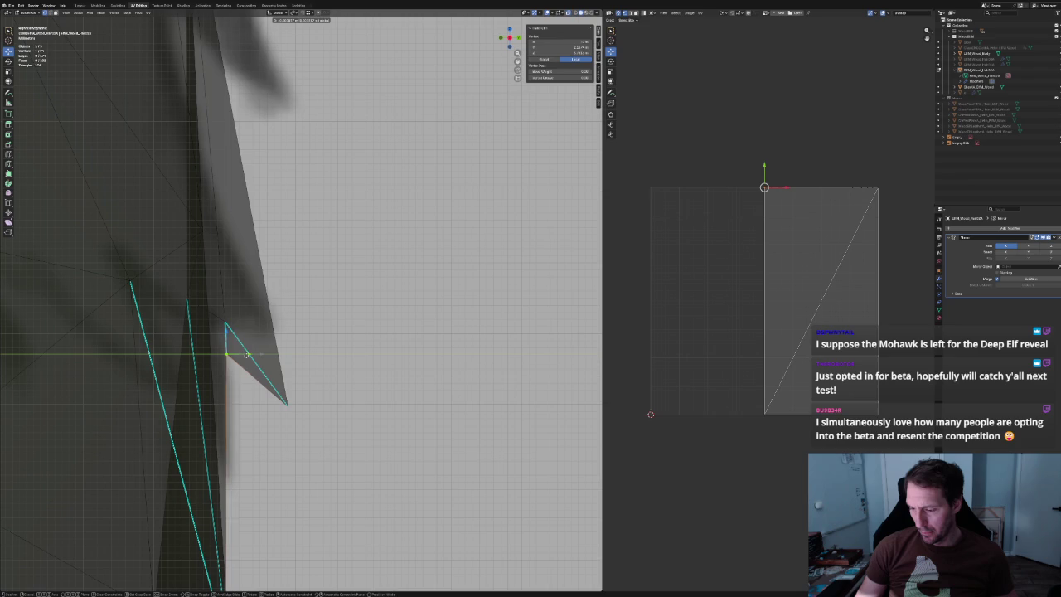
left_click(245, 355)
Orbit from a three-quarter view over the top to the front of the head.
scroll(245, 355, "down", 4)
mouse_move(245, 355)
middle_mouse_down()
mouse_move(396, 309)
mouse_move(320, 296)
mouse_move(347, 255)
middle_mouse_up()
scroll(286, 309, "up", 4)
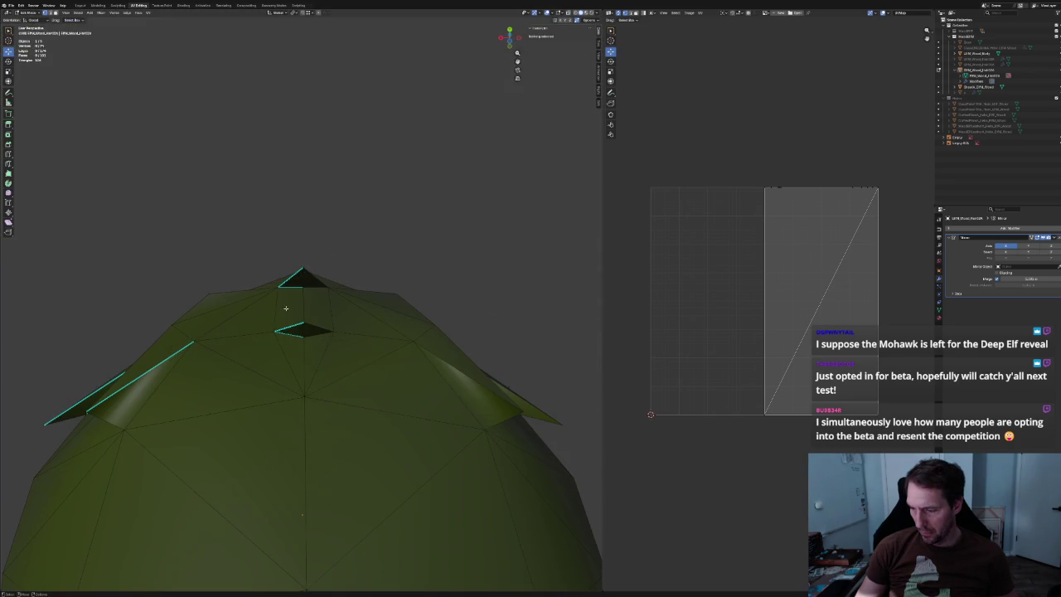
left_click(277, 287)
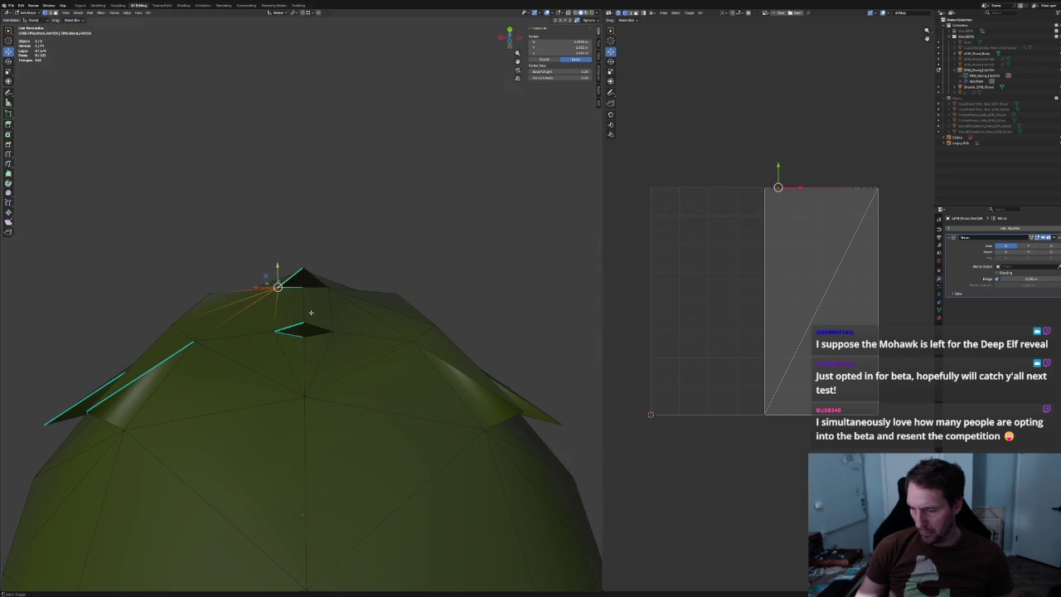
left_click(382, 214)
mouse_move(372, 218)
middle_mouse_down()
mouse_move(334, 254)
mouse_move(357, 282)
mouse_move(246, 294)
middle_mouse_up()
scroll(246, 293, "down", 2)
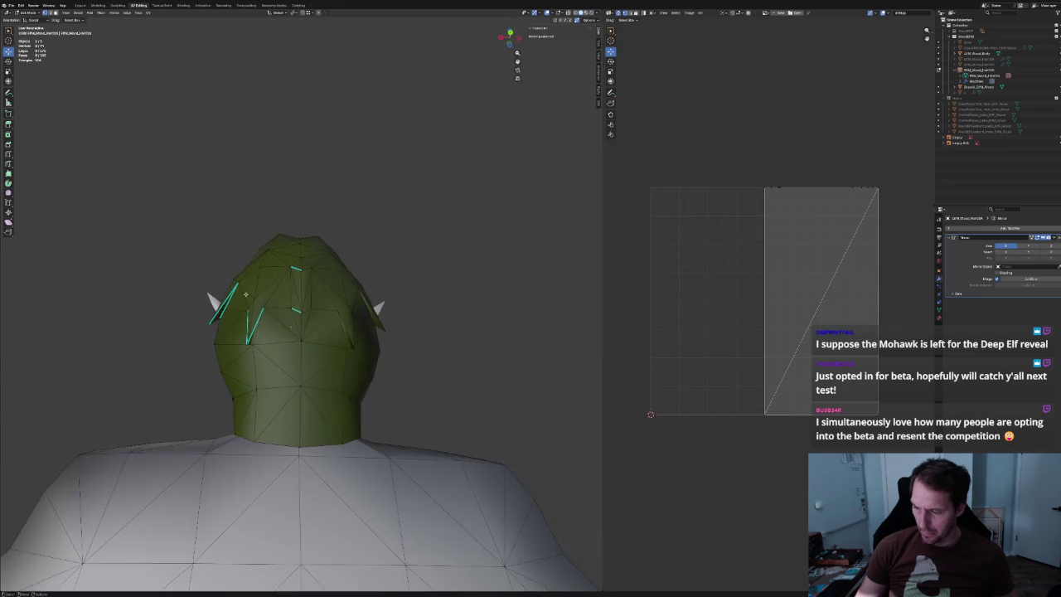
scroll(246, 293, "down", 2)
Orbit around the rear of the head and return to the Numpad 3 side view.
mouse_move(360, 248)
middle_mouse_down()
mouse_move(325, 265)
mouse_move(373, 281)
middle_mouse_up()
scroll(325, 265, "up", 2)
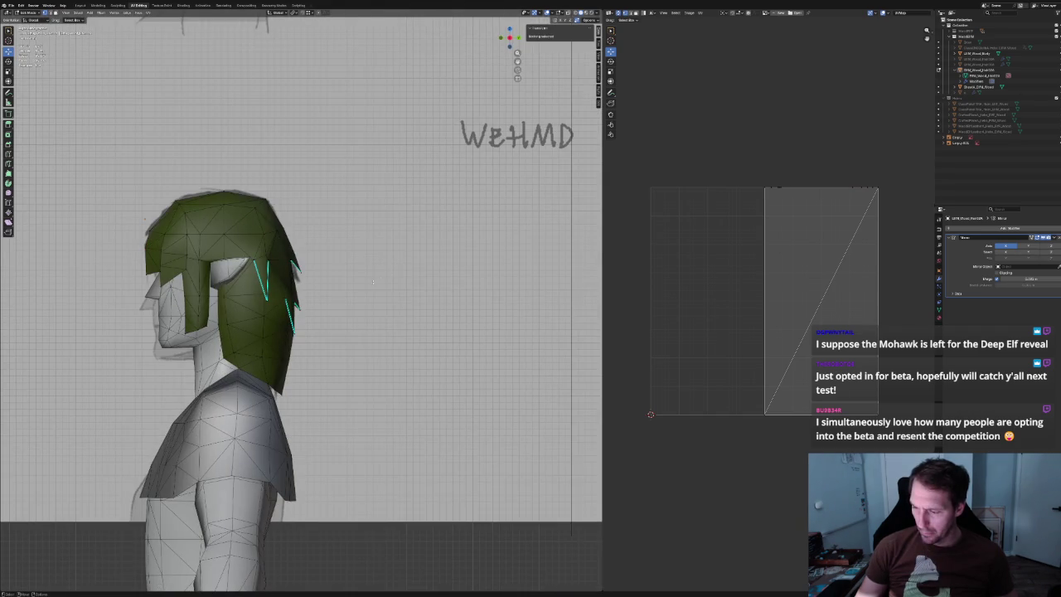
scroll(373, 282, "down", 3)
scroll(347, 295, "up", 6)
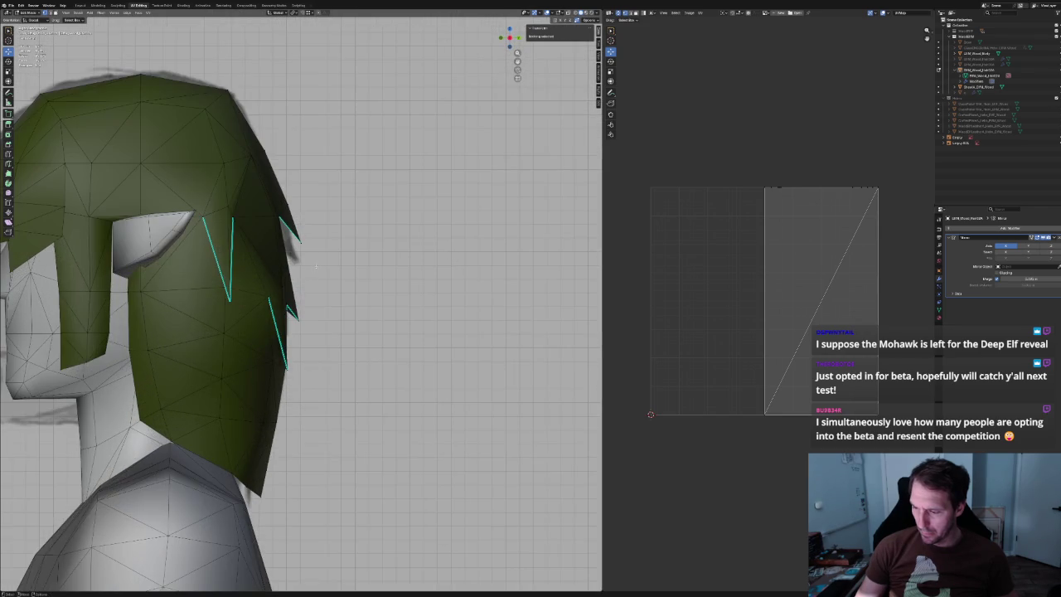
mouse_move(316, 260)
middle_mouse_down()
mouse_move(336, 315)
mouse_move(282, 282)
mouse_move(266, 305)
middle_mouse_up()
key("KP_3")
scroll(337, 325, "down", 3)
scroll(274, 277, "up", 2)
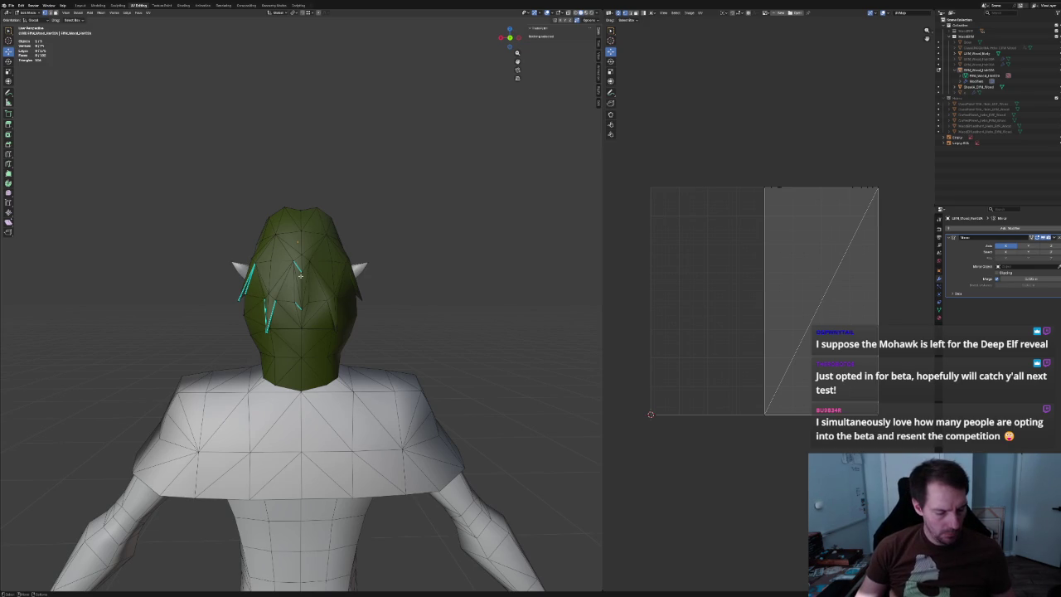
left_click(496, 147)
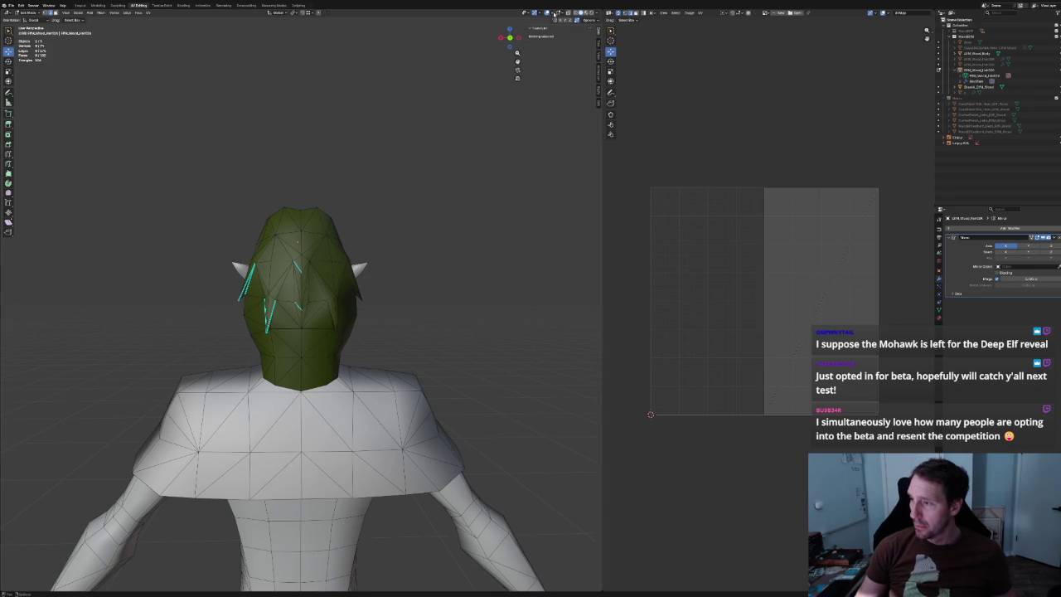
With overlays hidden, mark a hair edge as a seam, then deselect everything.
left_click(549, 13)
left_click(282, 285)
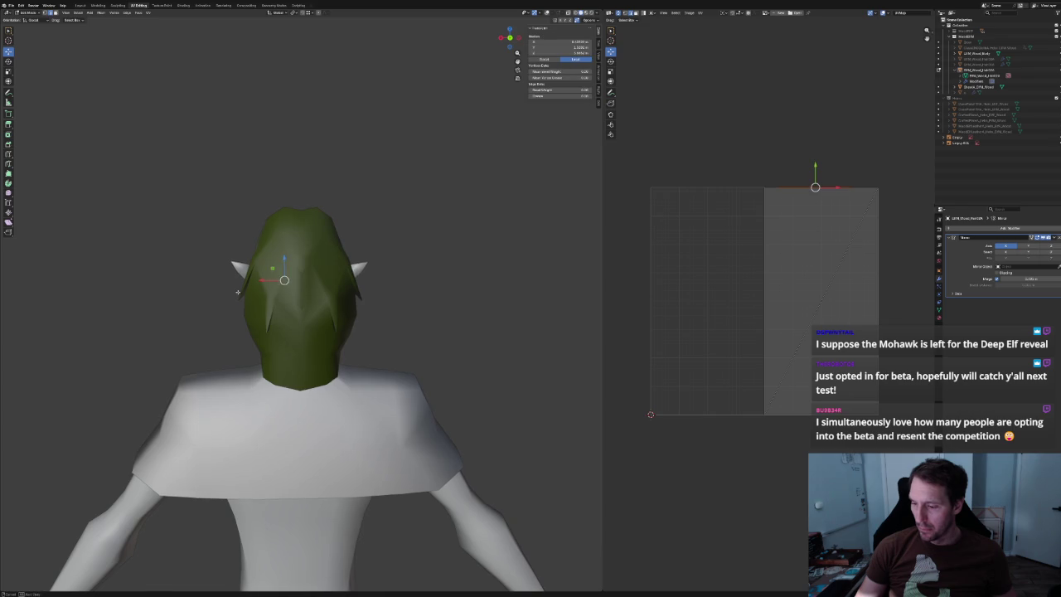
middle_click_drag(283, 286, 251, 285)
left_click(253, 281)
right_click(254, 283)
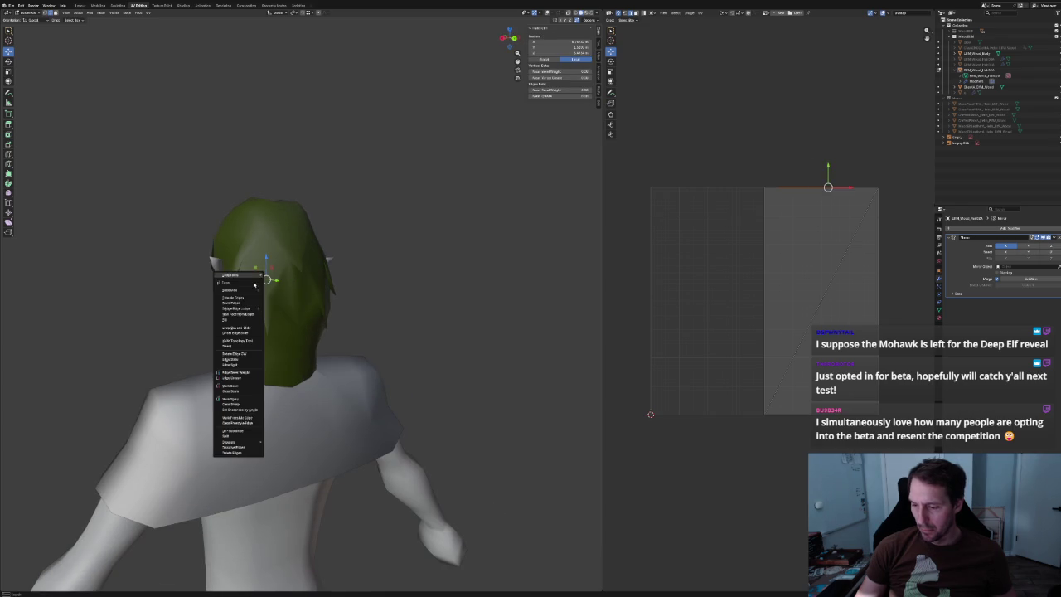
left_click(229, 398)
key("alt+a")
Orbit to the front, undo to restore the edge selection, then deselect all again.
scroll(367, 240, "down", 5)
mouse_move(367, 240)
middle_mouse_down()
mouse_move(353, 216)
mouse_move(340, 227)
mouse_move(359, 233)
middle_mouse_up()
scroll(367, 244, "up", 2)
scroll(319, 322, "up", 4)
key("ctrl+z")
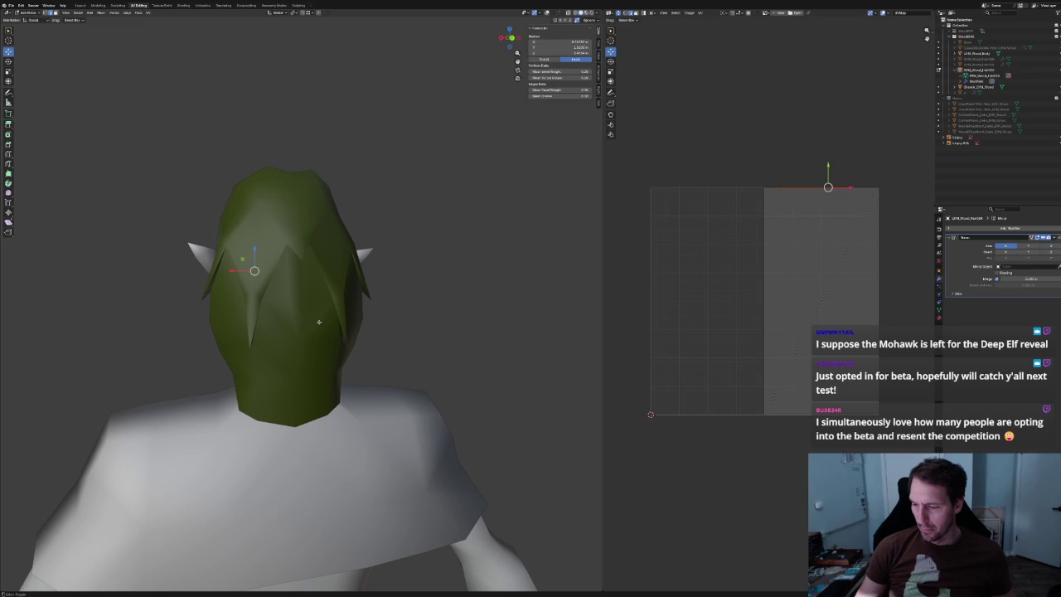
scroll(375, 304, "down", 4)
scroll(409, 279, "down", 3)
key("alt+a")
mouse_move(386, 280)
middle_mouse_down()
mouse_move(417, 301)
mouse_move(372, 282)
mouse_move(440, 289)
mouse_move(357, 286)
mouse_move(351, 296)
mouse_move(289, 267)
middle_mouse_up()
Return to Object Mode and zoom in on the shaded low-poly hair.
key("Tab")
scroll(351, 296, "up", 5)
scroll(339, 288, "up", 2)
scroll(289, 267, "up", 3)
scroll(289, 266, "down", 5)
scroll(289, 267, "up", 2)
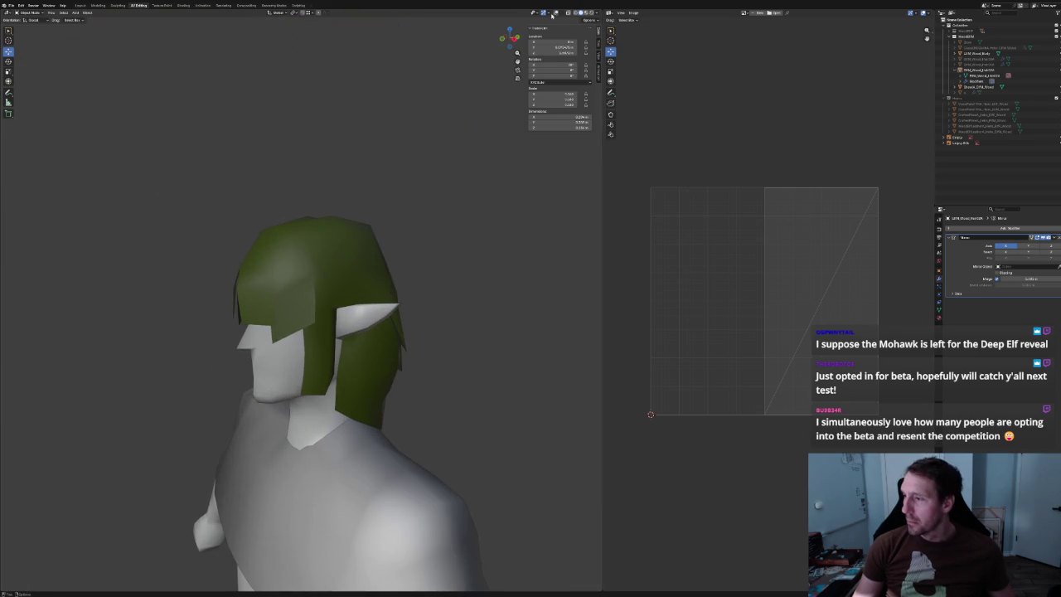
Turn viewport overlays back on and orbit around the character.
left_click(551, 15)
scroll(290, 249, "down", 3)
mouse_move(290, 249)
middle_mouse_down()
mouse_move(256, 232)
mouse_move(341, 238)
mouse_move(299, 241)
middle_mouse_up()
scroll(341, 238, "up", 2)
scroll(340, 238, "up", 2)
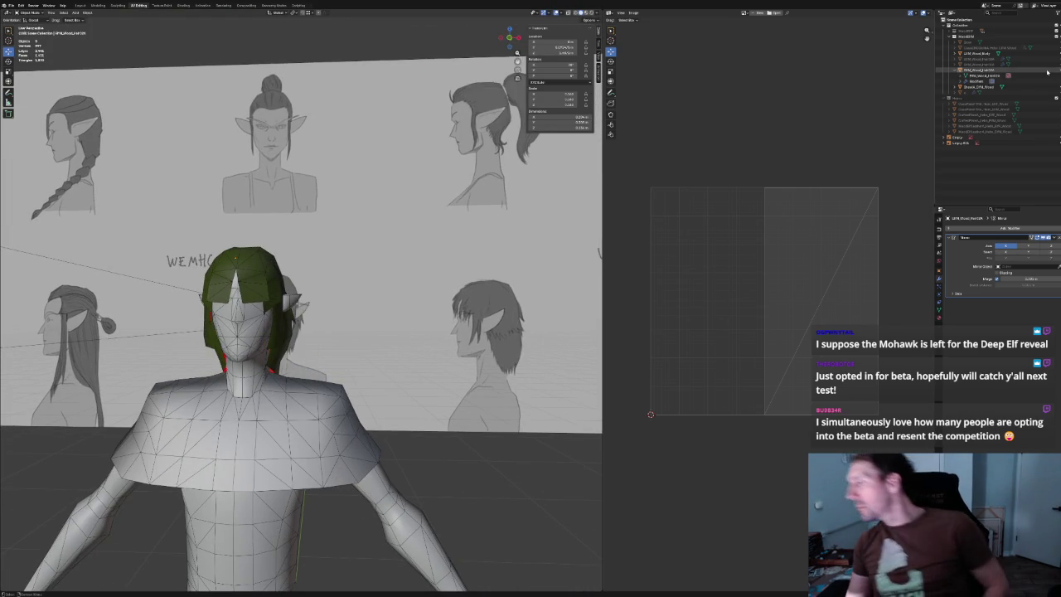
Swap back to the bust, hide it with H, and select the hair mesh.
key("ctrl+z")
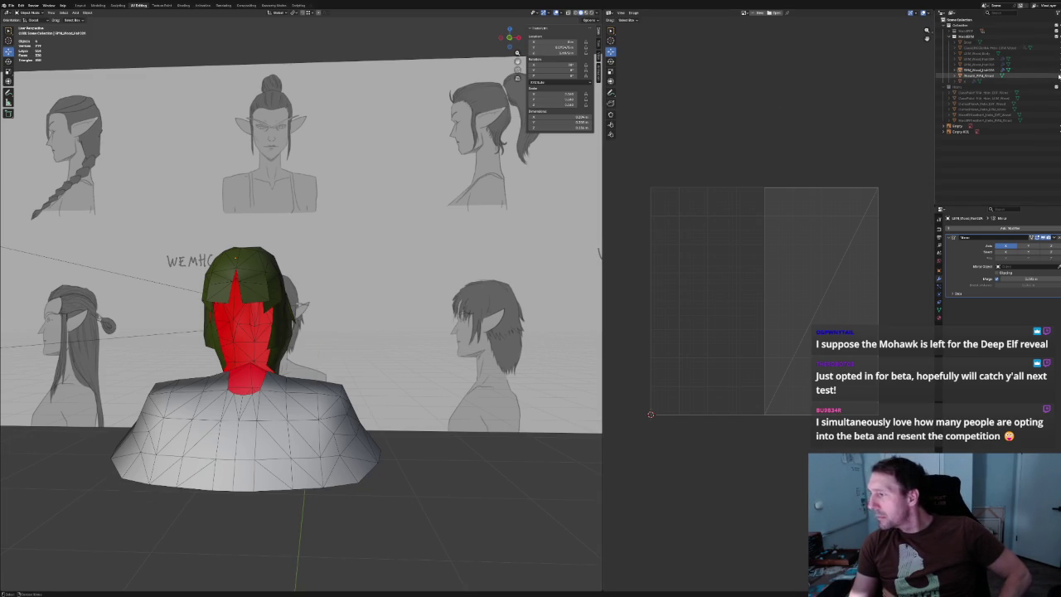
key("h")
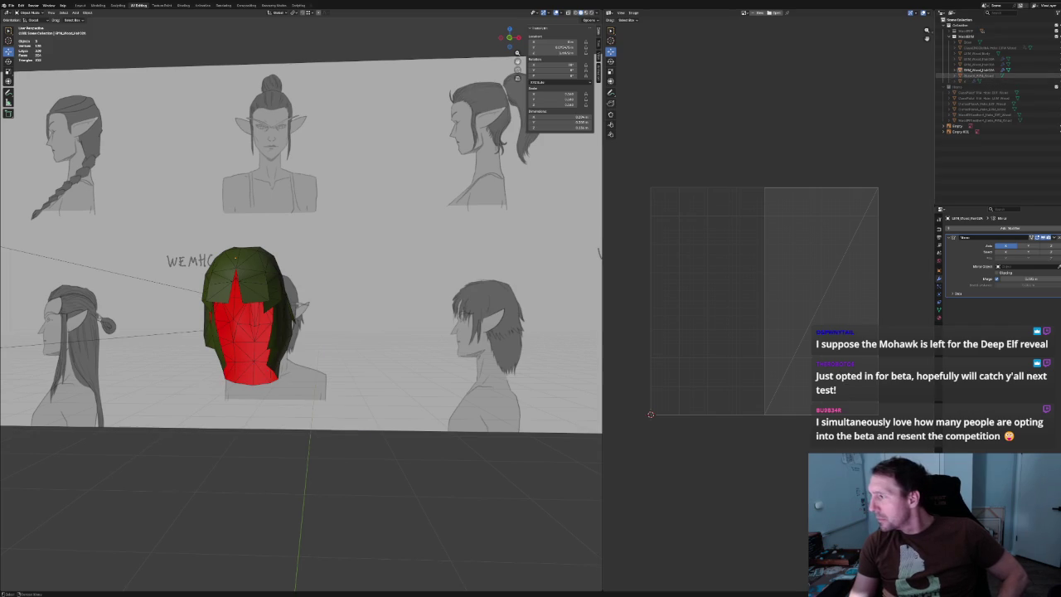
left_click(208, 214)
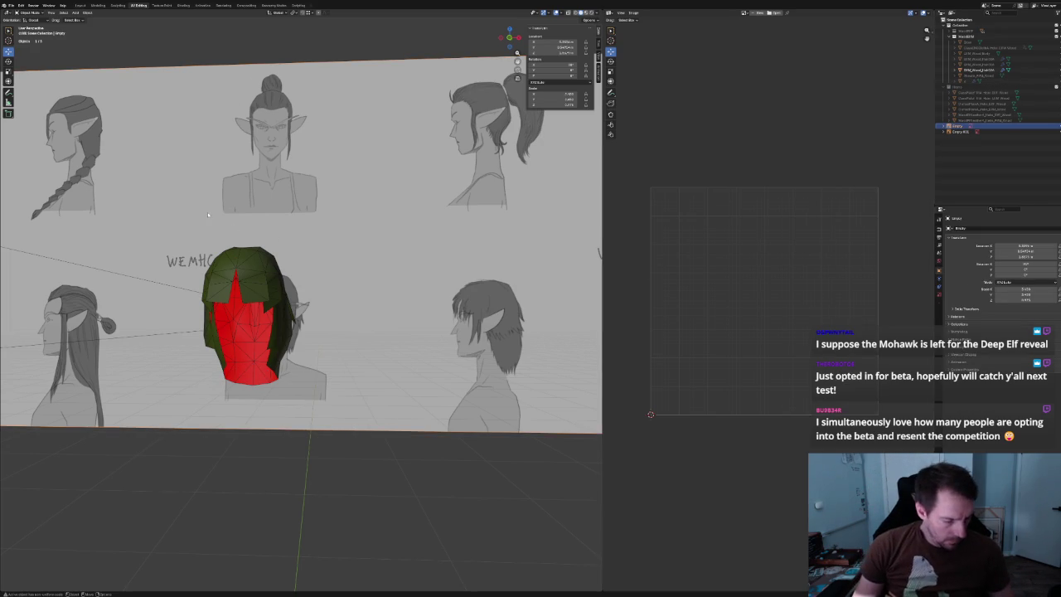
scroll(233, 180, "up", 3)
left_click(237, 225)
middle_click_drag(237, 225, 306, 223)
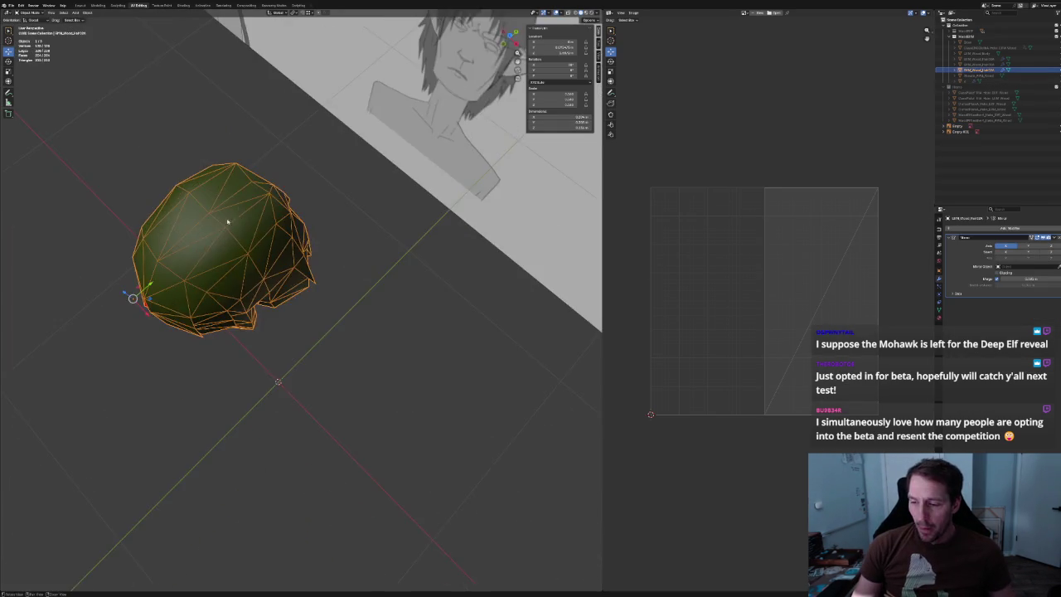
In Edit Mode, select the long top face and move it in front view.
key("Tab")
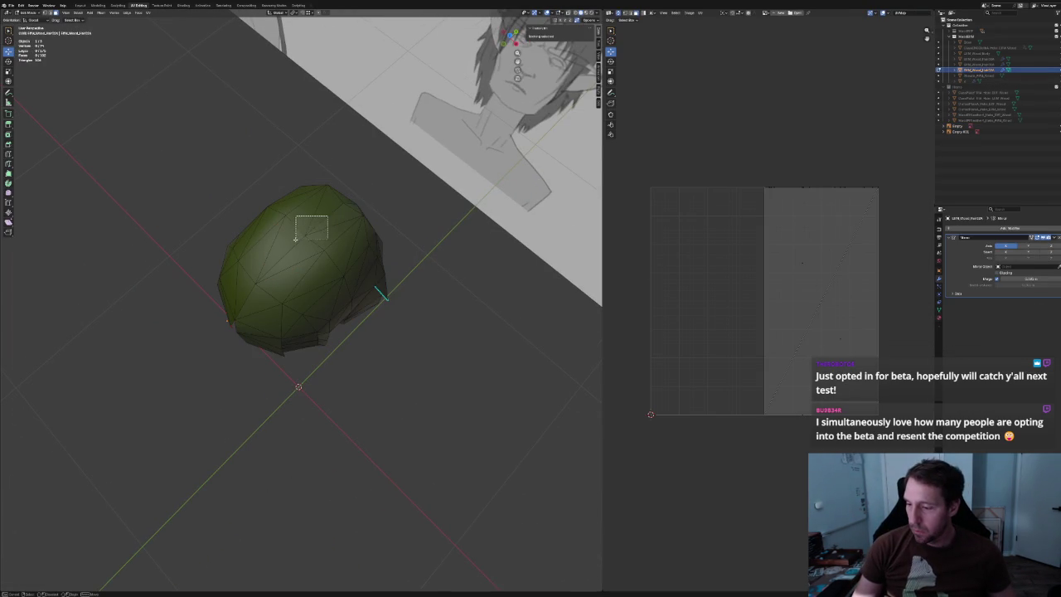
left_click_drag(295, 239, 295, 242)
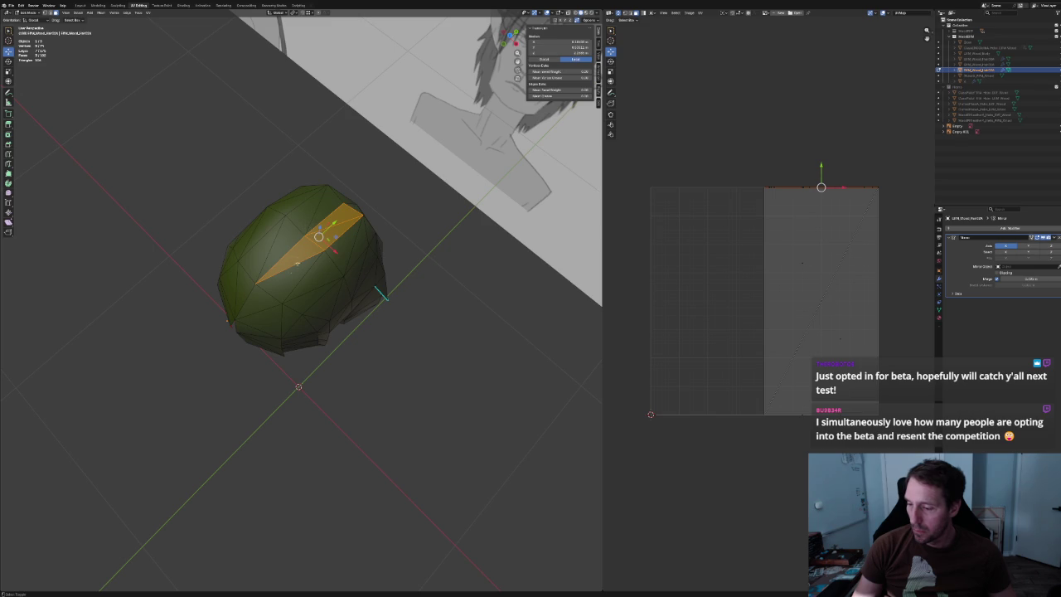
key("KP_1")
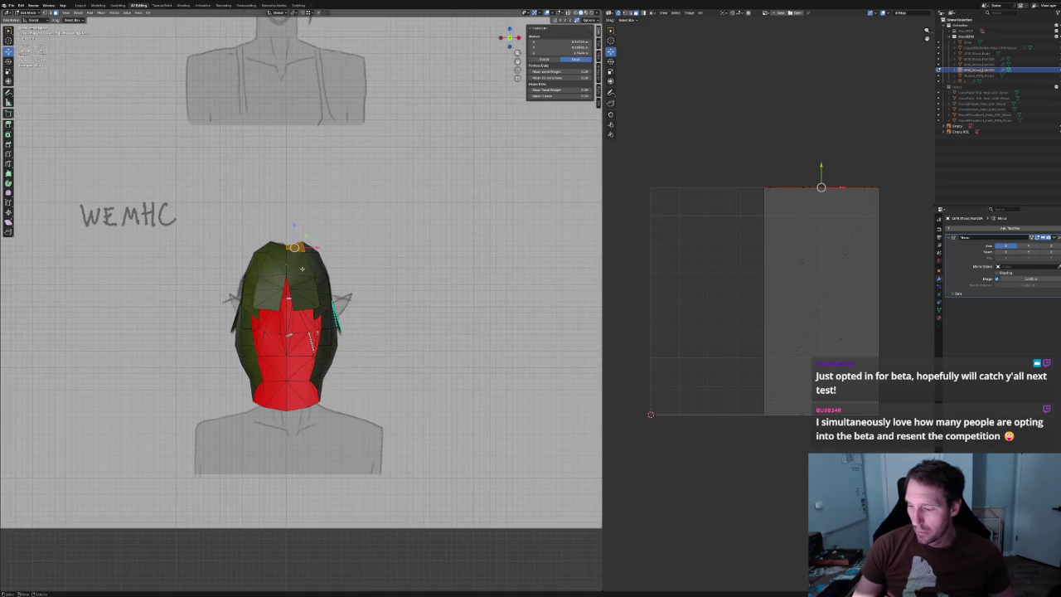
key("g")
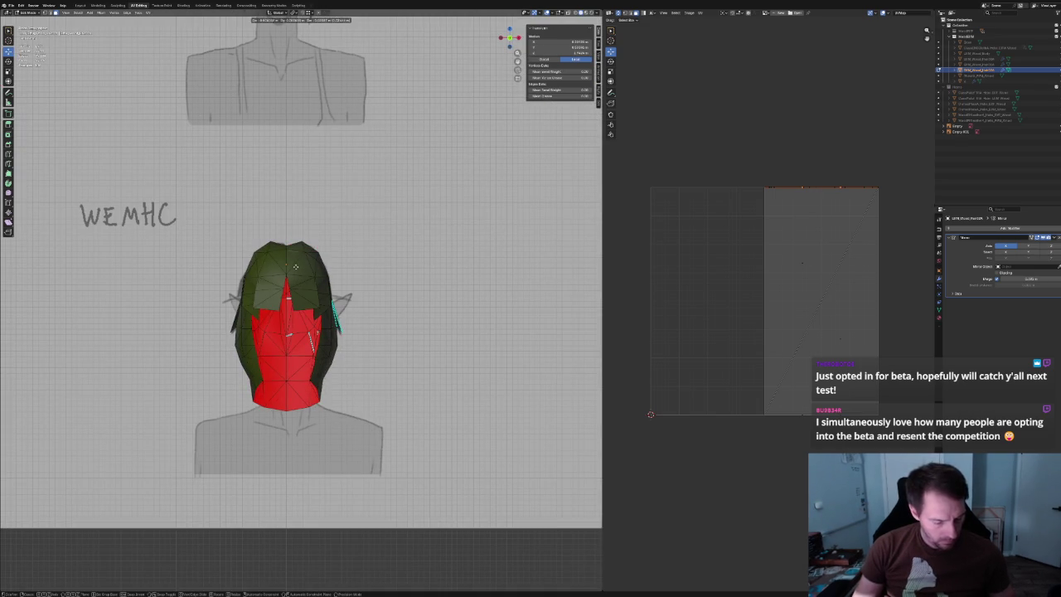
left_click(287, 332)
Flip the normals of the selected fringe faces.
right_click(292, 345)
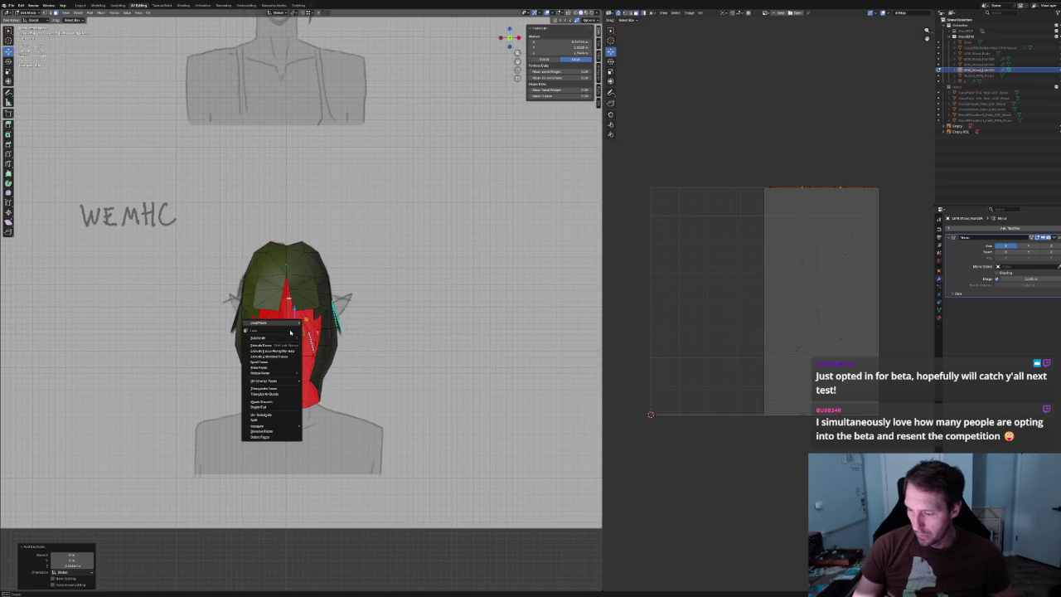
left_click(100, 13)
mouse_move(112, 114)
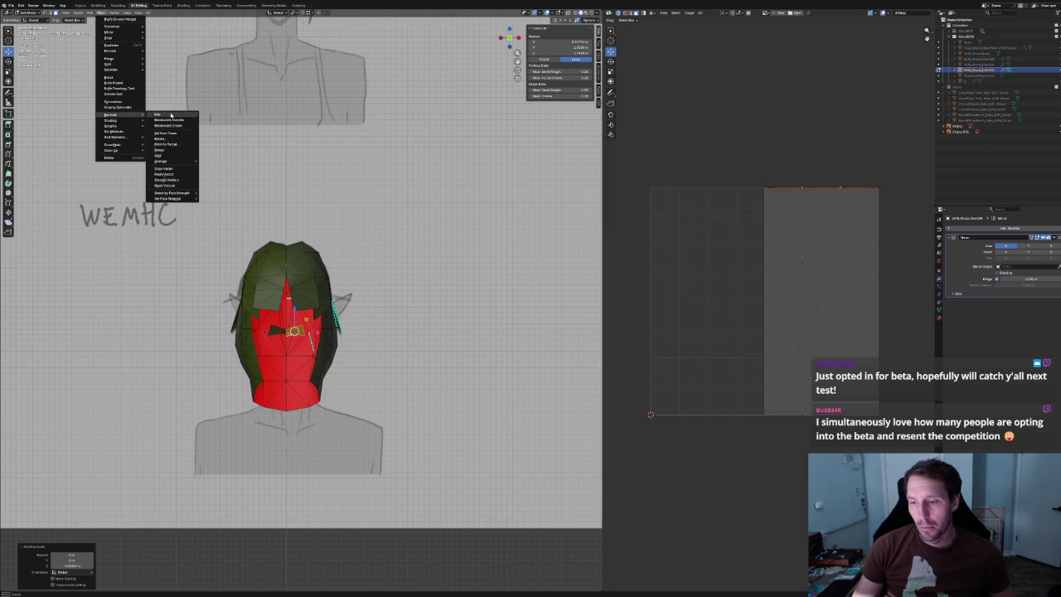
left_click(170, 114)
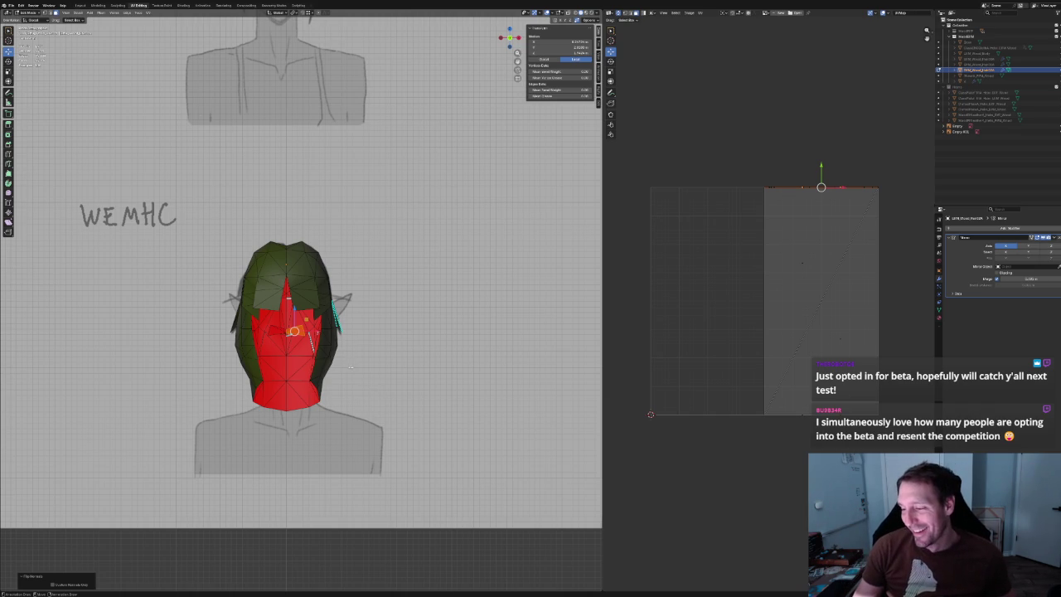
Select a vertex on the fringe's inner edge from a low three-quarter view.
scroll(350, 367, "up", 3)
mouse_move(350, 367)
middle_mouse_down()
mouse_move(362, 318)
mouse_move(314, 293)
middle_mouse_up()
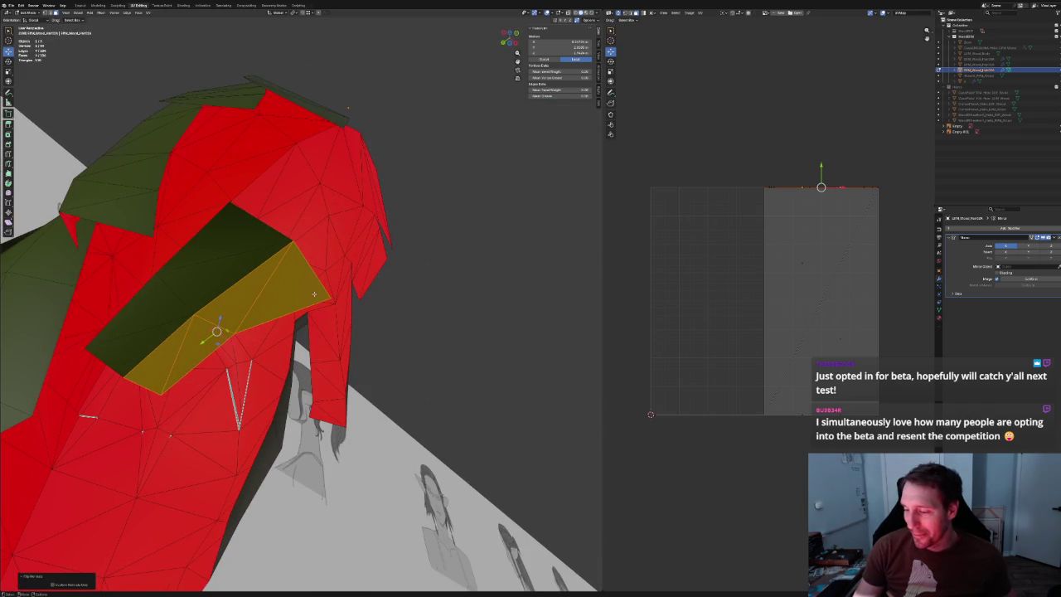
left_click(322, 285)
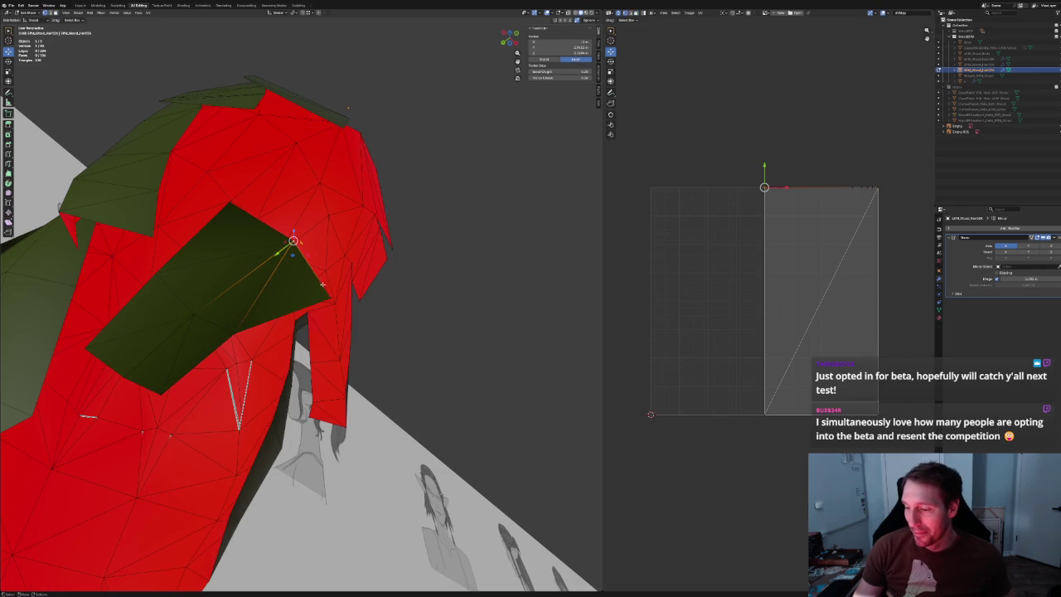
left_click(331, 298)
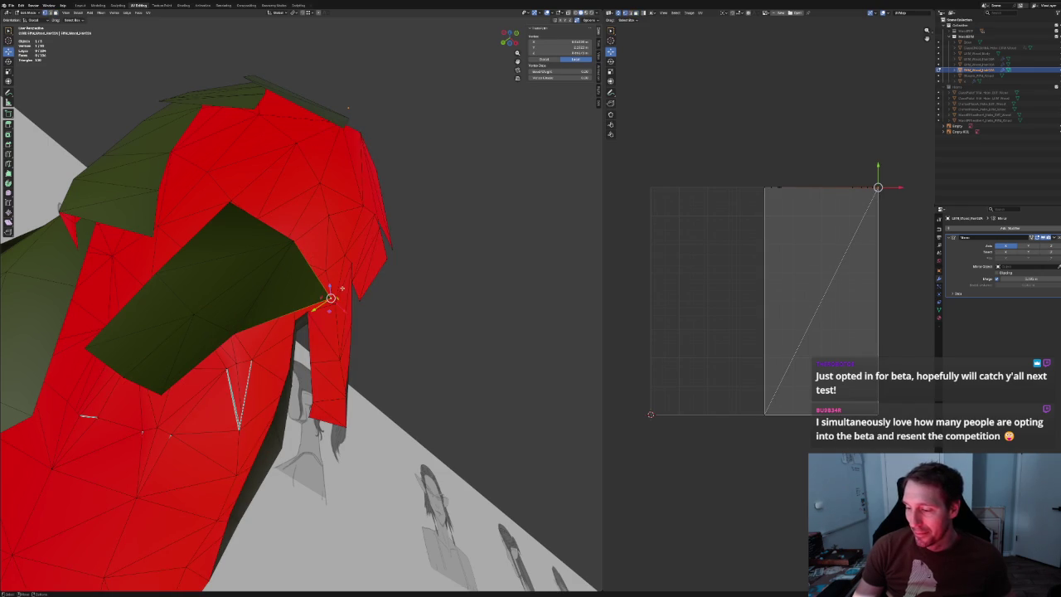
mouse_move(368, 281)
middle_mouse_down()
mouse_move(376, 318)
mouse_move(276, 332)
mouse_move(355, 315)
mouse_move(415, 200)
middle_mouse_up()
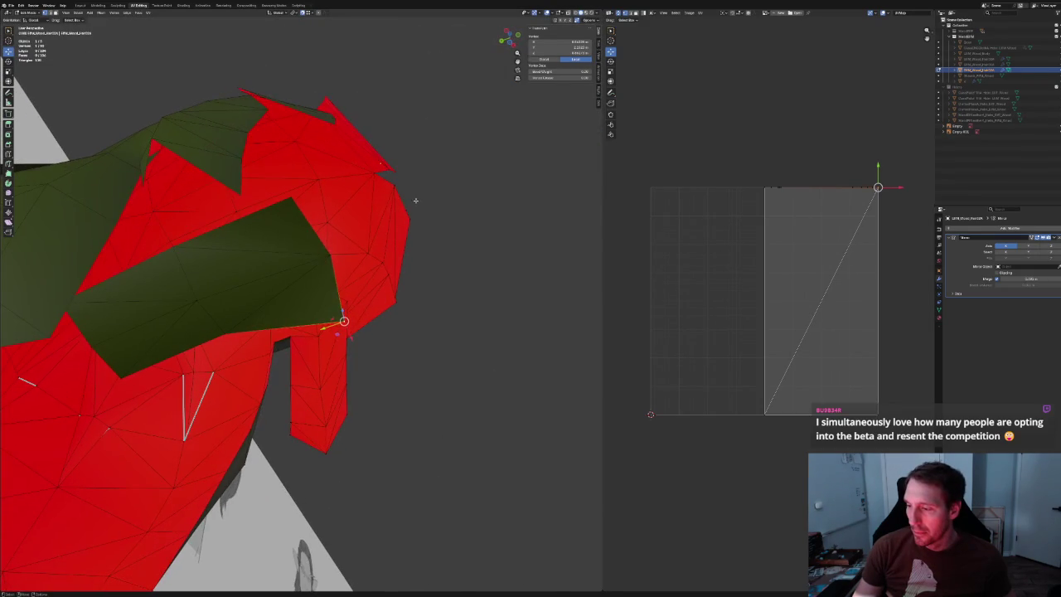
left_click(373, 173)
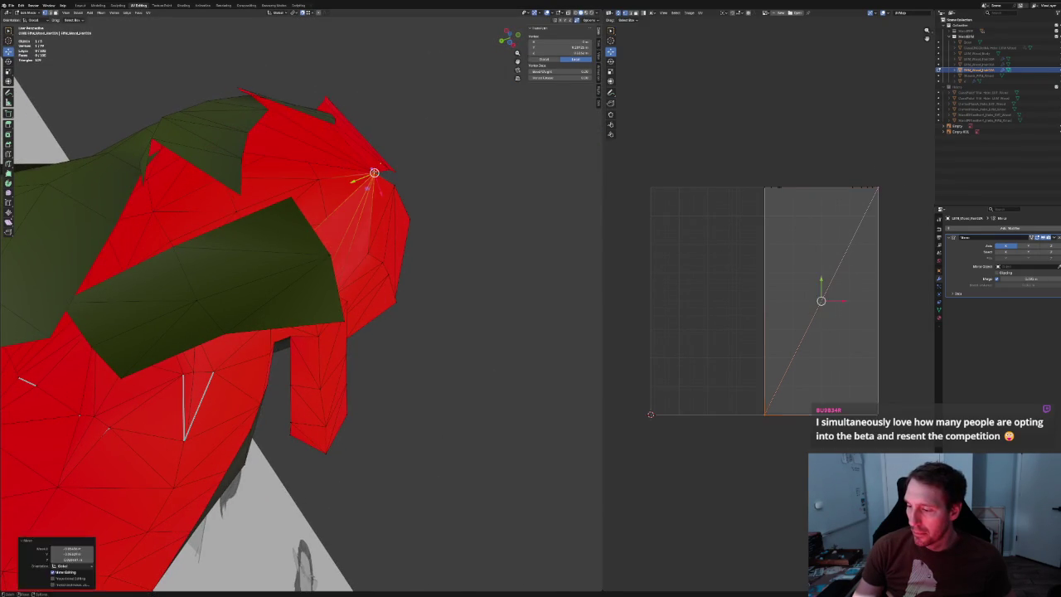
key("ctrl+z")
Slide the selected fringe vertex along its edge to a new position.
left_click_drag(328, 252, 357, 247)
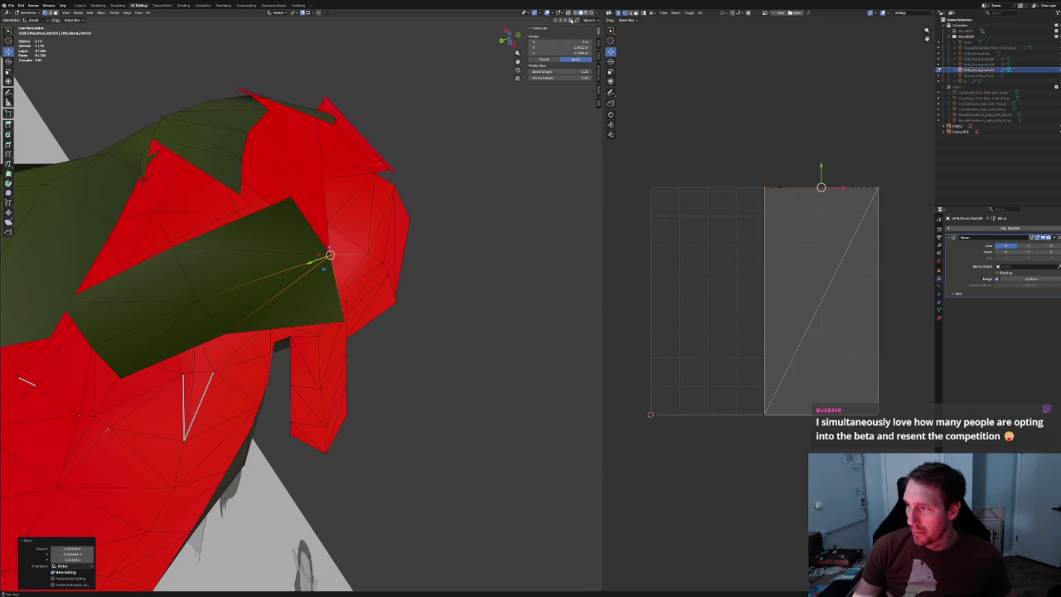
key("g")
key("g")
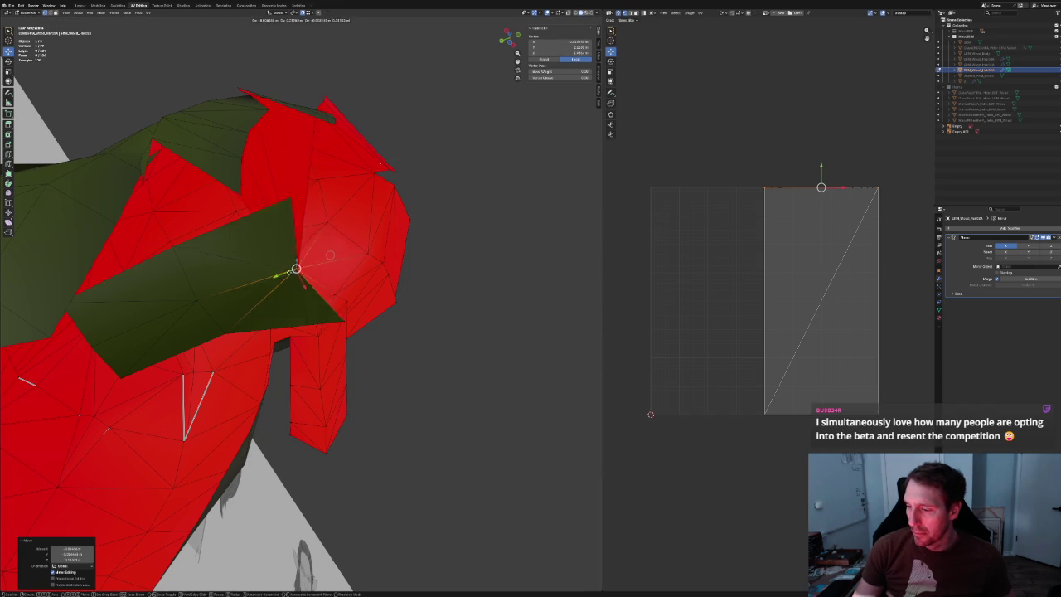
right_click(335, 254)
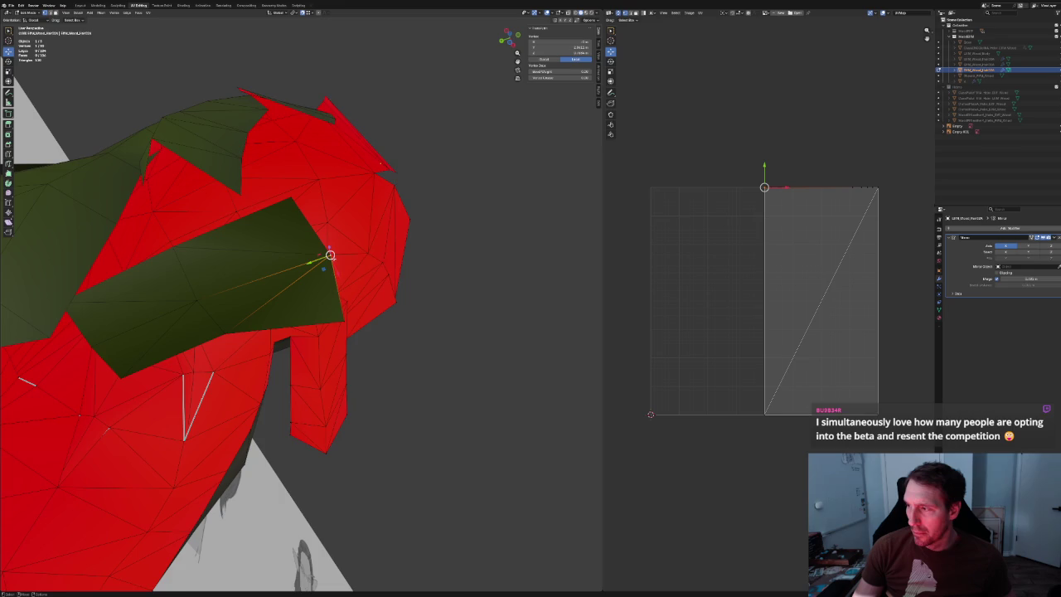
middle_click_drag(340, 253, 361, 266)
key("g")
left_click(358, 267)
key("g")
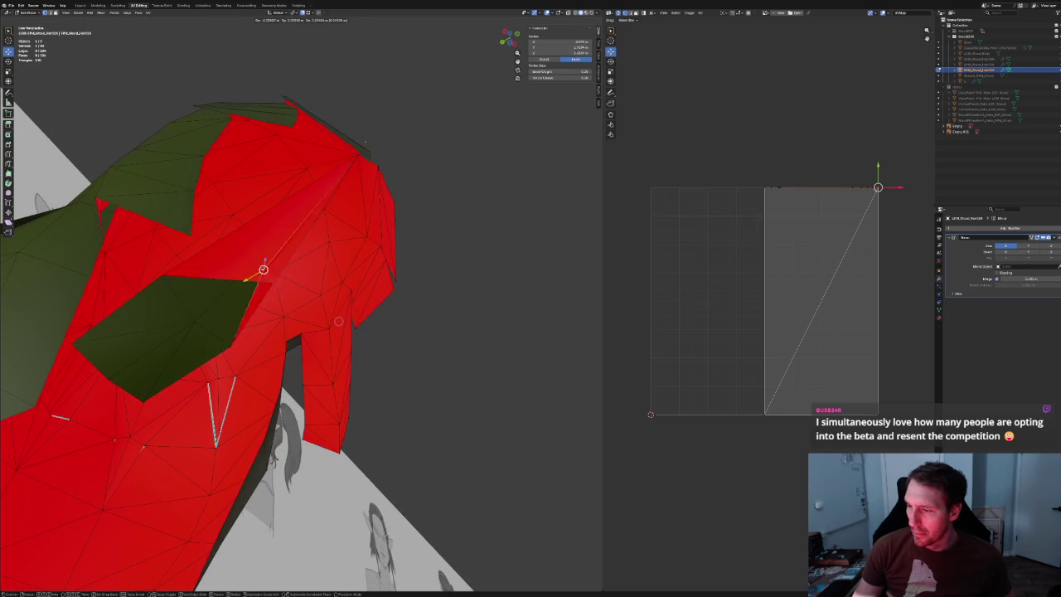
left_click(394, 223)
From a front view, move hair vertices down and grab a vertex on the inner hair edge.
mouse_move(393, 224)
middle_mouse_down()
mouse_move(457, 214)
mouse_move(473, 199)
mouse_move(434, 227)
mouse_move(373, 245)
mouse_move(390, 222)
mouse_move(448, 218)
mouse_move(465, 202)
mouse_move(255, 320)
middle_mouse_up()
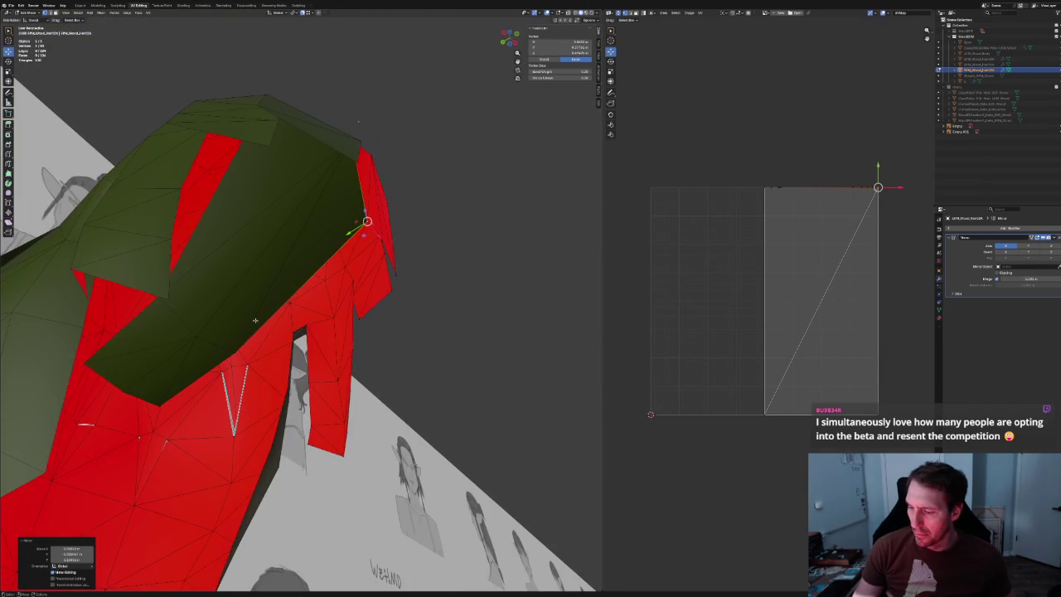
key("g")
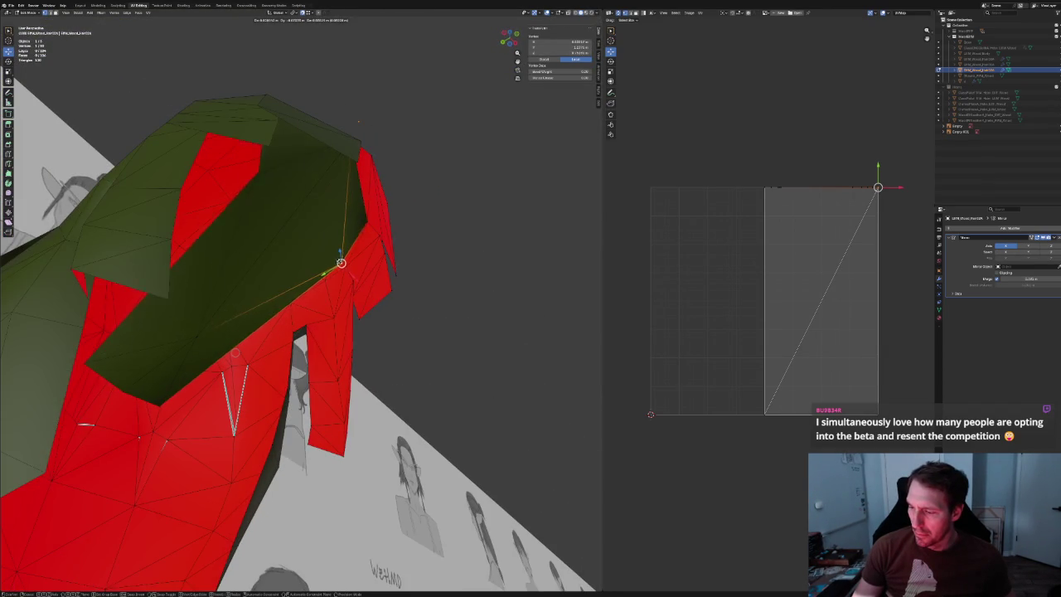
left_click(345, 266)
mouse_move(358, 122)
middle_mouse_down()
mouse_move(370, 282)
mouse_move(323, 352)
mouse_move(337, 301)
middle_mouse_up()
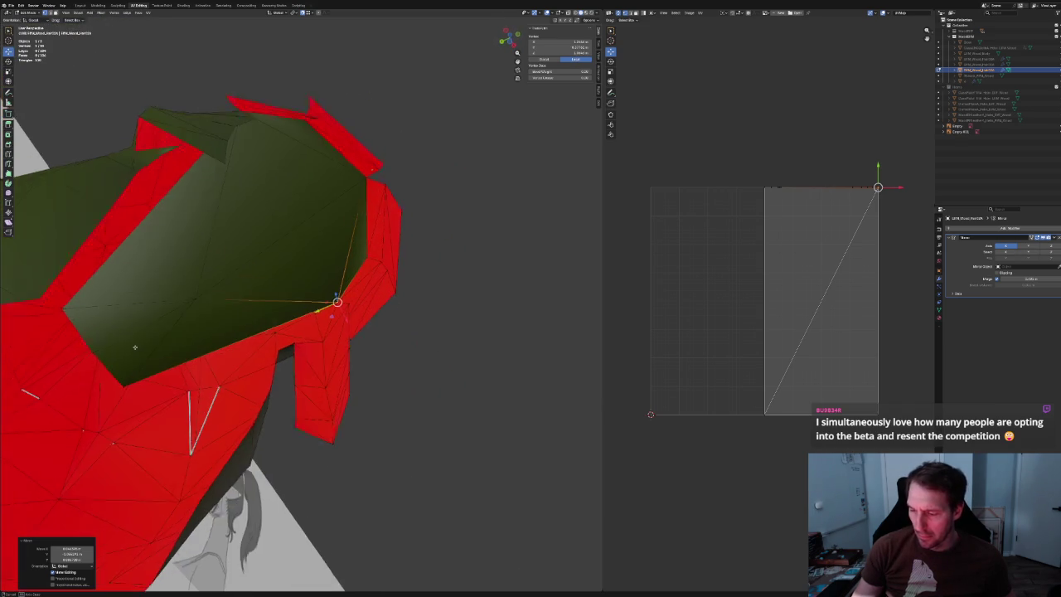
left_click(124, 388)
key("g")
left_click(307, 305)
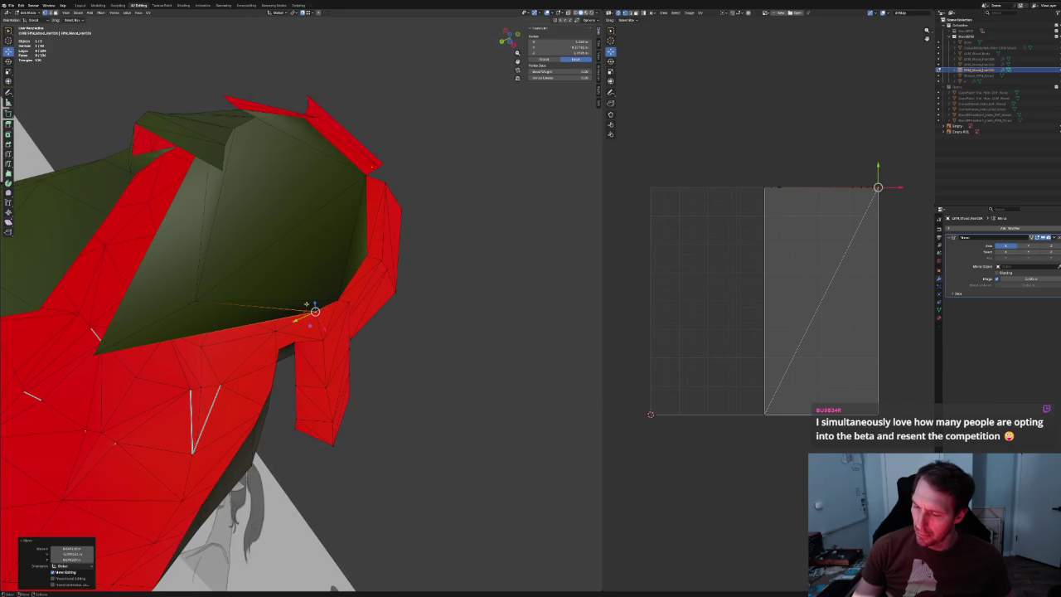
Undo the grab and vertex-slide the inner edge vertex up along its edge.
key("ctrl+z")
key("shift+v")
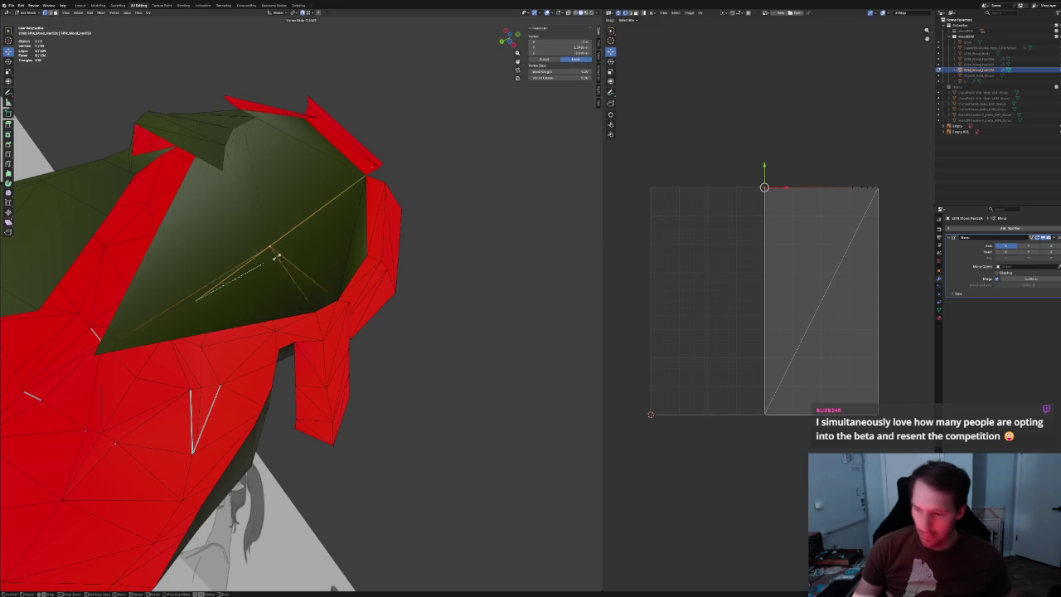
left_click(303, 225)
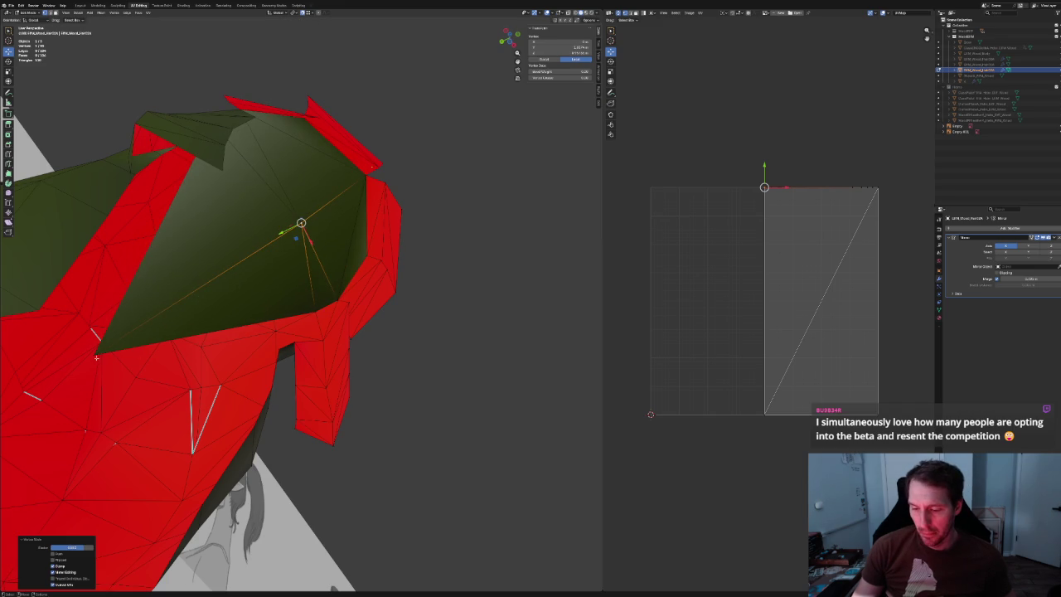
key("ctrl+z")
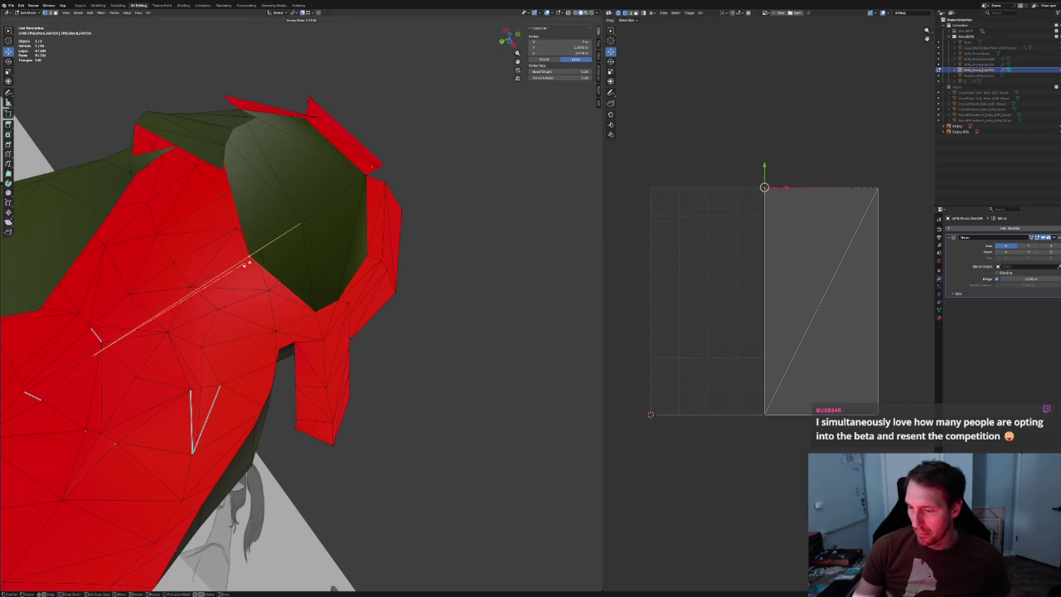
left_click(252, 257)
mouse_move(476, 329)
middle_mouse_down()
mouse_move(369, 279)
mouse_move(393, 286)
mouse_move(393, 253)
mouse_move(350, 284)
middle_mouse_up()
scroll(383, 266, "up", 3)
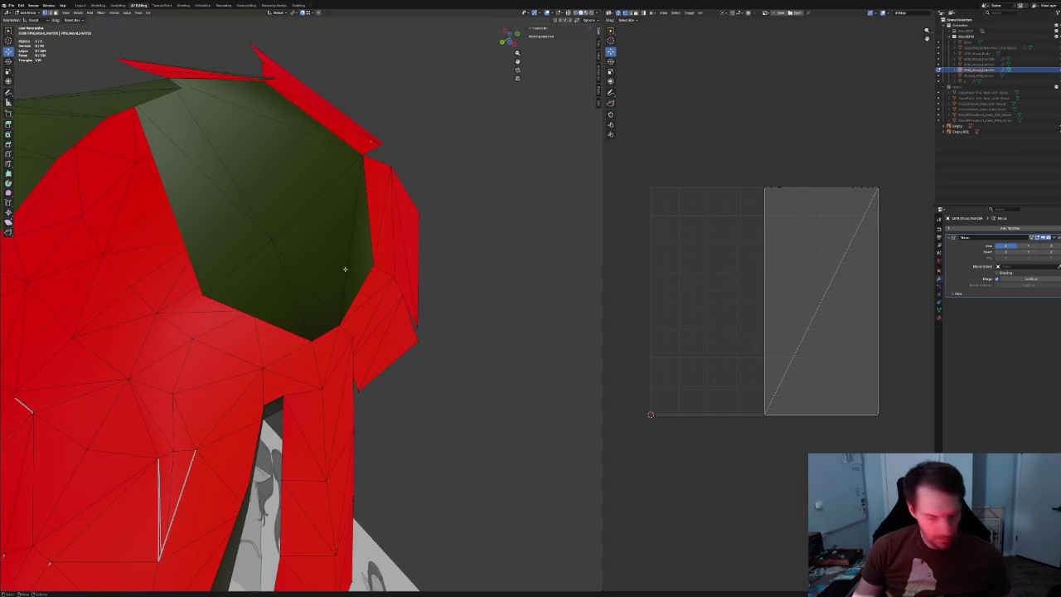
Rotate the edge inside the hair cap clockwise.
left_click(347, 263)
right_click(347, 264)
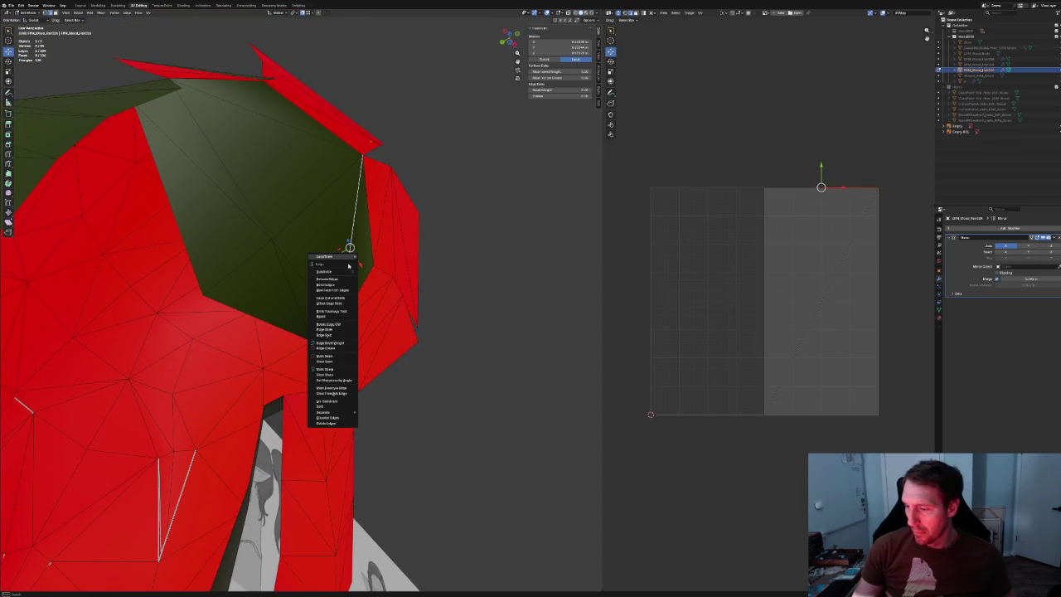
left_click(328, 323)
middle_click_drag(288, 289, 349, 283)
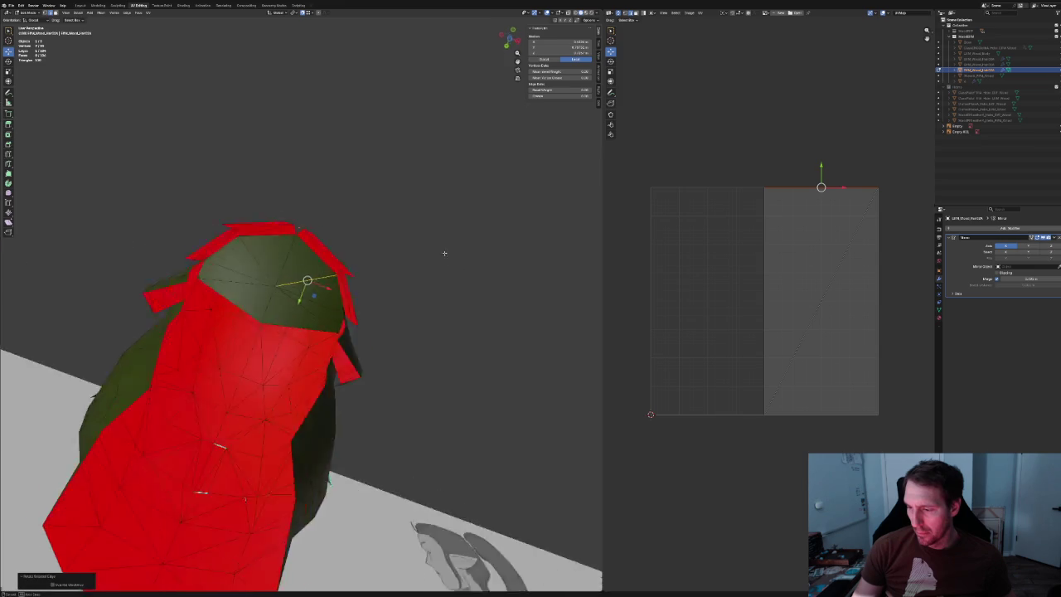
Move the front vertex of the cap along the Y axis.
left_click(280, 307)
left_click(271, 302)
key("g")
key("y")
left_click(273, 282)
right_click(268, 332, "shift")
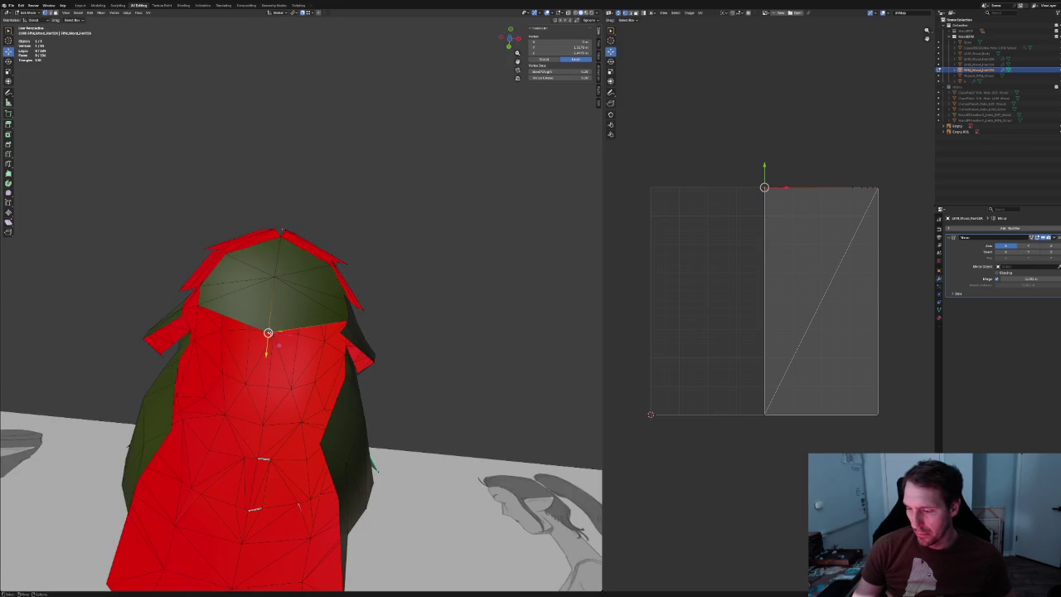
Slide the selected vertex up its edge and switch to the orthographic side view.
key("g")
key("g")
left_click(347, 318)
middle_click_drag(347, 319, 439, 289)
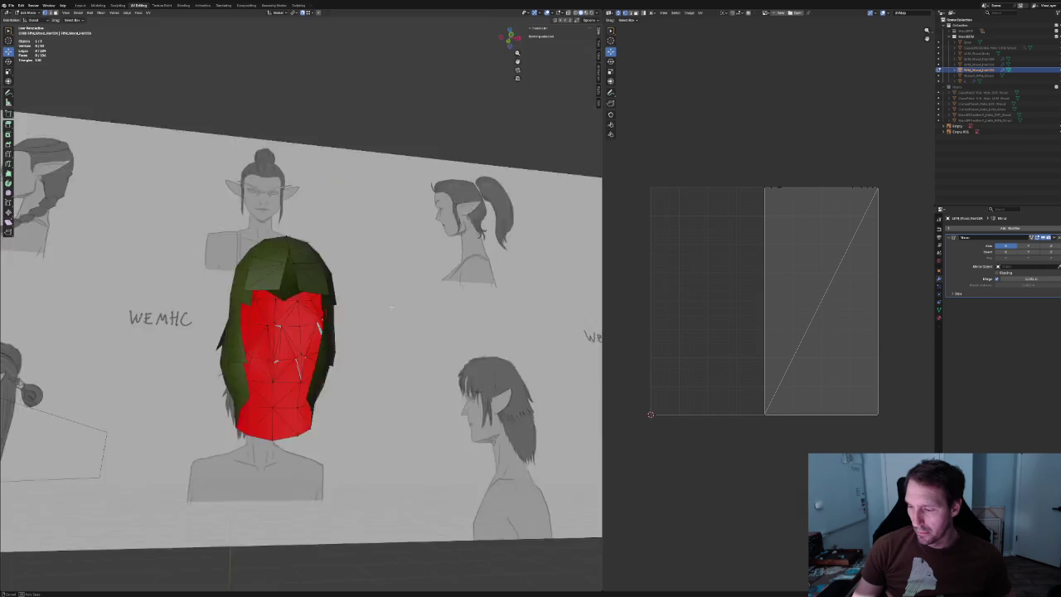
key("KP_3")
scroll(353, 301, "up", 6)
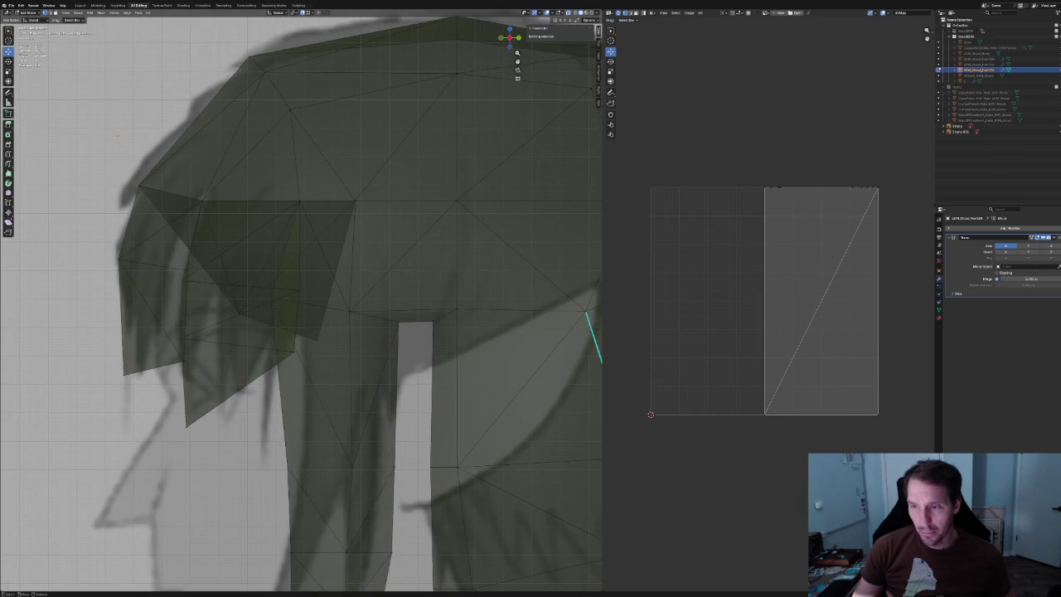
Raise two fringe vertices upward in side view.
left_click(243, 310)
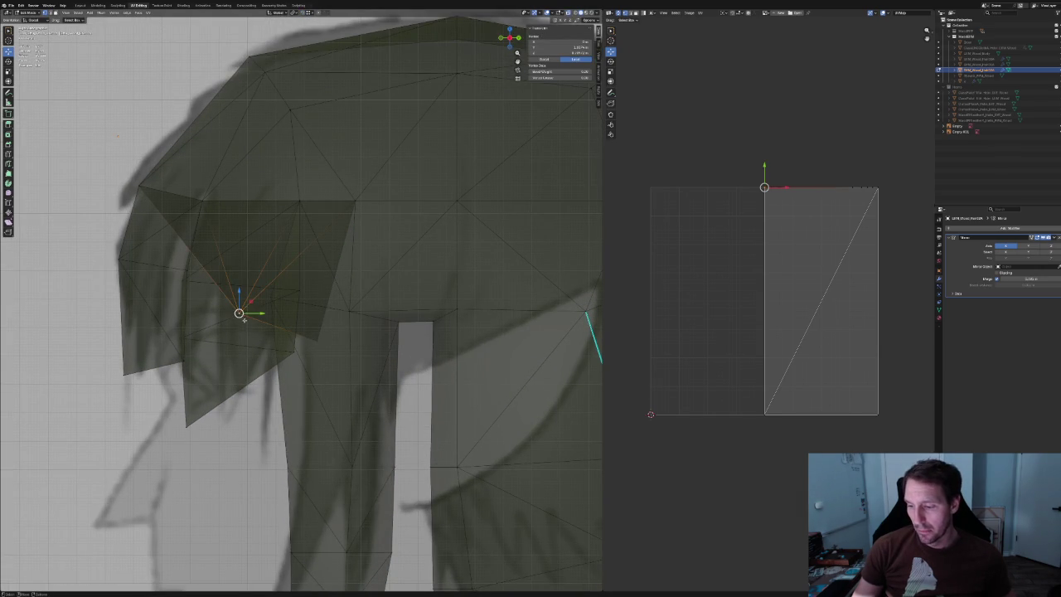
key("g")
left_click(246, 204)
left_click(315, 339)
key("g")
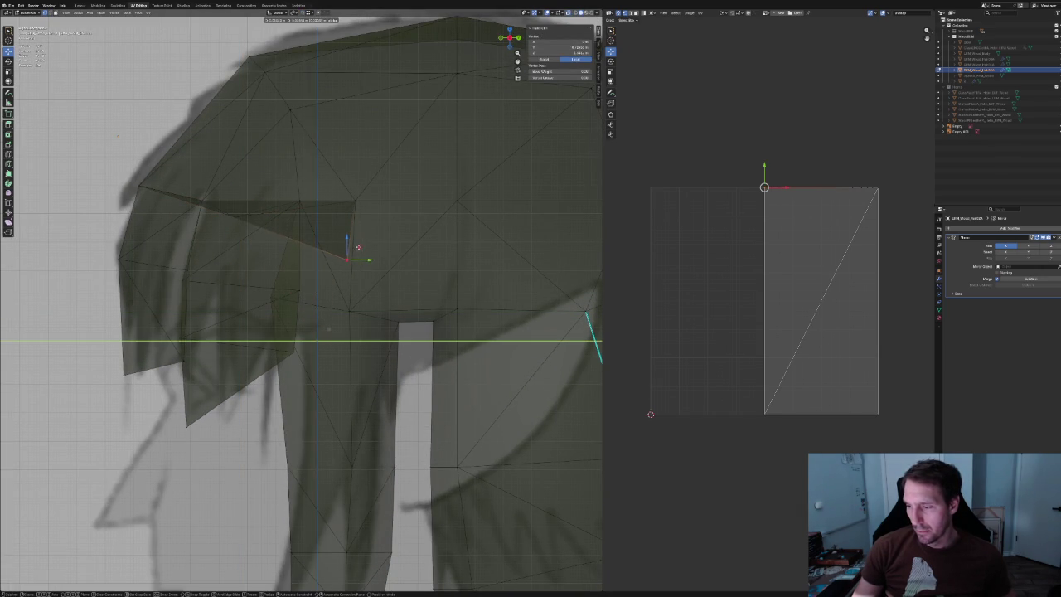
left_click(363, 247)
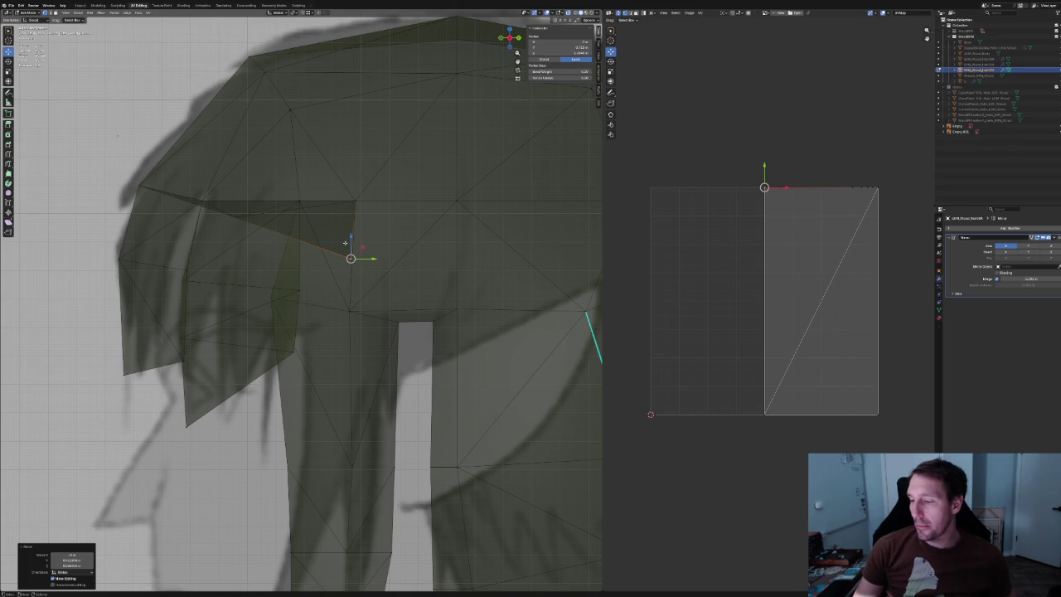
Nudge the fringe vertices slightly higher and turn X-ray off.
left_click_drag(352, 239, 354, 217)
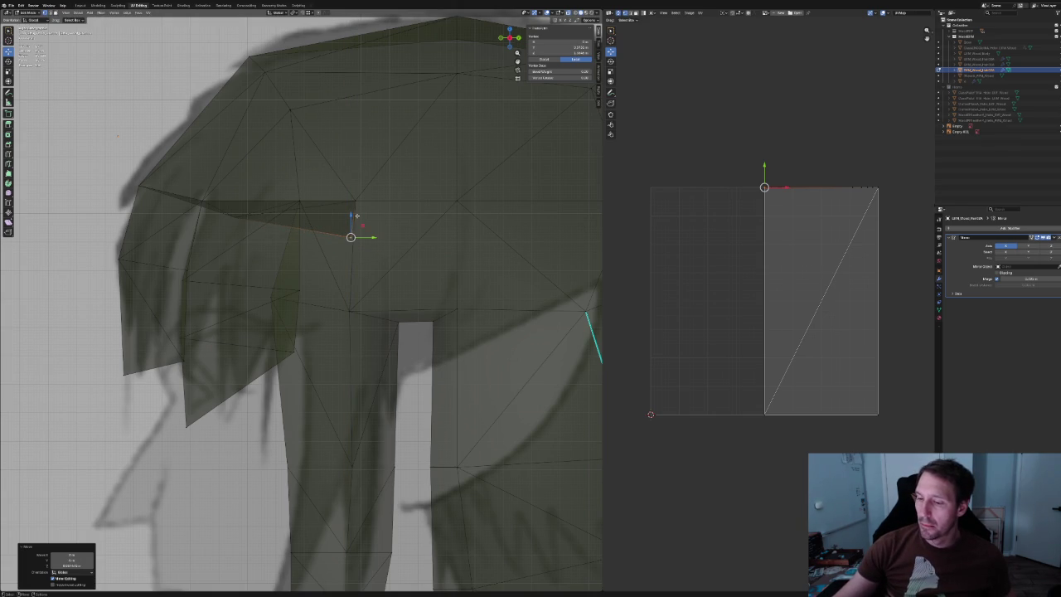
left_click(235, 217)
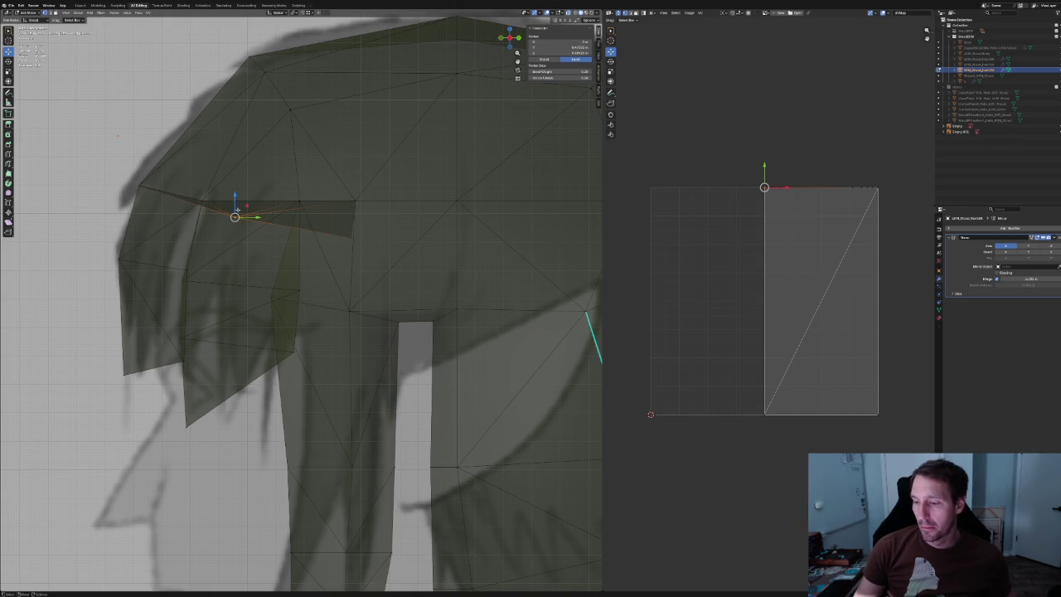
left_click_drag(248, 205, 250, 195)
left_click_drag(361, 226, 364, 210)
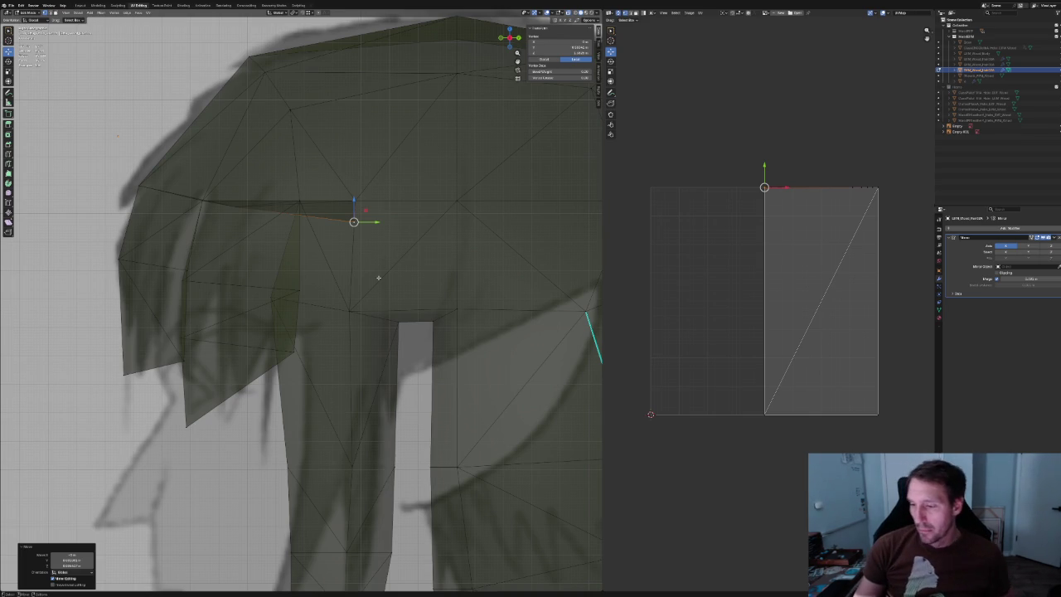
scroll(319, 409, "down", 4)
mouse_move(357, 282)
middle_mouse_down()
mouse_move(368, 250)
mouse_move(431, 272)
mouse_move(362, 287)
mouse_move(365, 267)
mouse_move(346, 260)
mouse_move(387, 262)
mouse_move(489, 229)
mouse_move(266, 244)
middle_mouse_up()
key("alt+z")
key("alt+z")
key("alt+z")
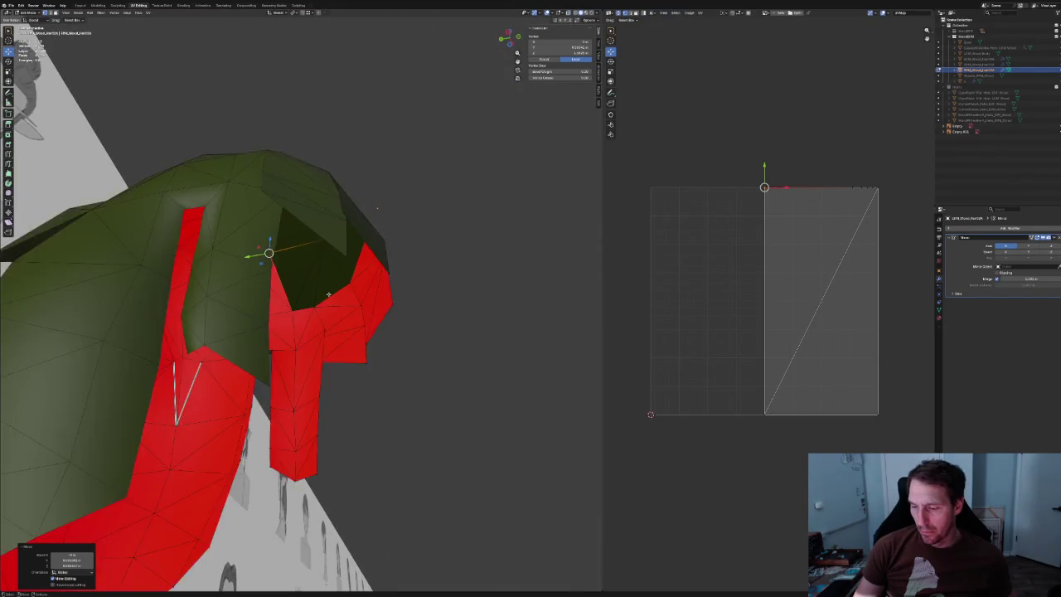
Pull an inner lock vertex down and to the right, checking hidden geometry with X-ray.
scroll(249, 224, "up", 3)
left_click(275, 329)
left_click_drag(274, 331, 280, 369)
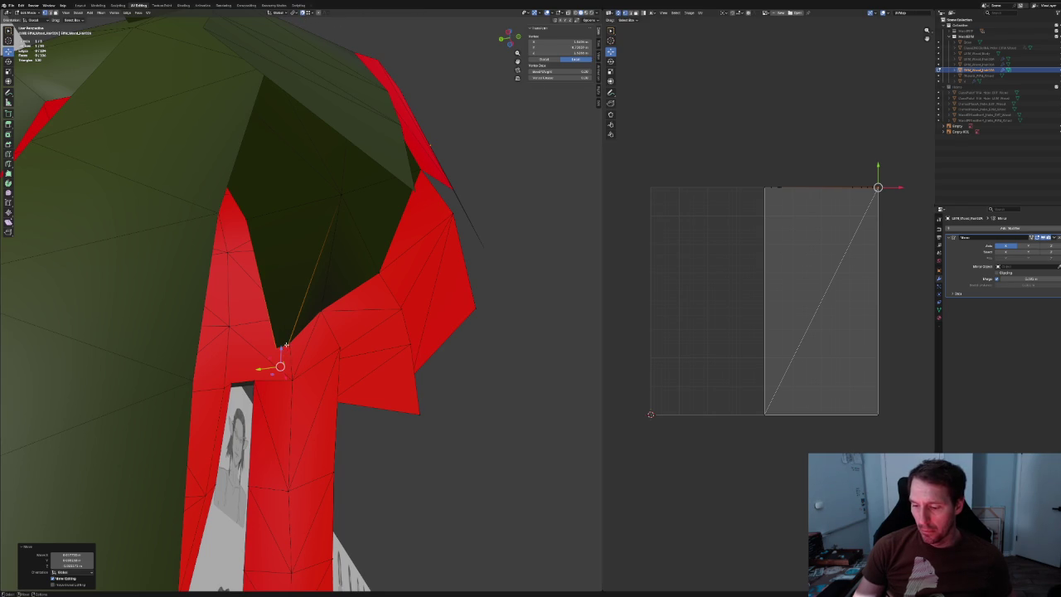
key("alt+z")
left_click_drag(288, 348, 300, 362)
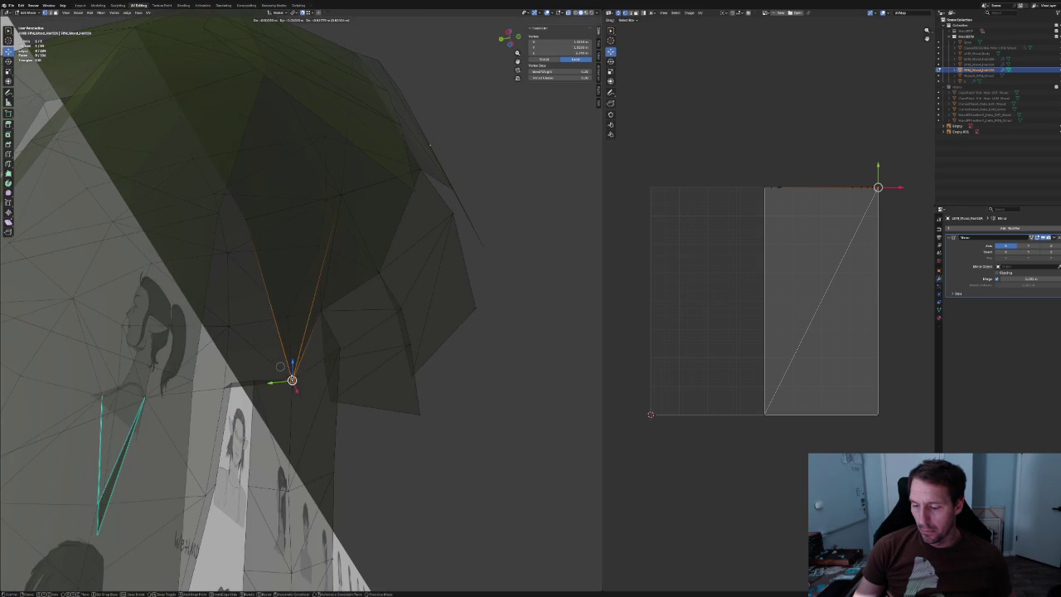
key("alt+z")
mouse_move(311, 368)
middle_mouse_down()
mouse_move(344, 332)
mouse_move(307, 367)
mouse_move(350, 351)
mouse_move(321, 357)
middle_mouse_up()
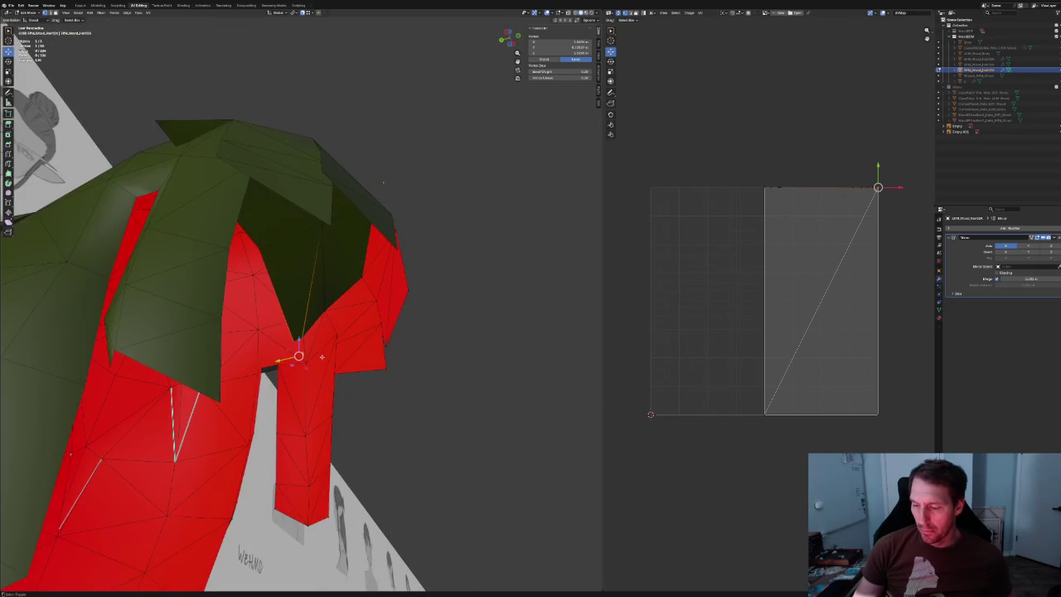
key("g")
mouse_move(385, 366)
middle_mouse_down()
mouse_move(396, 356)
mouse_move(357, 348)
mouse_move(269, 395)
middle_mouse_up()
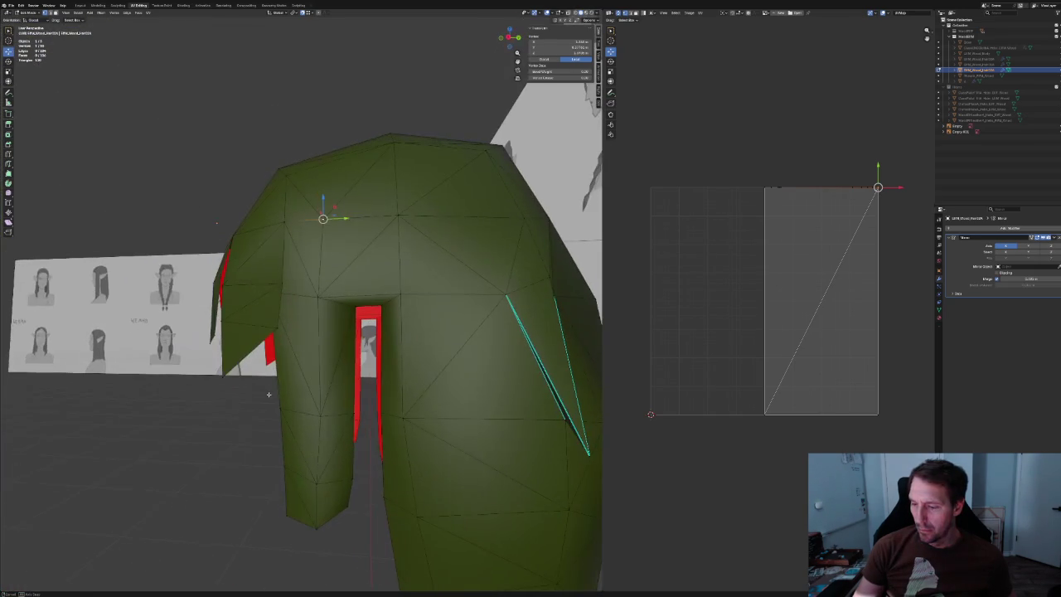
Dissolve an edge near the head, try joining fringe vertices, then deselect everything.
left_click(367, 240)
mouse_move(367, 240)
middle_mouse_down()
mouse_move(332, 261)
mouse_move(361, 257)
middle_mouse_up()
key("ctrl+x")
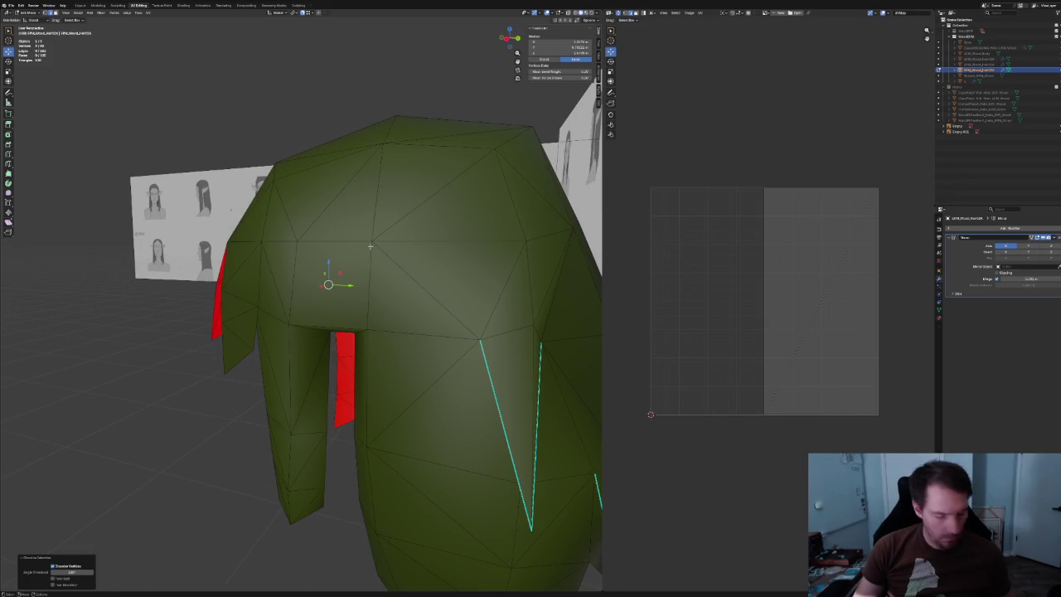
left_click(315, 242)
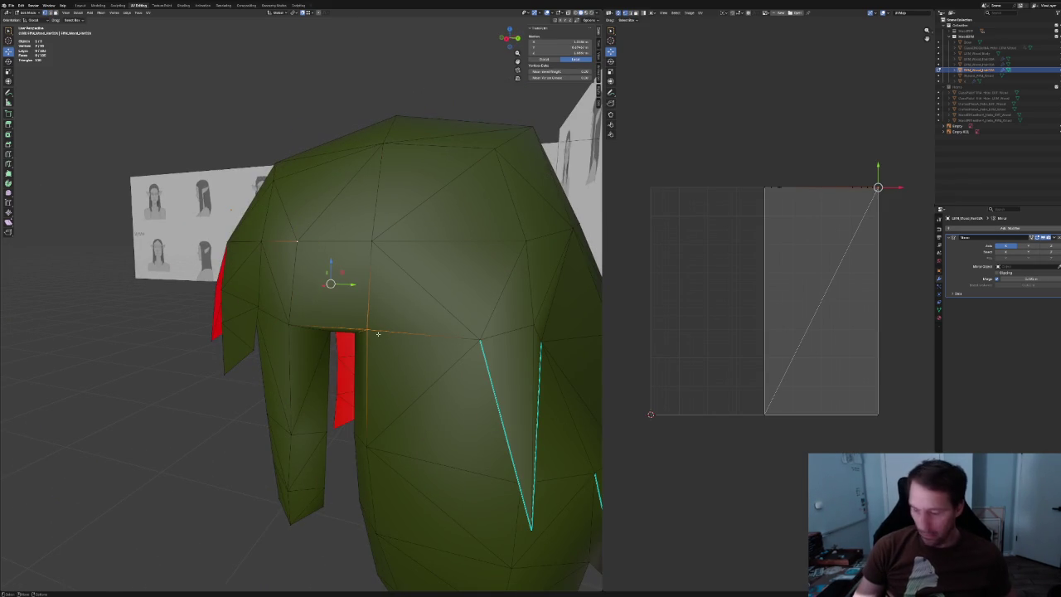
key("j")
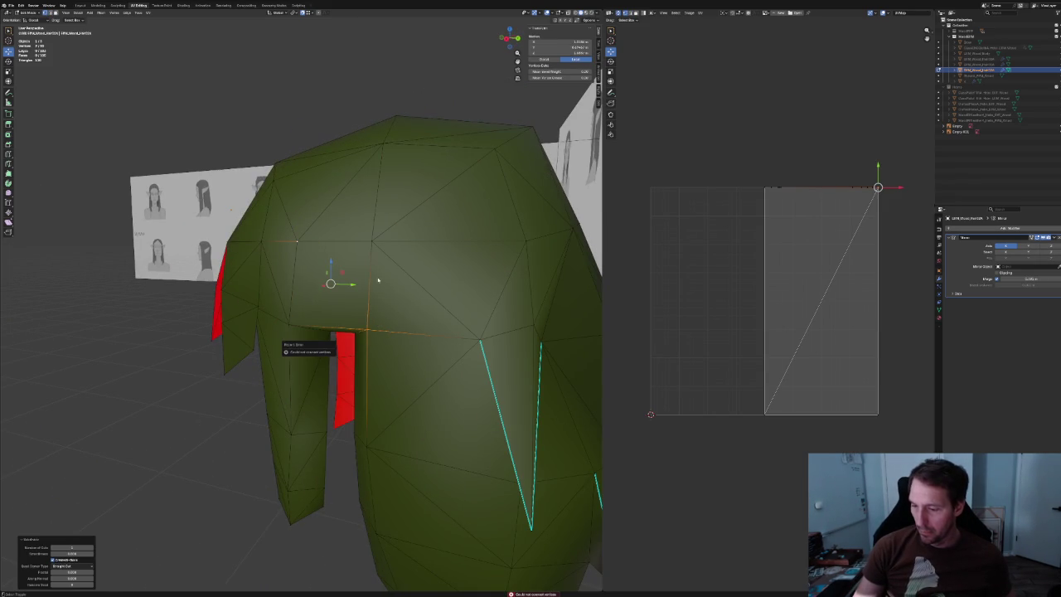
key("a")
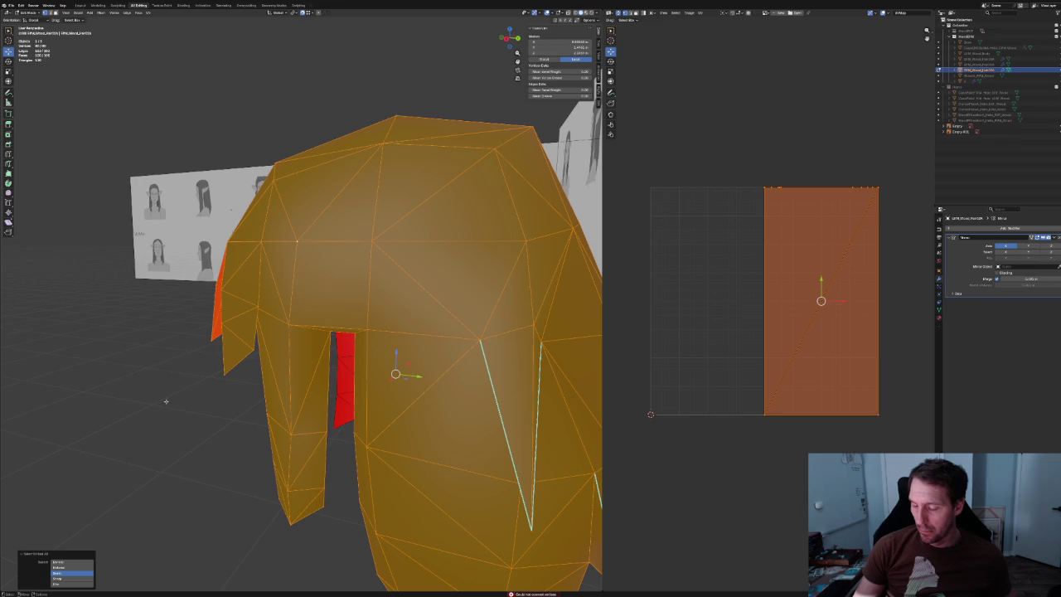
key("alt+a")
Select a vertex at the top of the fringe, cancel its context menu, and zoom under the fringe.
key("alt+z")
middle_click_drag(156, 407, 307, 207)
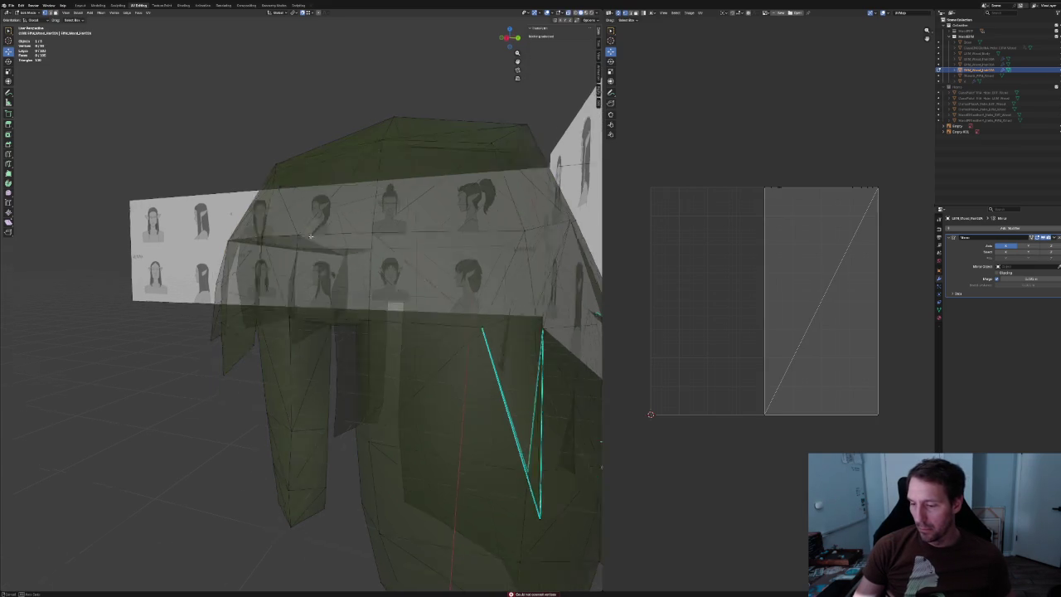
left_click(308, 207)
key("alt+z")
right_click(372, 289)
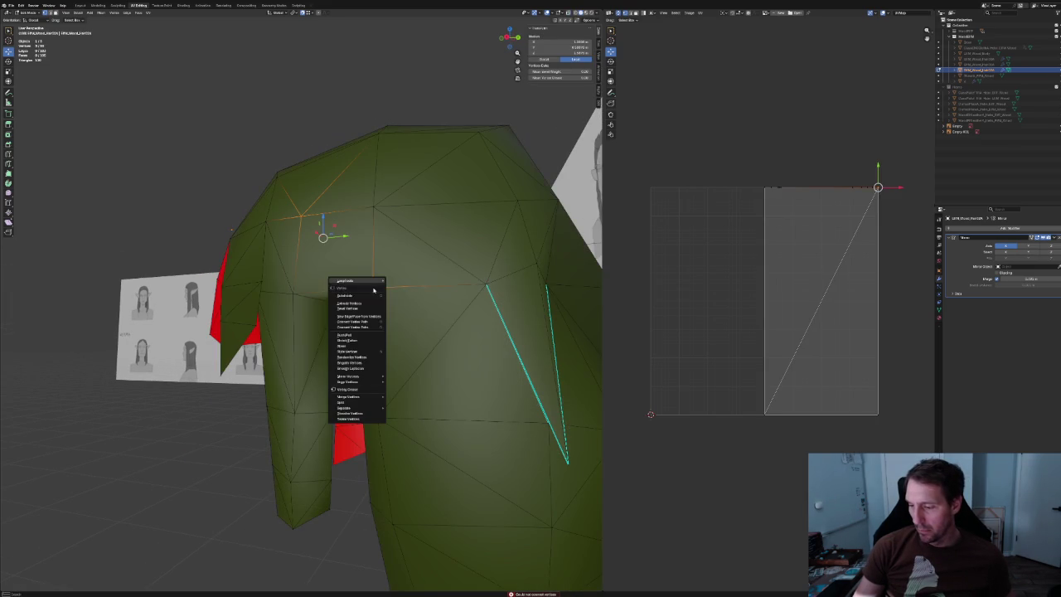
key("alt+a")
mouse_move(362, 328)
middle_mouse_down()
mouse_move(360, 352)
mouse_move(307, 309)
middle_mouse_up()
scroll(357, 340, "down", 3)
scroll(360, 353, "up", 3)
scroll(348, 339, "up", 5)
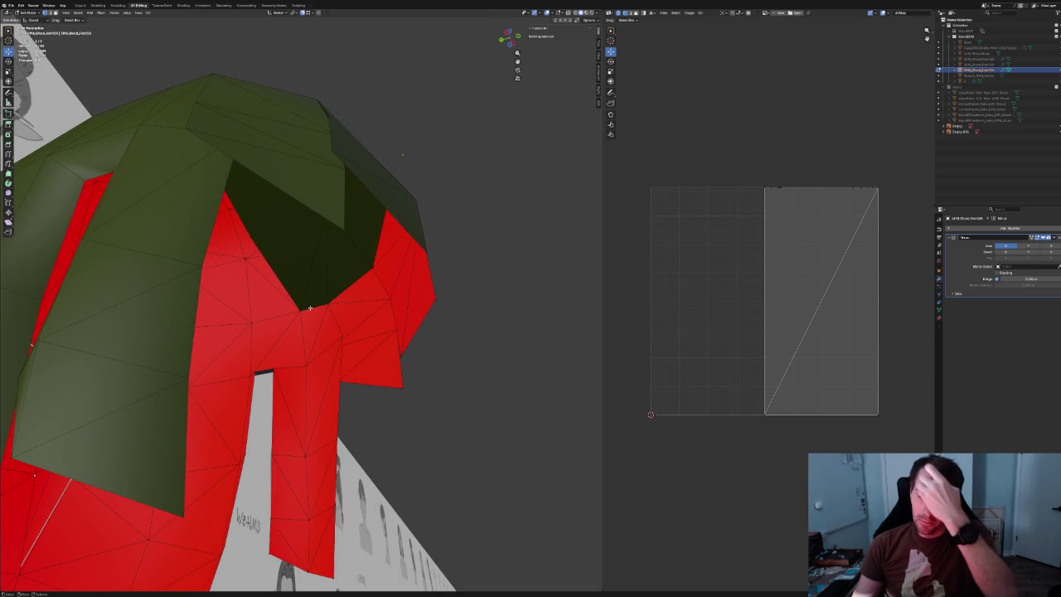
Pull the inner fringe corner vertex down toward the lock.
left_click(306, 311)
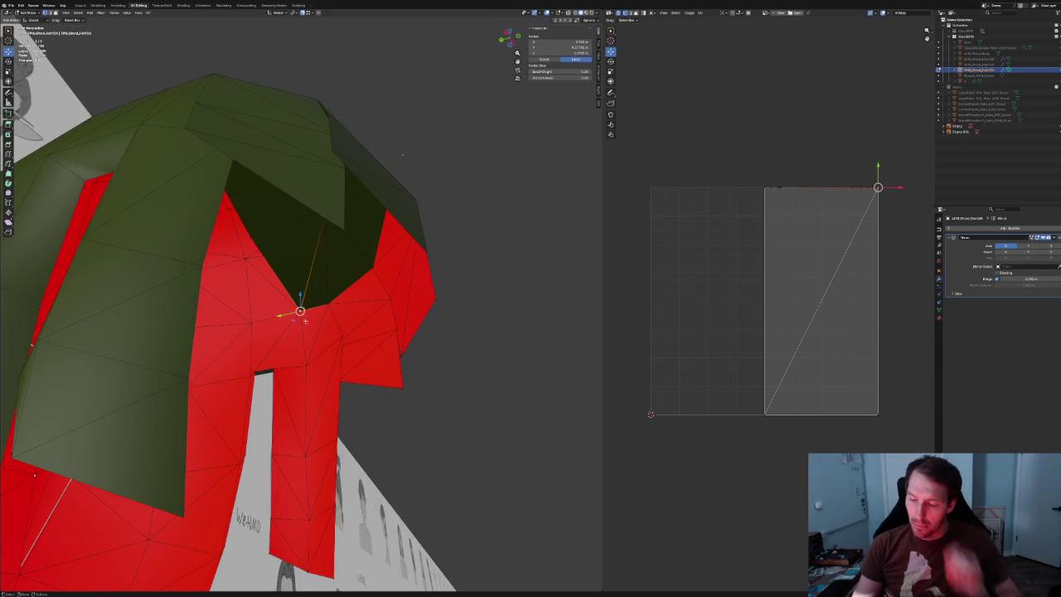
left_click_drag(303, 369, 305, 368)
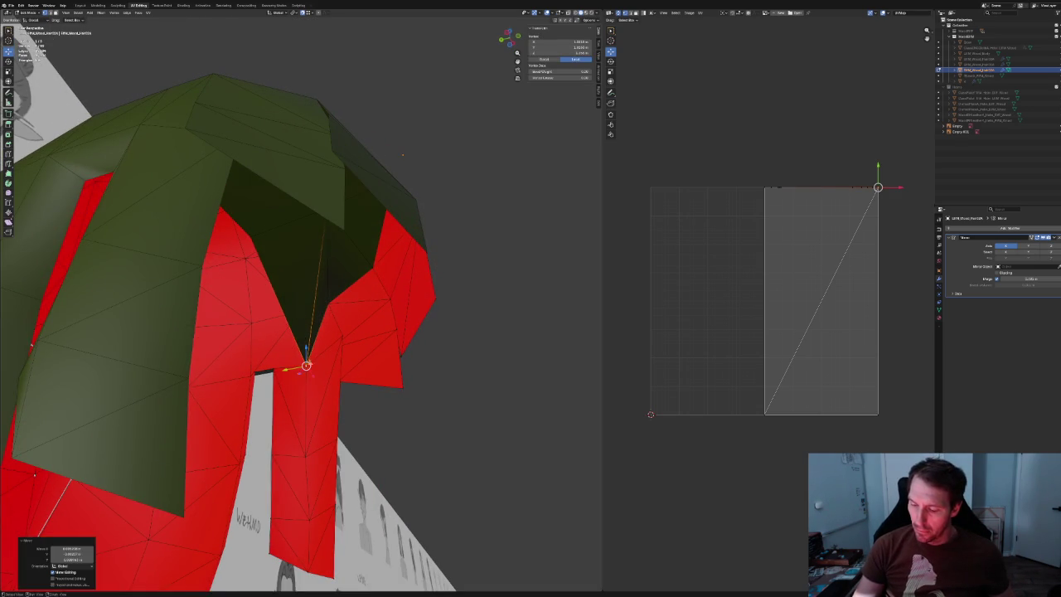
mouse_move(305, 368)
middle_mouse_down()
mouse_move(284, 363)
mouse_move(324, 346)
mouse_move(213, 374)
mouse_move(267, 279)
mouse_move(208, 293)
mouse_move(343, 284)
mouse_move(200, 353)
mouse_move(213, 326)
mouse_move(332, 337)
mouse_move(332, 351)
mouse_move(325, 339)
middle_mouse_up()
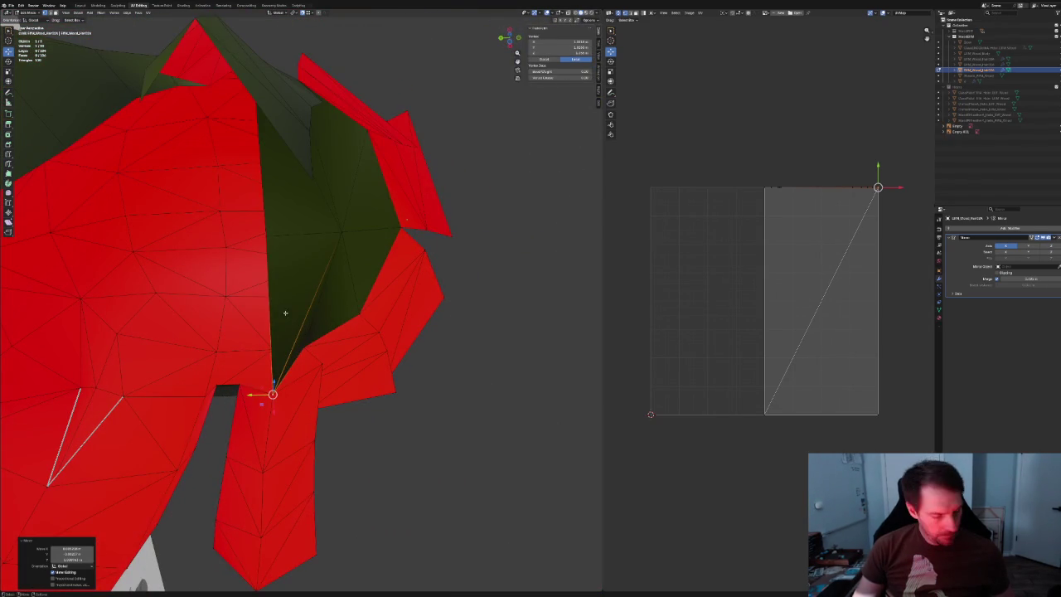
Rotate the diagonal edge inside the fringe clockwise.
left_click(260, 313)
mouse_move(260, 313)
middle_mouse_down()
mouse_move(310, 308)
mouse_move(246, 269)
mouse_move(372, 168)
mouse_move(300, 297)
middle_mouse_up()
right_click(300, 296)
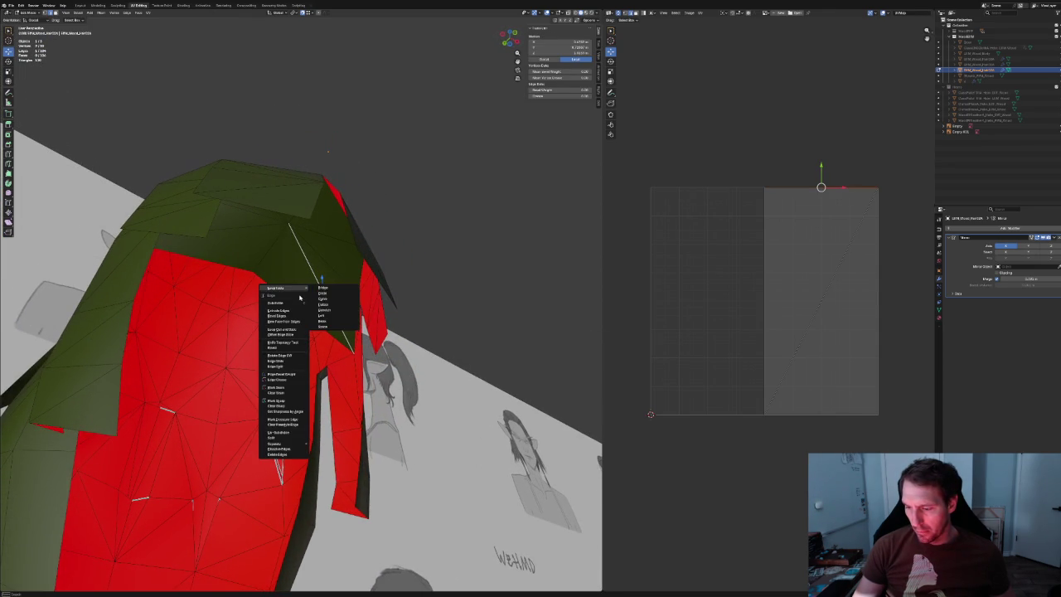
left_click(296, 356)
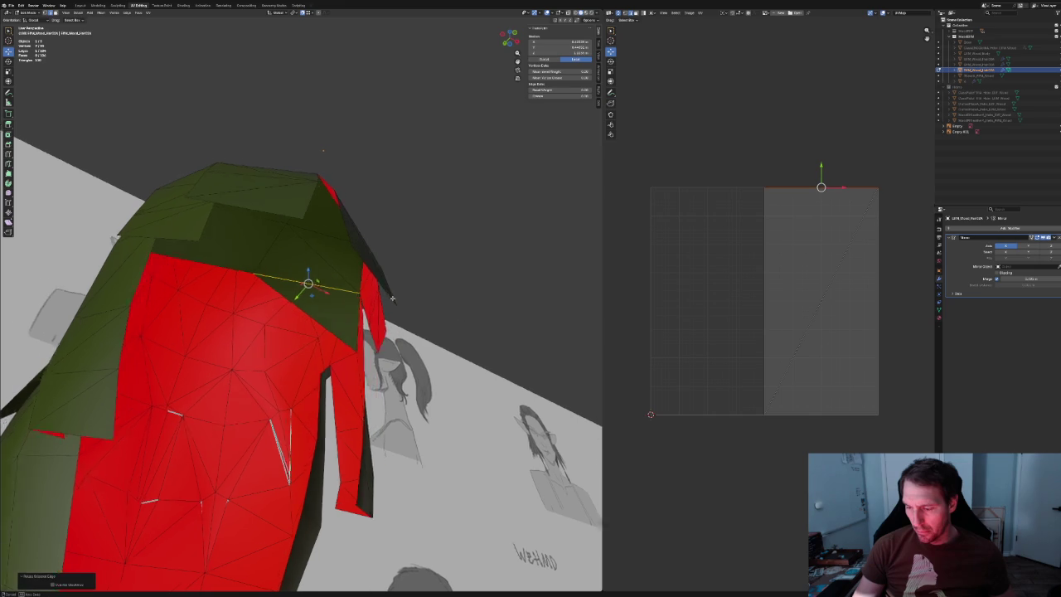
scroll(296, 356, "up", 5)
scroll(296, 356, "down", 4)
middle_click_drag(301, 144, 412, 297)
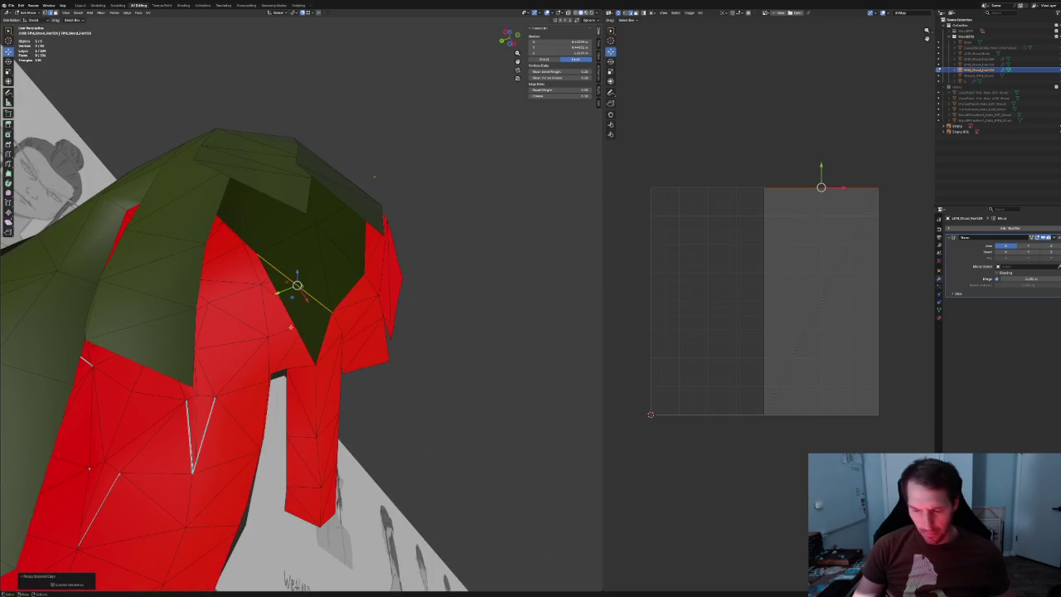
middle_click_drag(291, 312, 370, 99)
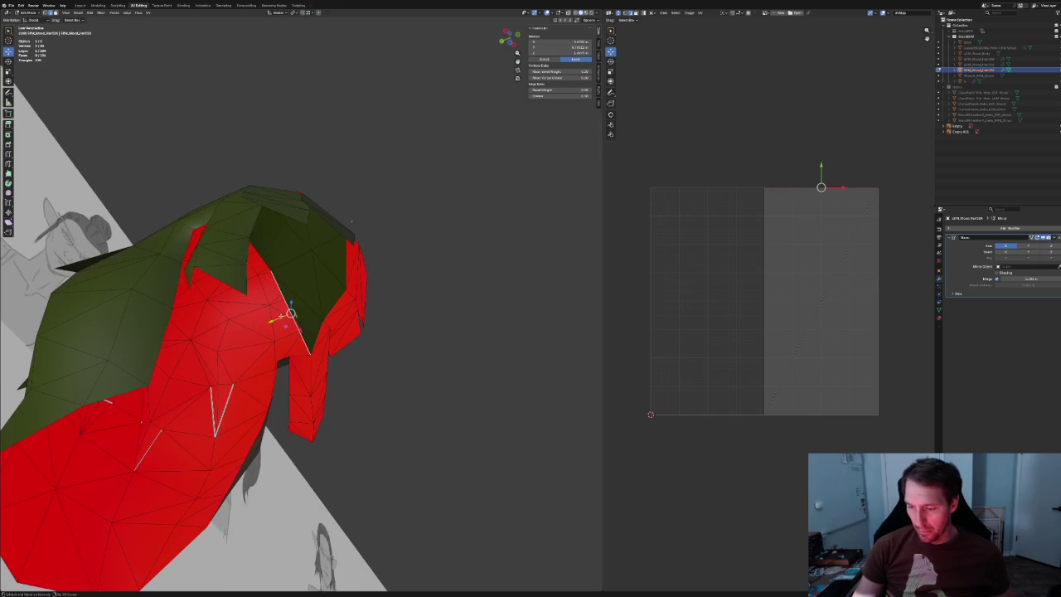
Shift the selected edge along the Y axis twice.
key("g")
key("y")
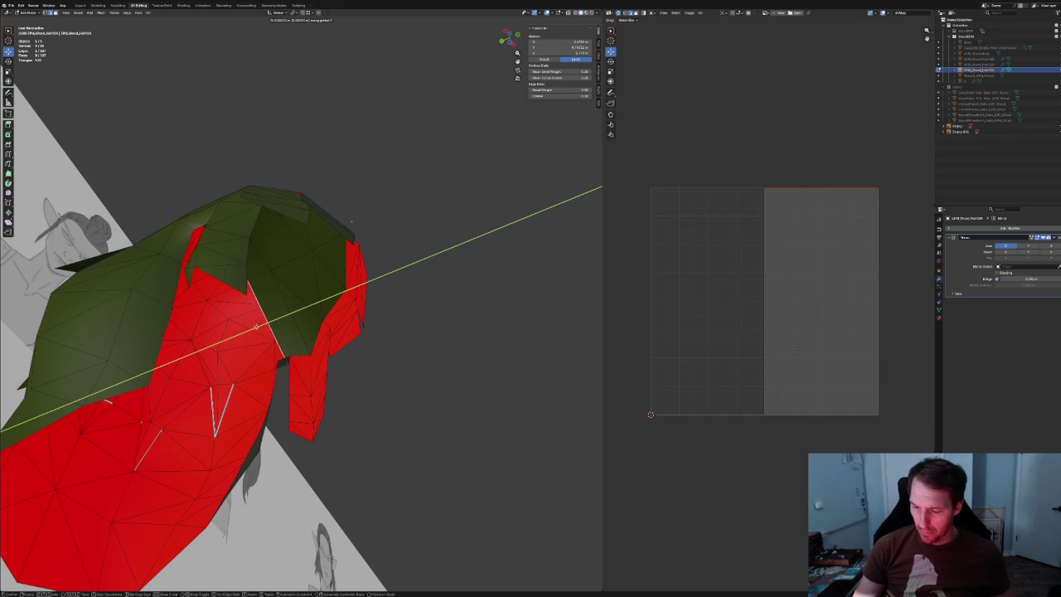
left_click(262, 323)
key("g")
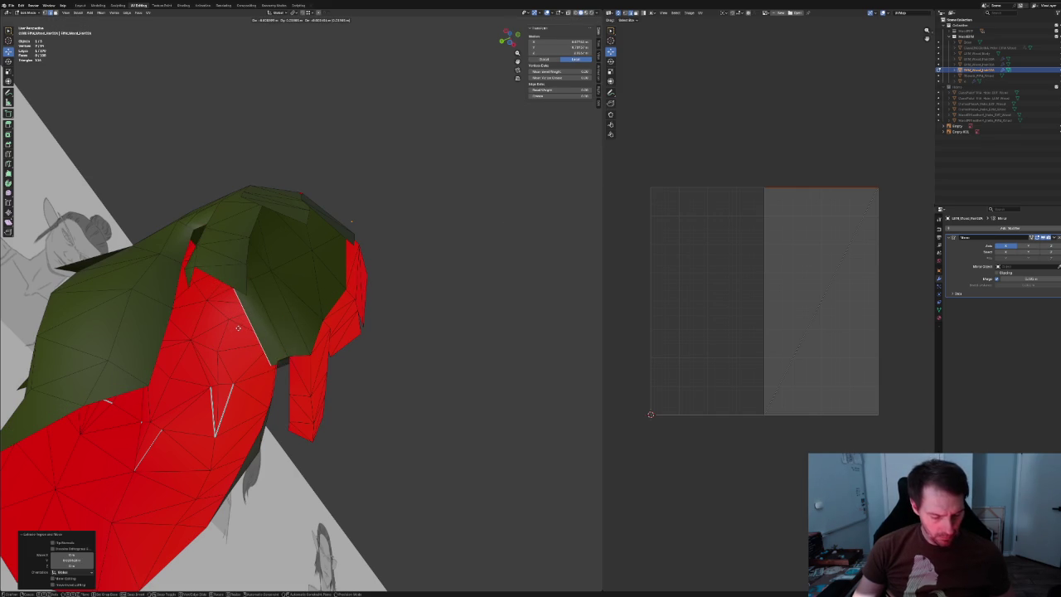
key("y")
left_click(235, 325)
mouse_move(236, 325)
middle_mouse_down()
mouse_move(282, 340)
mouse_move(338, 396)
middle_mouse_up()
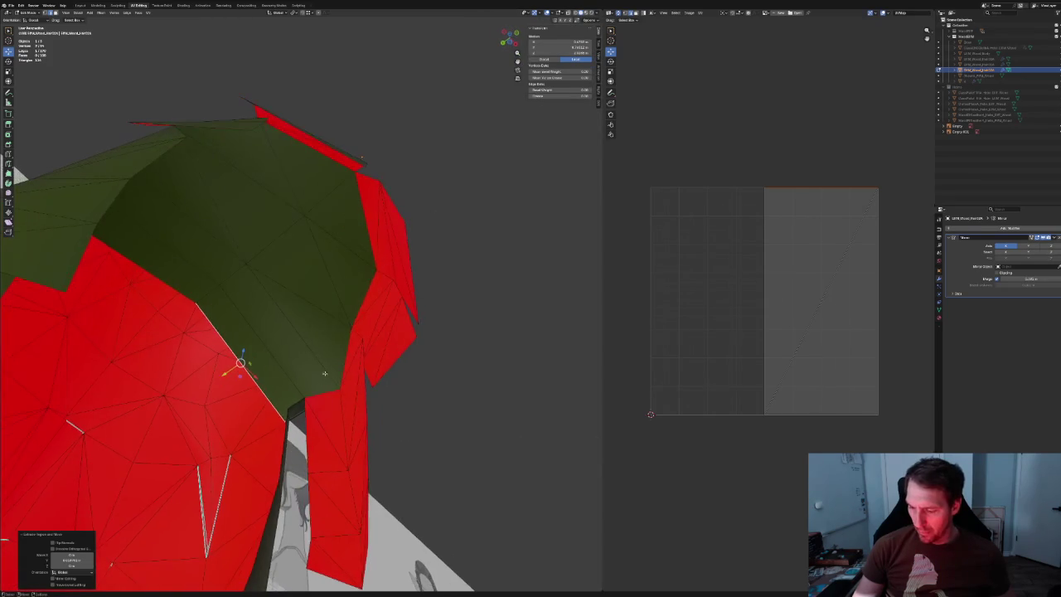
Using X-ray, select edges at the lock's inner corner and the fringe's inner border.
key("alt+z")
key("alt+z")
scroll(348, 392, "up", 3)
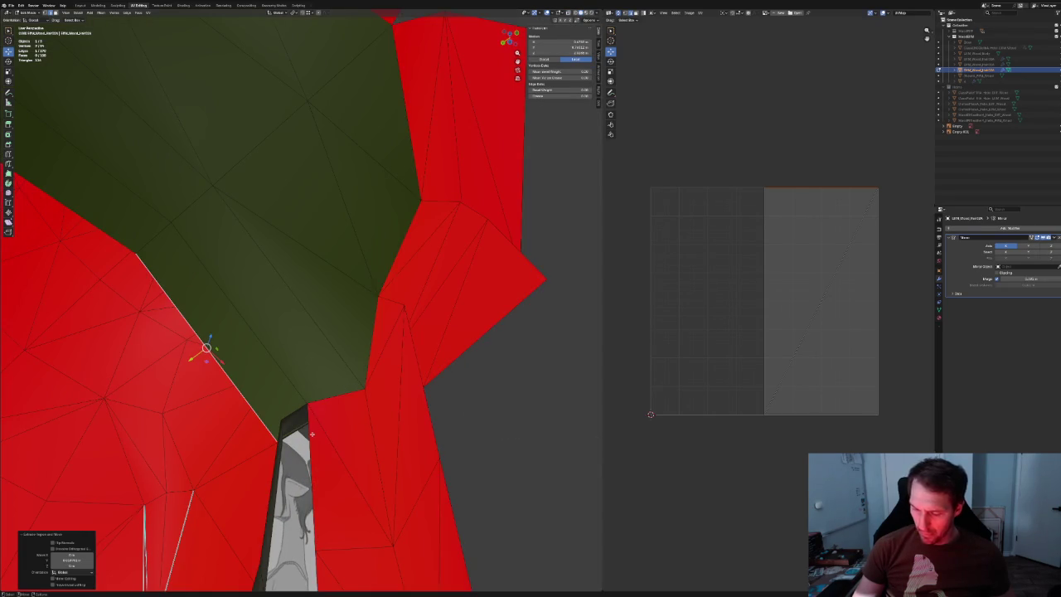
key("alt+z")
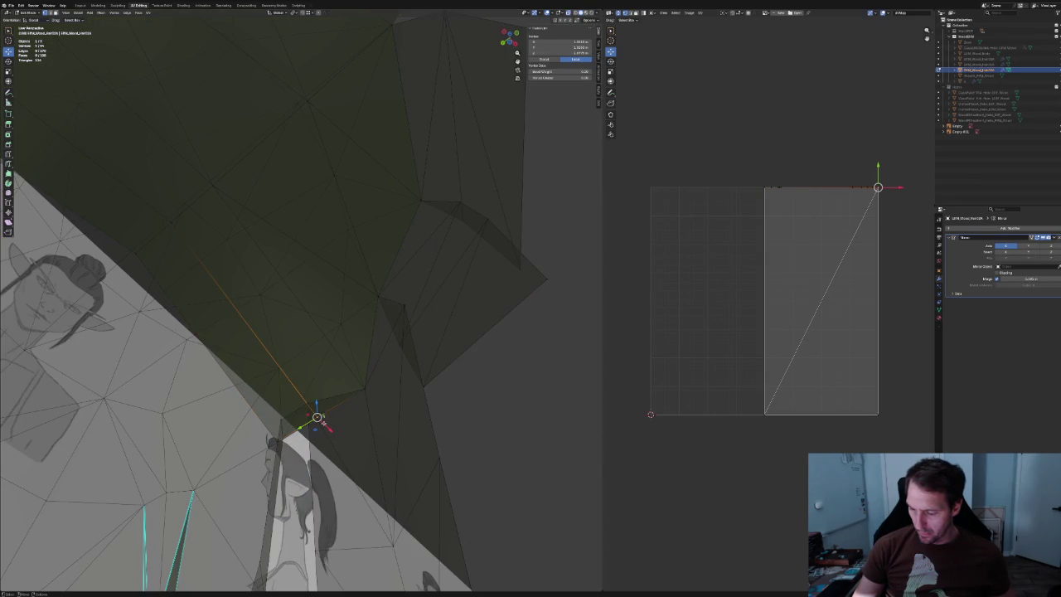
key("alt+z")
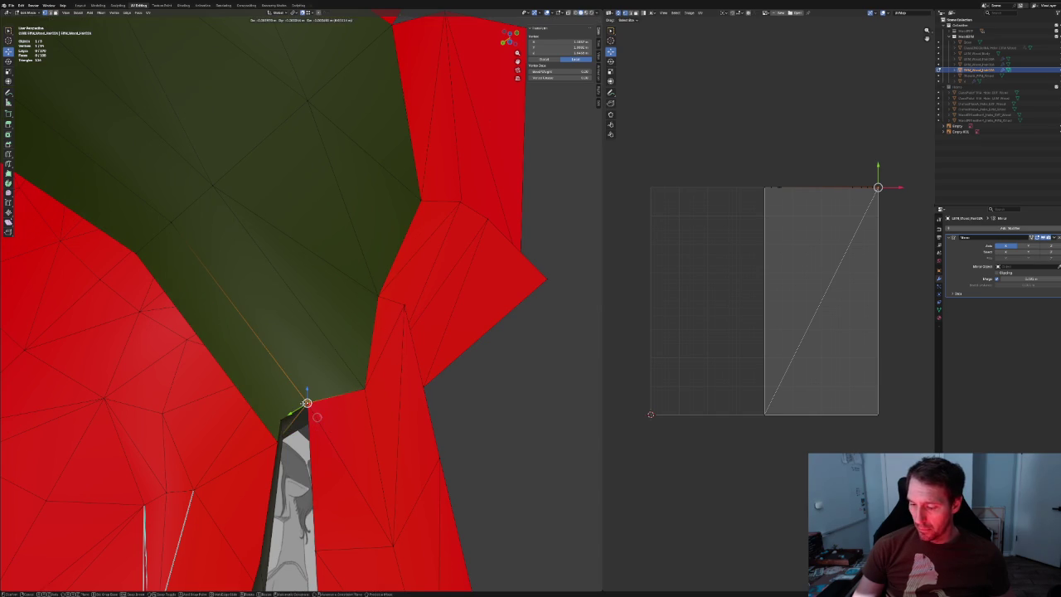
key("alt+z")
key("alt+z")
left_click(276, 441)
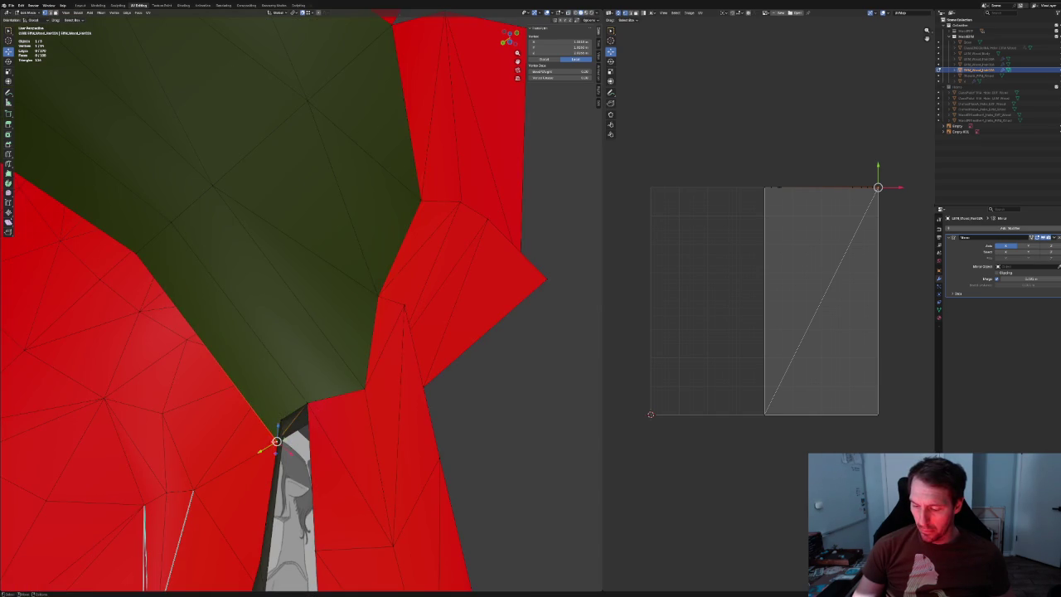
mouse_move(276, 441)
middle_mouse_down()
mouse_move(316, 278)
mouse_move(249, 254)
middle_mouse_up()
left_click(247, 253)
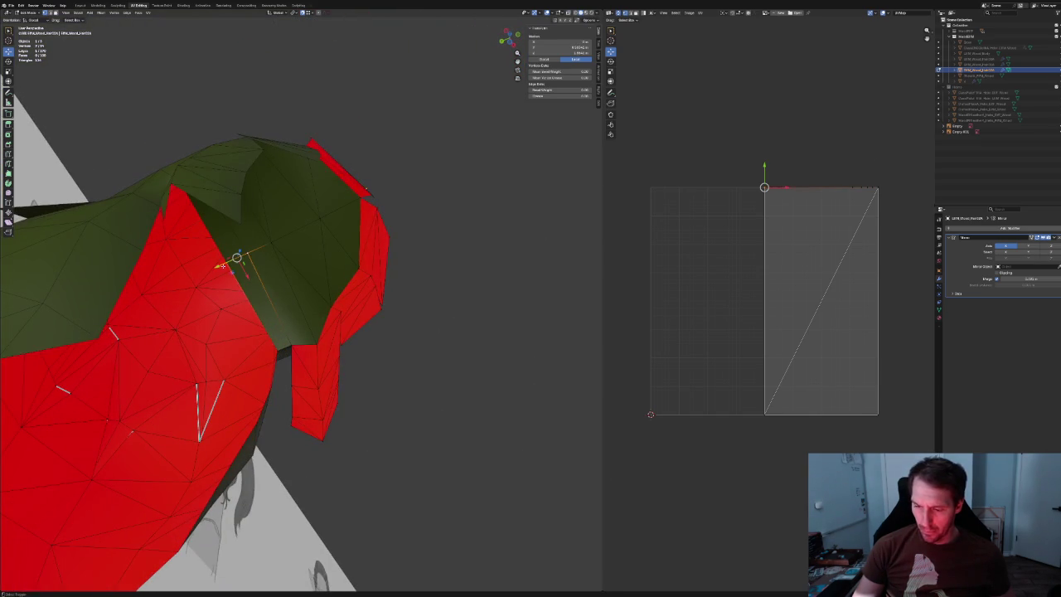
scroll(250, 288, "down", 5)
middle_click_drag(250, 287, 330, 318)
scroll(330, 319, "up", 5)
key("alt+z")
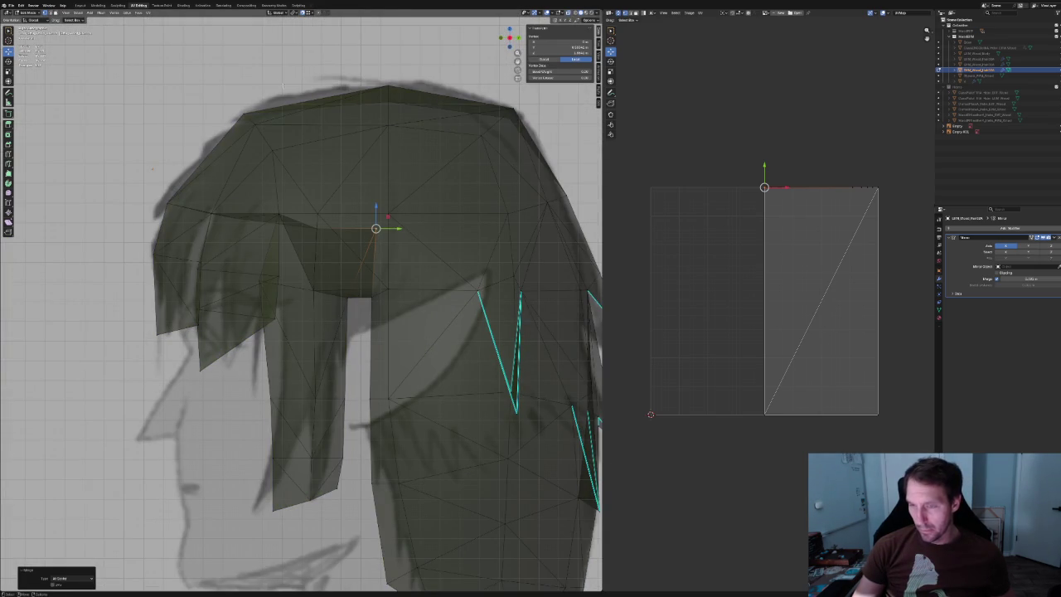
Reposition a fringe vertex in the YZ plane and along Y, then turn X-ray off.
mouse_move(385, 217)
left_mouse_down()
mouse_move(392, 282)
mouse_move(296, 202)
mouse_move(299, 218)
left_mouse_up()
scroll(299, 217, "down", 5)
mouse_move(307, 224)
middle_mouse_down()
mouse_move(354, 255)
mouse_move(274, 265)
middle_mouse_up()
left_click_drag(266, 273, 266, 272)
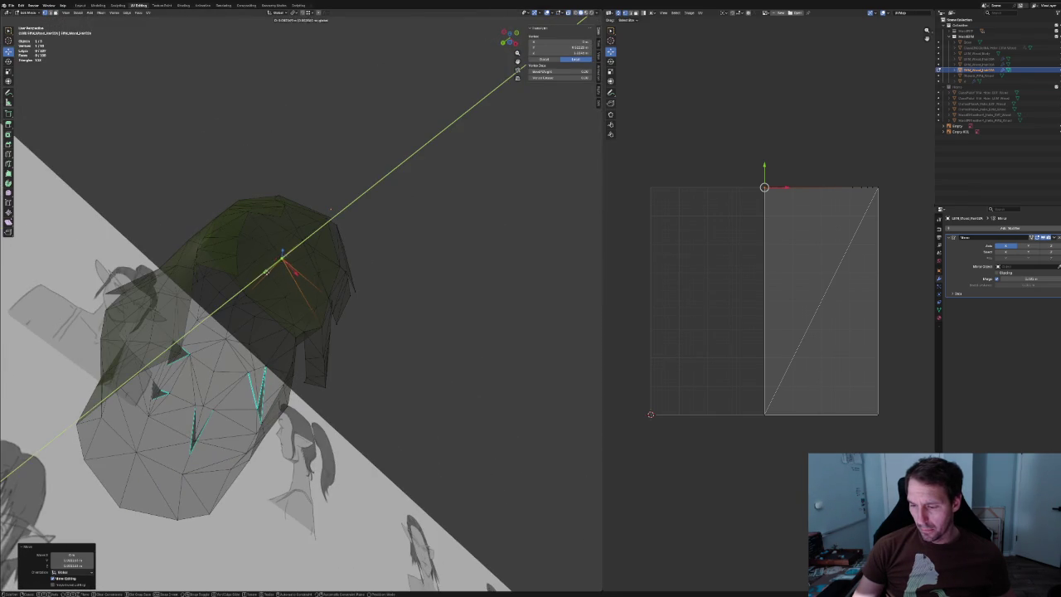
left_click(259, 276)
key("alt+z")
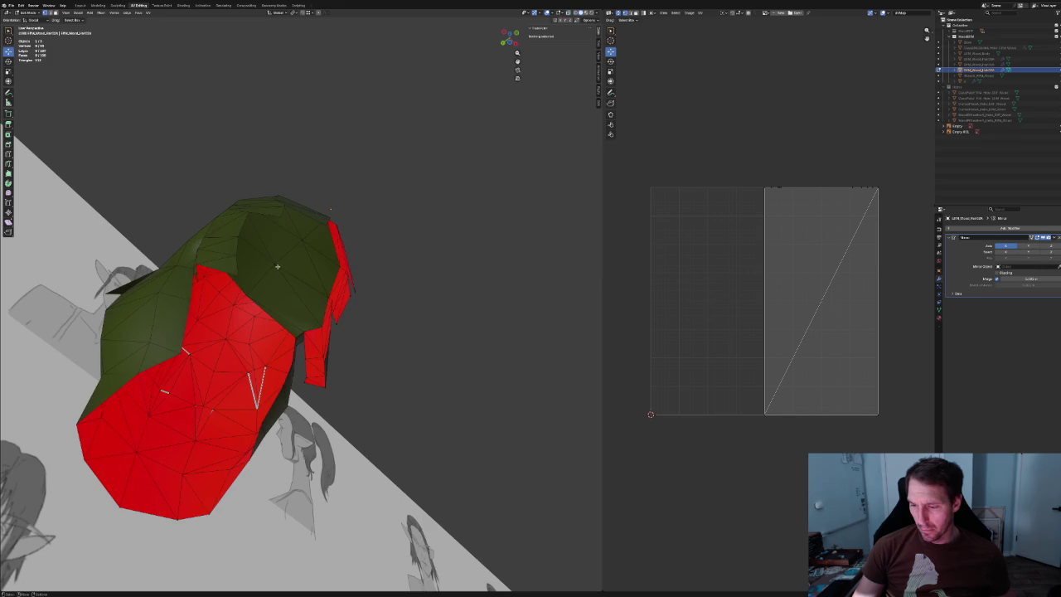
Apply an edge operation to an inner fringe edge and select the next edge along the border.
middle_click_drag(307, 259, 315, 275)
left_click(315, 274)
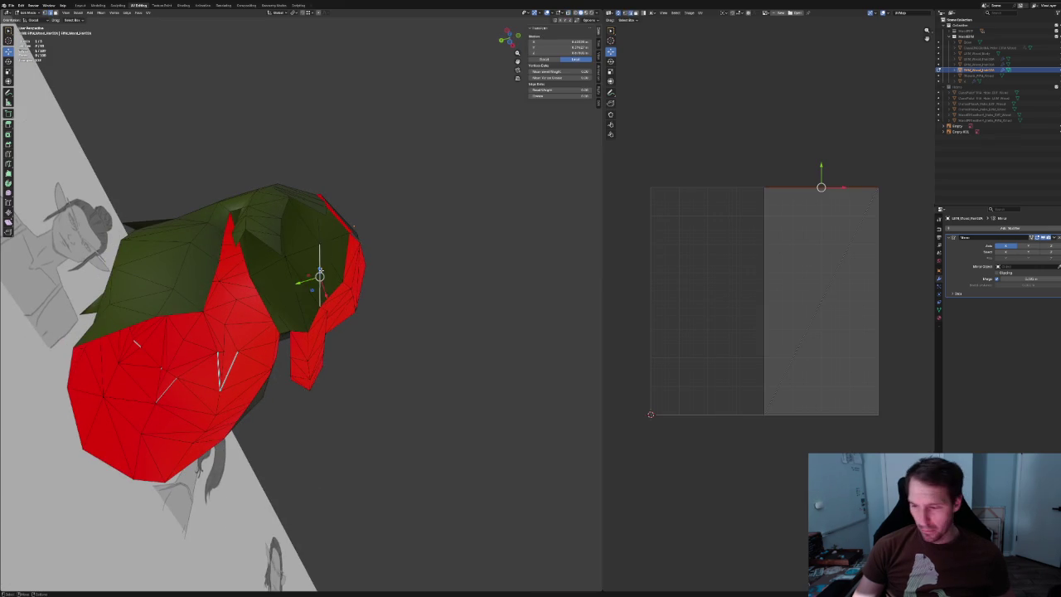
right_click(321, 272)
left_click(319, 271)
scroll(426, 301, "down", 5)
mouse_move(427, 301)
middle_mouse_down()
mouse_move(372, 274)
mouse_move(359, 291)
mouse_move(363, 302)
mouse_move(386, 296)
middle_mouse_up()
scroll(363, 302, "up", 3)
scroll(285, 311, "up", 4)
mouse_move(285, 311)
middle_mouse_down()
mouse_move(303, 334)
mouse_move(289, 308)
mouse_move(265, 325)
mouse_move(286, 332)
middle_mouse_up()
left_click(264, 325)
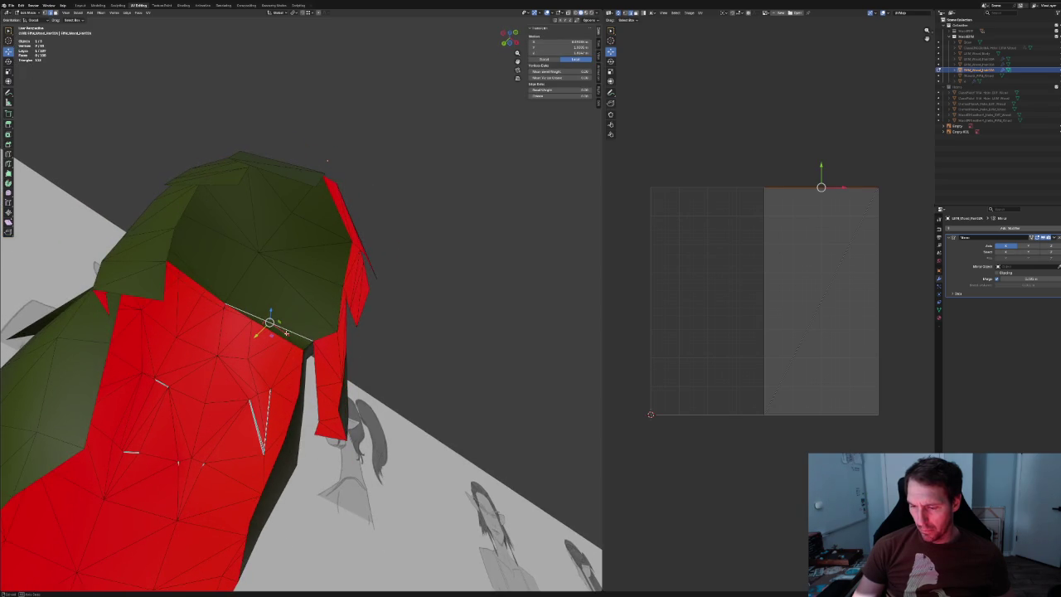